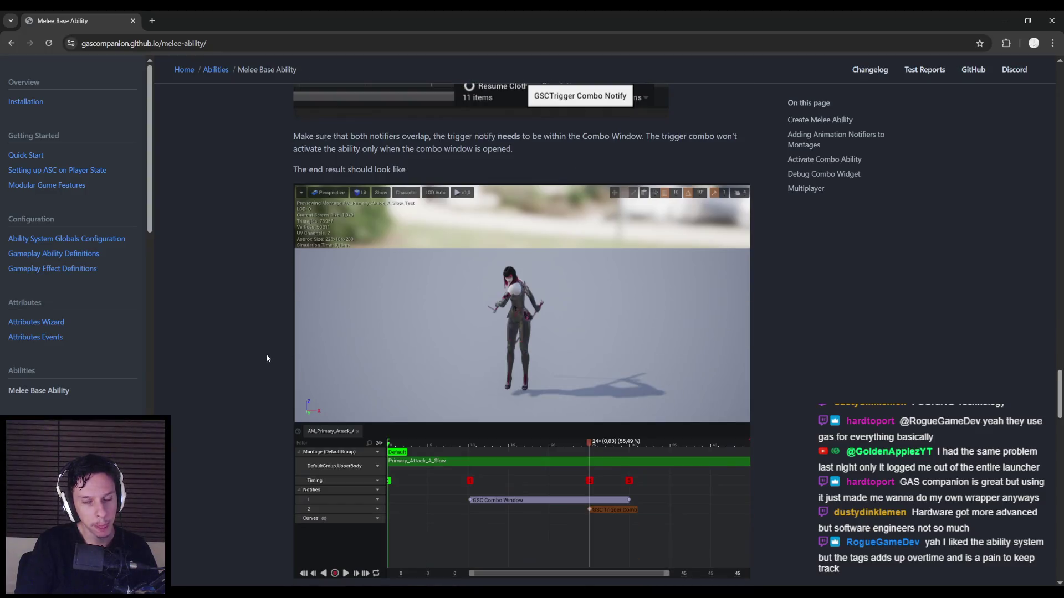
# Step: Scroll through the code, then return to Unreal Editor and turn the level view toward the walls
pyautogui.scroll(-5, 266, 358)
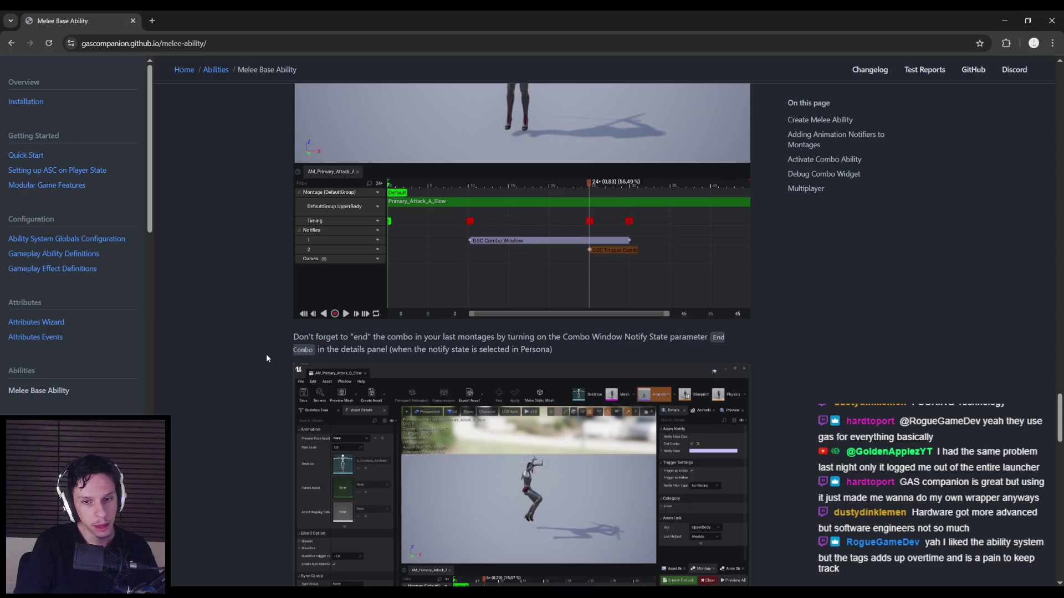
pyautogui.scroll(-8, 266, 358)
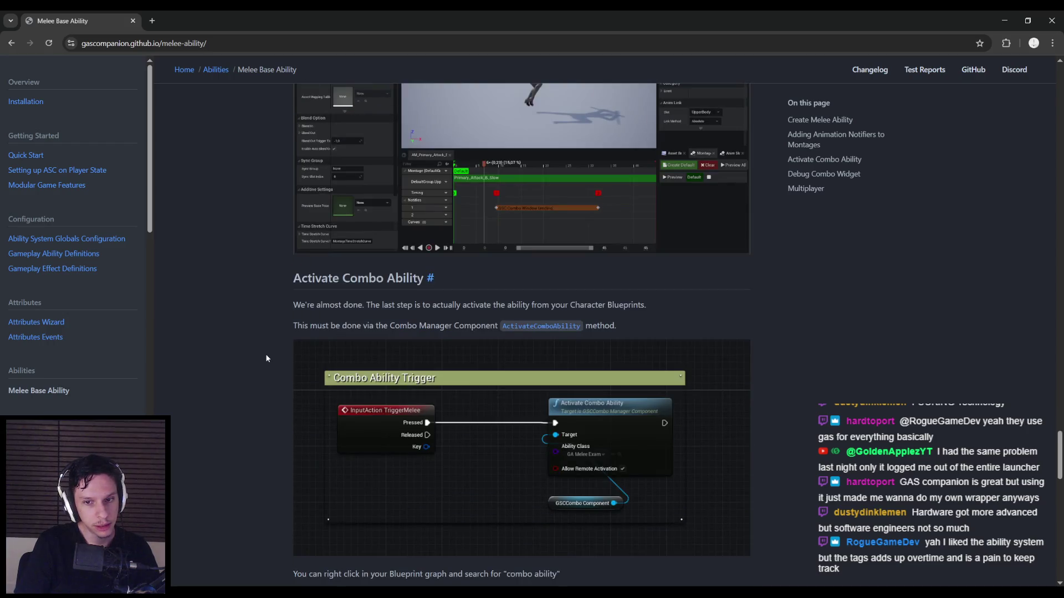
pyautogui.scroll(-2, 266, 358)
pyautogui.scroll(-3, 266, 358)
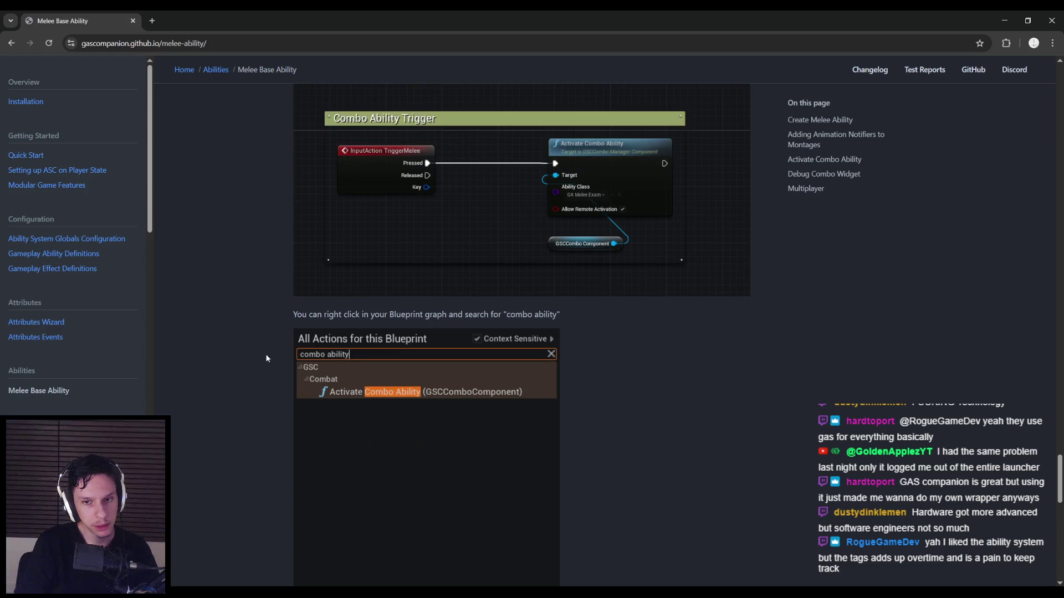
pyautogui.scroll(-5, 266, 358)
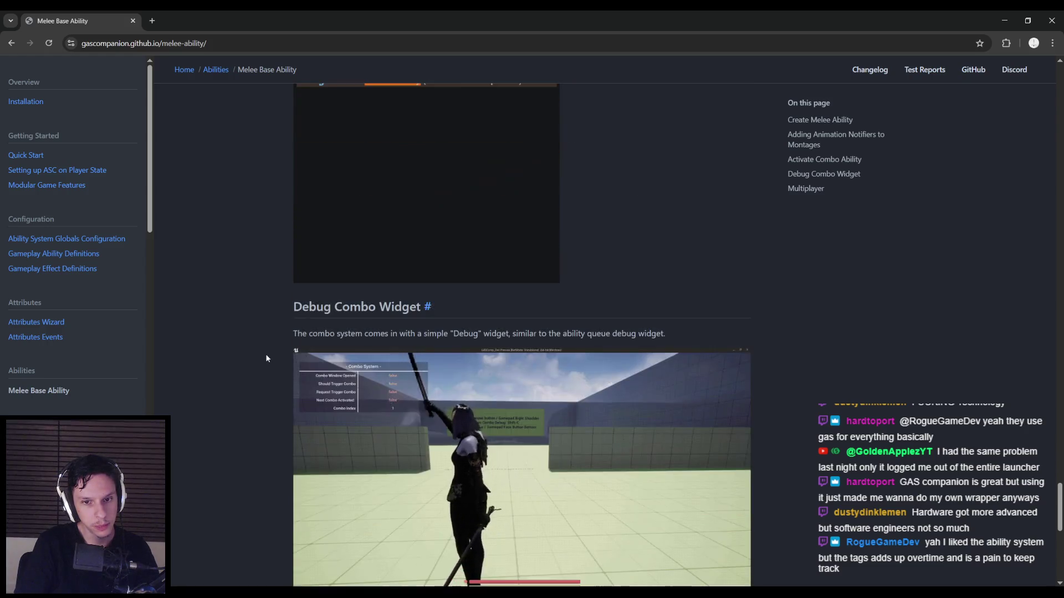
pyautogui.scroll(-6, 266, 358)
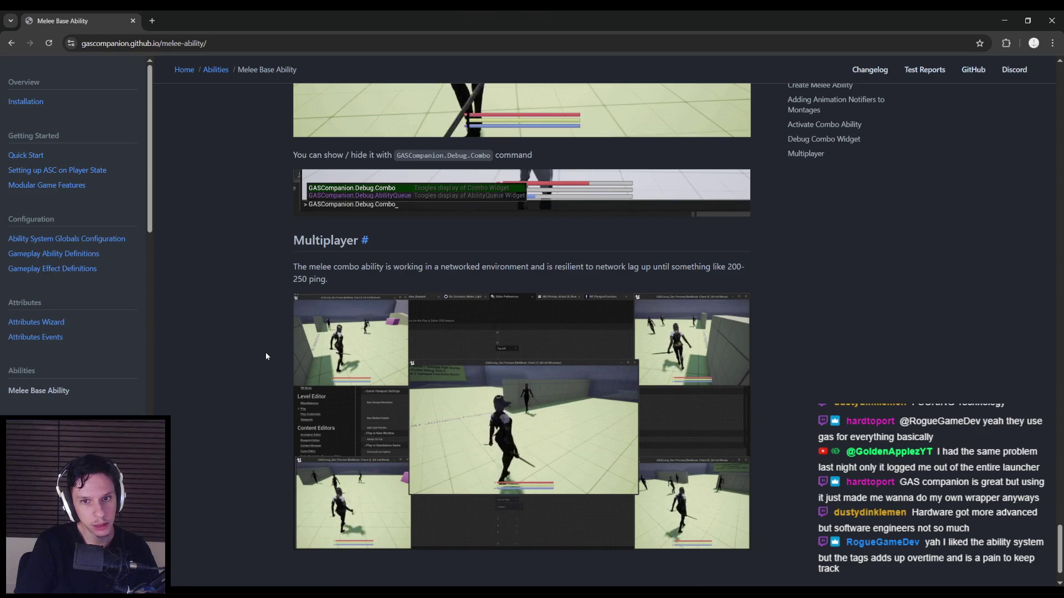
pyautogui.scroll(-1, 265, 354)
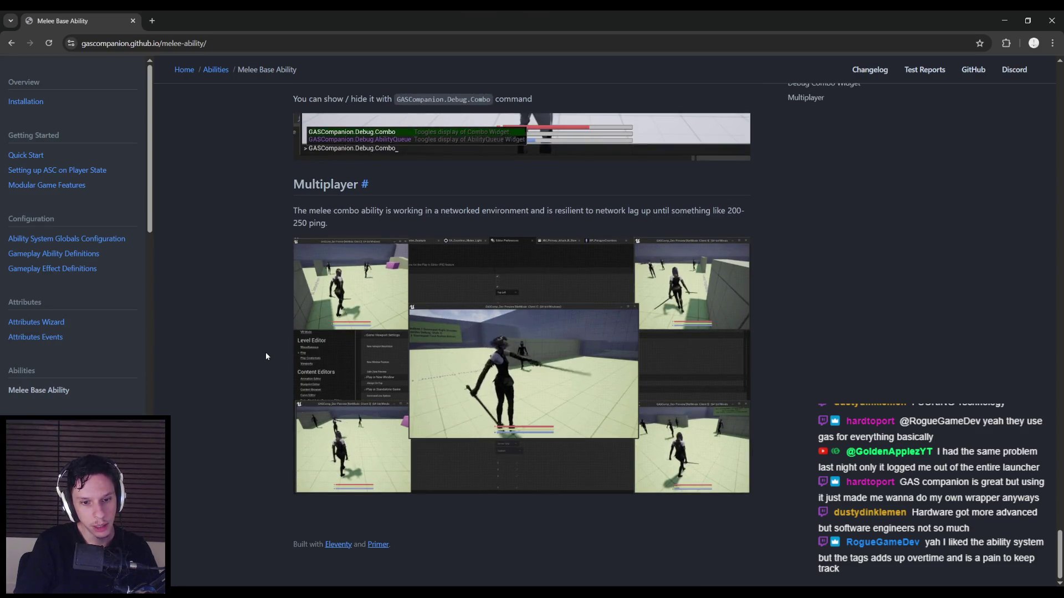
pyautogui.scroll(5, 219, 403)
pyautogui.scroll(20, 219, 403)
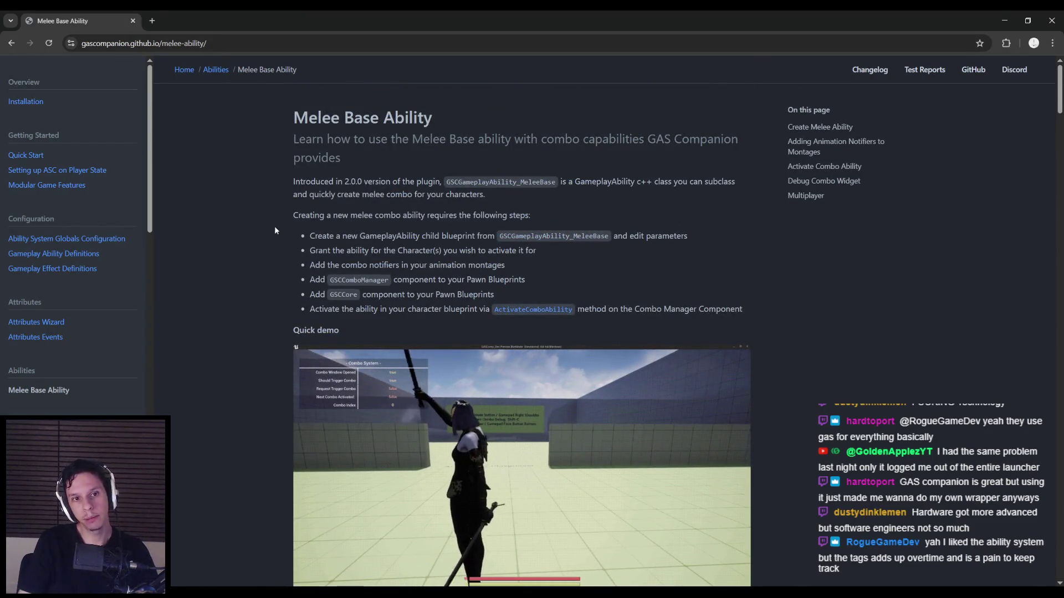
pyautogui.hotkey('alt', 'Tab')
pyautogui.moveTo(473, 245); pyautogui.dragTo(480, 244)
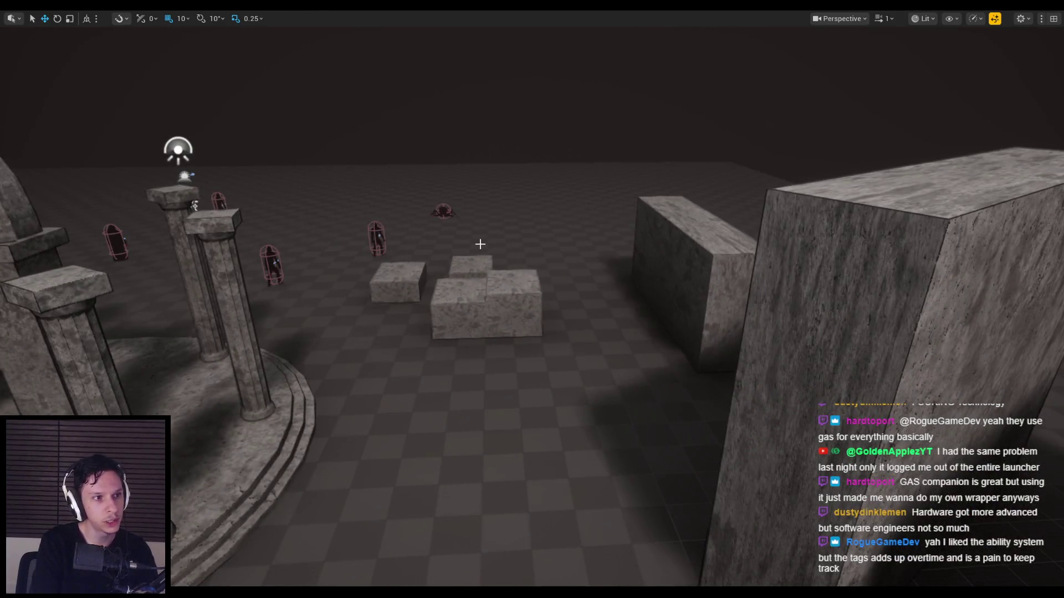
# Step: Play-test the level, jumping across the arena and hitting enemies with fireballs and bow arrows
pyautogui.hotkey('alt', 'p')
pyautogui.press('space')
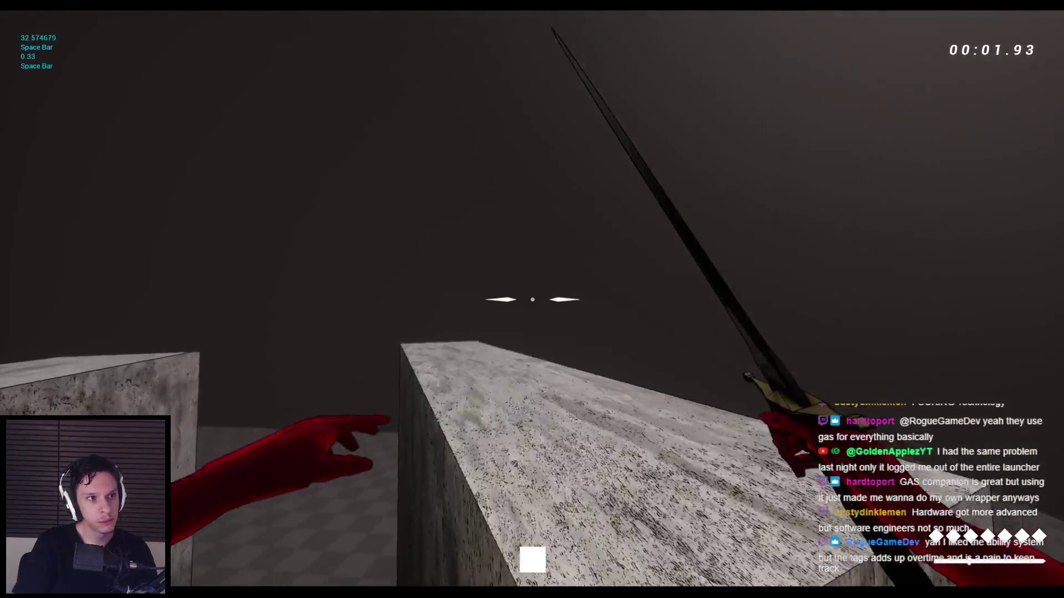
pyautogui.press('space')
pyautogui.press('space')
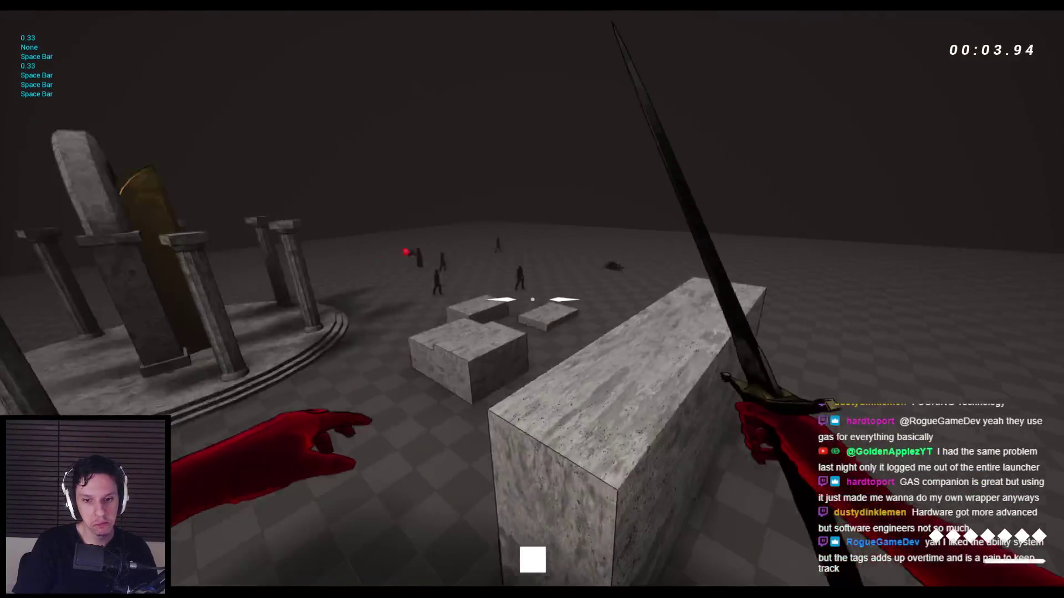
pyautogui.press('space')
pyautogui.press('space')
pyautogui.click(532, 299)
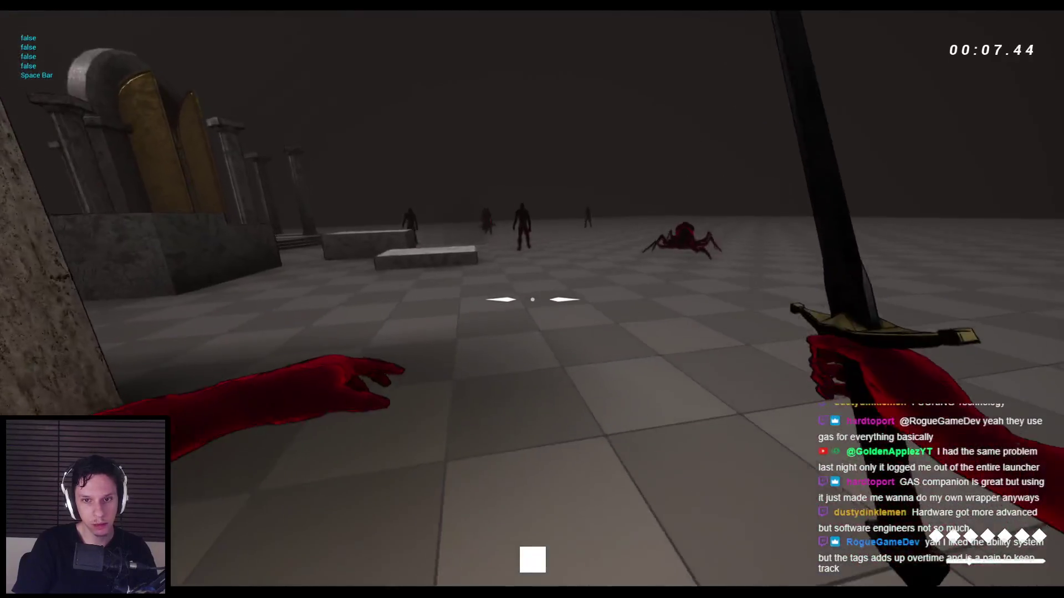
pyautogui.click(532, 299)
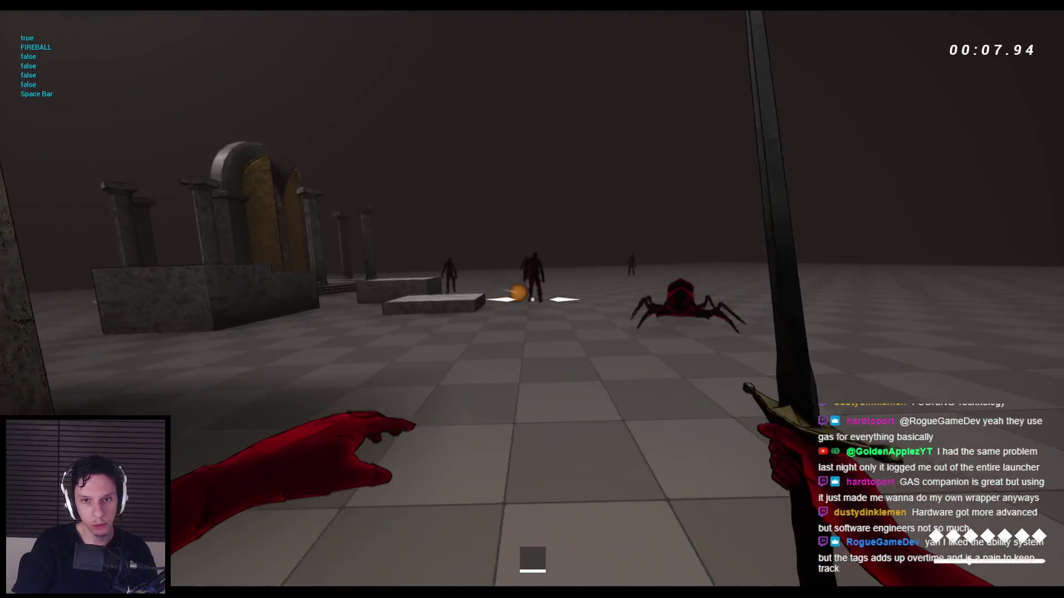
pyautogui.press('2')
pyautogui.click(532, 299)
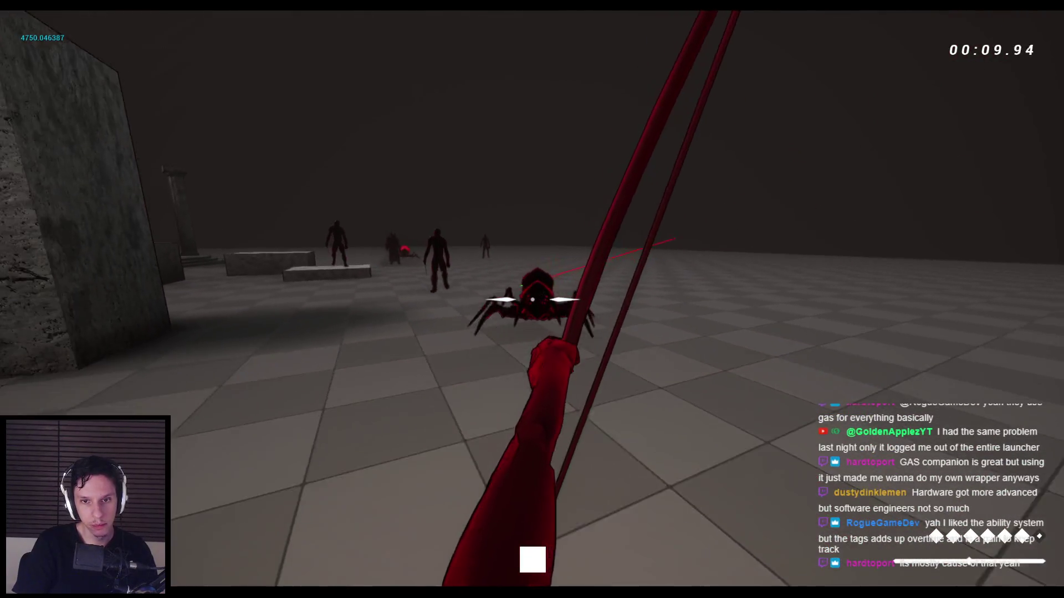
pyautogui.click(532, 300)
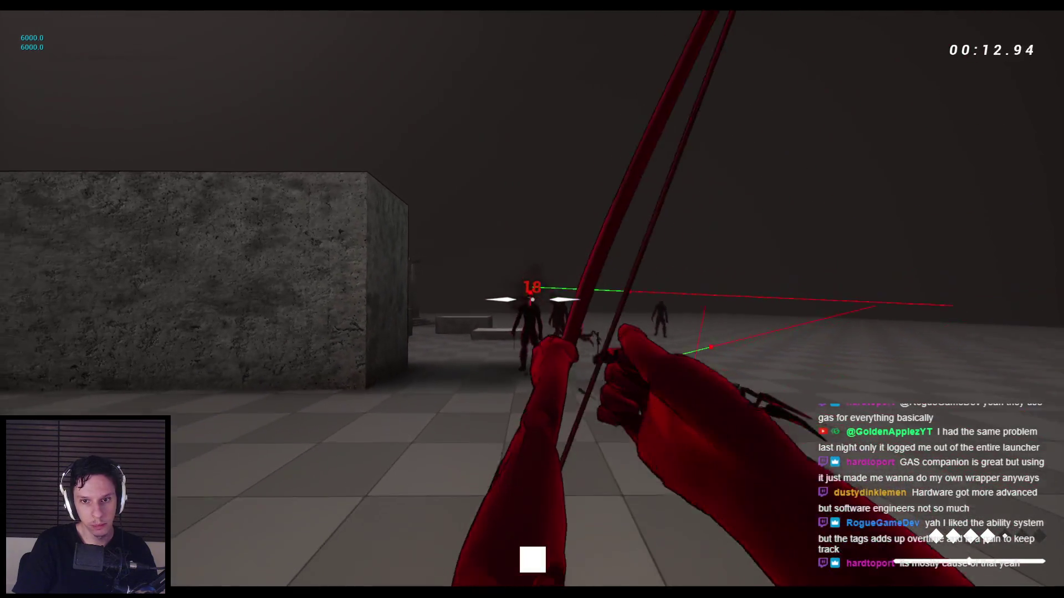
pyautogui.click(532, 299)
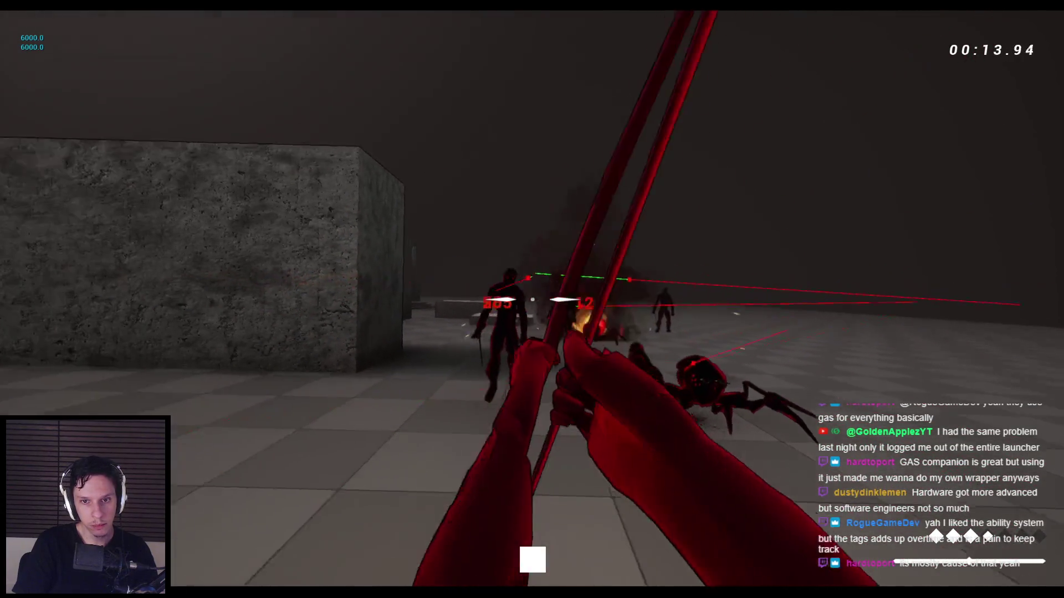
pyautogui.click(532, 299)
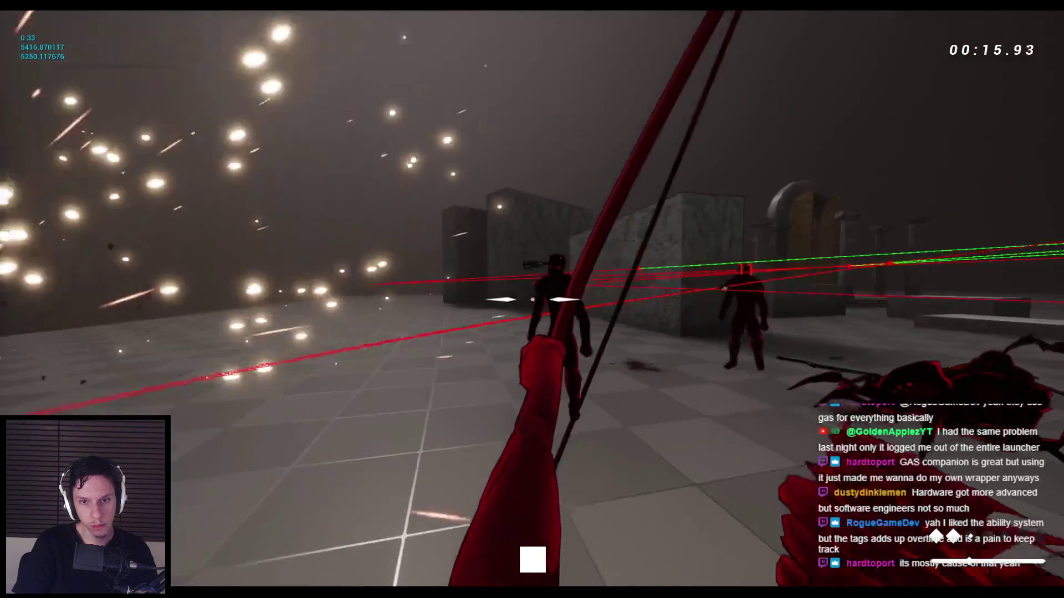
pyautogui.click(532, 299)
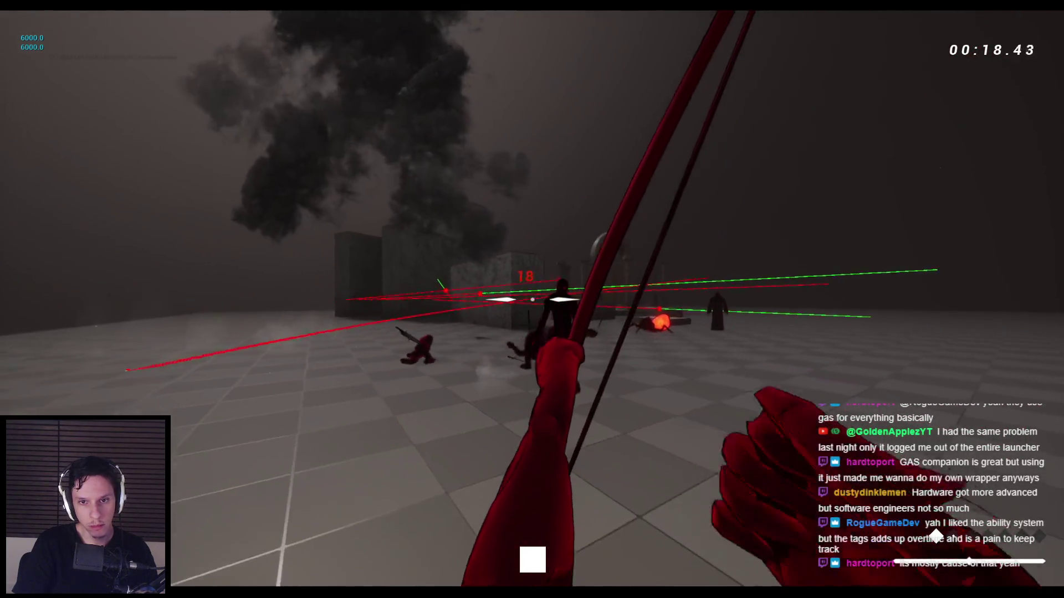
# Step: Slash enemies with the sword and swap back and forth between sword and bow
pyautogui.press('2')
pyautogui.click(531, 299)
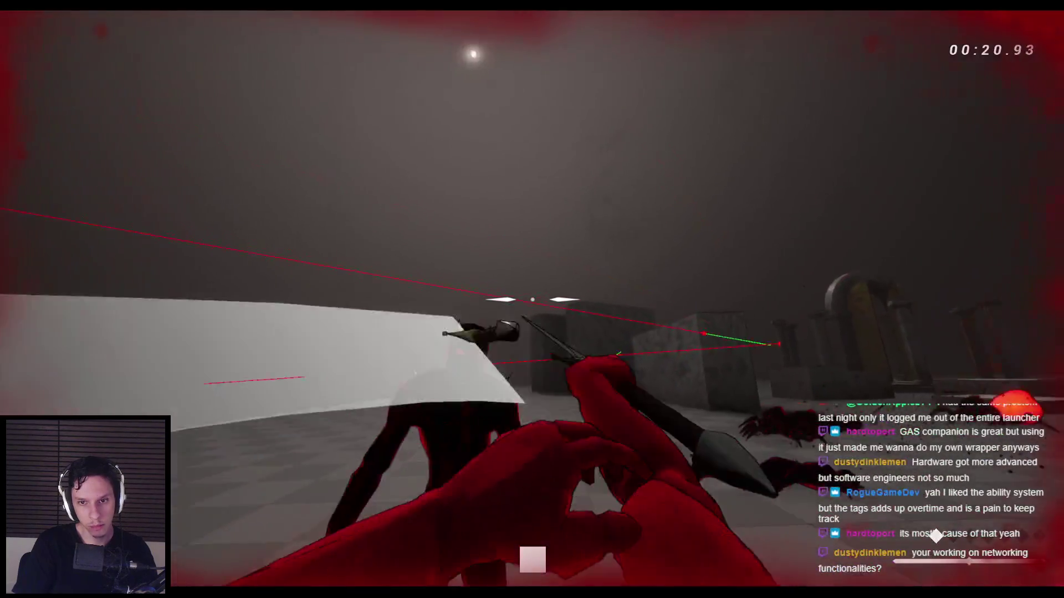
pyautogui.click(532, 299)
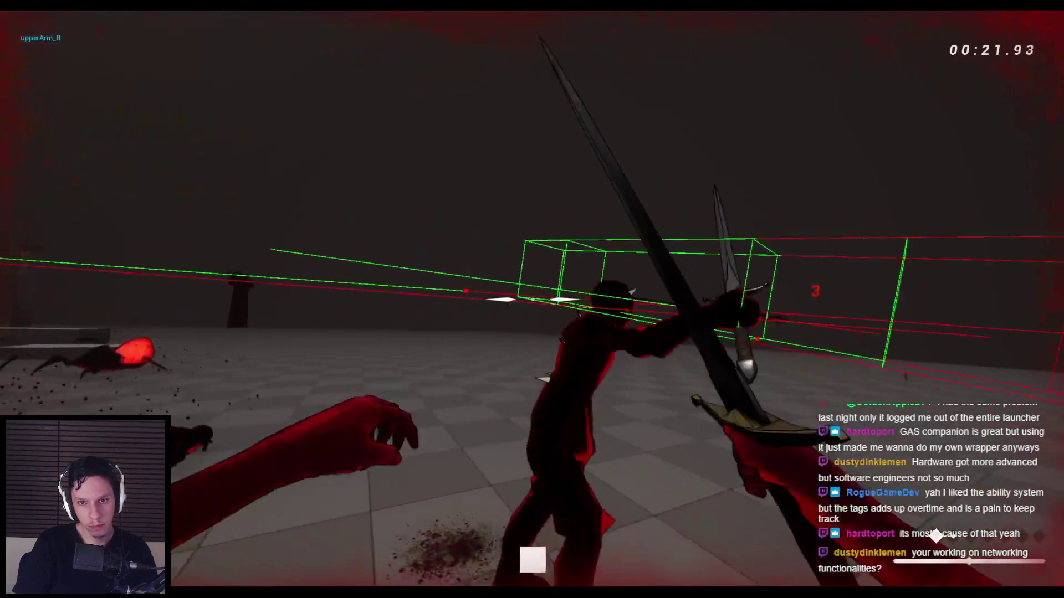
pyautogui.click(532, 299)
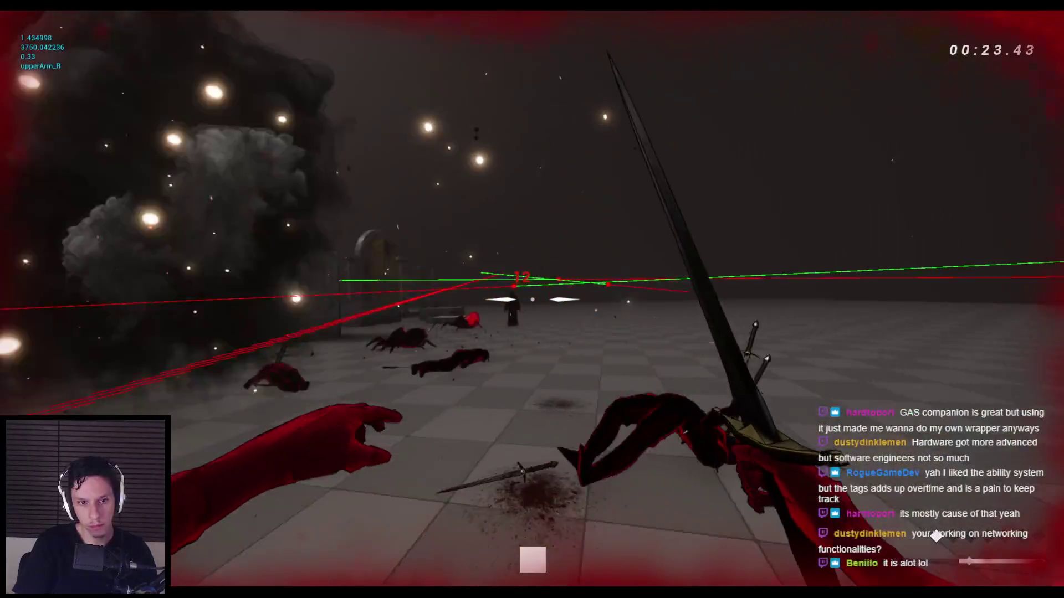
pyautogui.click(531, 300)
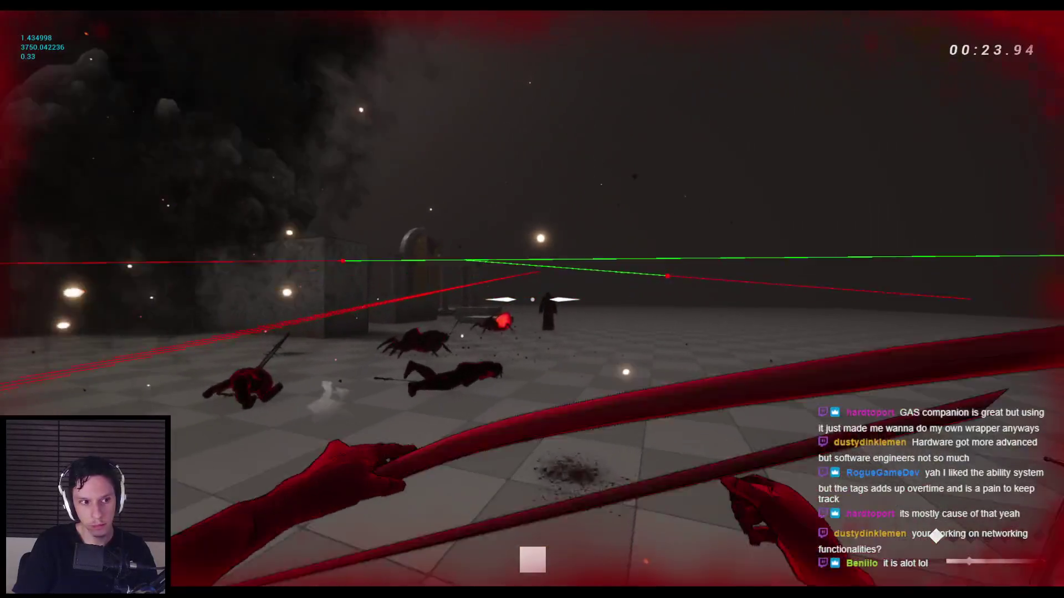
pyautogui.press('1')
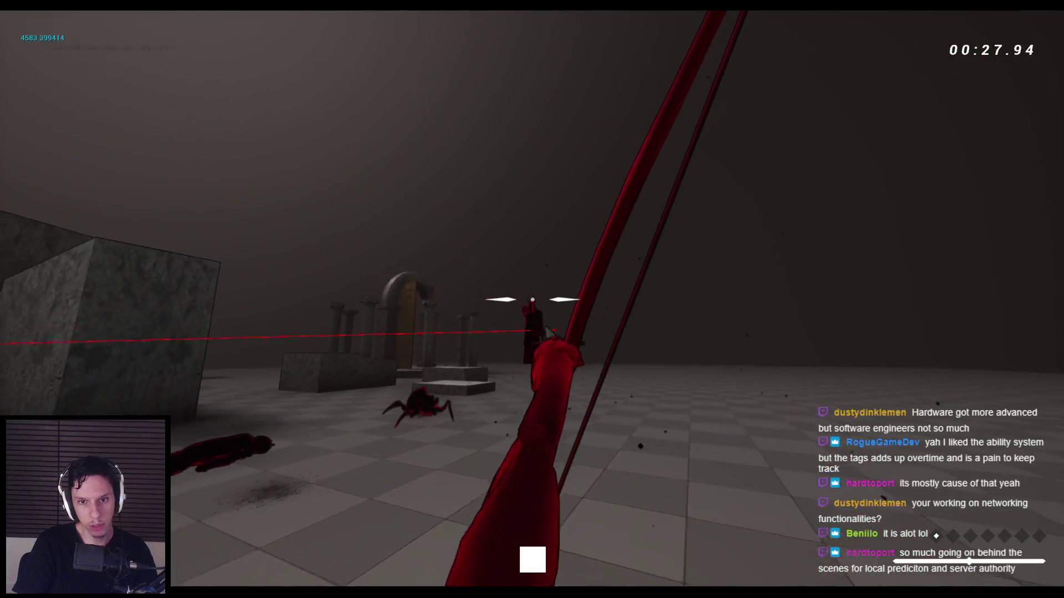
pyautogui.press('2')
pyautogui.press('1')
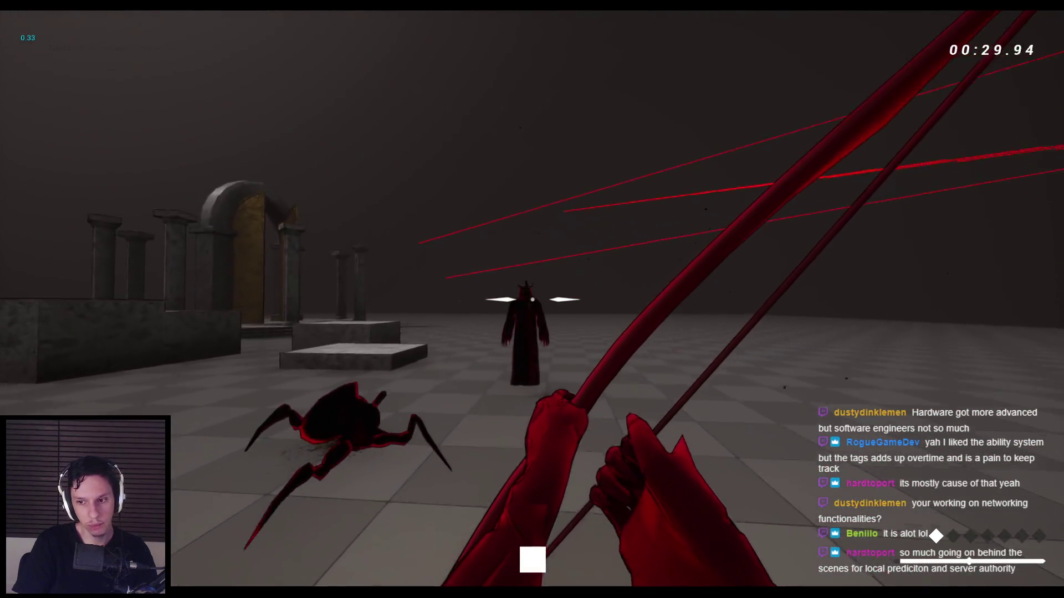
pyautogui.press('2')
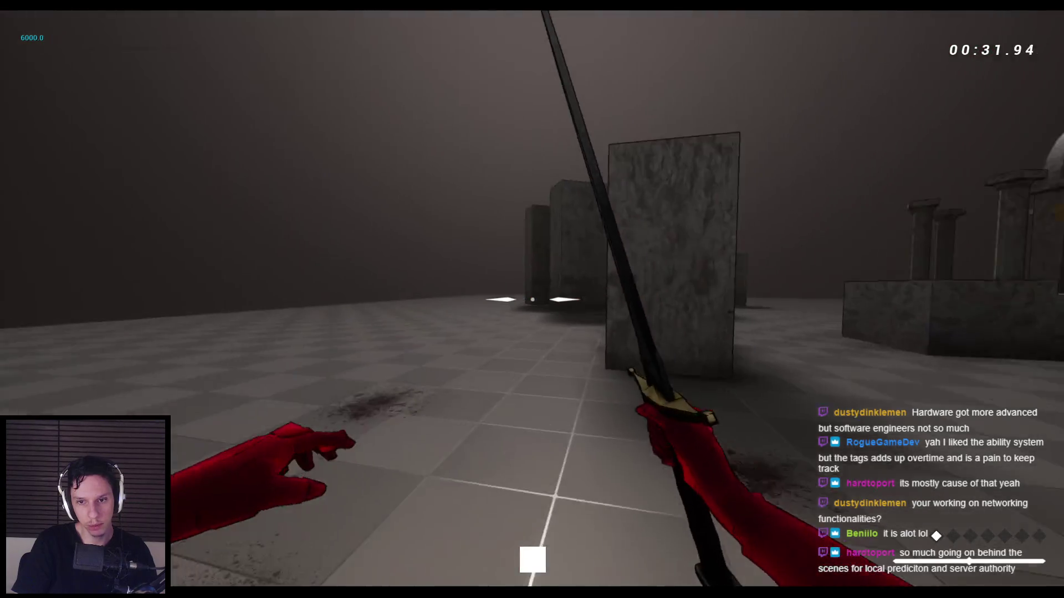
# Step: Wall-run and jump onto the ledge, then stop play and pan across the EventGraph
pyautogui.press('space')
pyautogui.press('space')
pyautogui.press('space')
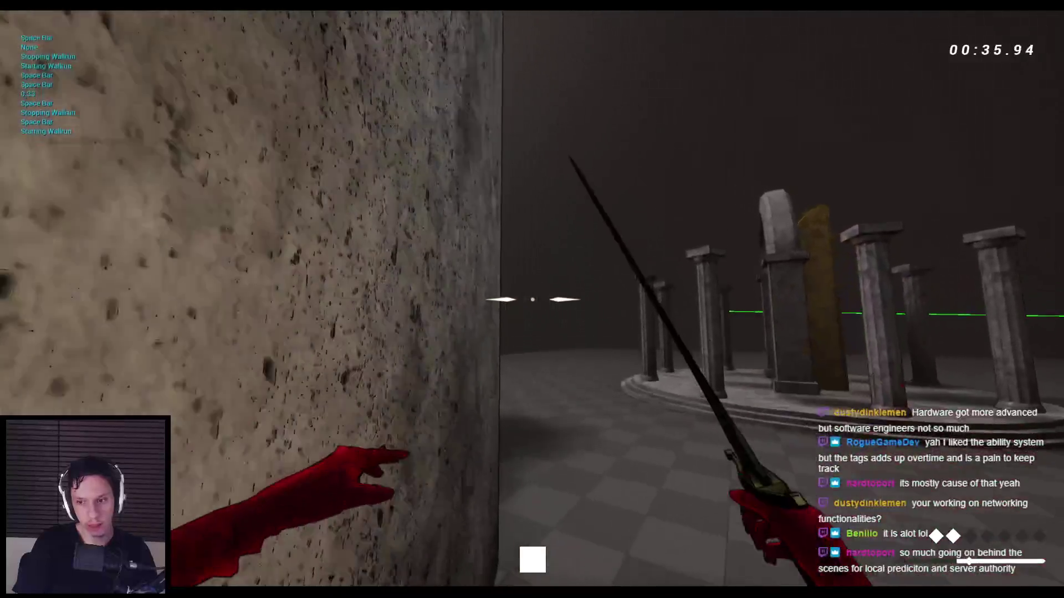
pyautogui.press('space')
pyautogui.press('space')
pyautogui.press('space')
pyautogui.press('space')
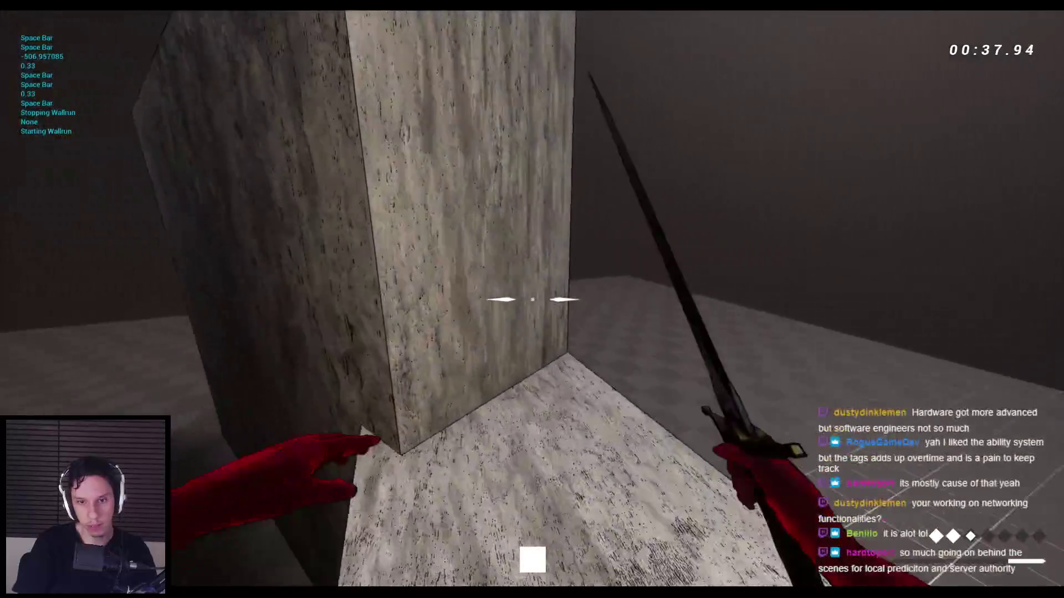
pyautogui.press('space')
pyautogui.press('space')
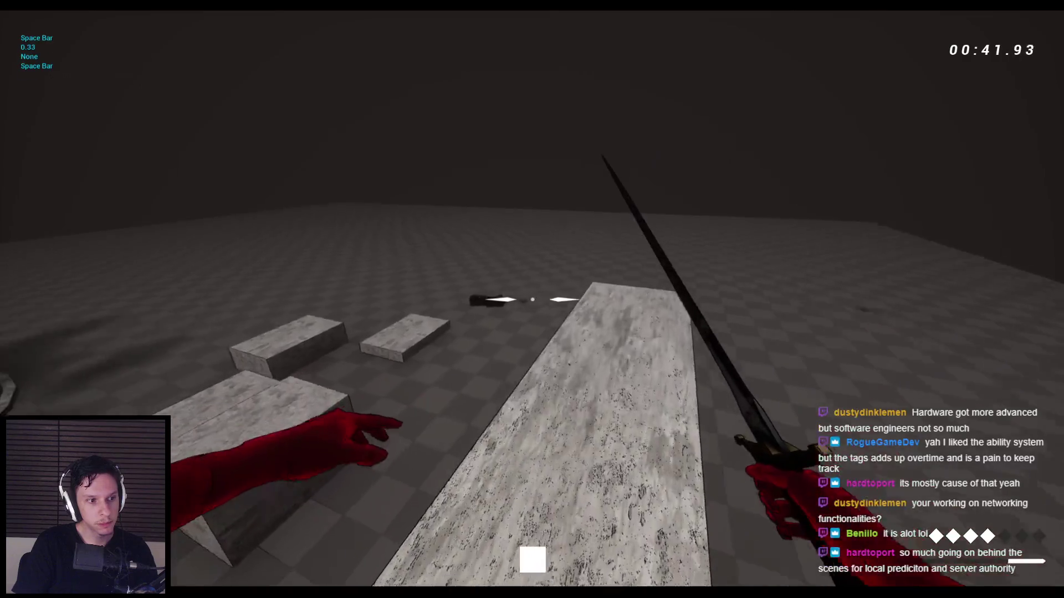
pyautogui.press('space')
pyautogui.press('space')
pyautogui.press('space')
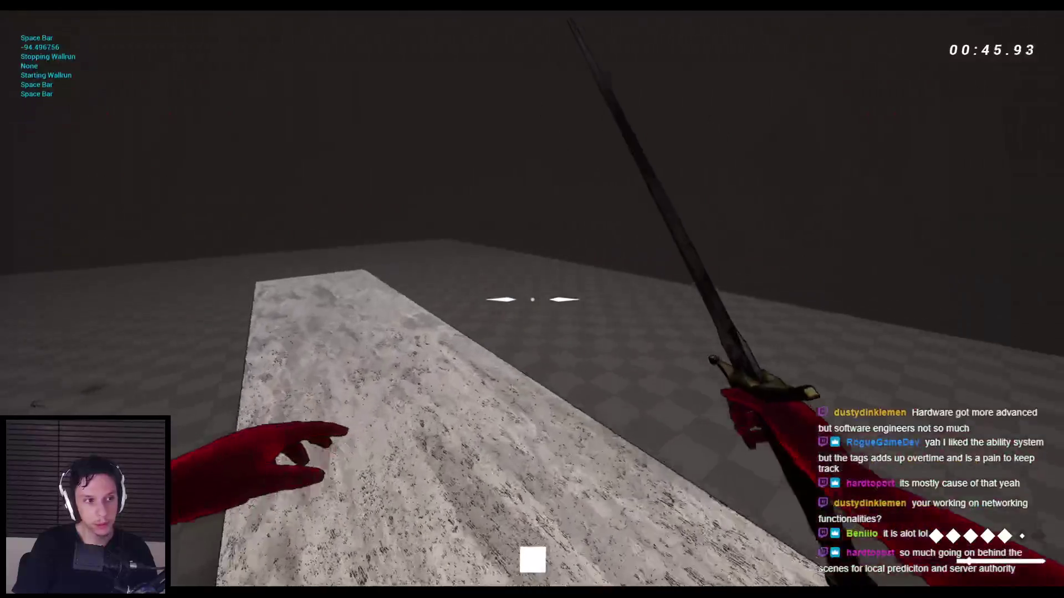
pyautogui.press('Escape')
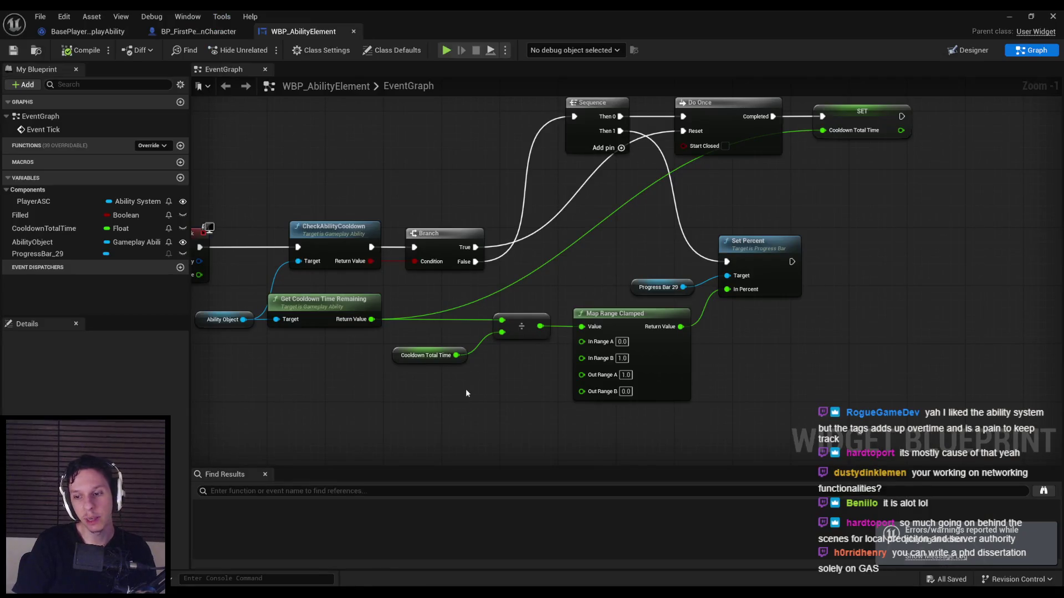
pyautogui.moveTo(466, 389)
pyautogui.mouseDown()
pyautogui.moveTo(748, 377)
pyautogui.moveTo(734, 379)
pyautogui.mouseUp()
pyautogui.moveTo(541, 389)
pyautogui.mouseDown()
pyautogui.moveTo(380, 353)
pyautogui.moveTo(512, 373)
pyautogui.mouseUp()
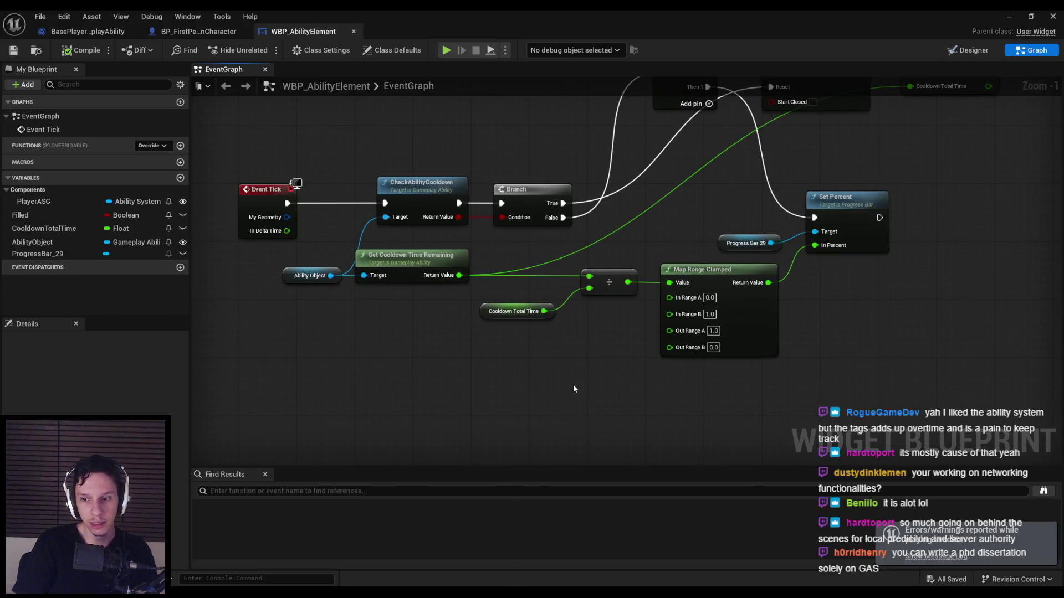
# Step: Frame BasePlayerGameplayAbility's OnAbilityGranted chain, then open the Tower Gameplay Ability parent source
pyautogui.click(211, 32)
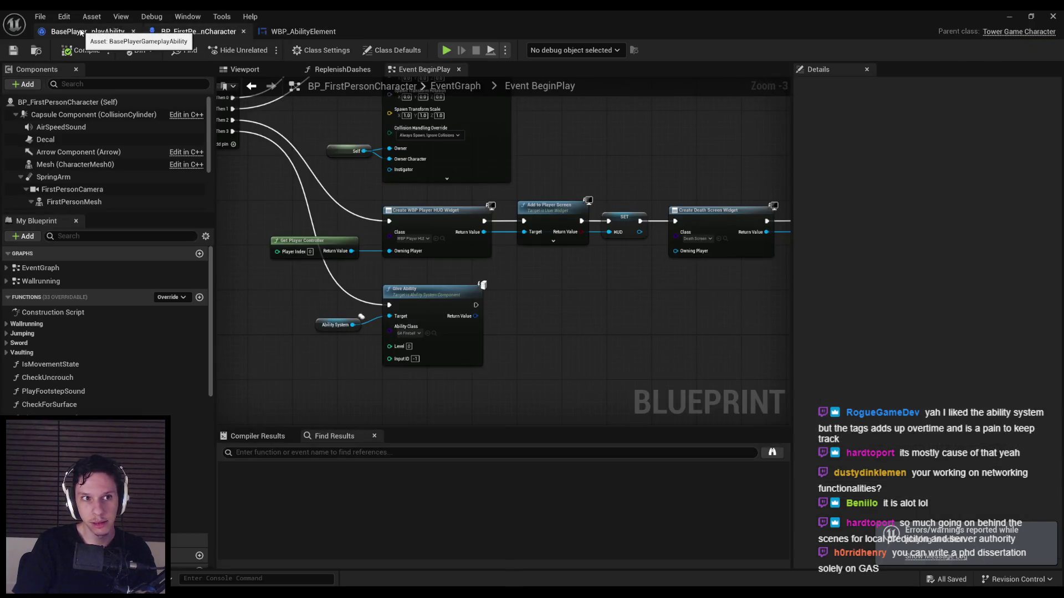
pyautogui.click(80, 32)
pyautogui.scroll(-2, 418, 151)
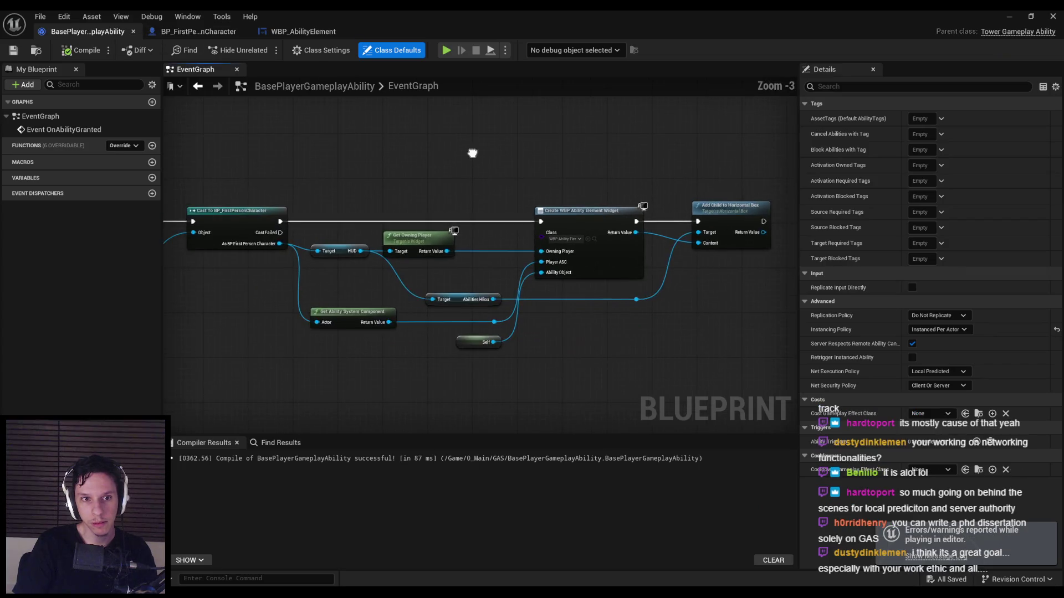
pyautogui.moveTo(475, 154); pyautogui.dragTo(769, 202)
pyautogui.scroll(-1, 564, 335)
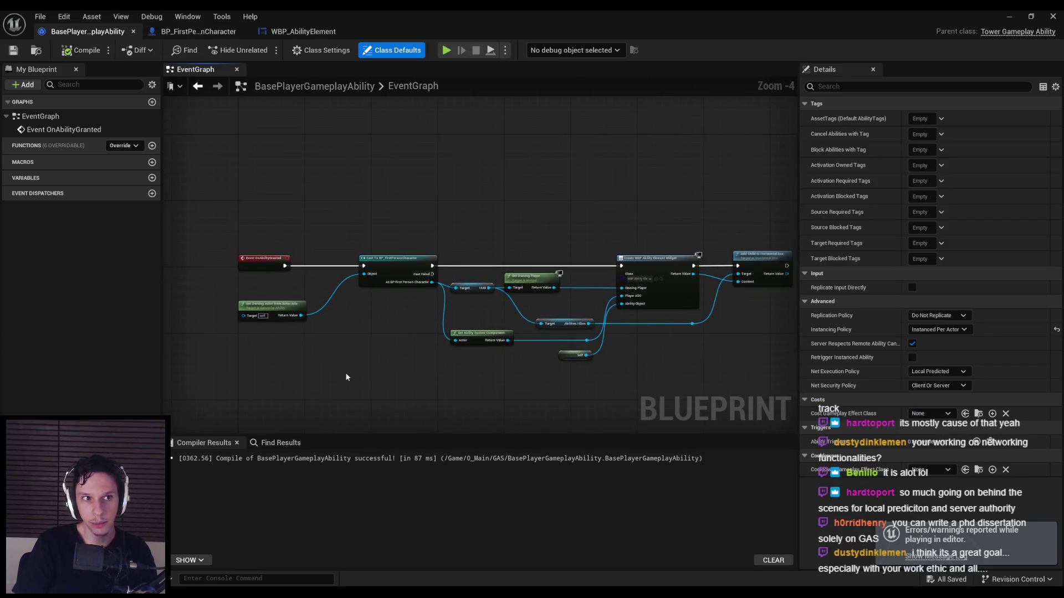
pyautogui.click(1012, 33)
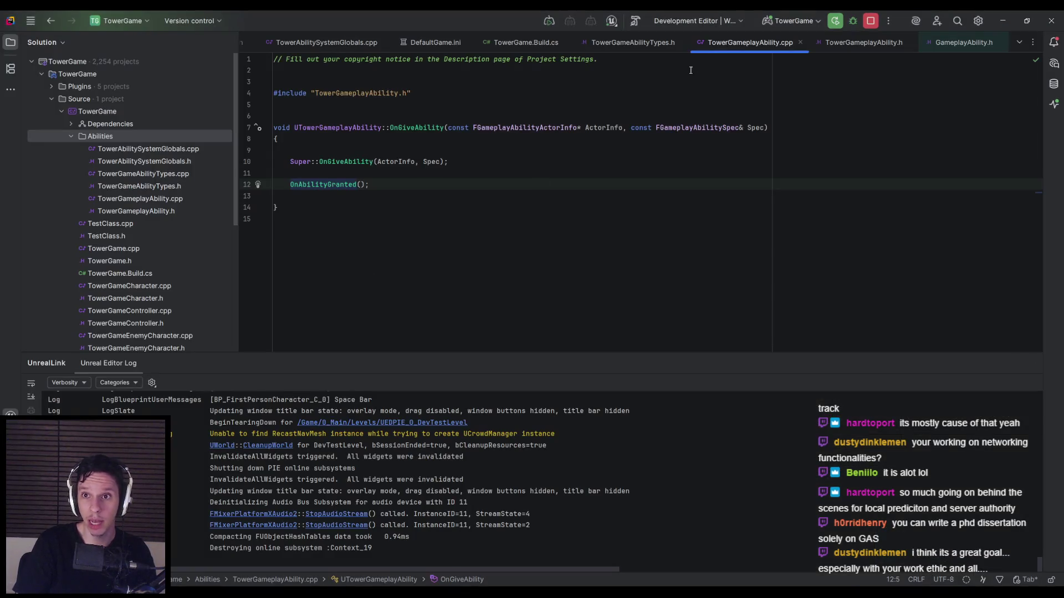
# Step: Look over TowerGameAbilityTypes.h and the .cpp, then inspect TowerGameplayAbility.h around GENERATED_BODY()
pyautogui.click(643, 44)
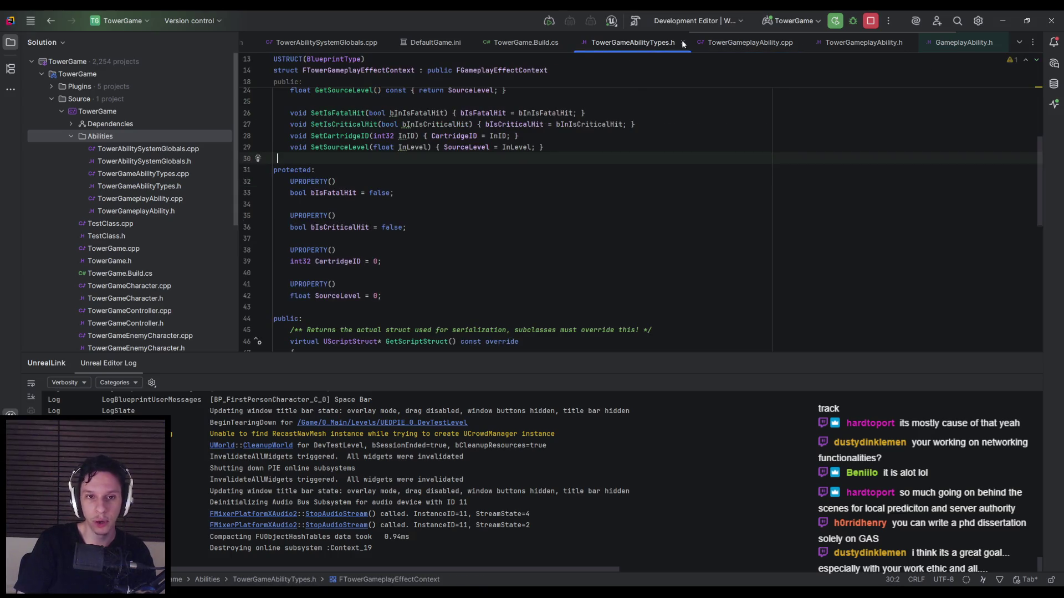
pyautogui.click(750, 43)
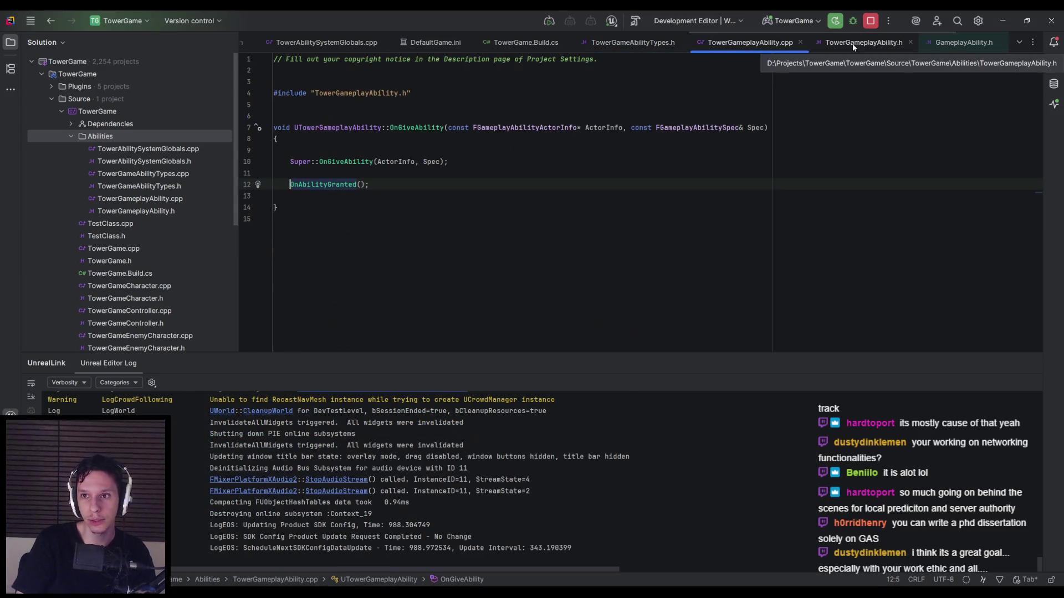
pyautogui.click(863, 43)
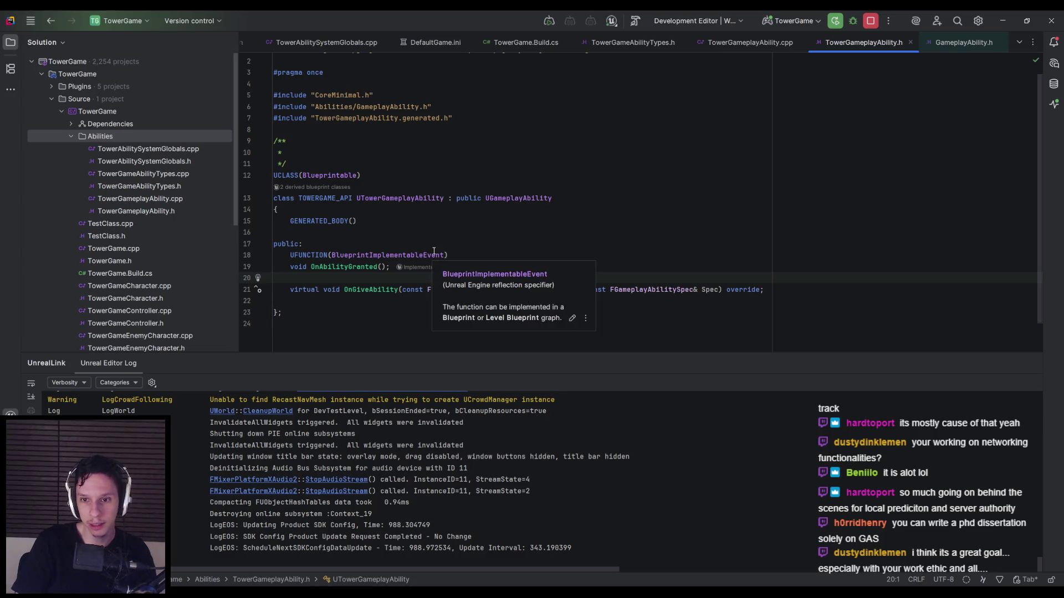
pyautogui.press('Up')
pyautogui.press('Up')
pyautogui.press('Up')
pyautogui.click(448, 223)
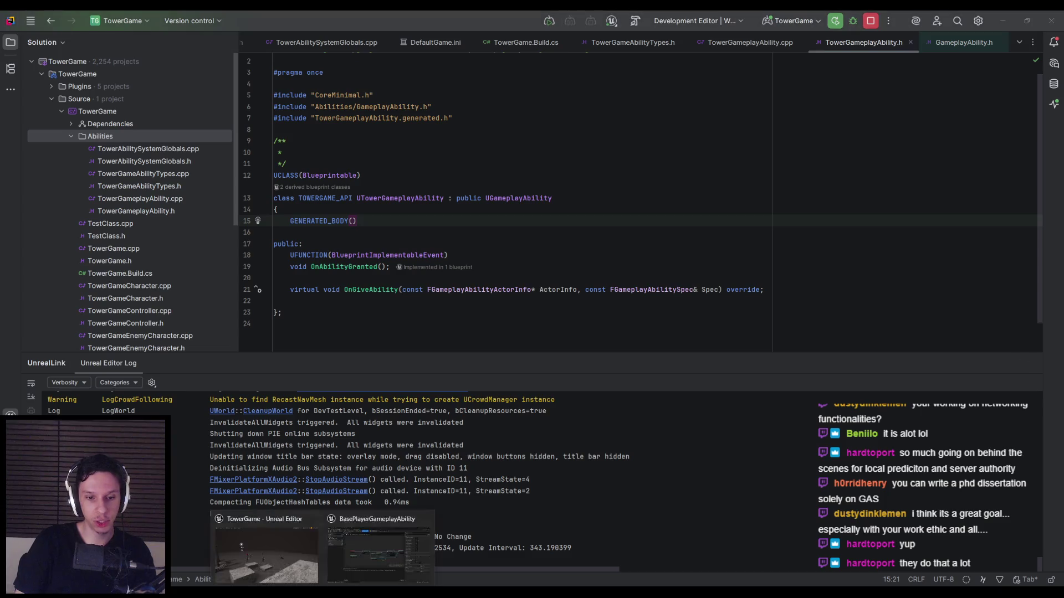
pyautogui.click(265, 532)
# Step: Change WBP_AbilityElement's AbilityObject to a Tower Gameplay Ability object reference and compile
pyautogui.click(288, 32)
pyautogui.scroll(-2, 358, 351)
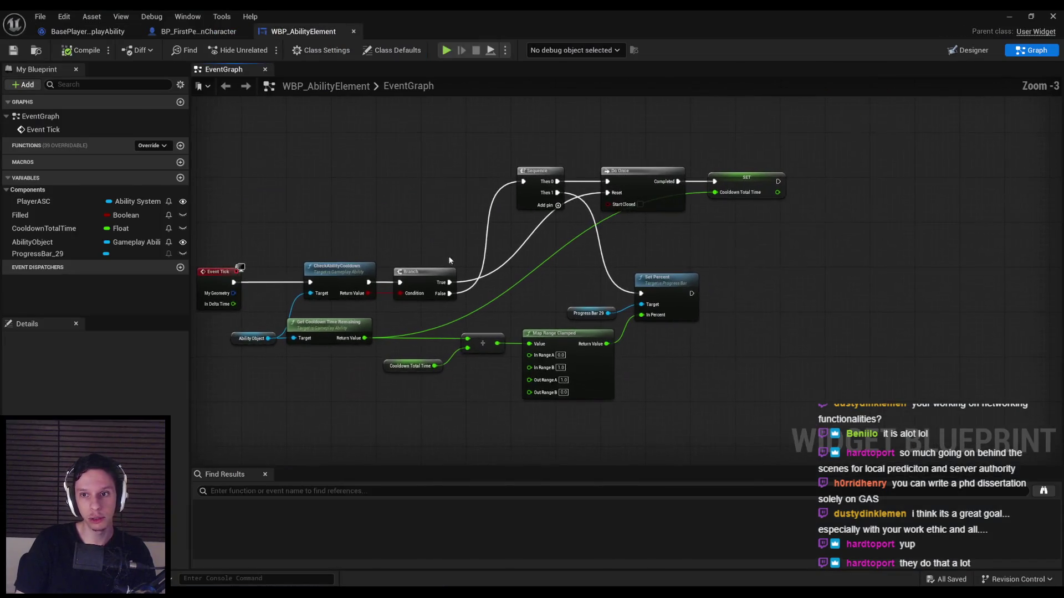
pyautogui.moveTo(430, 336); pyautogui.dragTo(485, 326)
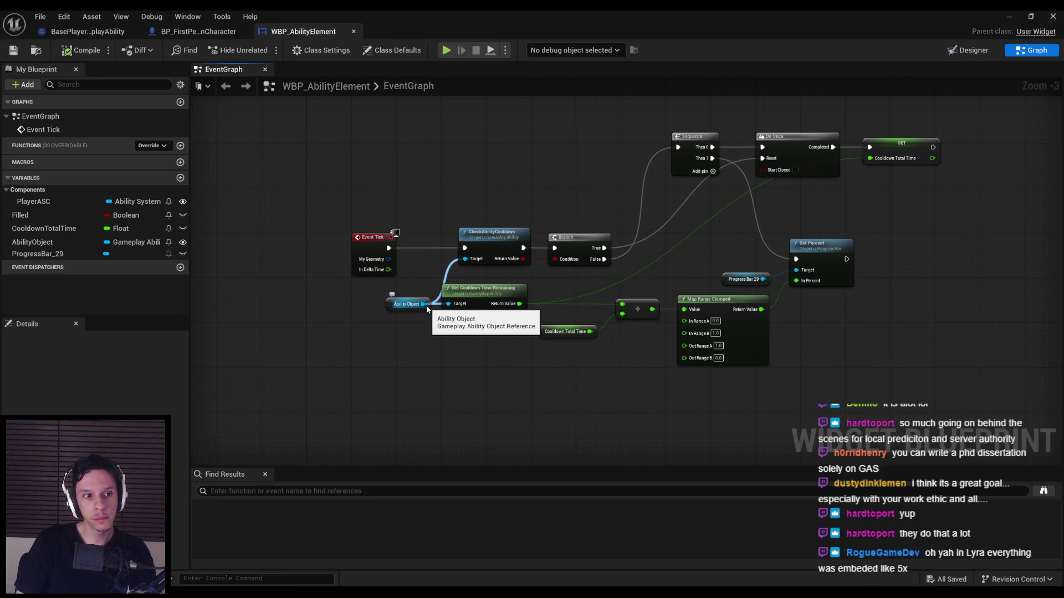
pyautogui.click(137, 244)
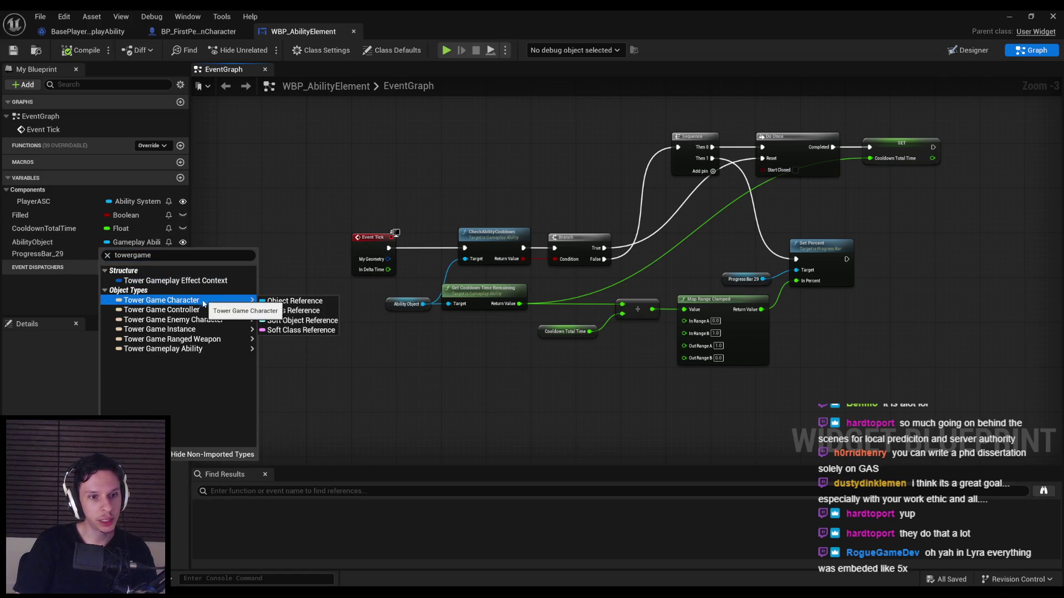
pyautogui.moveTo(200, 320)
pyautogui.click(294, 350)
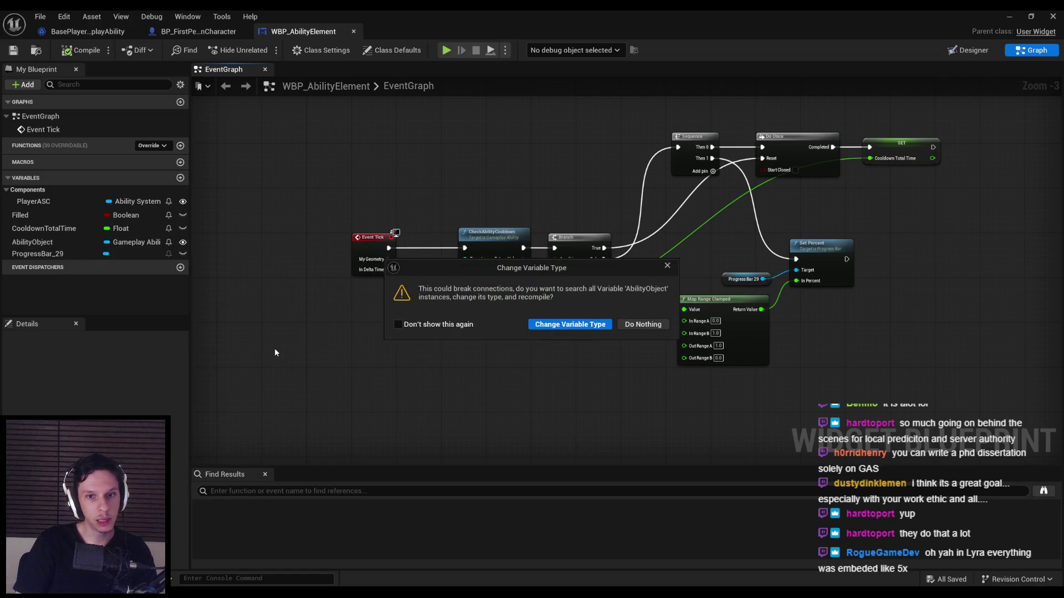
pyautogui.click(540, 325)
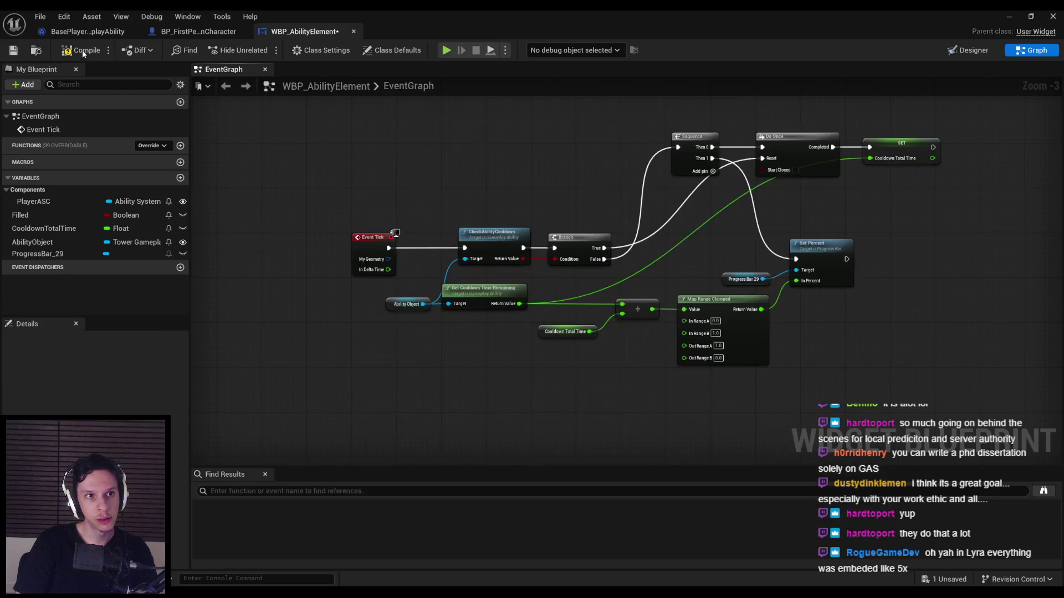
pyautogui.click(13, 52)
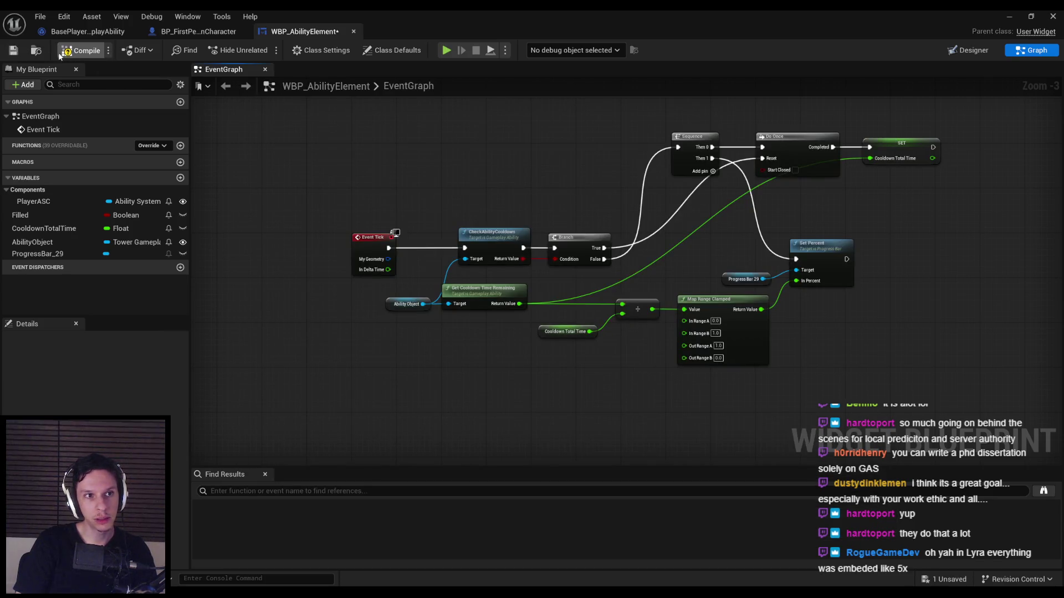
# Step: Zoom and pan to centre the widget's whole cooldown node network
pyautogui.scroll(3, 424, 306)
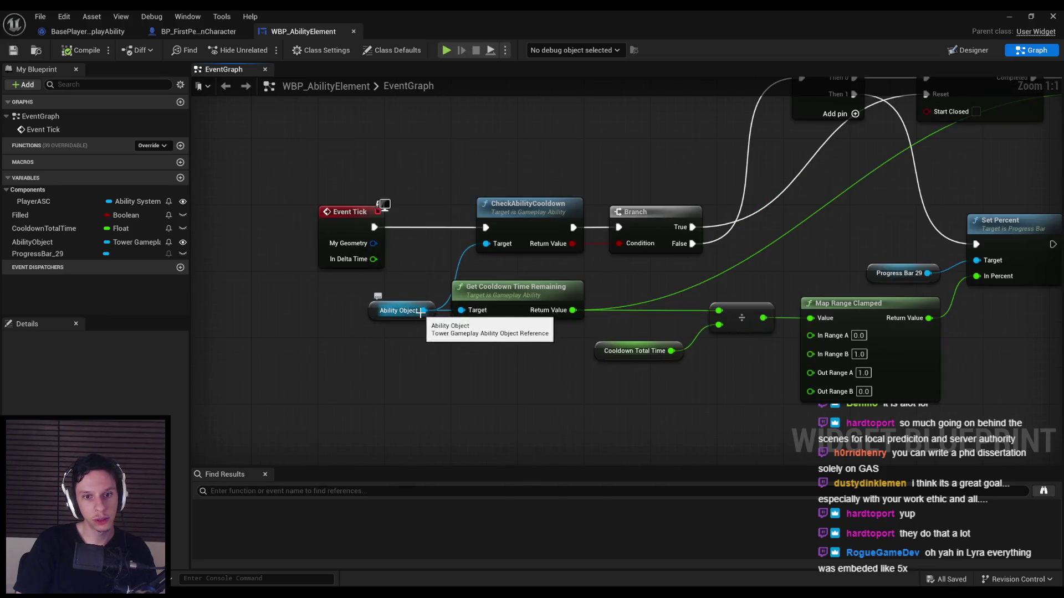
pyautogui.scroll(-2, 311, 325)
pyautogui.scroll(2, 319, 297)
pyautogui.scroll(-2, 319, 297)
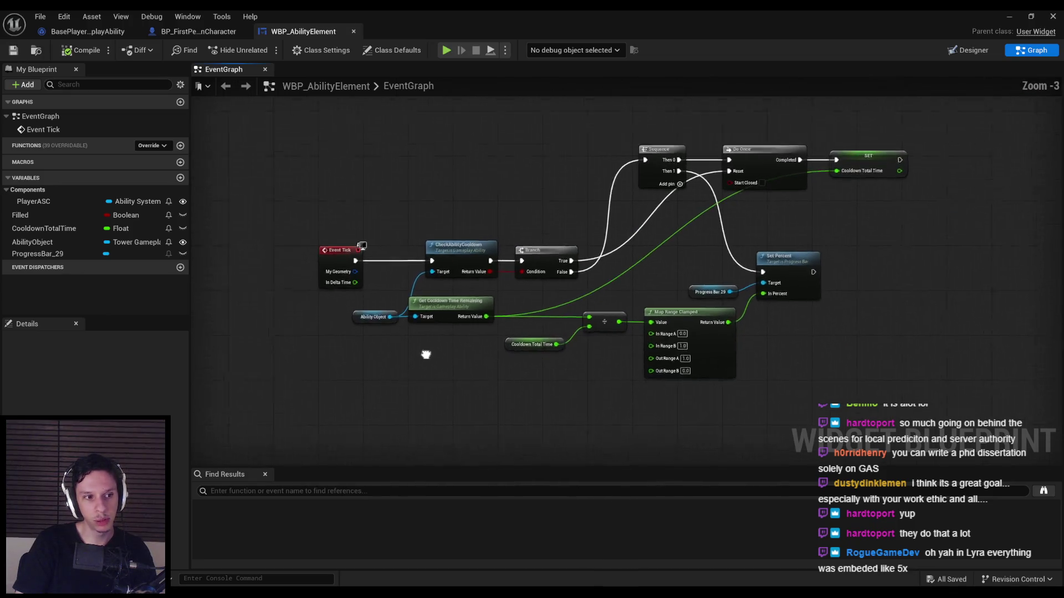
pyautogui.scroll(2, 425, 356)
pyautogui.scroll(-2, 334, 315)
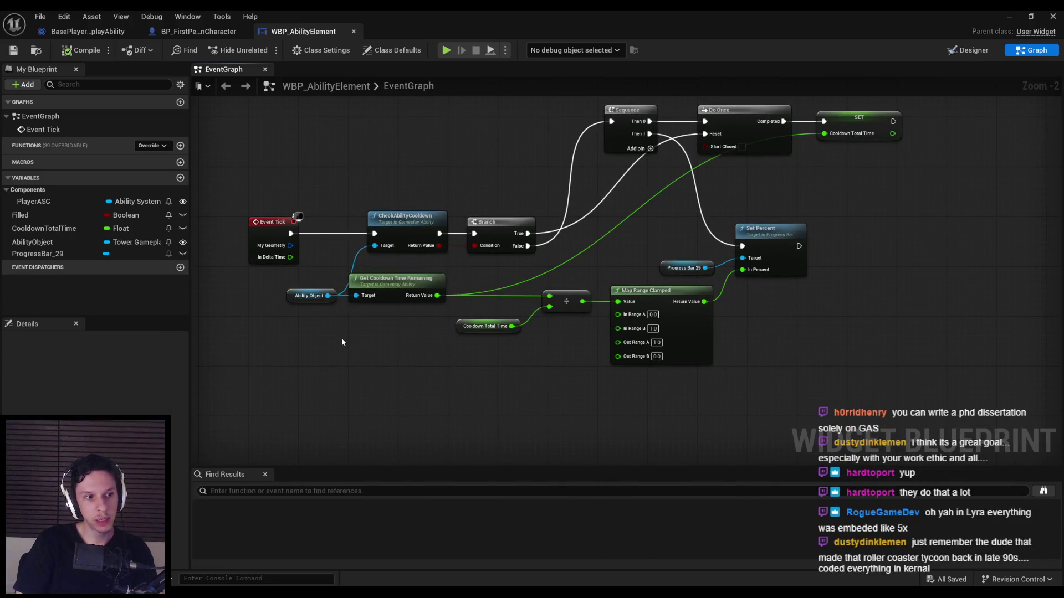
pyautogui.moveTo(342, 339); pyautogui.dragTo(435, 342)
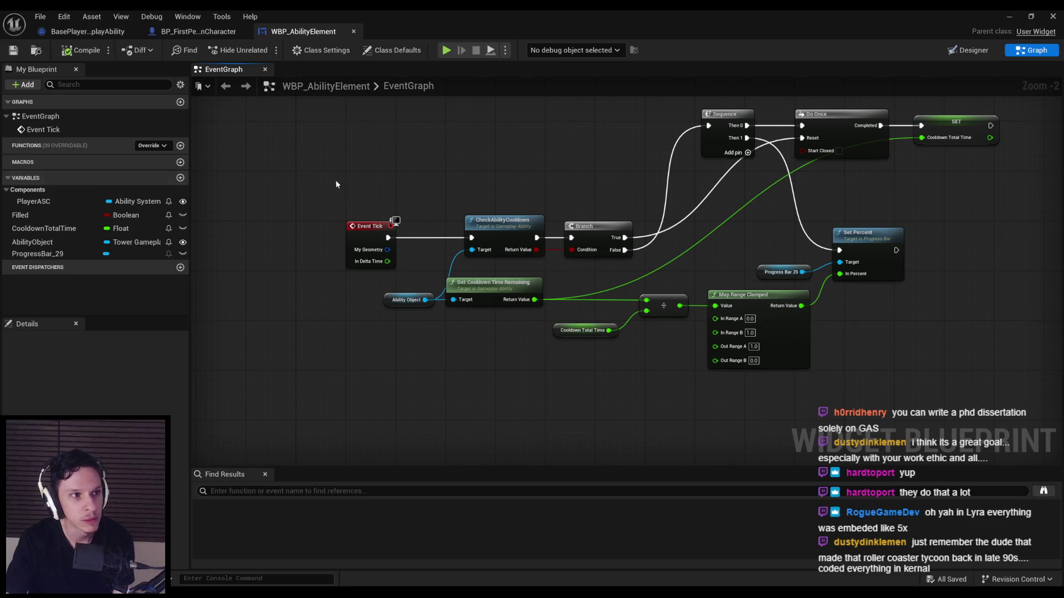
# Step: Bring BasePlayerGameplayAbility's OnAbilityGranted event nodes into view
pyautogui.click(107, 36)
pyautogui.scroll(4, 286, 304)
pyautogui.scroll(-4, 439, 325)
pyautogui.scroll(2, 495, 345)
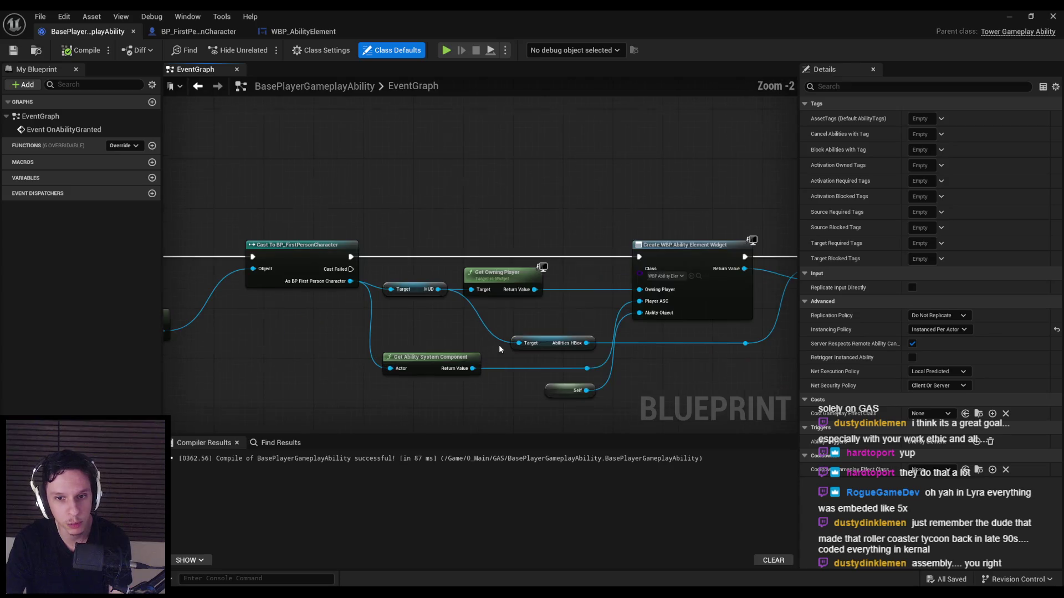
pyautogui.moveTo(335, 315); pyautogui.dragTo(457, 329)
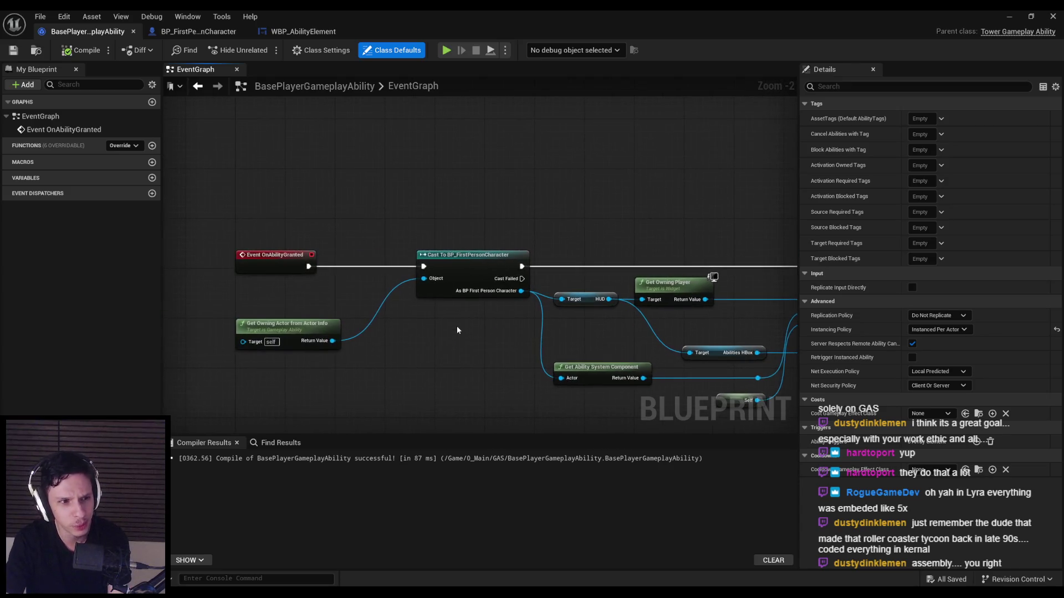
# Step: Flip through the character and WBP_AbilityElement graphs and check the GODTOWER task list
pyautogui.click(195, 32)
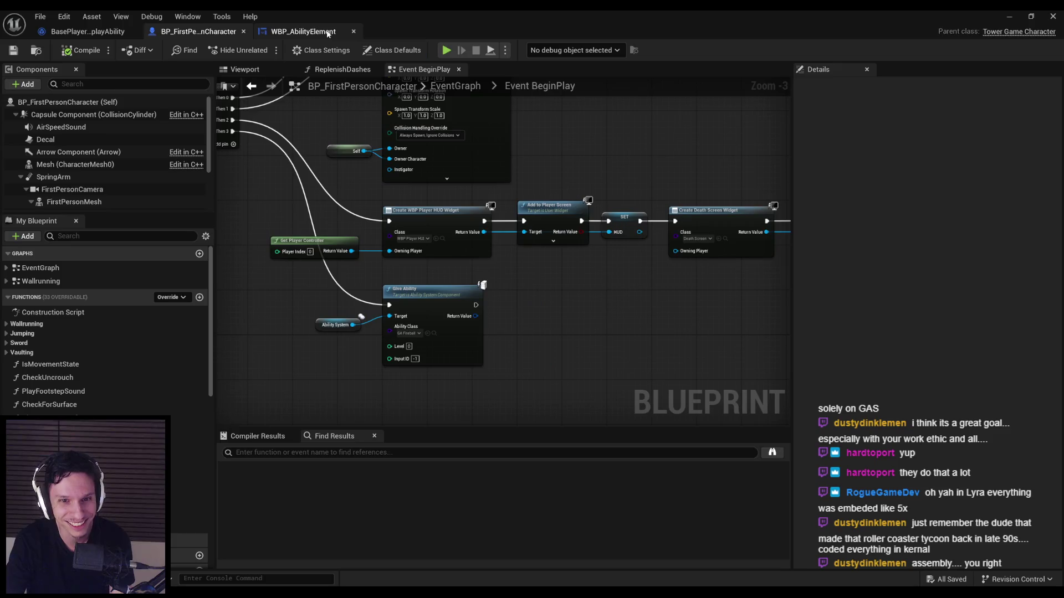
pyautogui.click(328, 33)
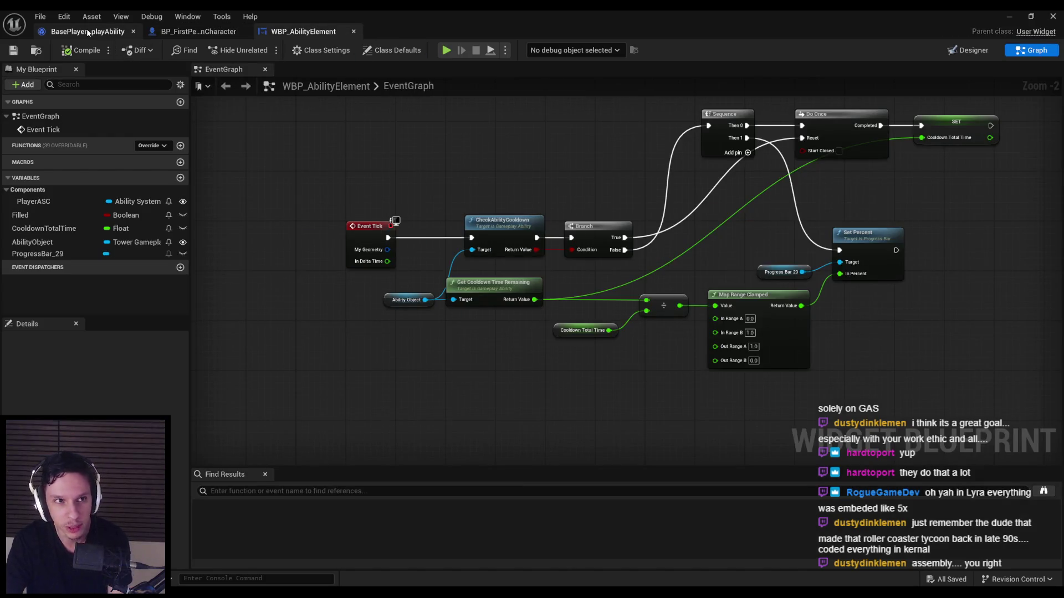
pyautogui.click(88, 32)
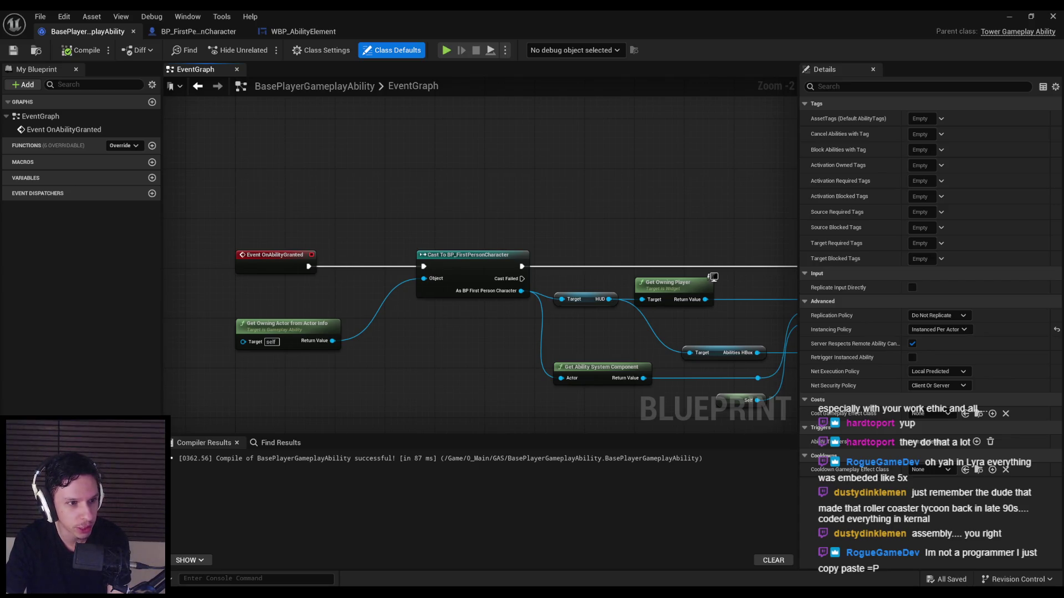
pyautogui.hotkey('alt', 'Tab')
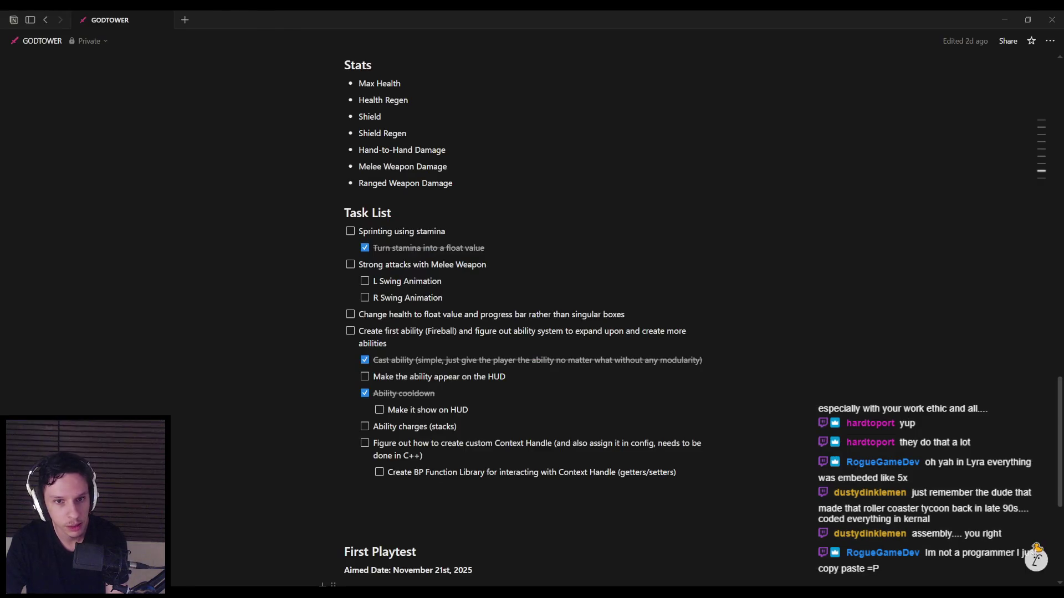
pyautogui.hotkey('alt', 'Tab')
pyautogui.hotkey('alt', 'Tab')
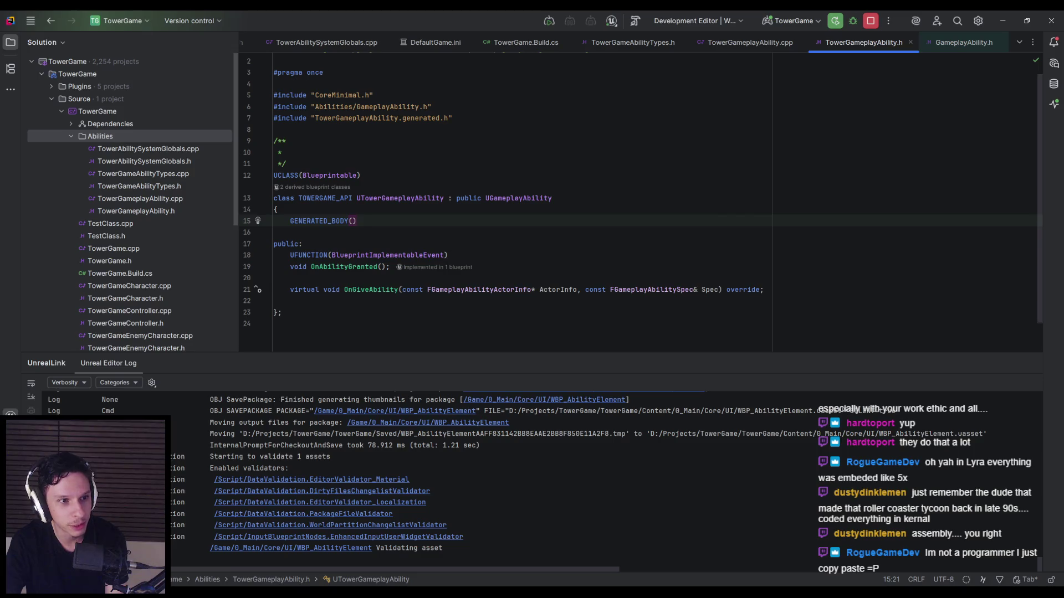
# Step: Compare the .cpp with the header and place the caret after the OnGiveAbility declaration
pyautogui.hotkey('alt', 'Tab')
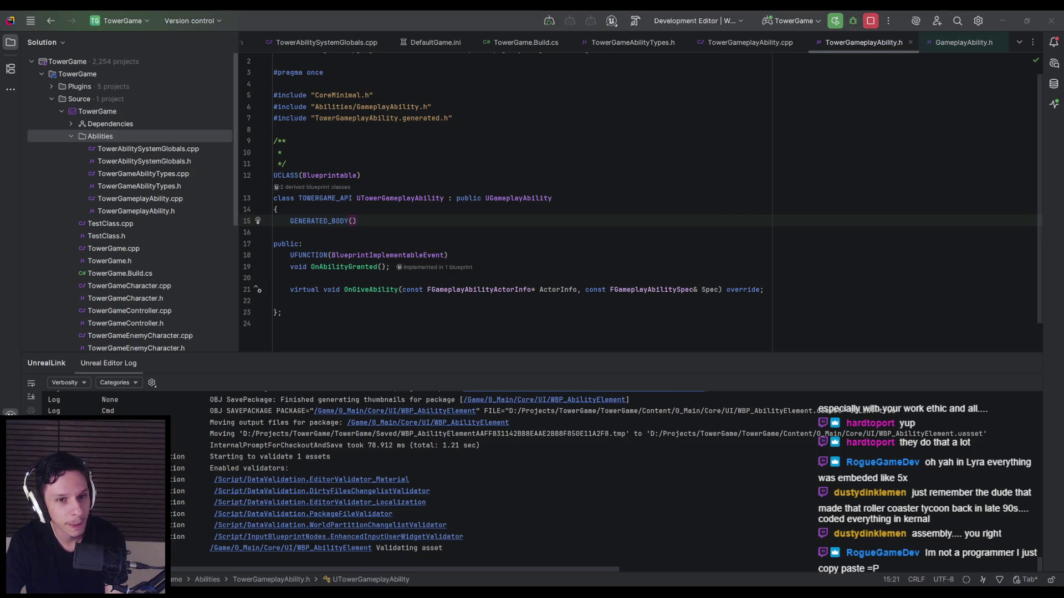
pyautogui.click(393, 280)
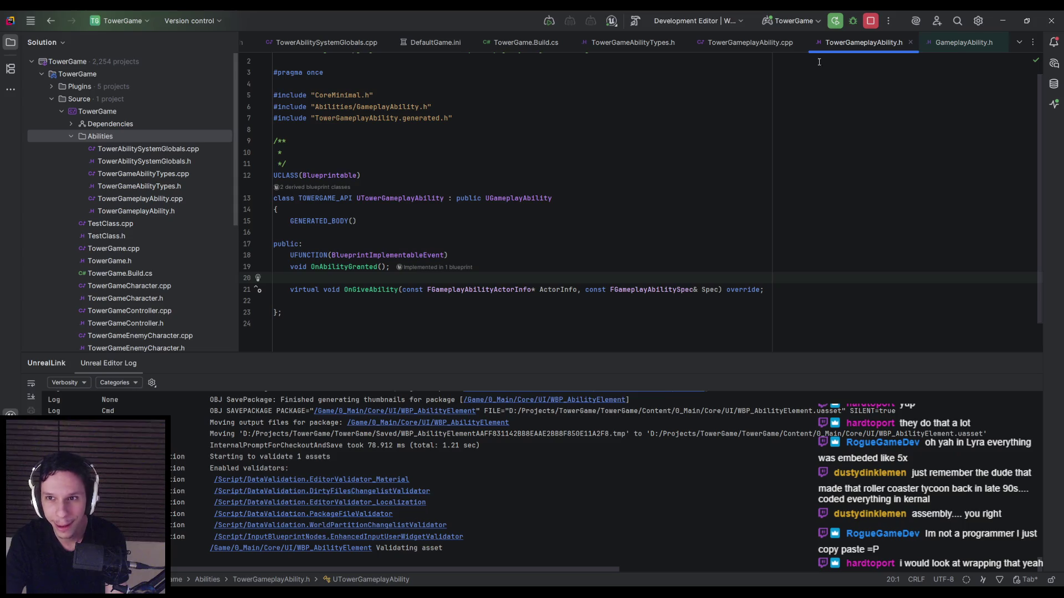
pyautogui.click(750, 42)
pyautogui.click(394, 186)
pyautogui.click(861, 43)
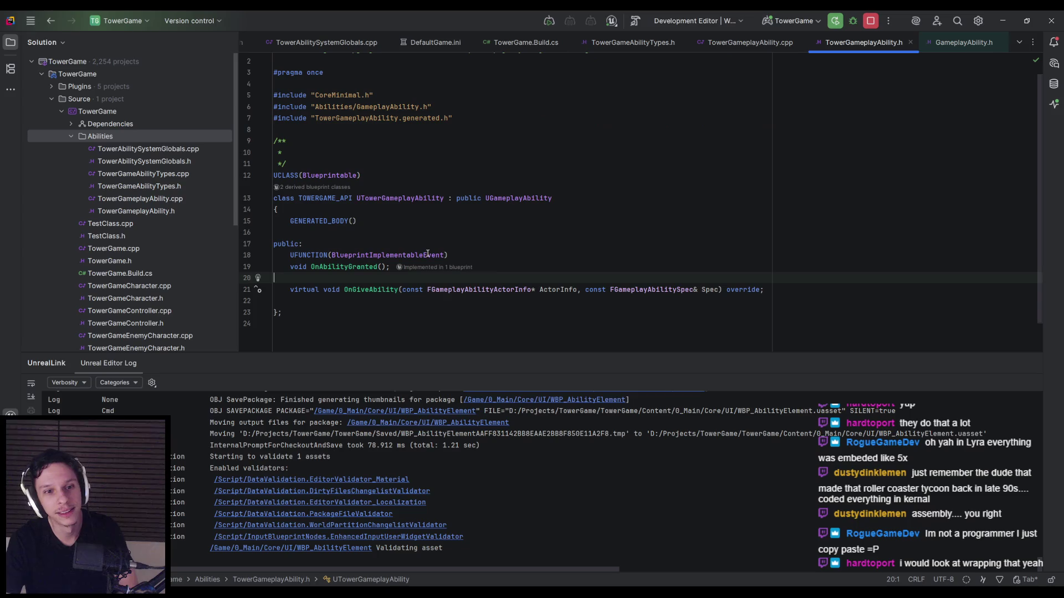
pyautogui.click(781, 286)
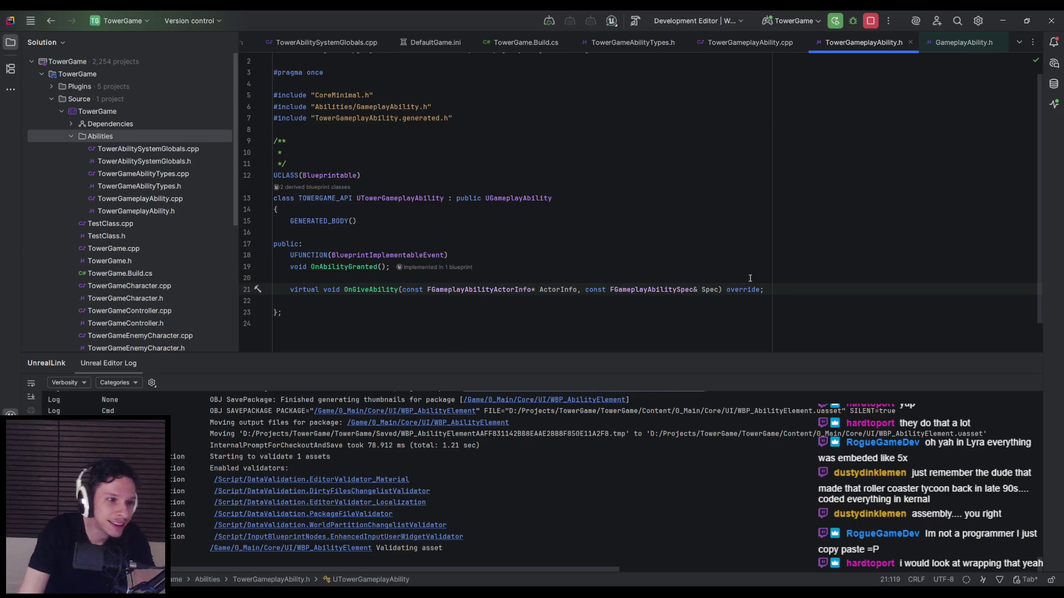
# Step: Add a UFUNCTION(BlueprintPure) line below OnGiveAbility, clearing the extra line and stray void
pyautogui.press('Return')
pyautogui.press('Return')
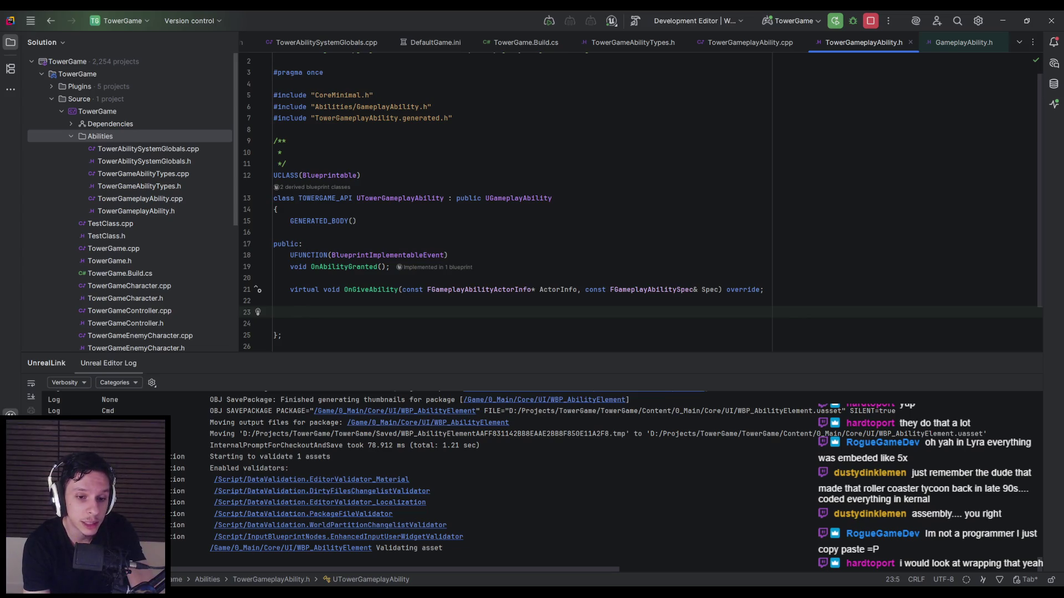
pyautogui.write('UFUNCTION')
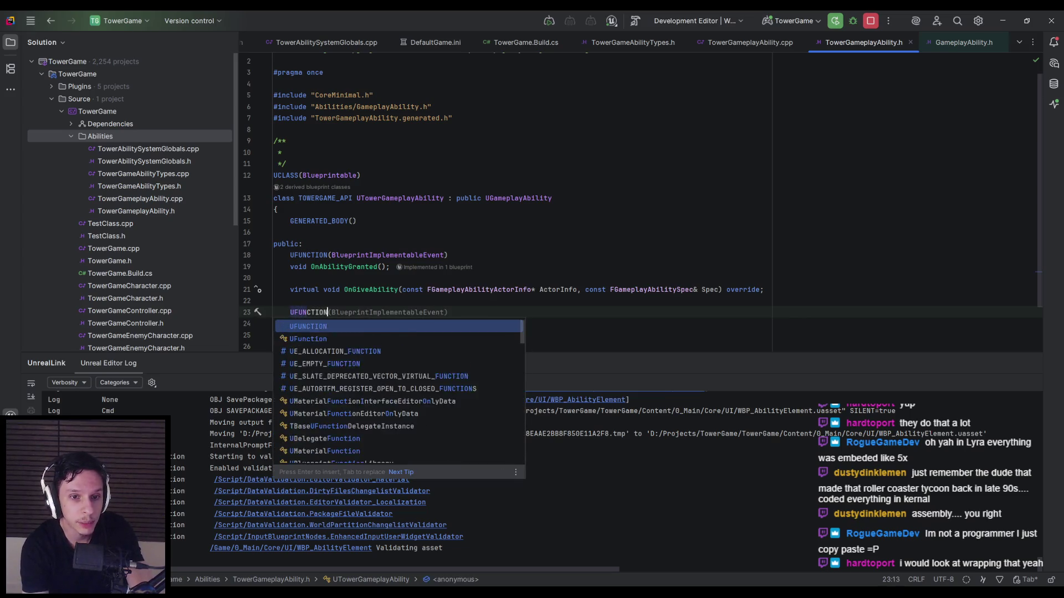
pyautogui.write('(Pure')
pyautogui.press('End')
pyautogui.press('Return')
pyautogui.press('Return')
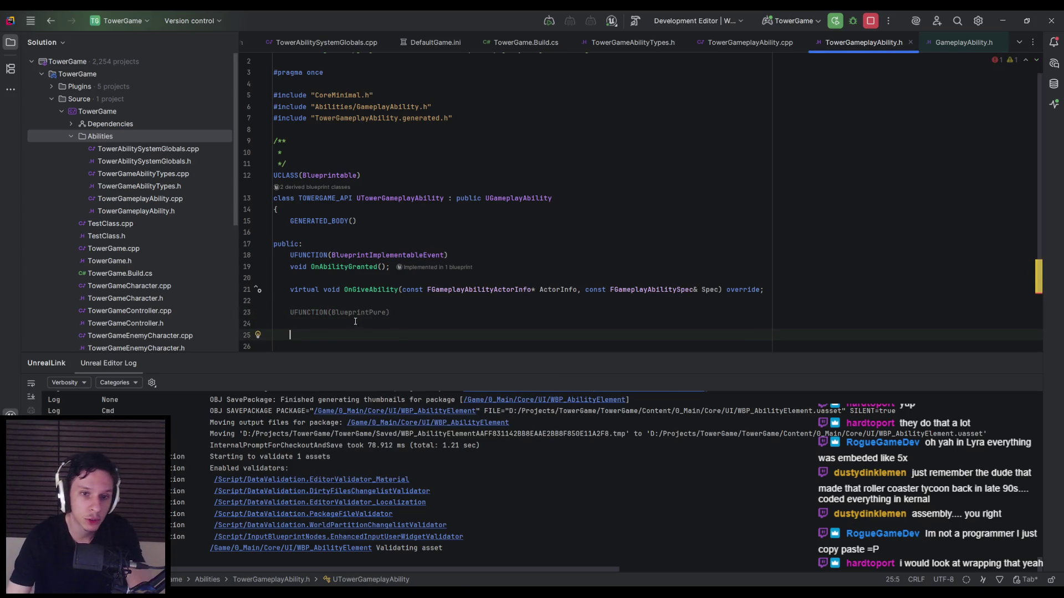
pyautogui.moveTo(354, 314)
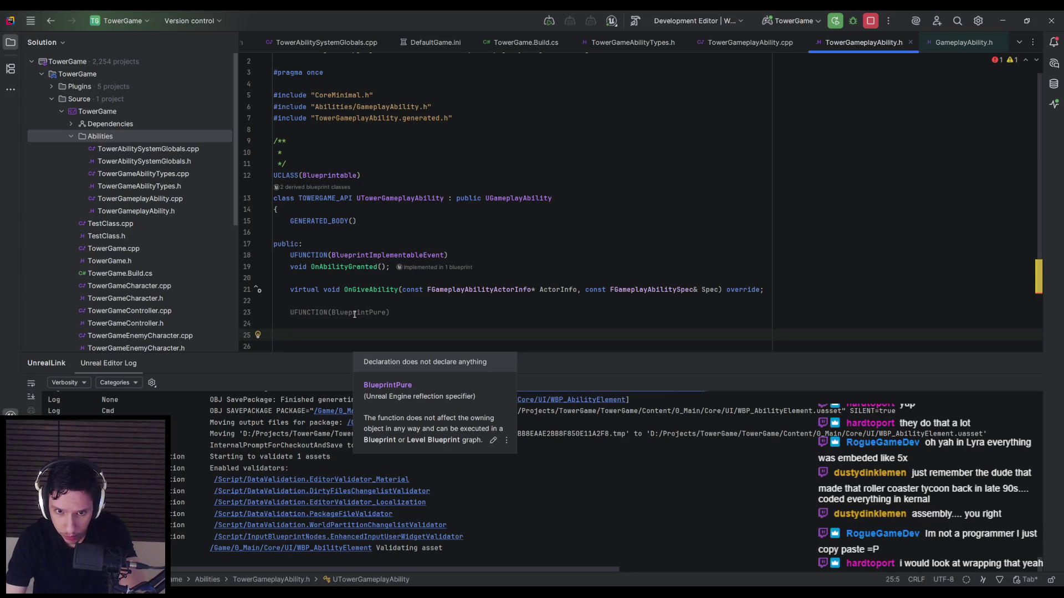
pyautogui.press('BackSpace')
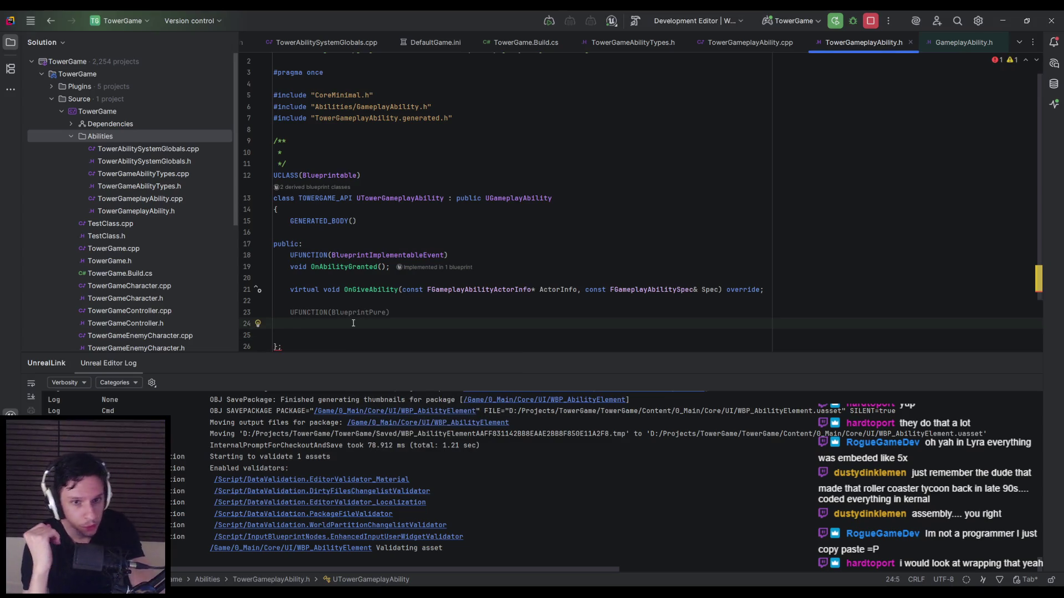
pyautogui.write('void')
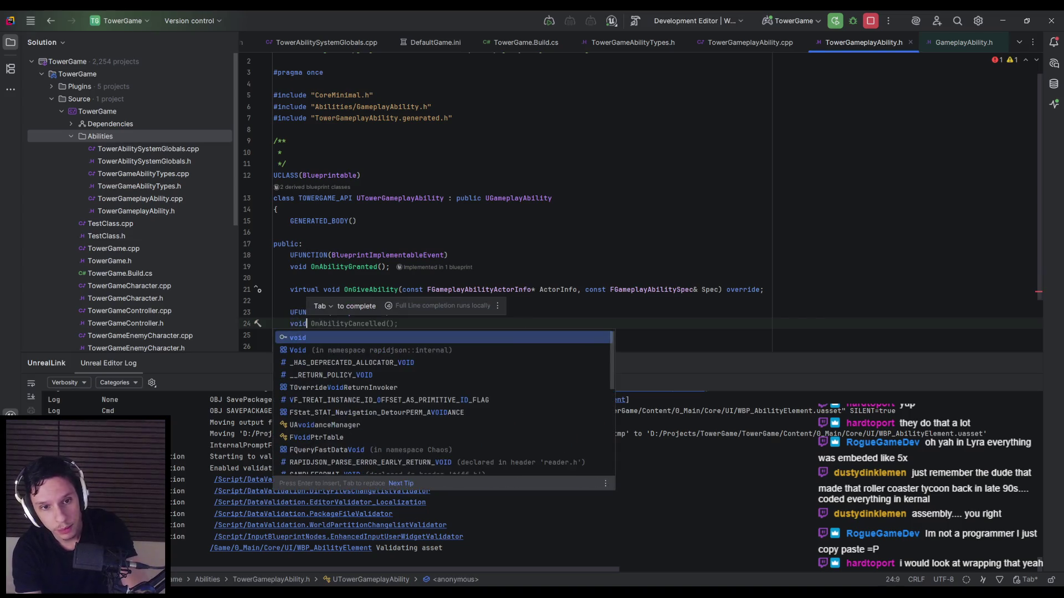
pyautogui.press('BackSpace')
pyautogui.press('BackSpace')
pyautogui.press('BackSpace')
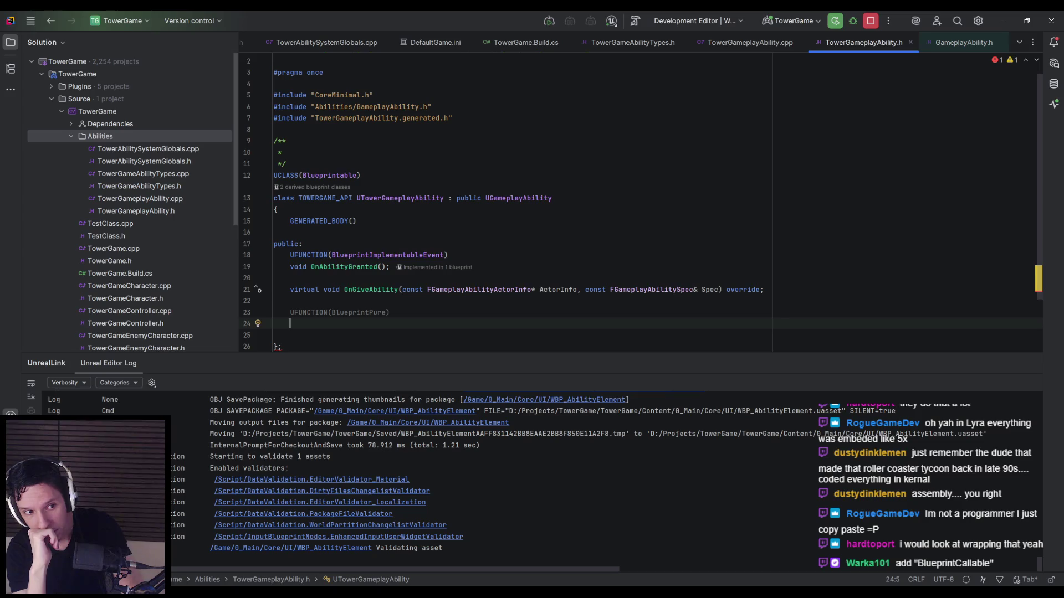
# Step: Extend the specifier to UFUNCTION(BlueprintPure, BlueprintCallable)
pyautogui.click(438, 312)
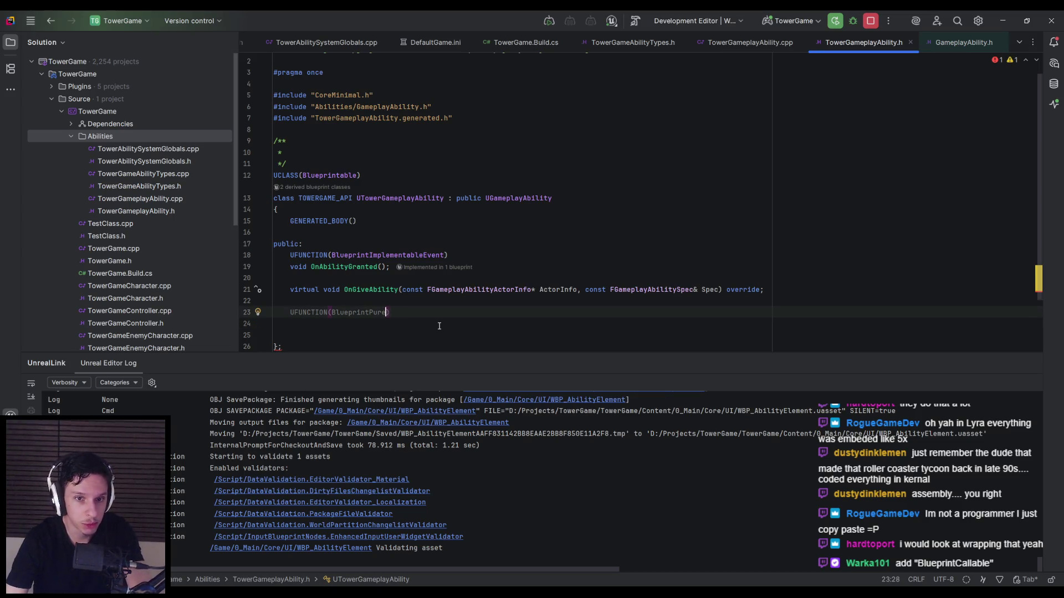
pyautogui.write(', BlueprintCall')
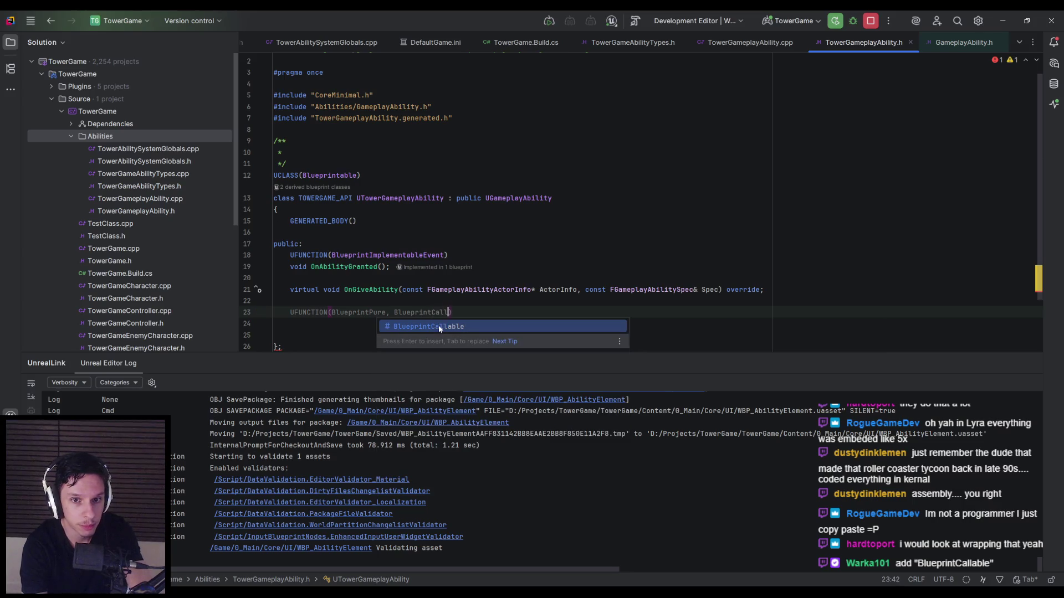
pyautogui.click(438, 326)
pyautogui.click(439, 326)
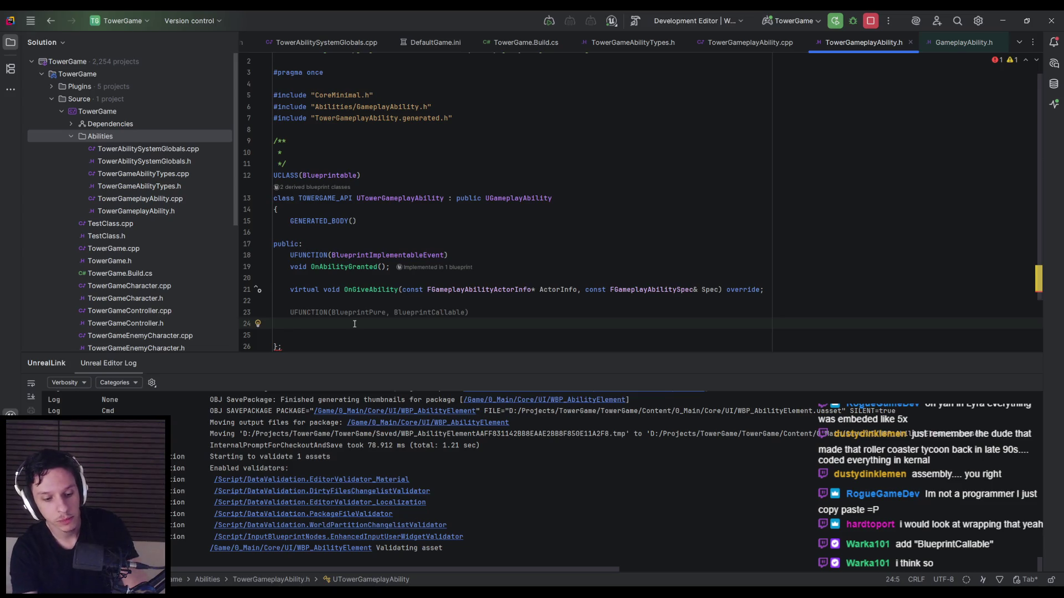
# Step: Declare void GetAbilityCooldownInfo under the specifier and begin a virtual void line
pyautogui.write('Ability')
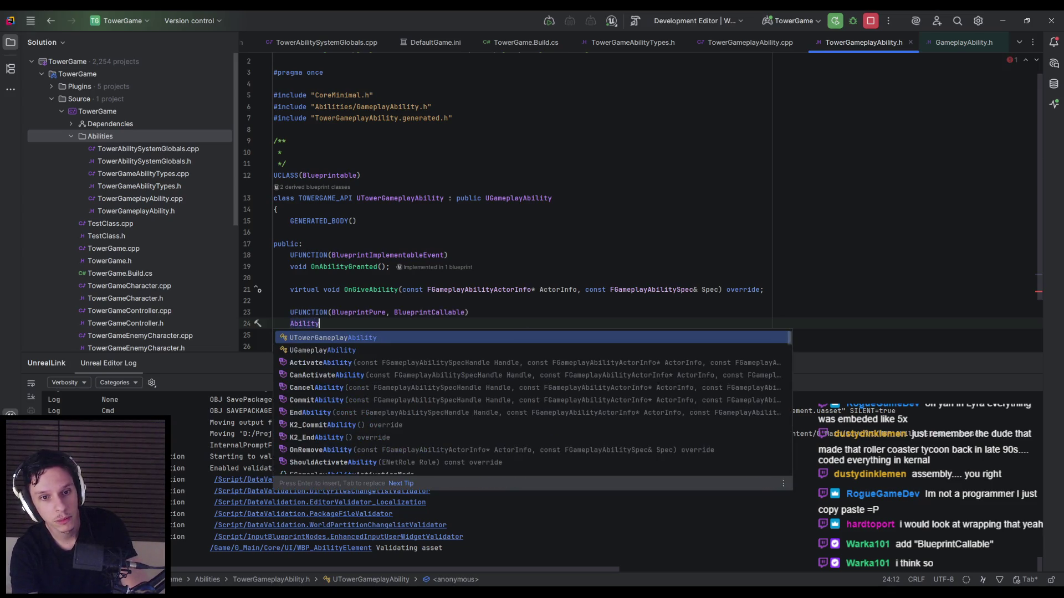
pyautogui.press('Return')
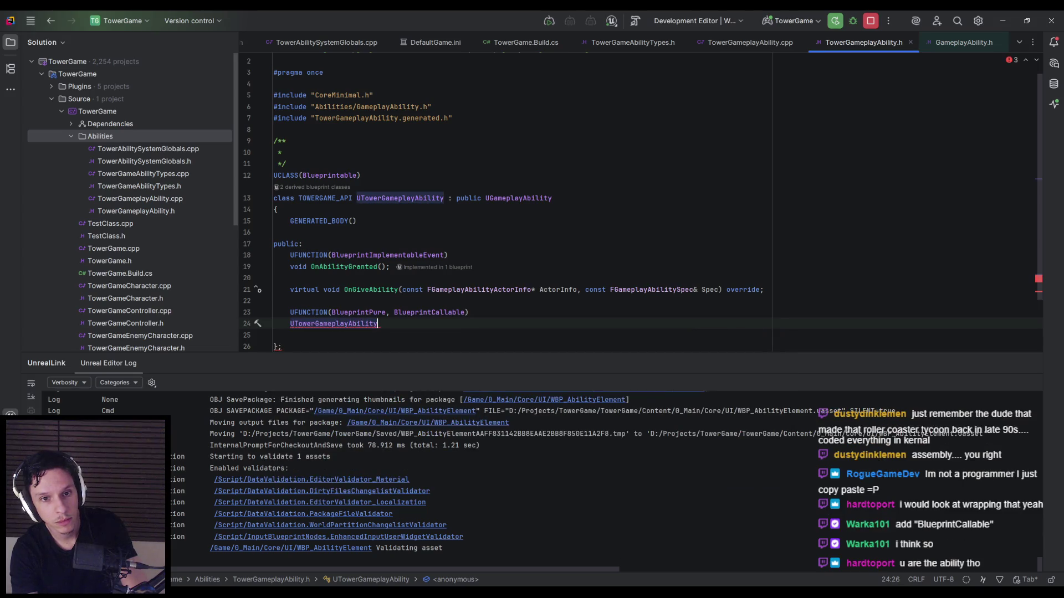
pyautogui.press('Escape')
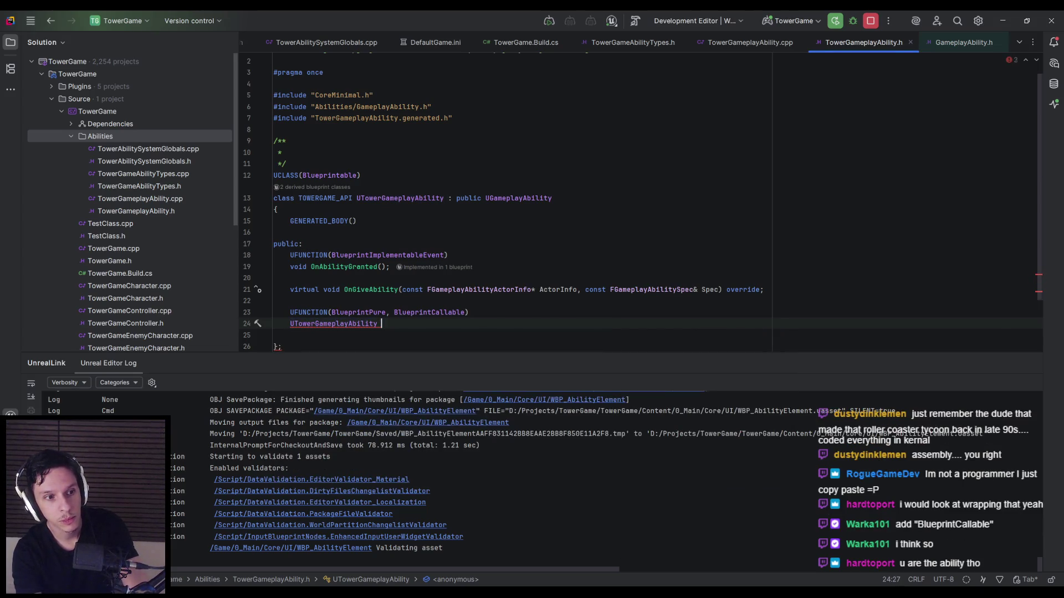
pyautogui.press('BackSpace')
pyautogui.press('BackSpace')
pyautogui.press('BackSpace')
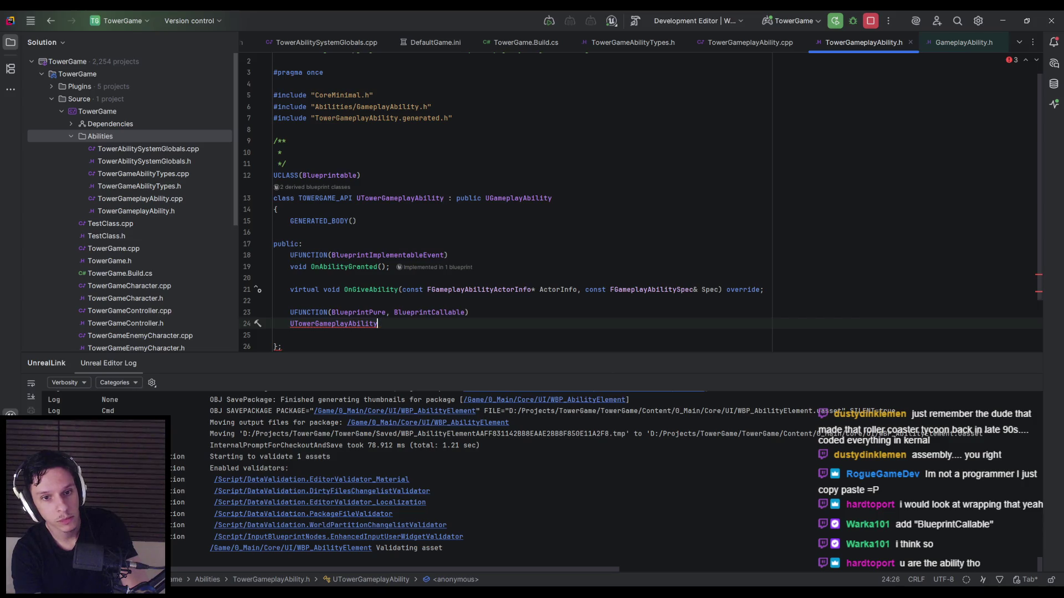
pyautogui.write('void')
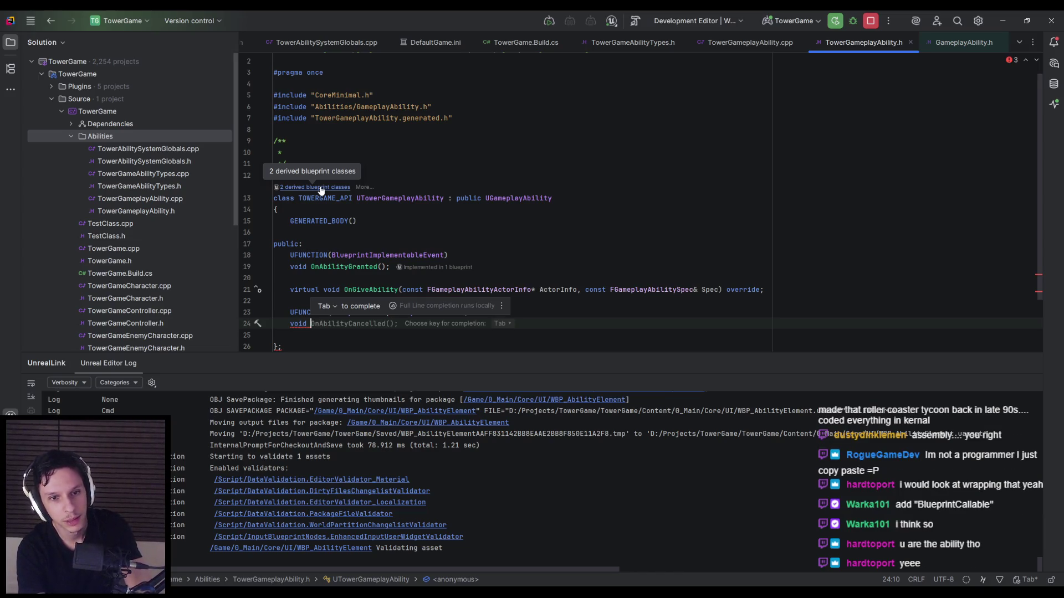
pyautogui.write('GetAbilityCooldown')
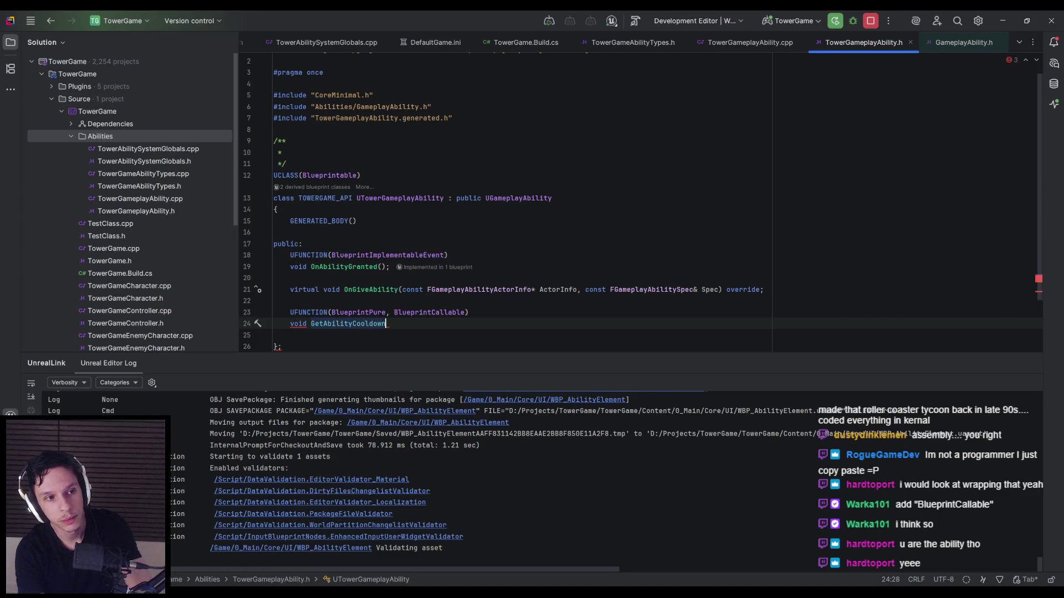
pyautogui.write('Info')
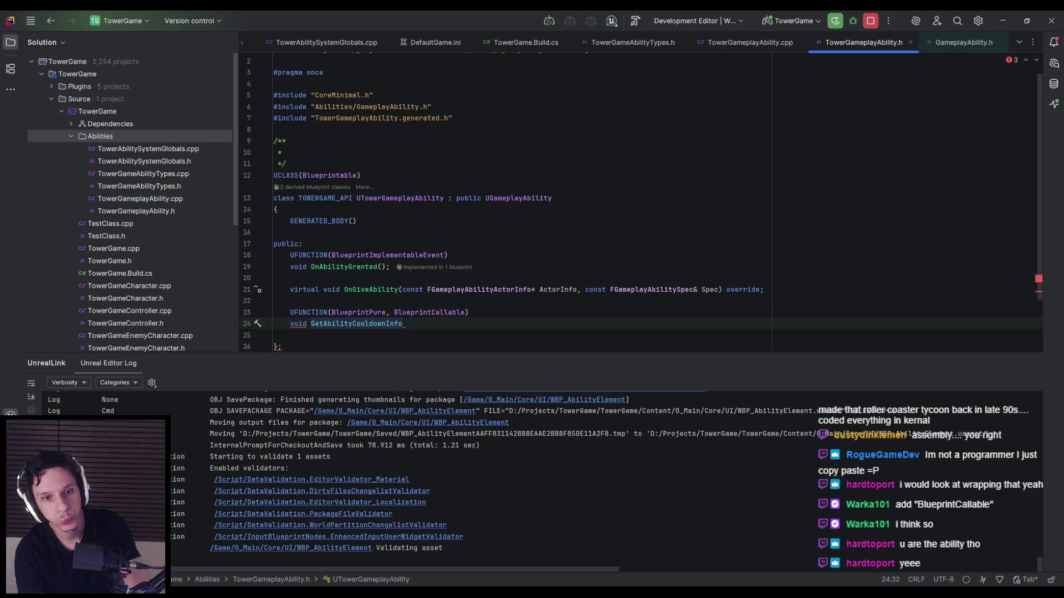
pyautogui.press('Return')
pyautogui.press('Return')
pyautogui.write('virtual void')
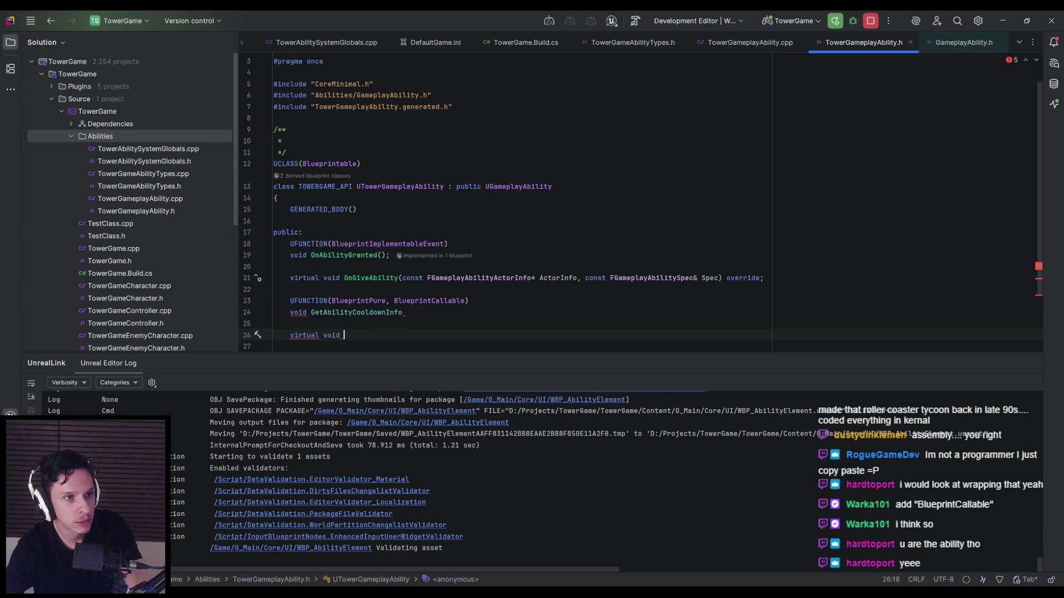
# Step: Autocomplete the GetCooldownTimeRemainingAndDuration override and scroll across to read its full signature
pyautogui.write('GetCoold')
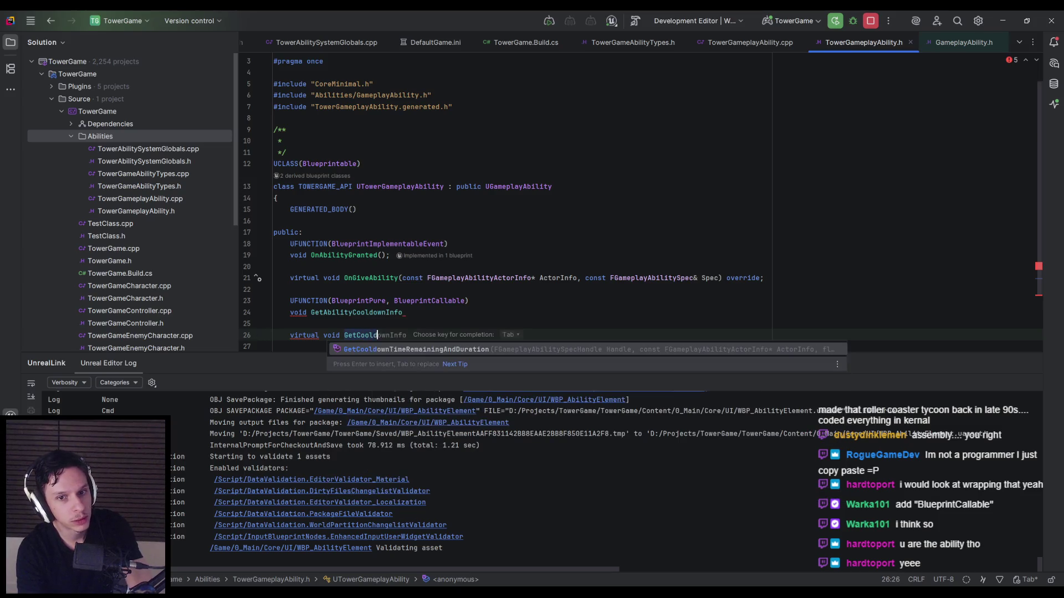
pyautogui.press('Return')
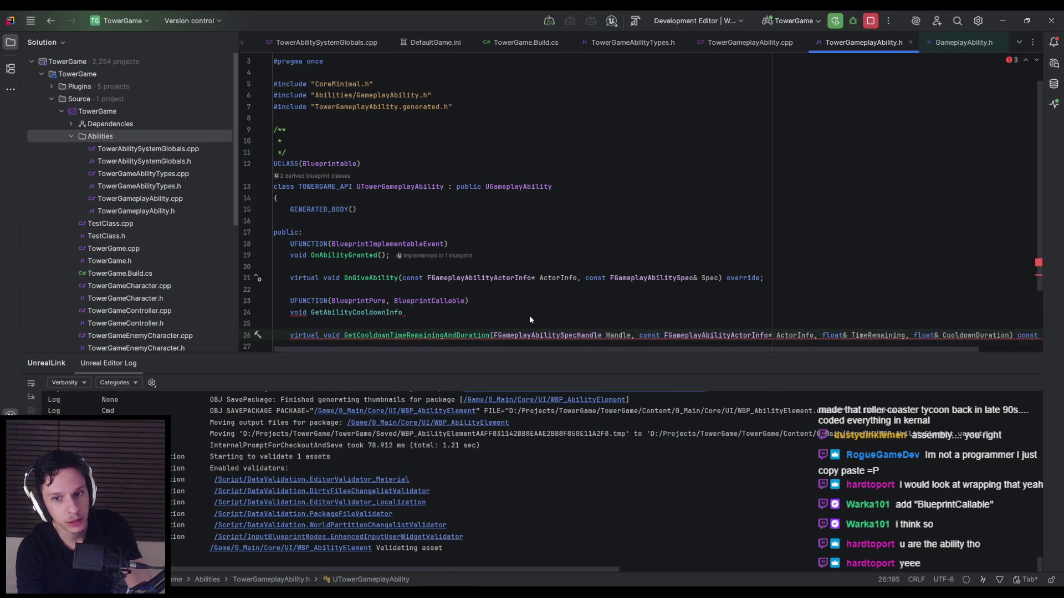
pyautogui.scroll(-2, 530, 315)
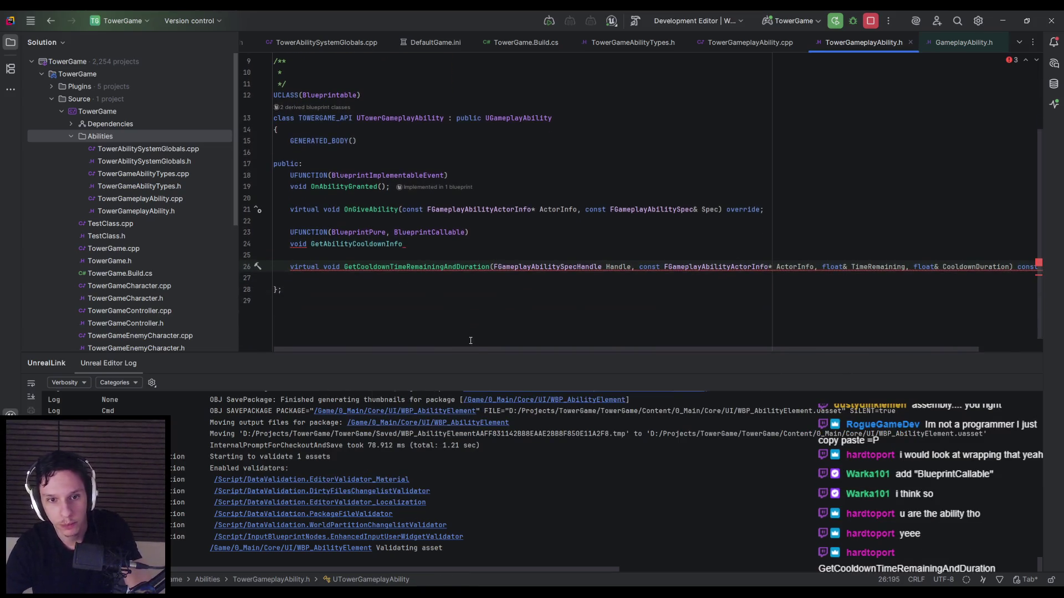
pyautogui.moveTo(468, 350); pyautogui.dragTo(535, 344)
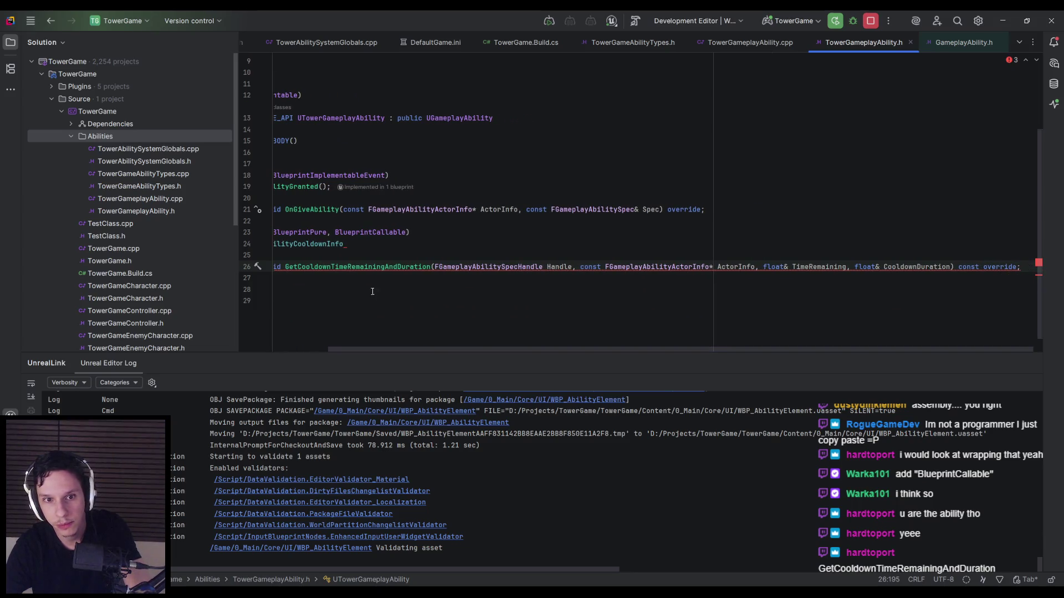
pyautogui.moveTo(354, 269)
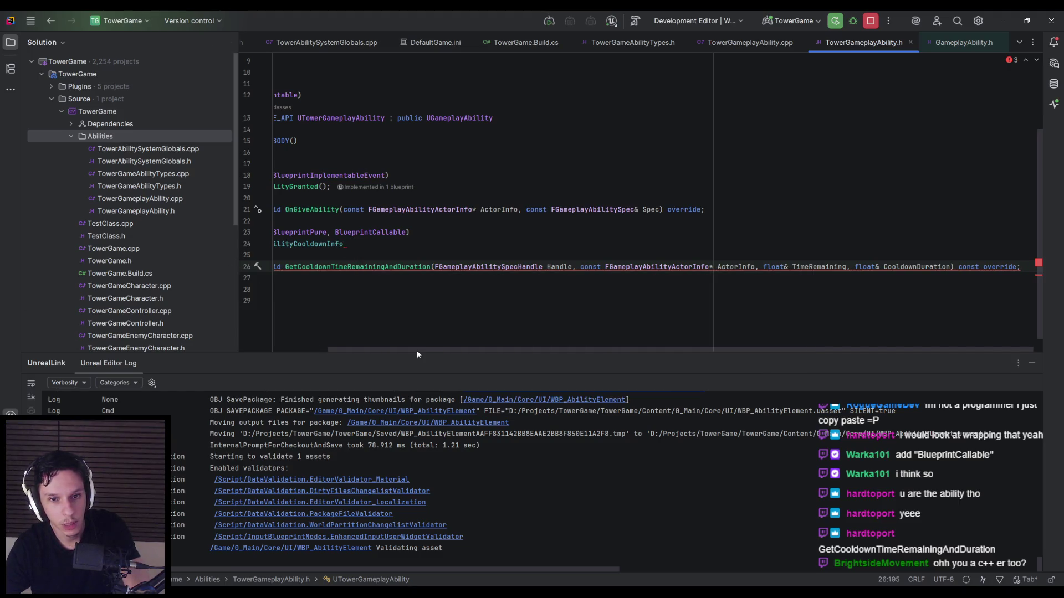
pyautogui.moveTo(418, 352); pyautogui.dragTo(318, 347)
pyautogui.hscroll(3, 694, 264)
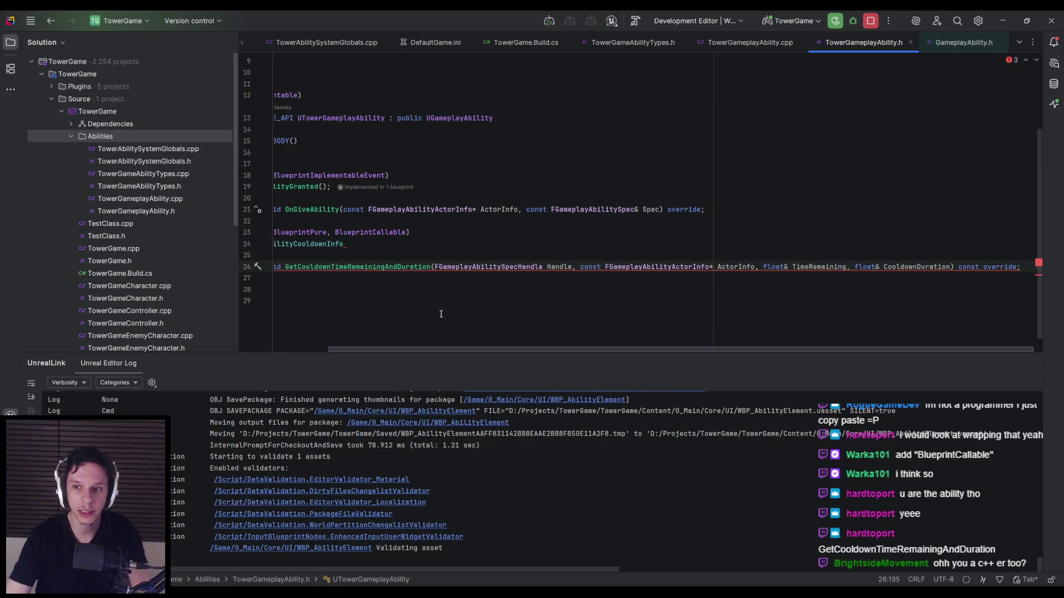
# Step: Try repositioning the asterisk on the FGameplayAbilityActorInfo ActorInfo parameter, then review the line
pyautogui.click(713, 267)
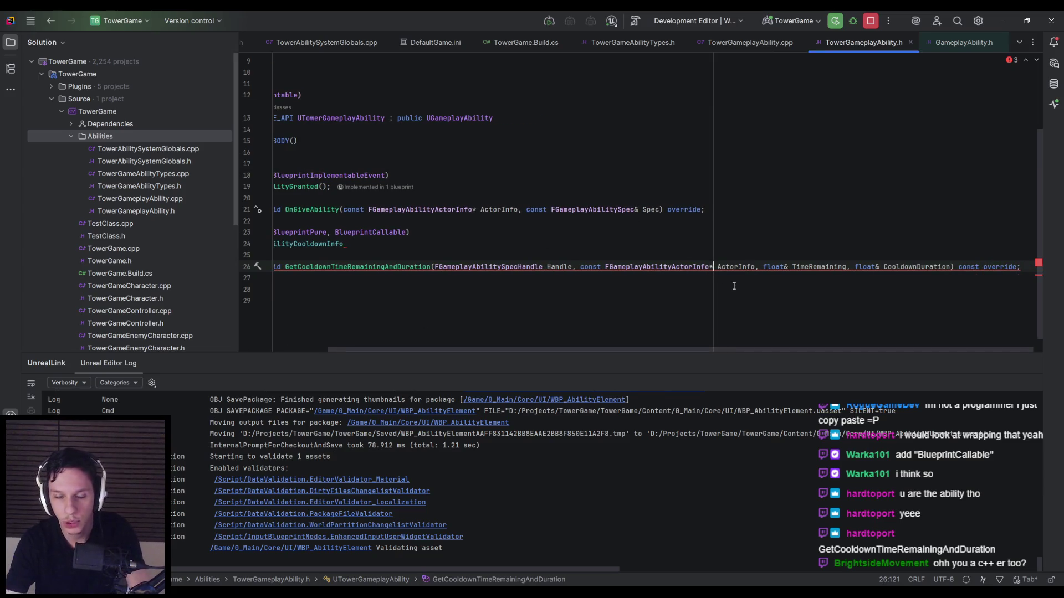
pyautogui.press('BackSpace')
pyautogui.write('*')
pyautogui.press('Delete')
pyautogui.press('BackSpace')
pyautogui.click(612, 267)
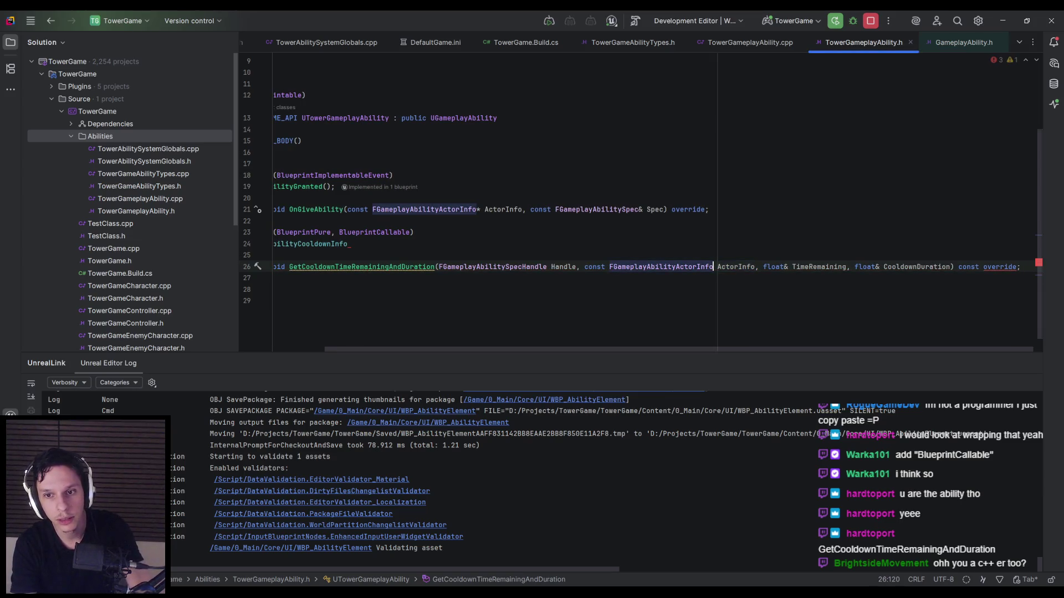
pyautogui.write('*')
pyautogui.press('BackSpace')
pyautogui.click(756, 266)
pyautogui.write('*')
pyautogui.press('BackSpace')
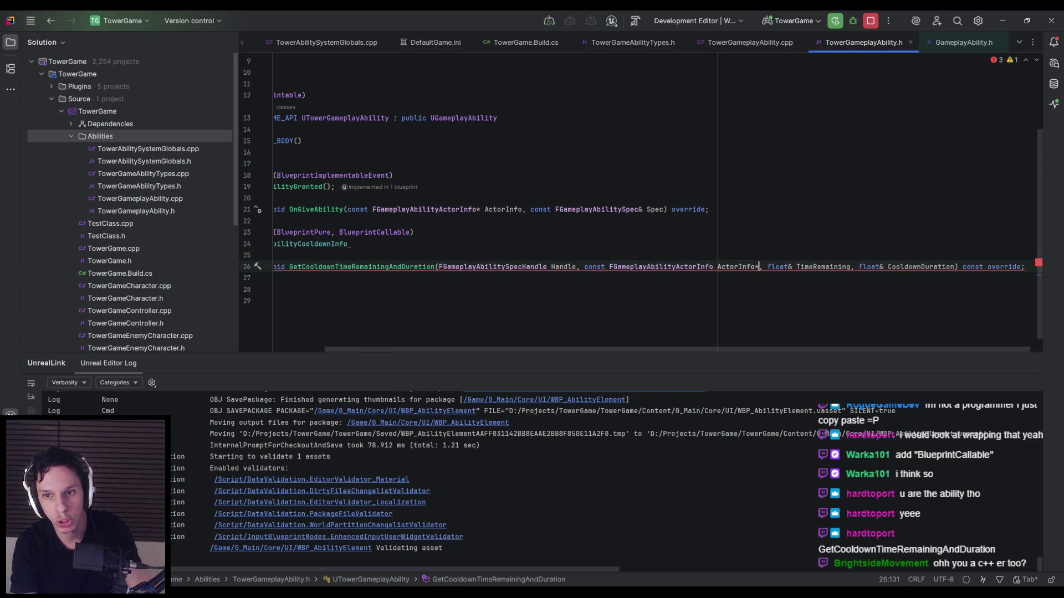
pyautogui.click(717, 266)
pyautogui.press('Left')
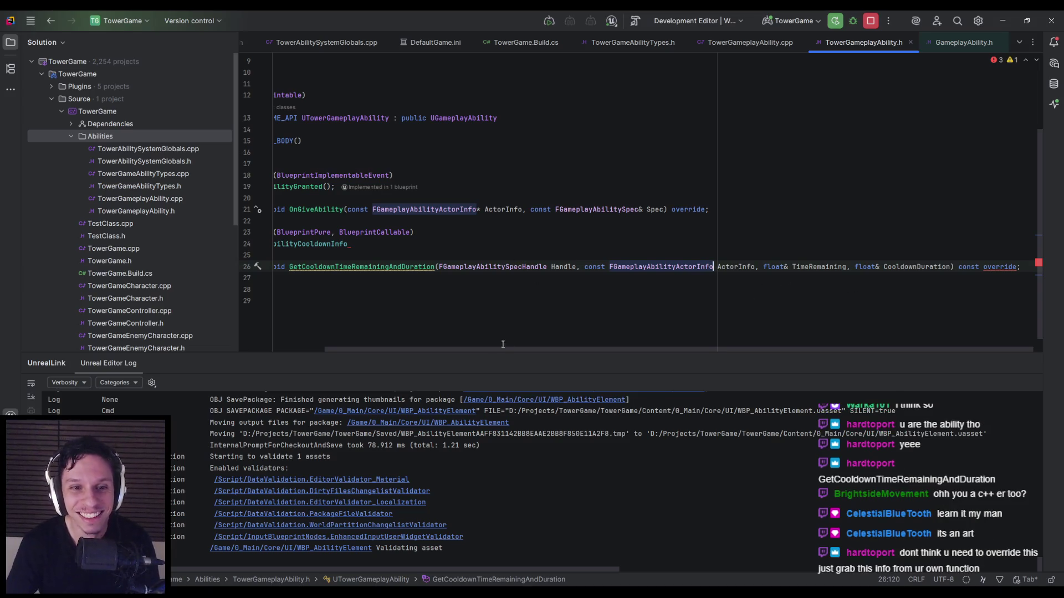
pyautogui.moveTo(486, 348); pyautogui.dragTo(349, 348)
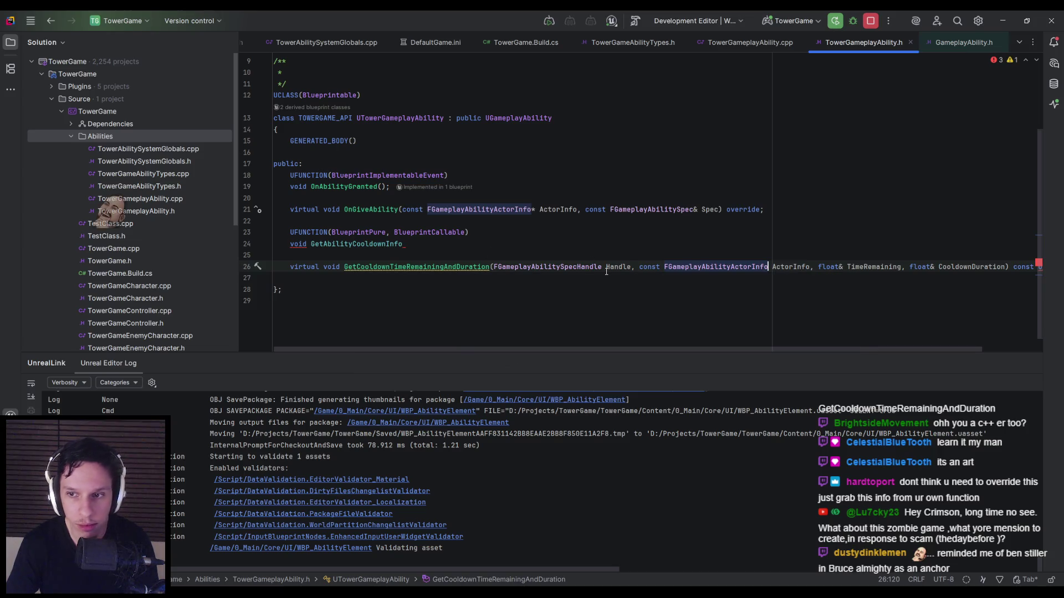
pyautogui.moveTo(620, 349); pyautogui.dragTo(709, 348)
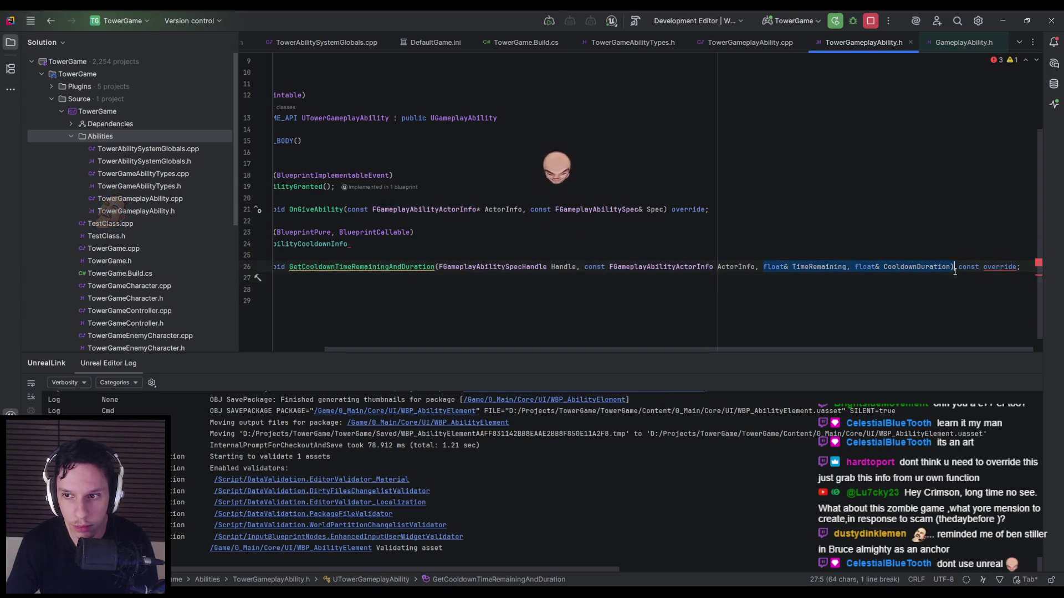
# Step: Give GetAbilityCooldownInfo the pasted TimeRemaining and CooldownDuration parameters
pyautogui.click(369, 245)
pyautogui.write('(')
pyautogui.write('float& TimeRemaining, float& CooldownDuration')
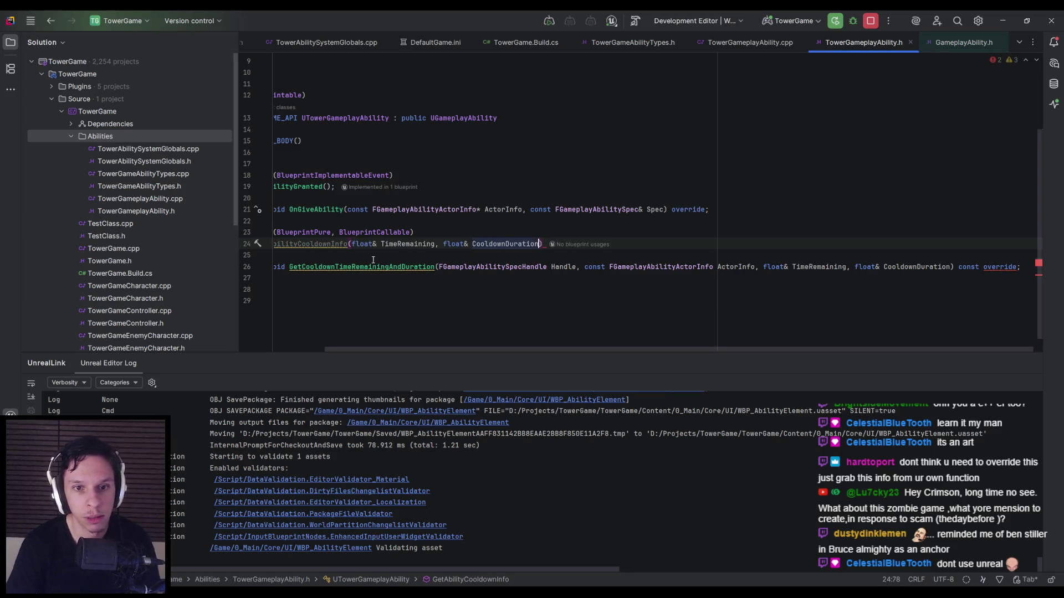
pyautogui.write(';')
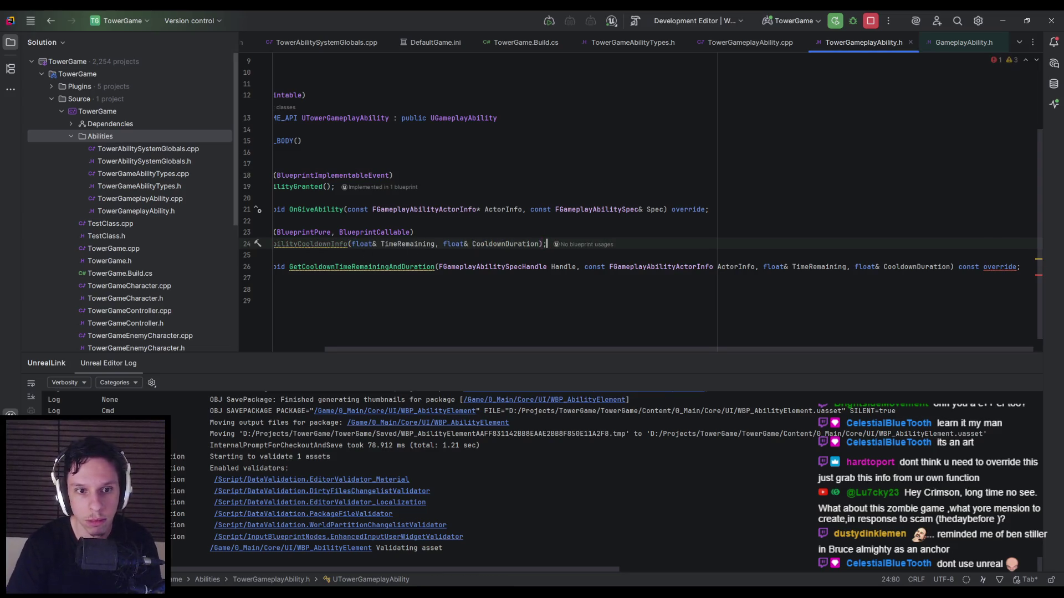
# Step: Delete the GetCooldownTimeRemainingAndDuration override declaration line from the header
pyautogui.moveTo(576, 266); pyautogui.dragTo(441, 267)
pyautogui.click(351, 247)
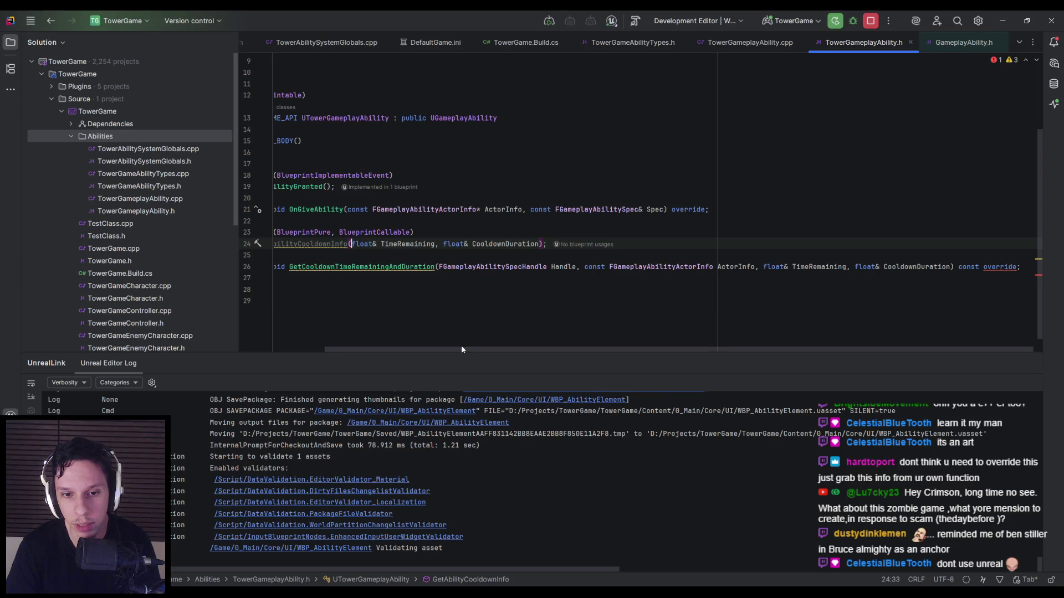
pyautogui.moveTo(1020, 267); pyautogui.dragTo(186, 268)
pyautogui.press('BackSpace')
pyautogui.press('BackSpace')
pyautogui.press('BackSpace')
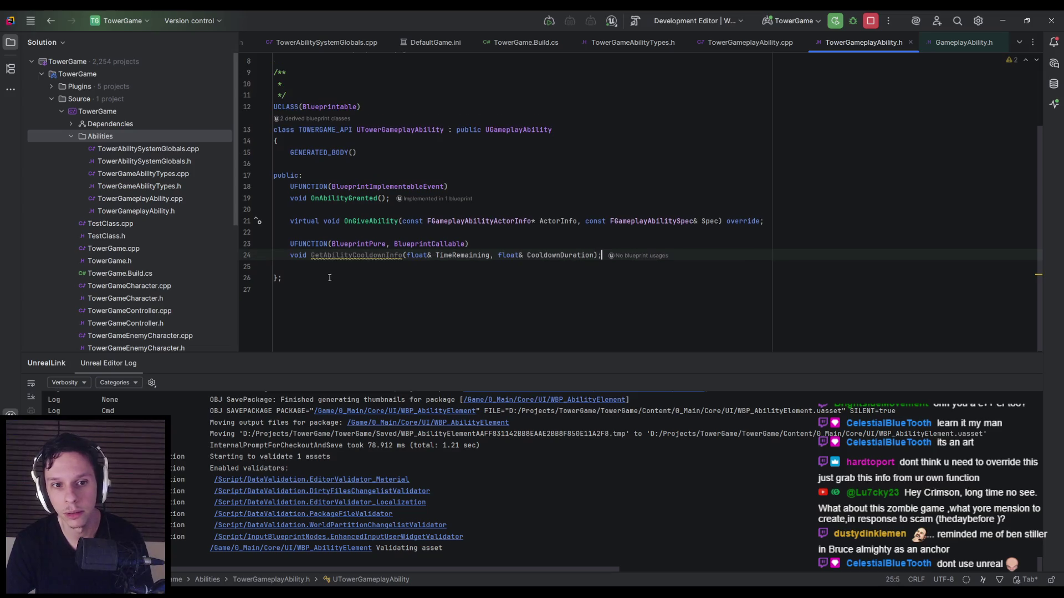
# Step: Generate an empty GetAbilityCooldownInfo definition in TowerGameplayAbility.cpp
pyautogui.rightClick(349, 255)
pyautogui.click(377, 262)
pyautogui.click(372, 271)
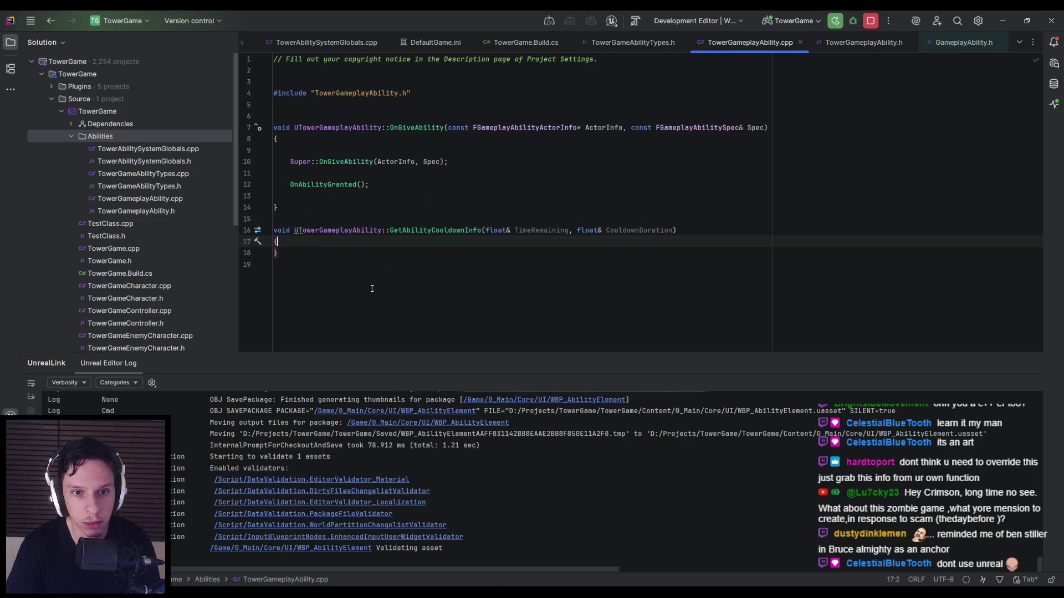
pyautogui.click(344, 252)
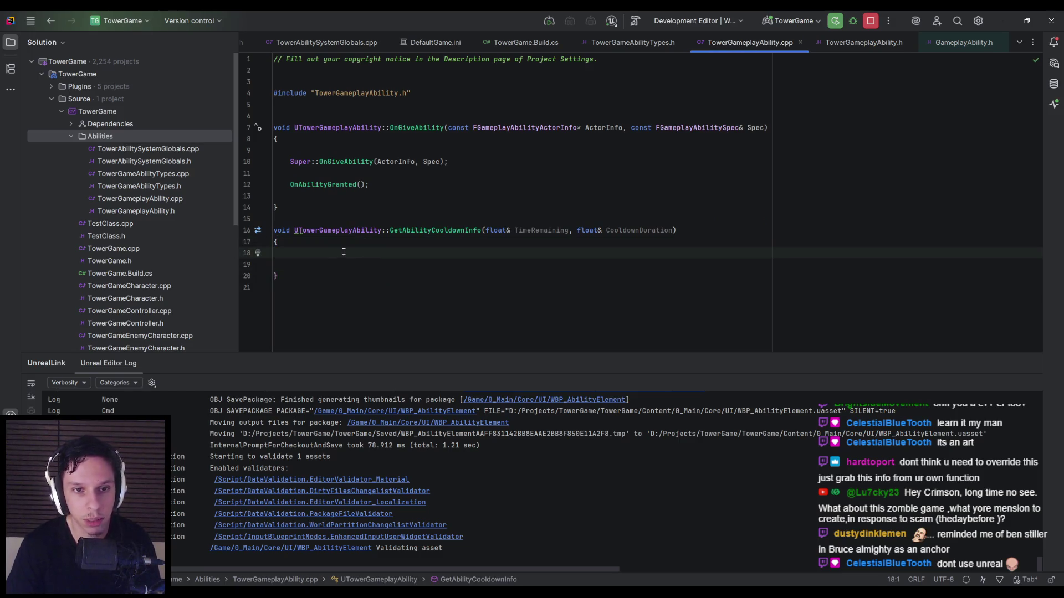
# Step: Start a GetCooldownTimeRemainingAndDuration() call in the GetAbilityCooldownInfo body and read its documentation
pyautogui.press('Return')
pyautogui.write('Get')
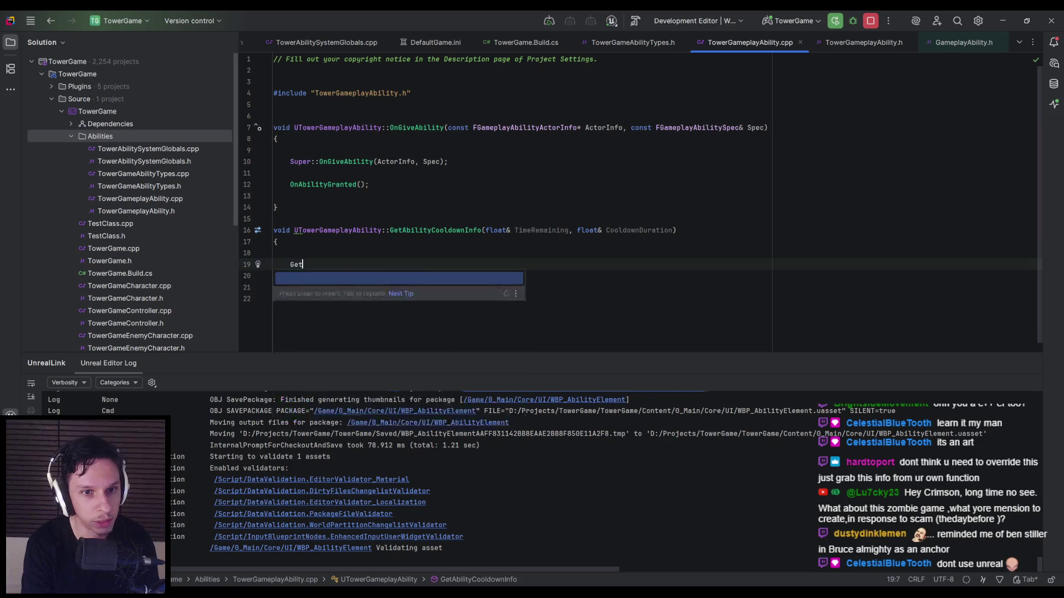
pyautogui.write('Cooldown')
pyautogui.press('Return')
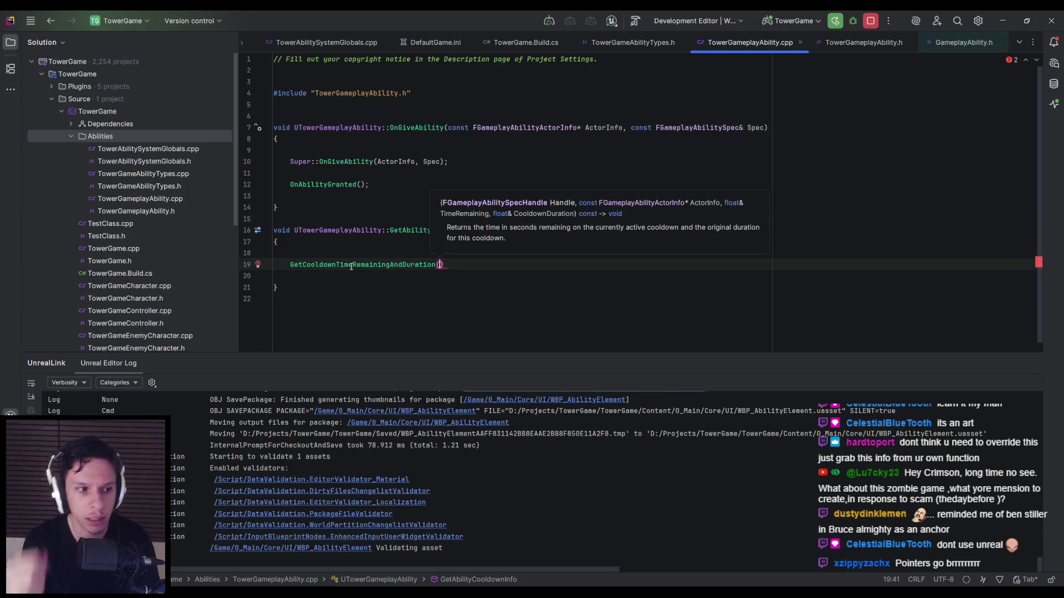
pyautogui.click(329, 253)
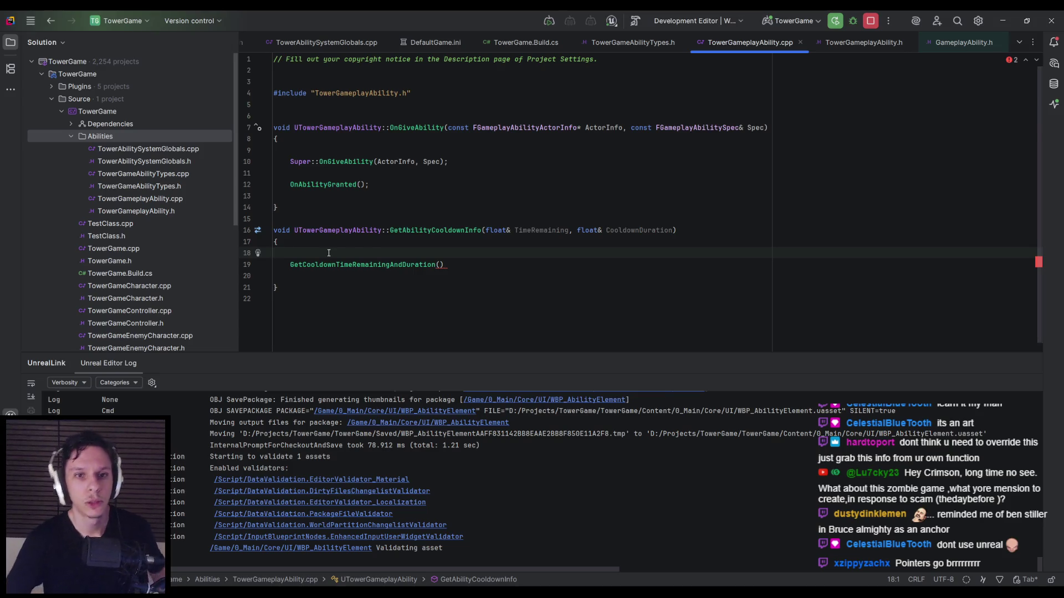
pyautogui.moveTo(349, 266)
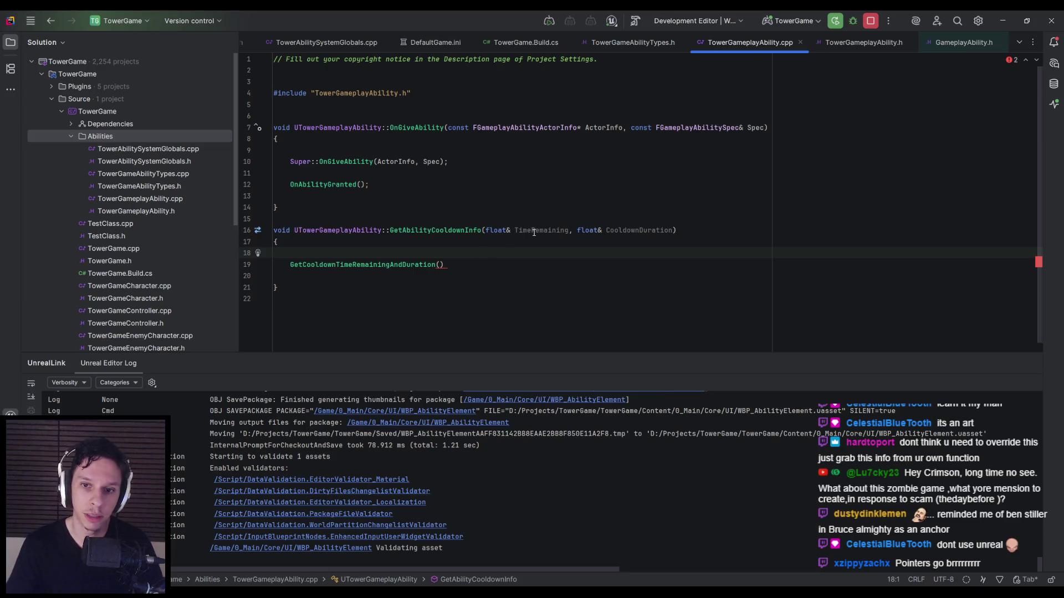
pyautogui.click(439, 265)
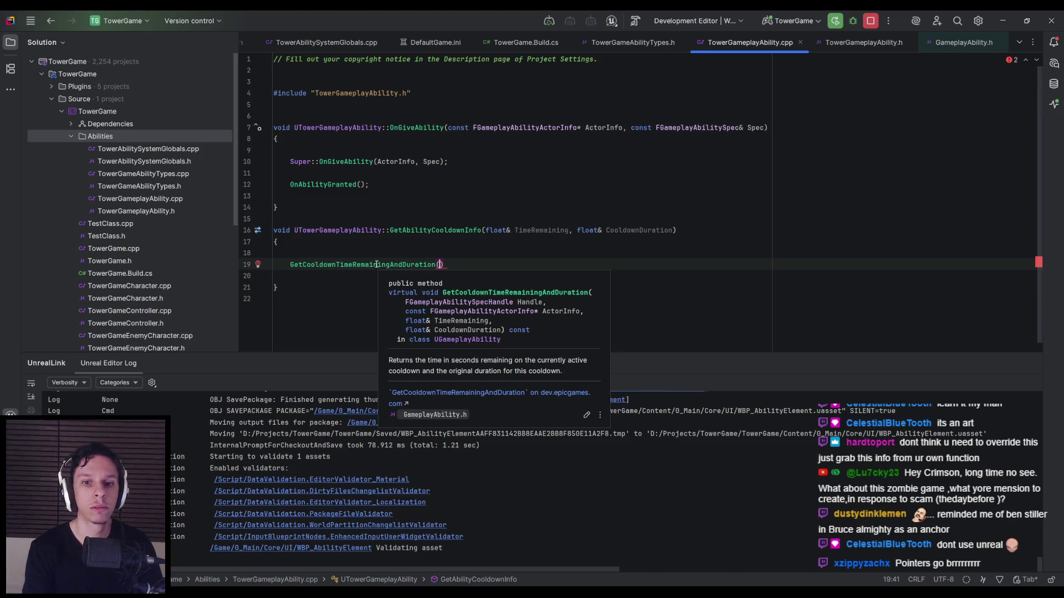
# Step: Fill the call with 0, 0, TimeRemaining, CooldownDuration and a semicolon, then check the first-argument error
pyautogui.write('0,0')
pyautogui.press('BackSpace')
pyautogui.write(',TimeRemaini')
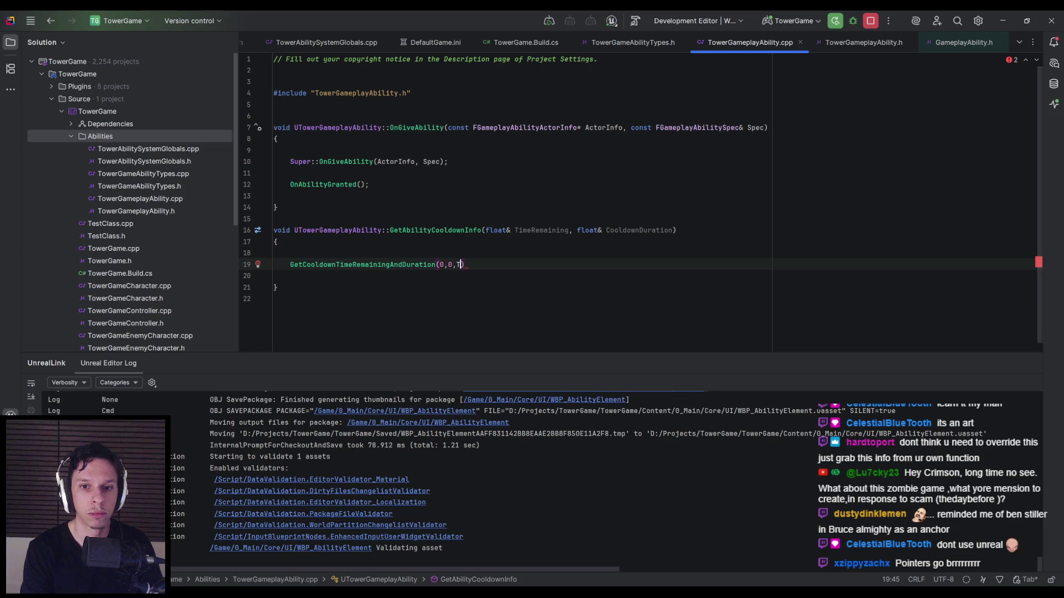
pyautogui.press('Return')
pyautogui.write(', Cool')
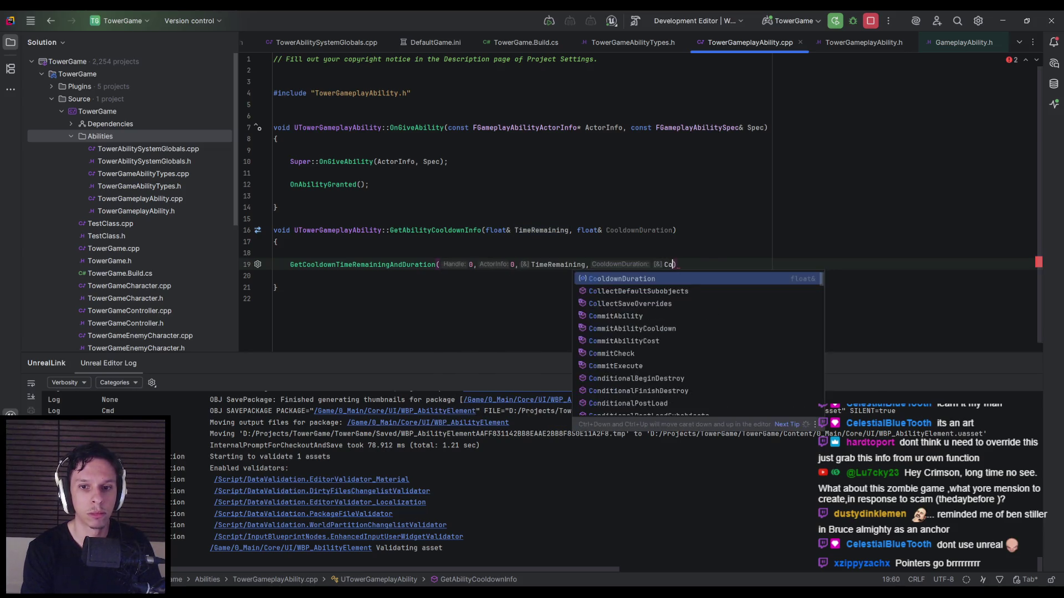
pyautogui.press('Return')
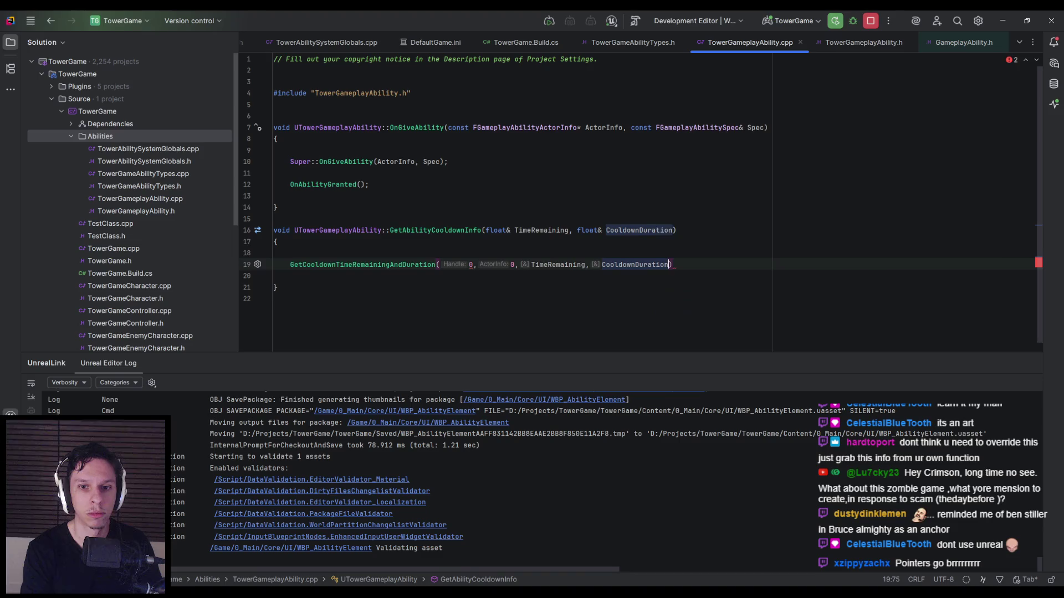
pyautogui.write(';')
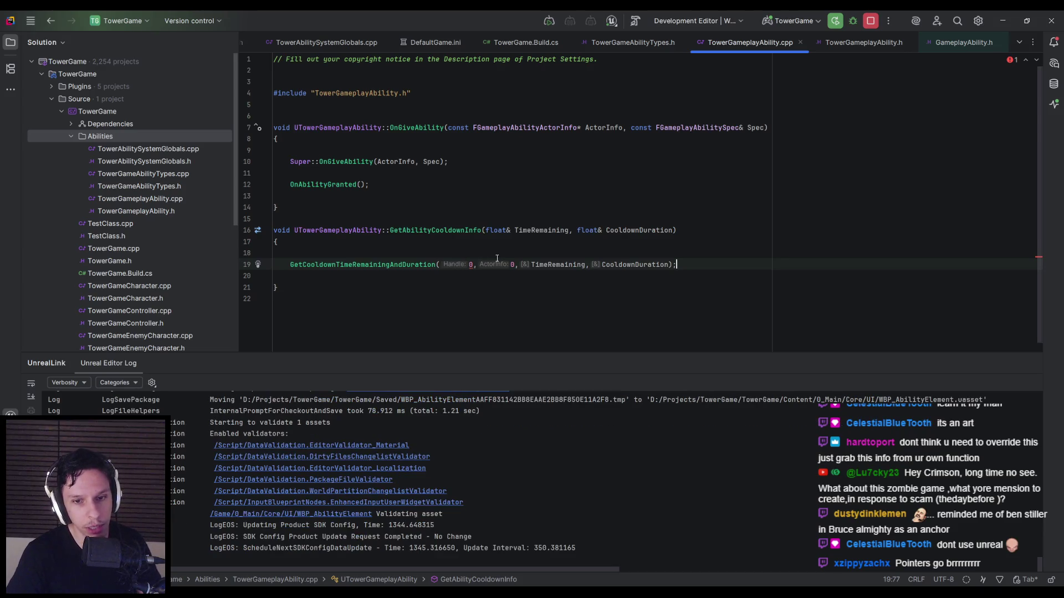
pyautogui.moveTo(470, 266)
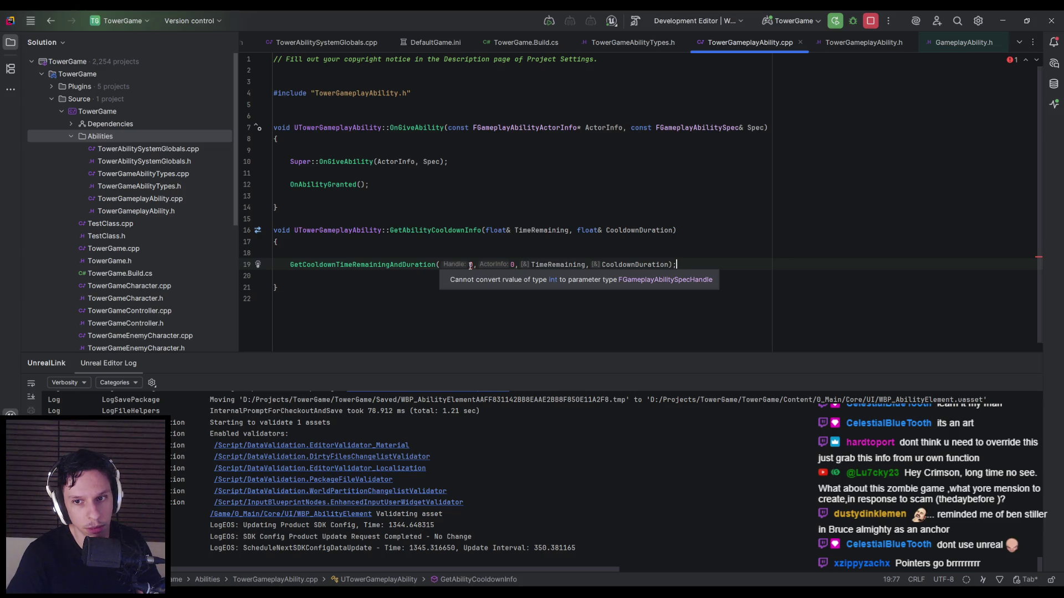
# Step: Remove the placeholder 0 arguments while trying a gameplay ability spec handle as the first argument
pyautogui.click(475, 264)
pyautogui.press('BackSpace')
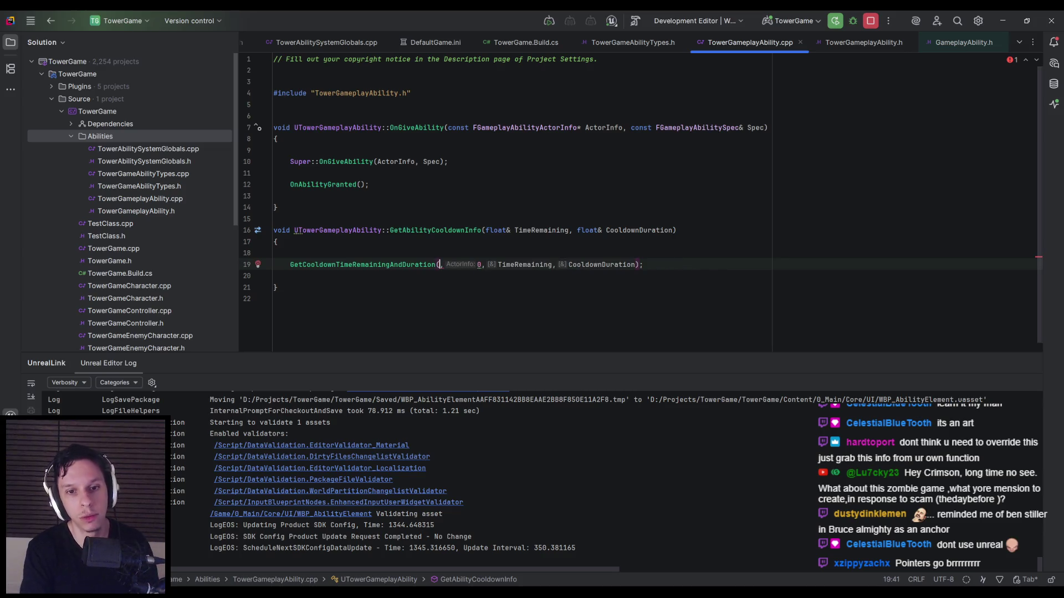
pyautogui.write('GameplaySpecH')
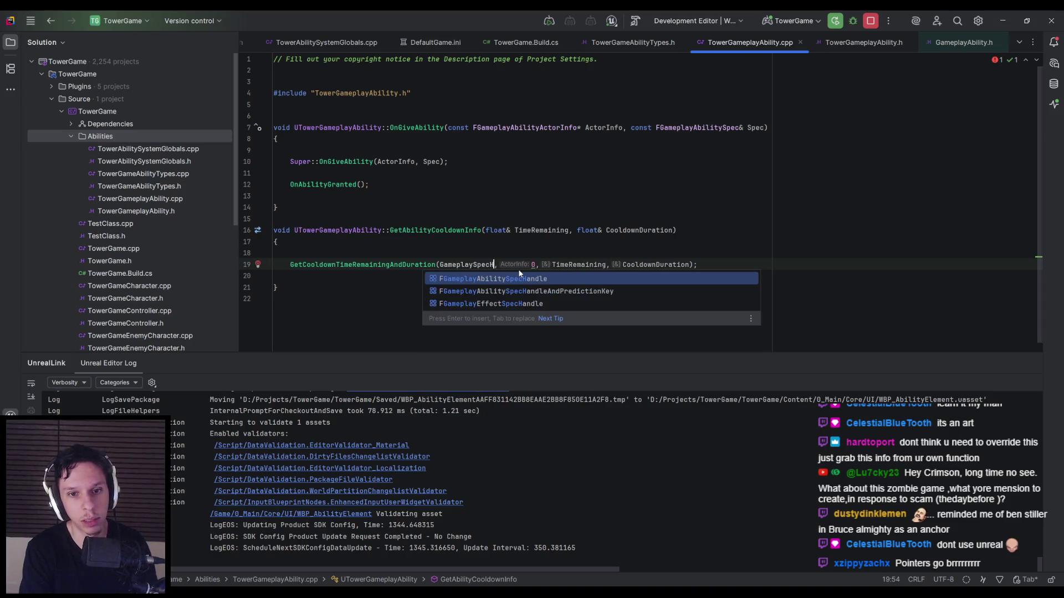
pyautogui.press('Return')
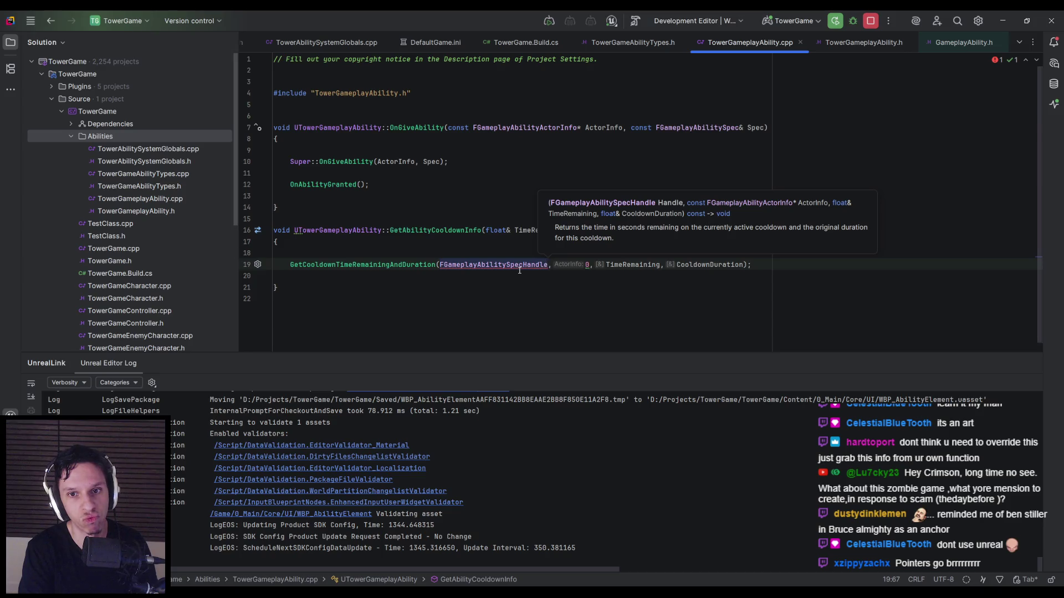
pyautogui.click(444, 264)
pyautogui.press('BackSpace')
pyautogui.doubleClick(492, 265)
pyautogui.write('GetGameplaySpec')
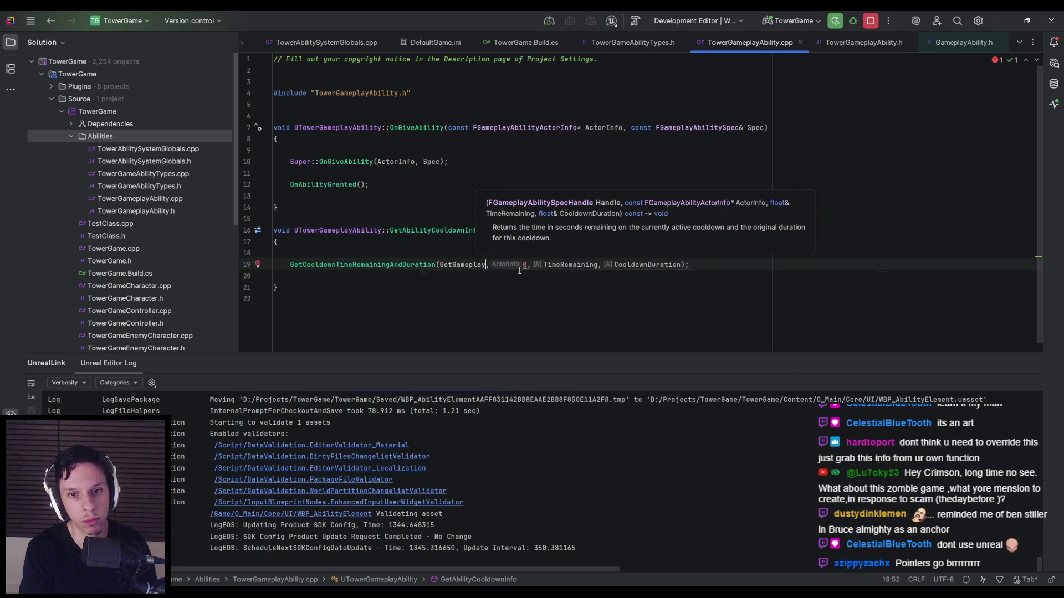
pyautogui.press('BackSpace')
pyautogui.press('BackSpace')
pyautogui.press('BackSpace')
pyautogui.write('Handle')
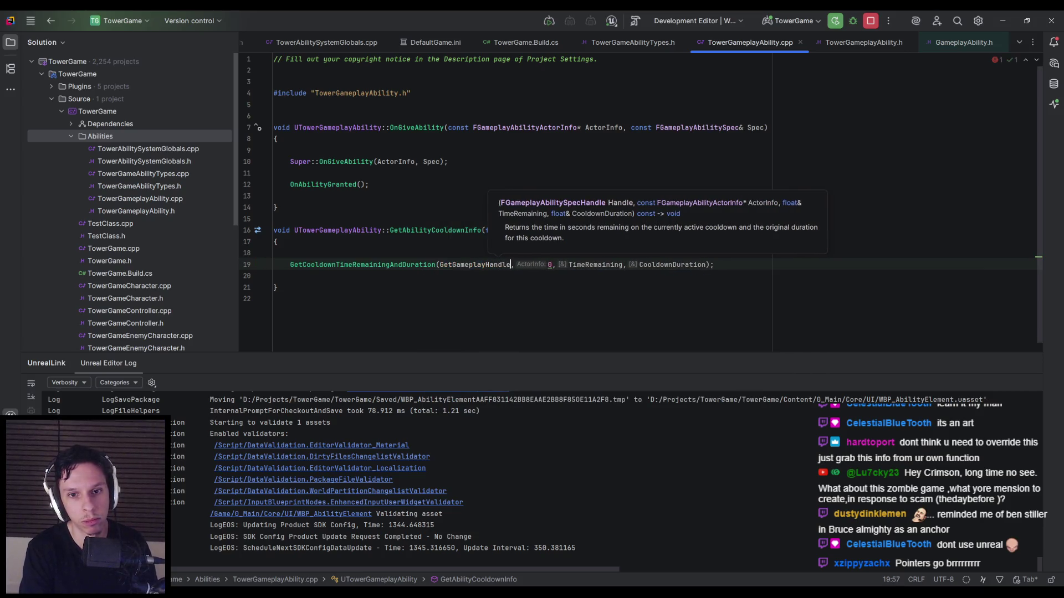
pyautogui.press('BackSpace')
pyautogui.press('BackSpace')
pyautogui.press('BackSpace')
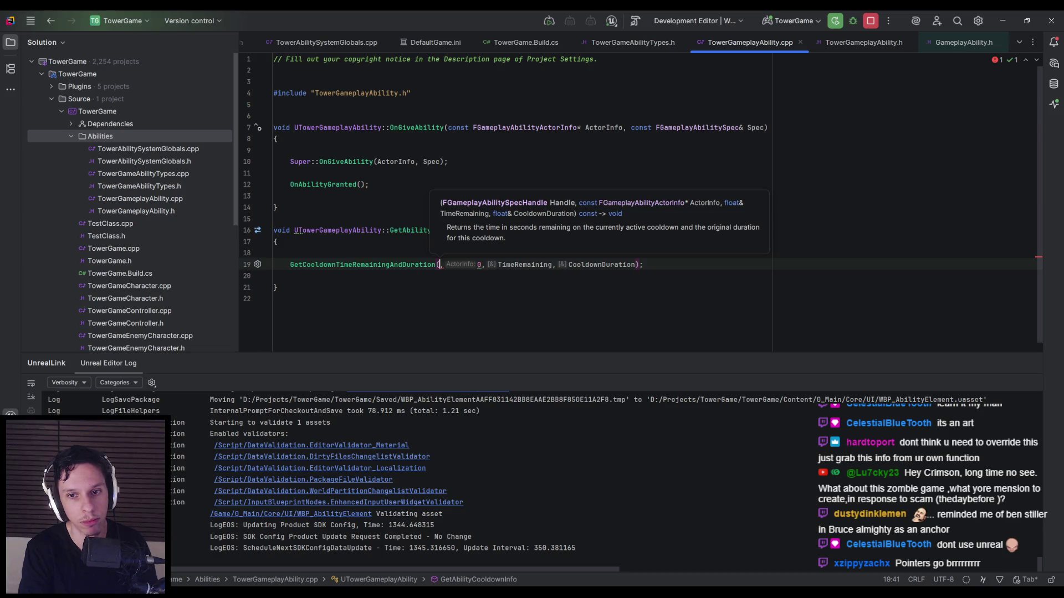
pyautogui.press('Right')
pyautogui.press('Right')
pyautogui.press('Delete')
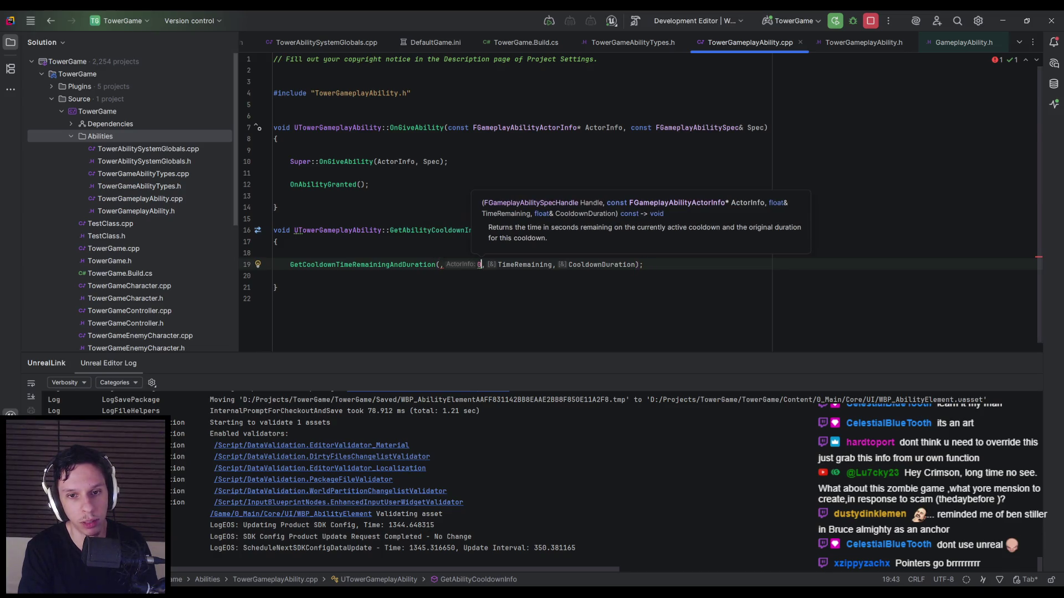
pyautogui.press('BackSpace')
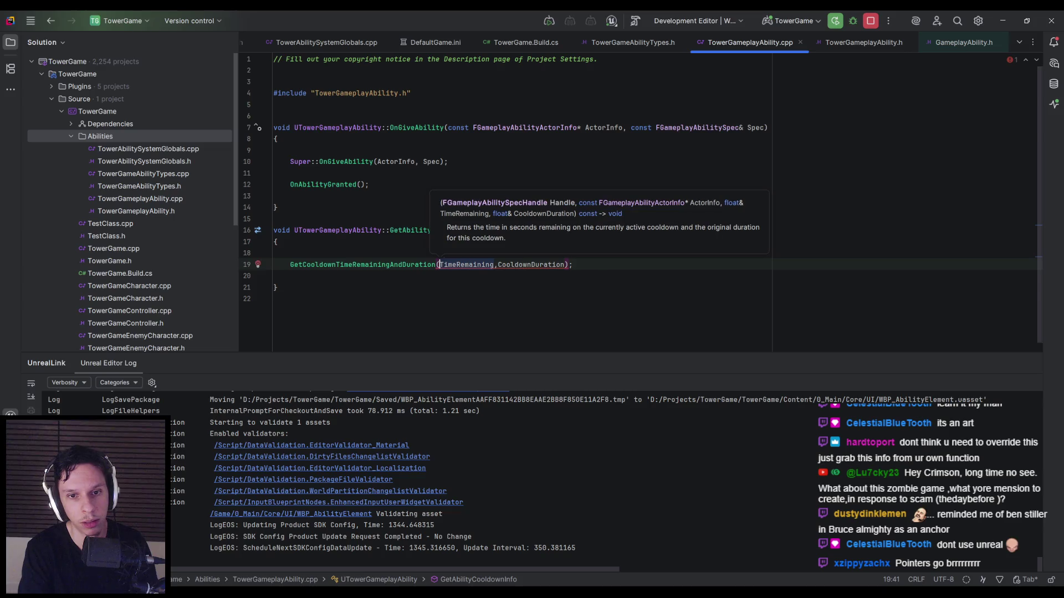
# Step: Try ApplyAbilityTagsToGameplayEffectSpec().Handle and Spec.Handle as the first argument, then clear it
pyautogui.write(',GetGameplay, 0,')
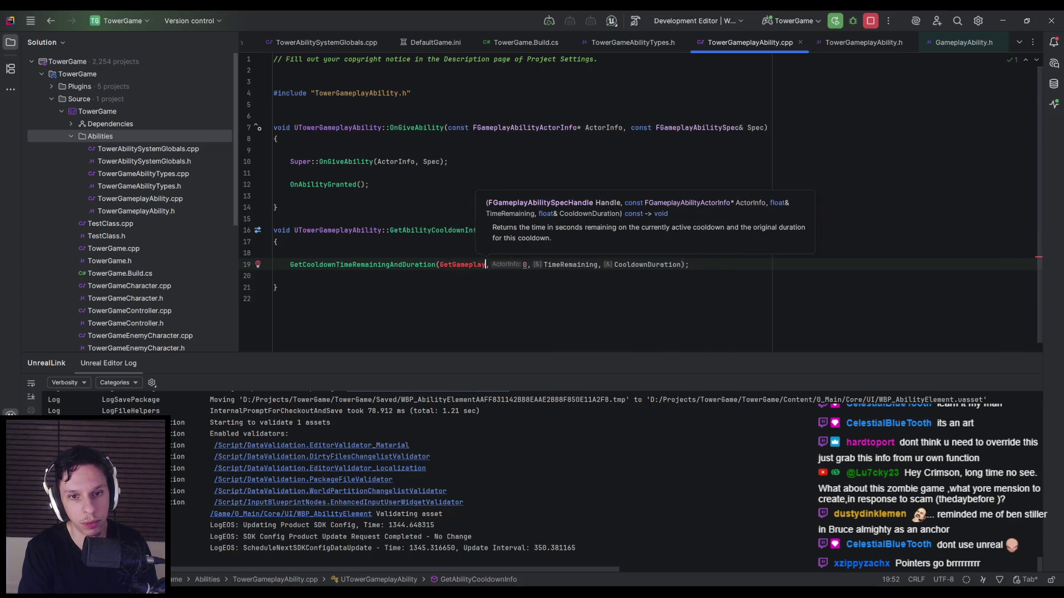
pyautogui.press('Return')
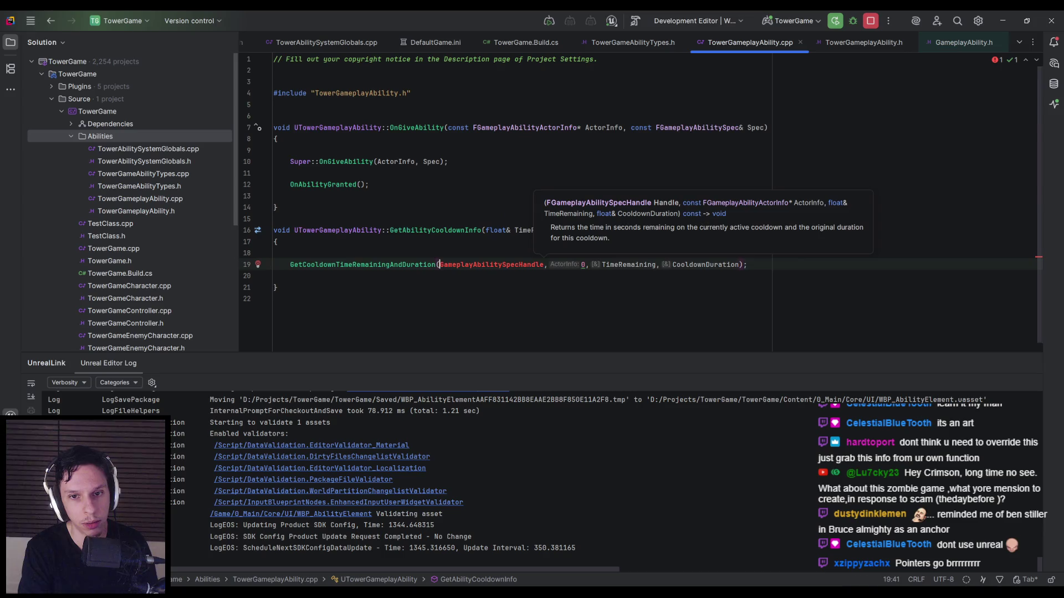
pyautogui.hotkey('ctrl', 'BackSpace')
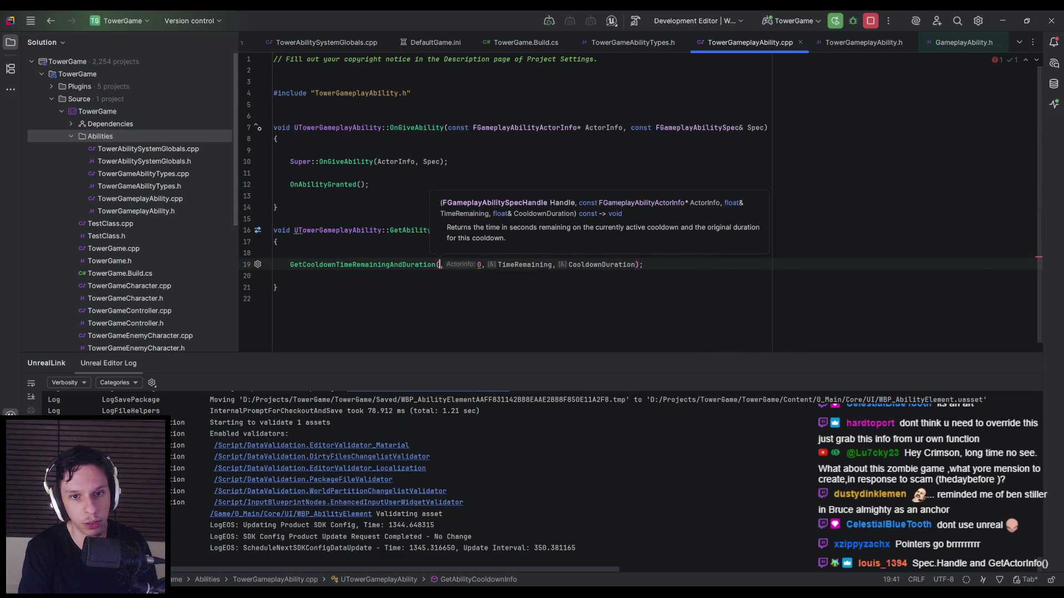
pyautogui.write('Apply')
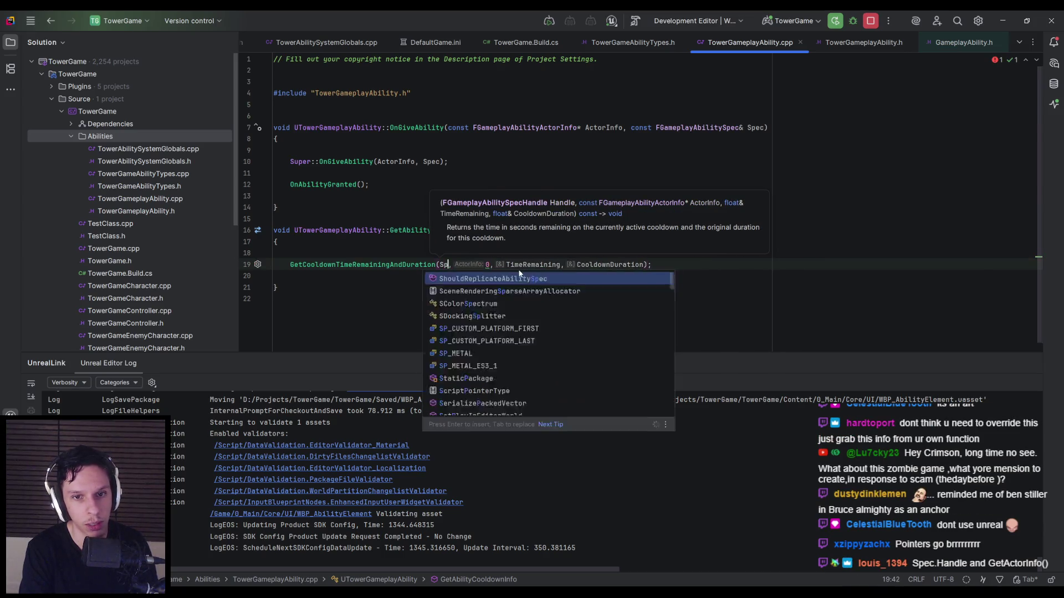
pyautogui.press('Return')
pyautogui.write('.H')
pyautogui.write('andle')
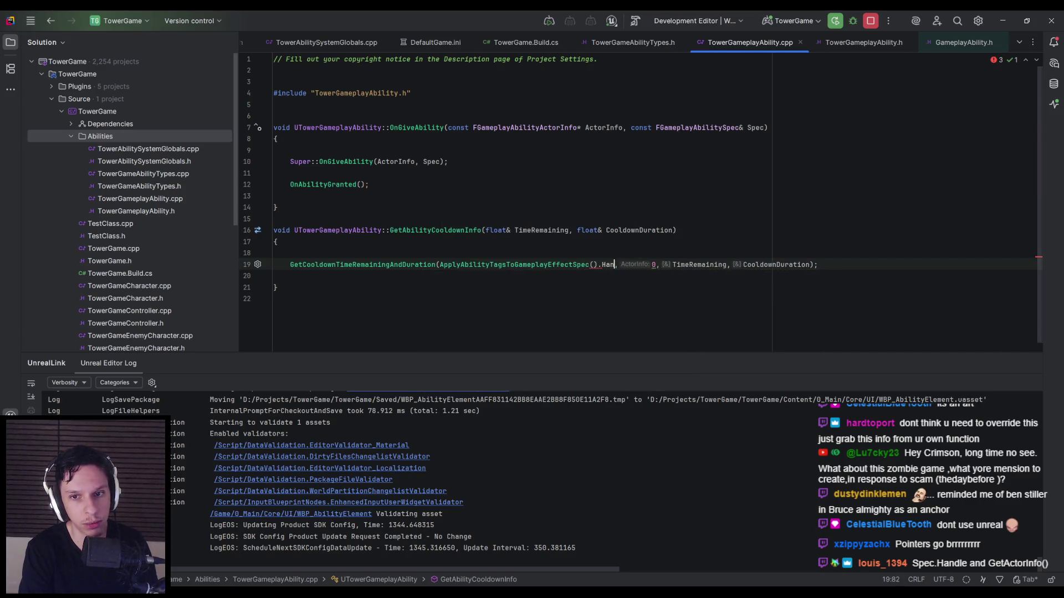
pyautogui.hotkey('ctrl', 'BackSpace')
pyautogui.hotkey('ctrl', 'BackSpace')
pyautogui.hotkey('ctrl', 'BackSpace')
pyautogui.write('S')
pyautogui.press('BackSpace')
pyautogui.write('Apply')
pyautogui.press('Return')
pyautogui.write('.H')
pyautogui.hotkey('ctrl', 'a')
pyautogui.doubleClick(519, 270)
pyautogui.write('Spec')
pyautogui.press('Delete')
pyautogui.press('Delete')
pyautogui.write('andle')
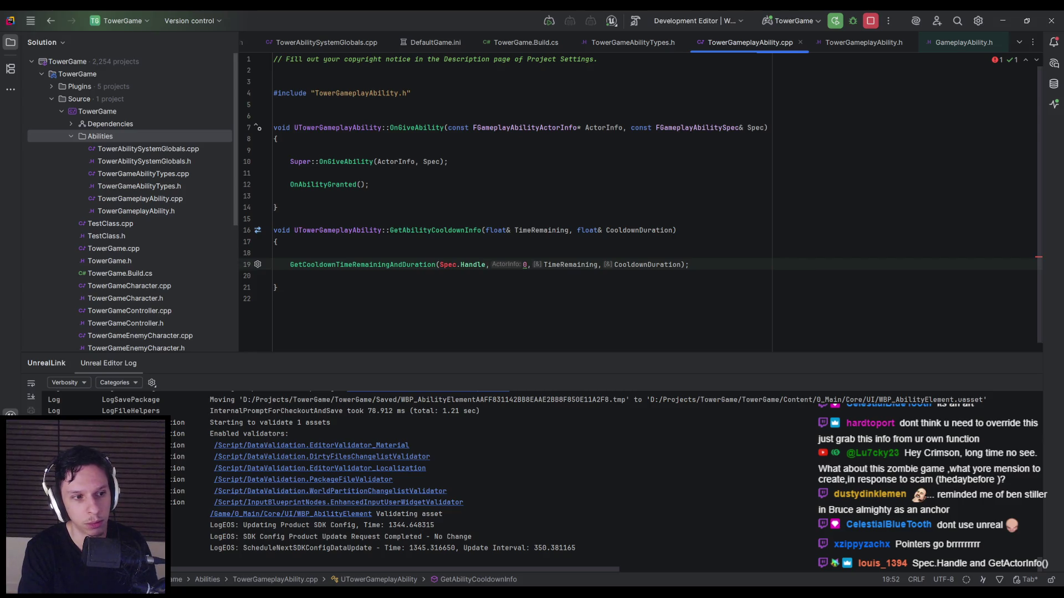
pyautogui.press('BackSpace')
pyautogui.press('BackSpace')
pyautogui.press('BackSpace')
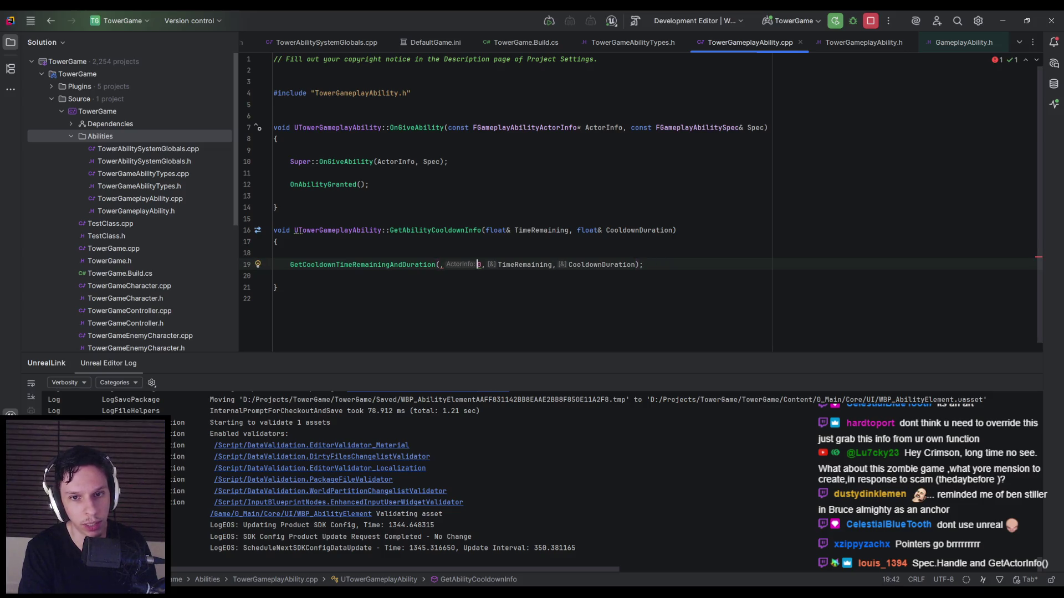
# Step: Pass GetActorInfo() as the second argument, with a space after the comma
pyautogui.write('etActor')
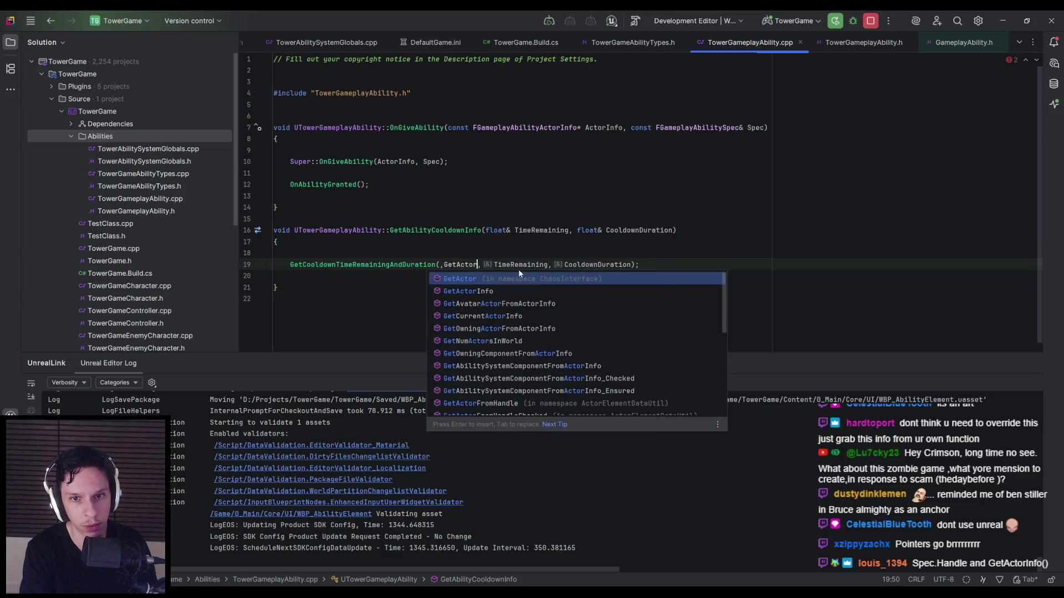
pyautogui.press('Down')
pyautogui.press('Return')
pyautogui.hotkey('ctrl', 'Left')
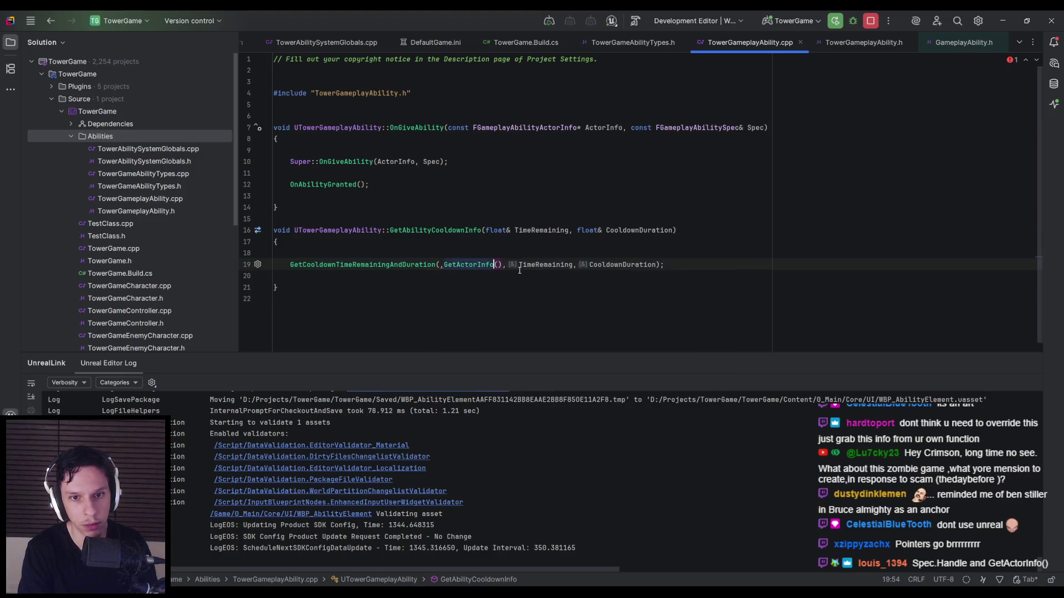
pyautogui.press('Left')
pyautogui.press('Left')
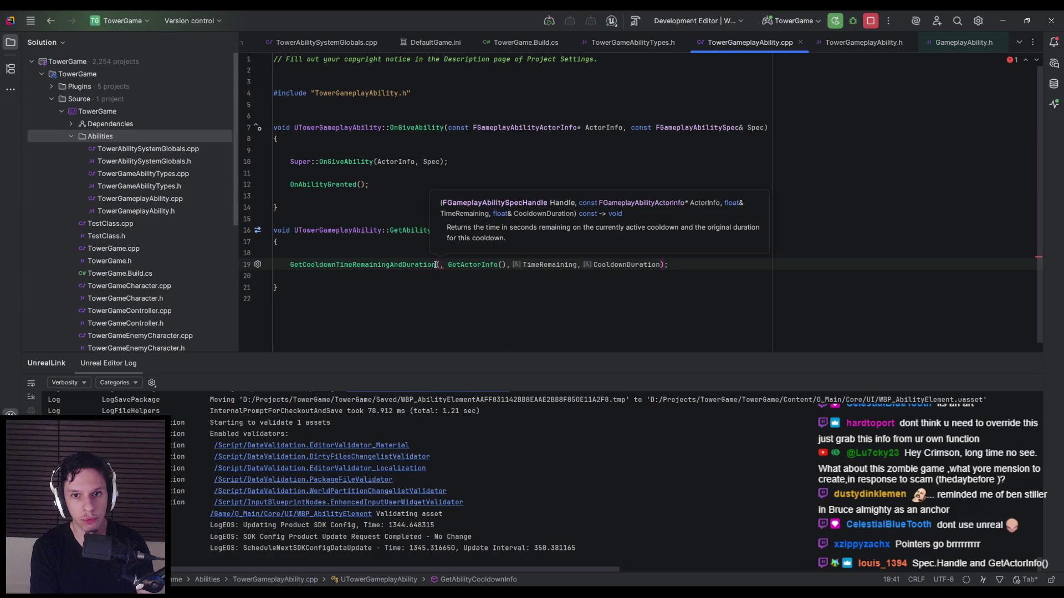
# Step: Pass GetCurrentAbilitySpecHandle() as the call's first argument
pyautogui.write('Handle')
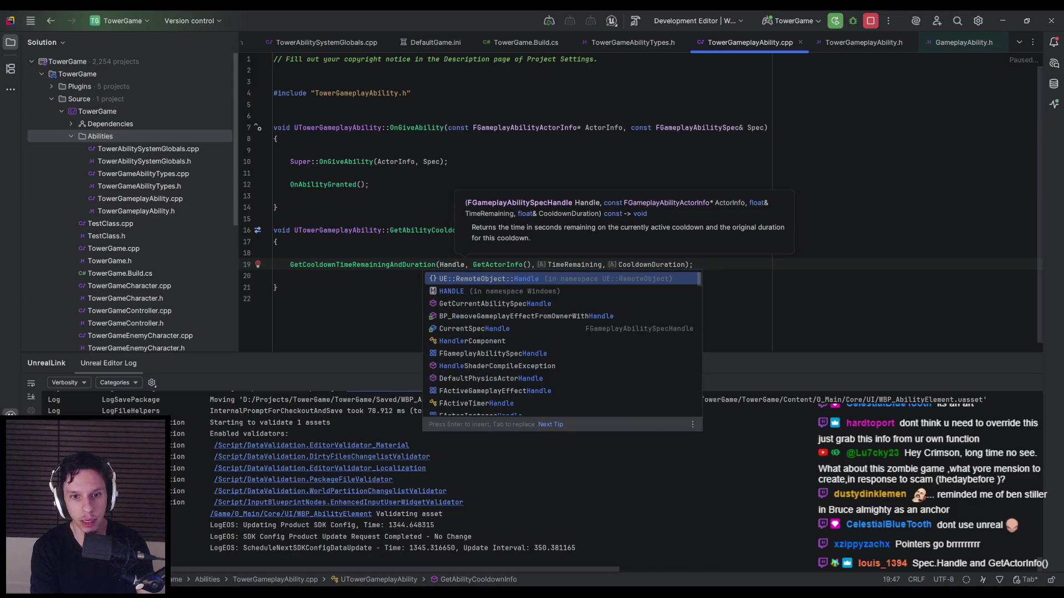
pyautogui.press('Down')
pyautogui.press('Down')
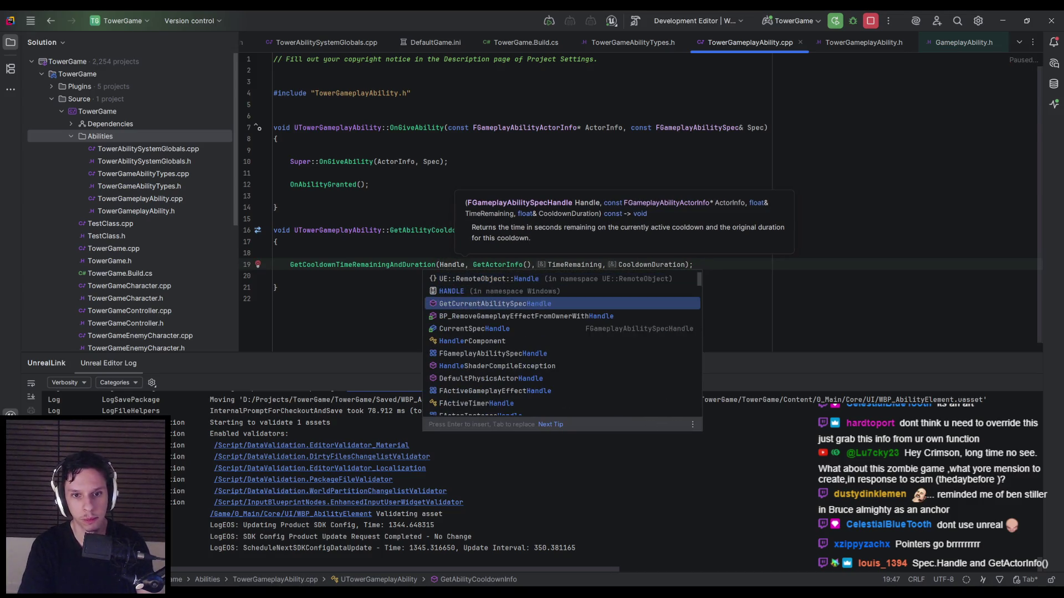
pyautogui.press('Return')
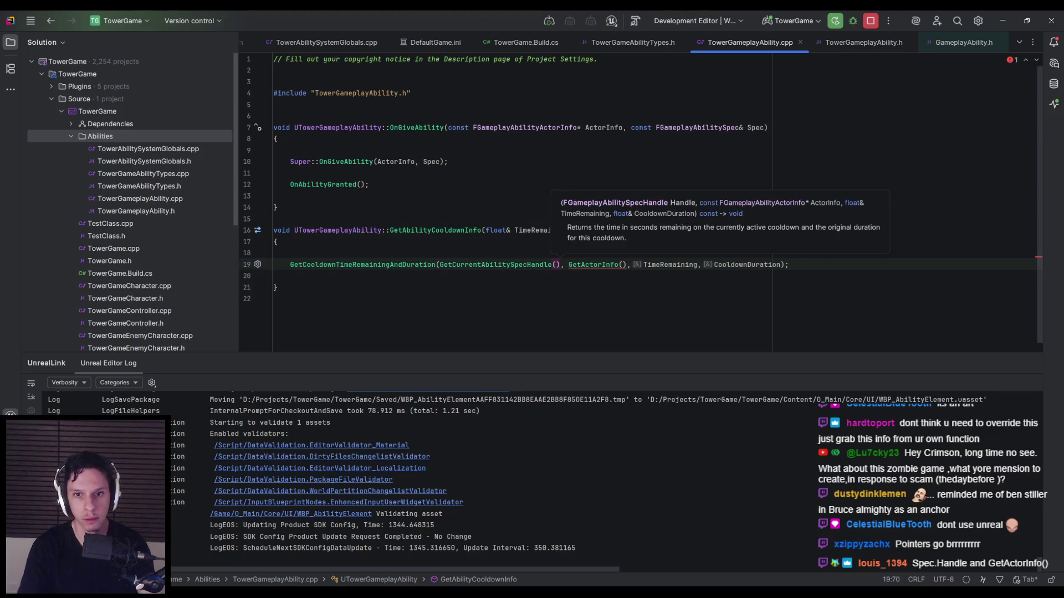
# Step: Inspect the GetActorInfo() argument and read its pointer-conversion error
pyautogui.click(603, 266)
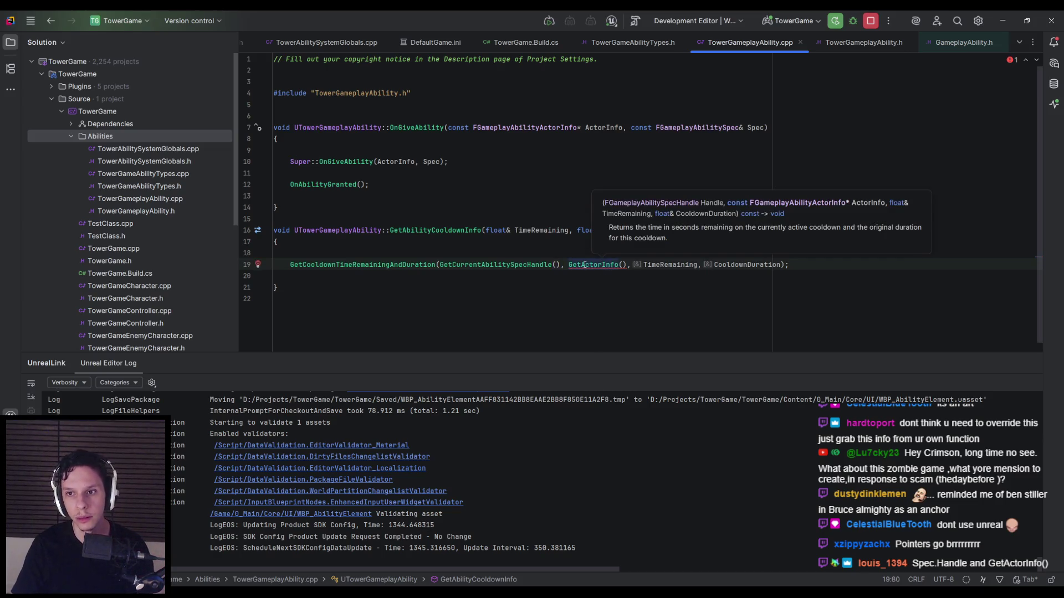
pyautogui.hotkey('ctrl', 'Right')
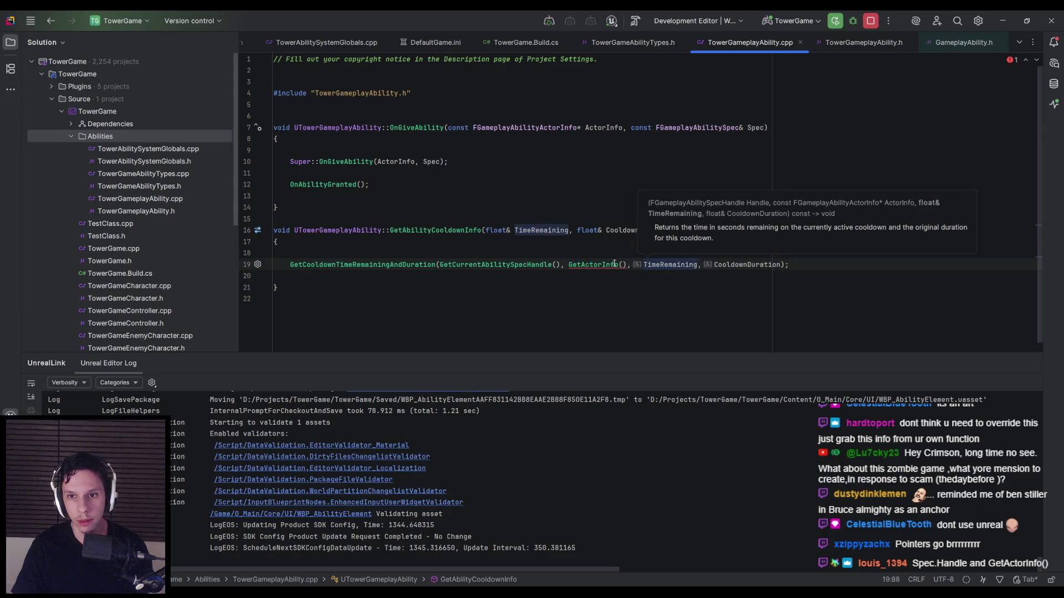
pyautogui.click(628, 264)
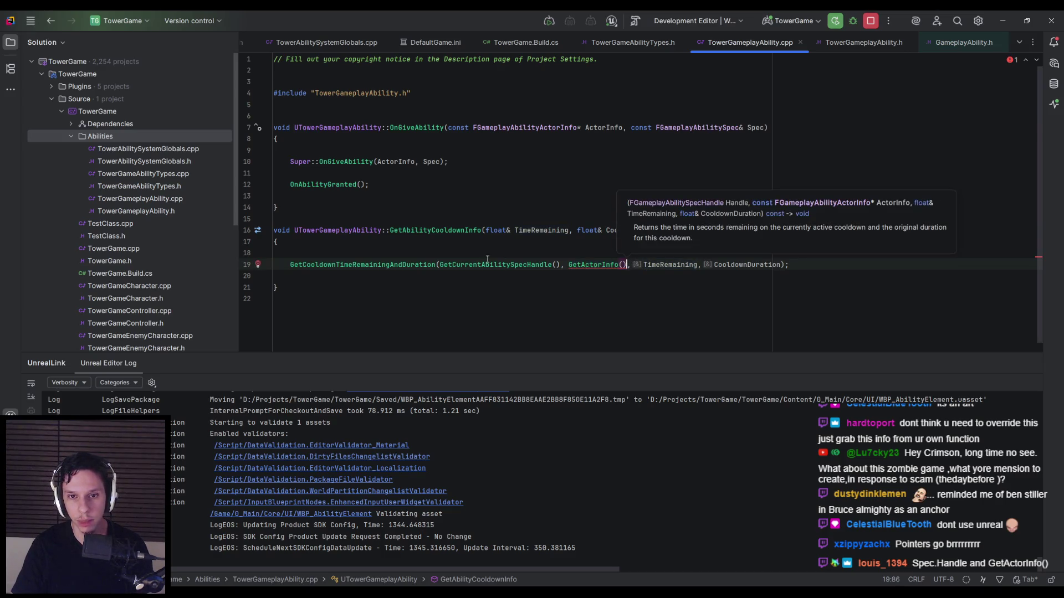
pyautogui.click(653, 265)
pyautogui.click(662, 294)
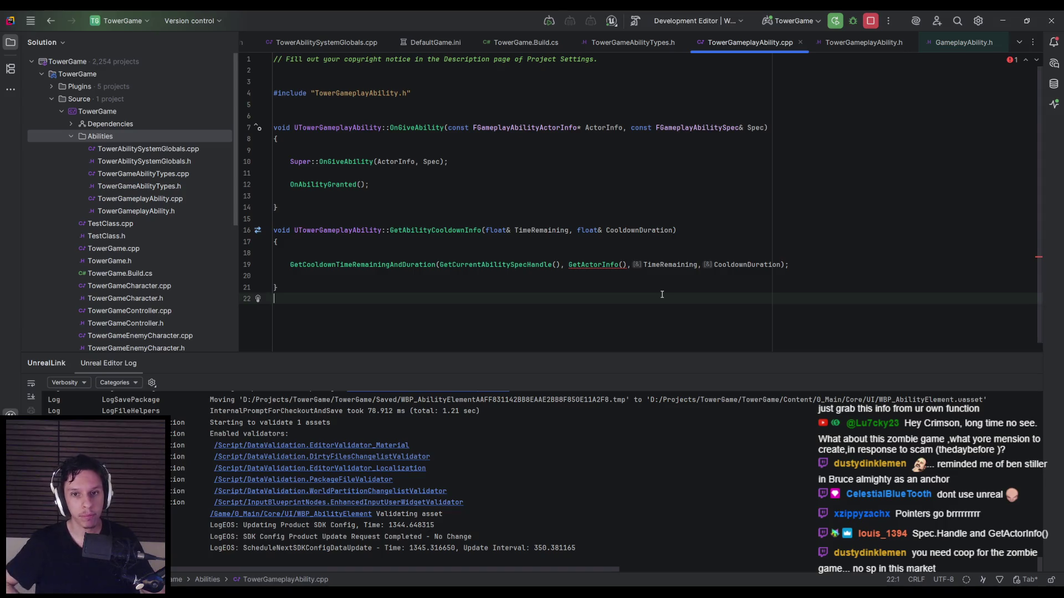
pyautogui.moveTo(385, 266)
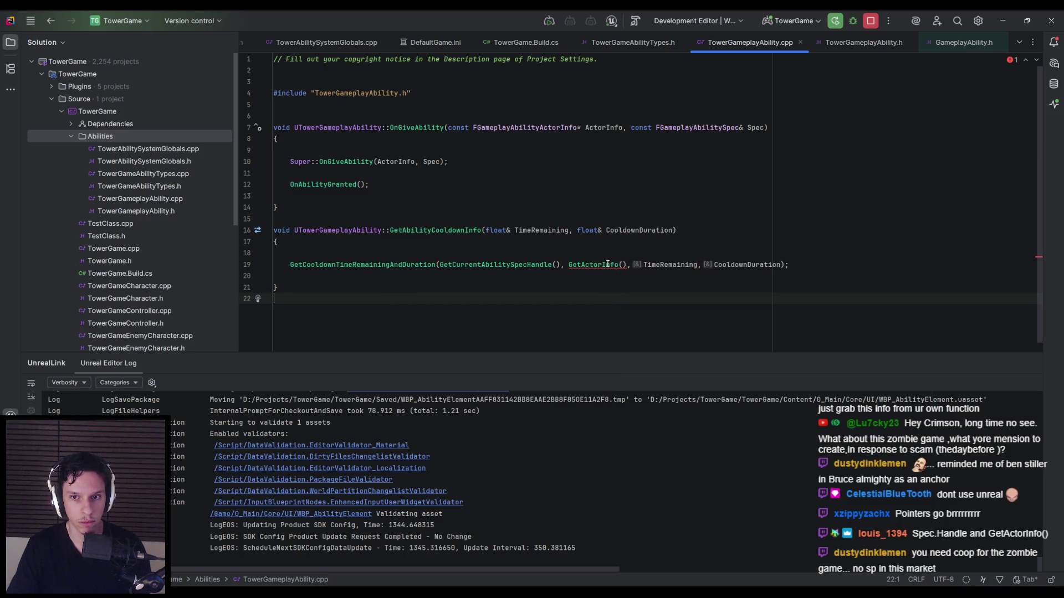
pyautogui.moveTo(608, 264)
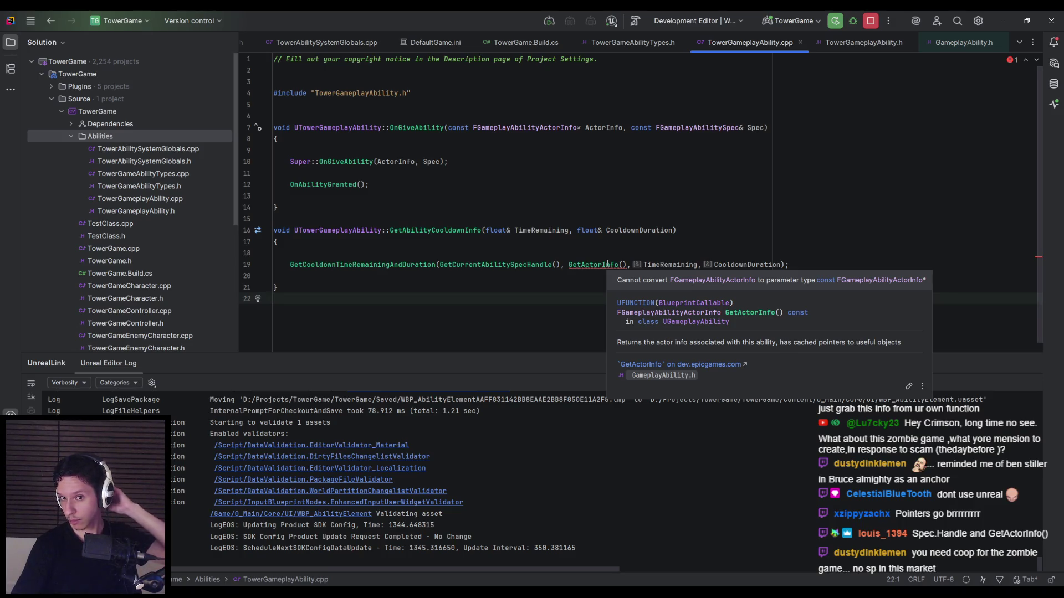
pyautogui.click(626, 265)
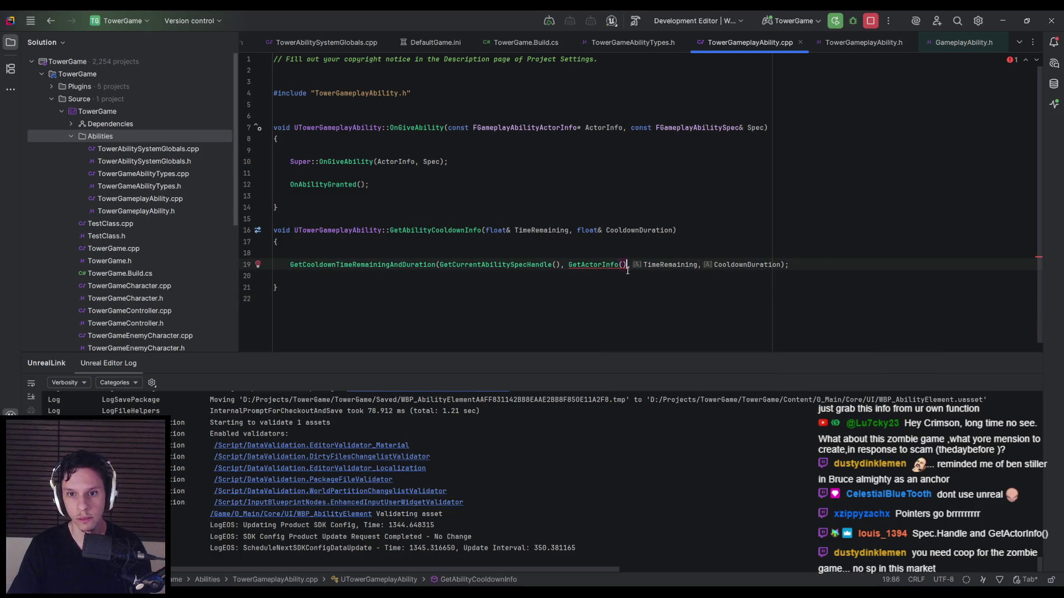
# Step: Replace GetActorInfo() with GetCurrentActorInfo() as the second argument and review the method's documentation
pyautogui.write('*')
pyautogui.press('BackSpace')
pyautogui.press('BackSpace')
pyautogui.press('BackSpace')
pyautogui.press('BackSpace')
pyautogui.press('BackSpace')
pyautogui.press('BackSpace')
pyautogui.write('GetActorI')
pyautogui.press('Down')
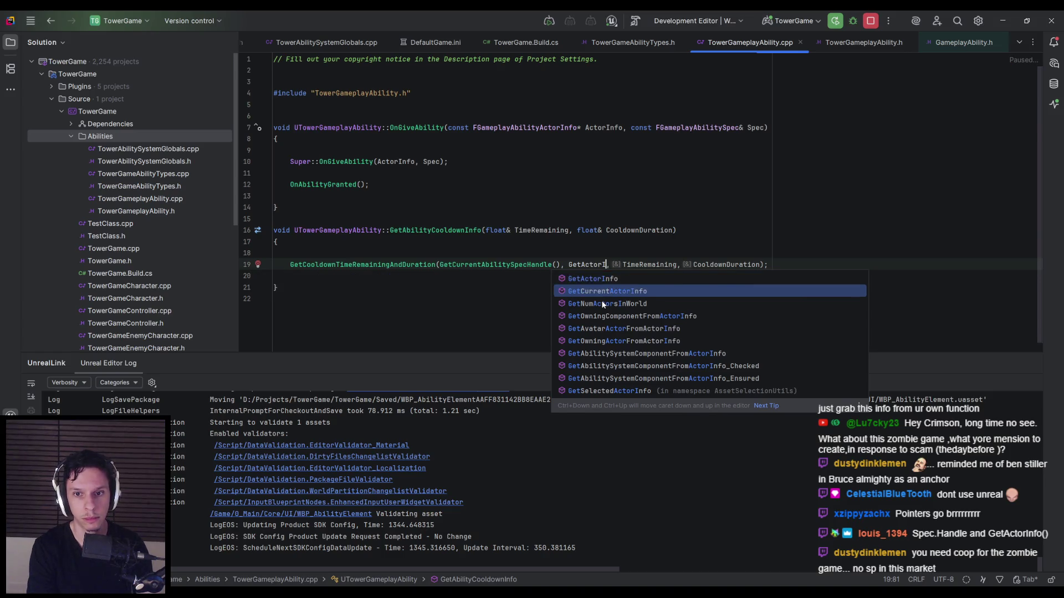
pyautogui.press('Return')
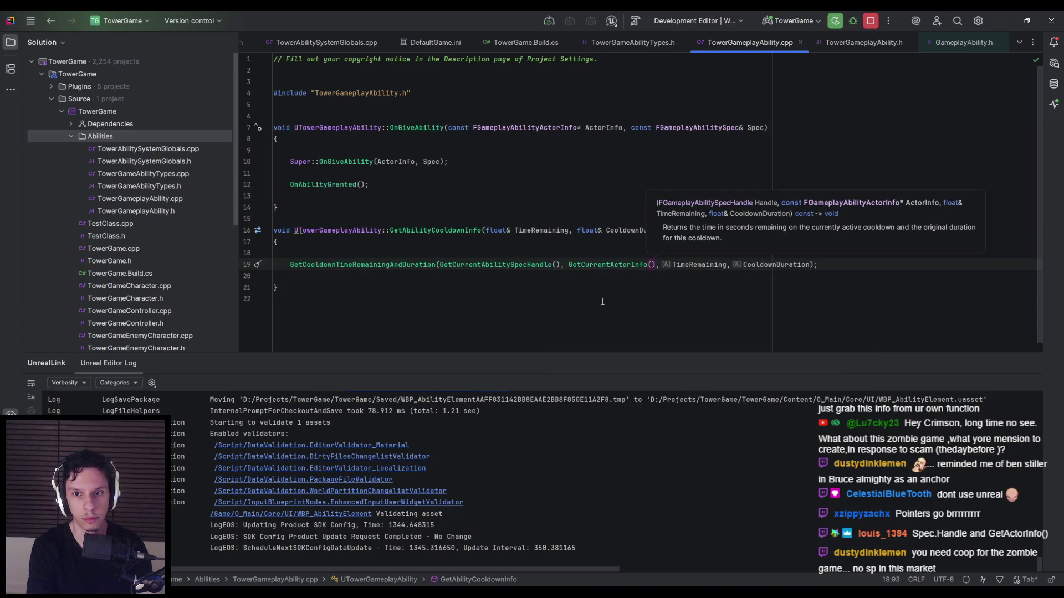
pyautogui.press('Escape')
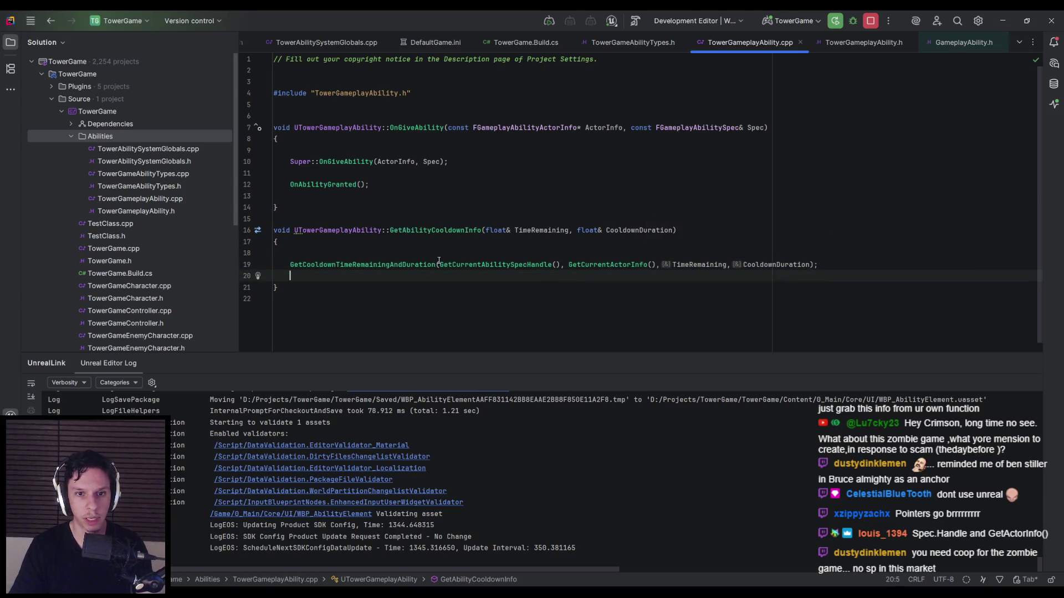
pyautogui.moveTo(368, 265)
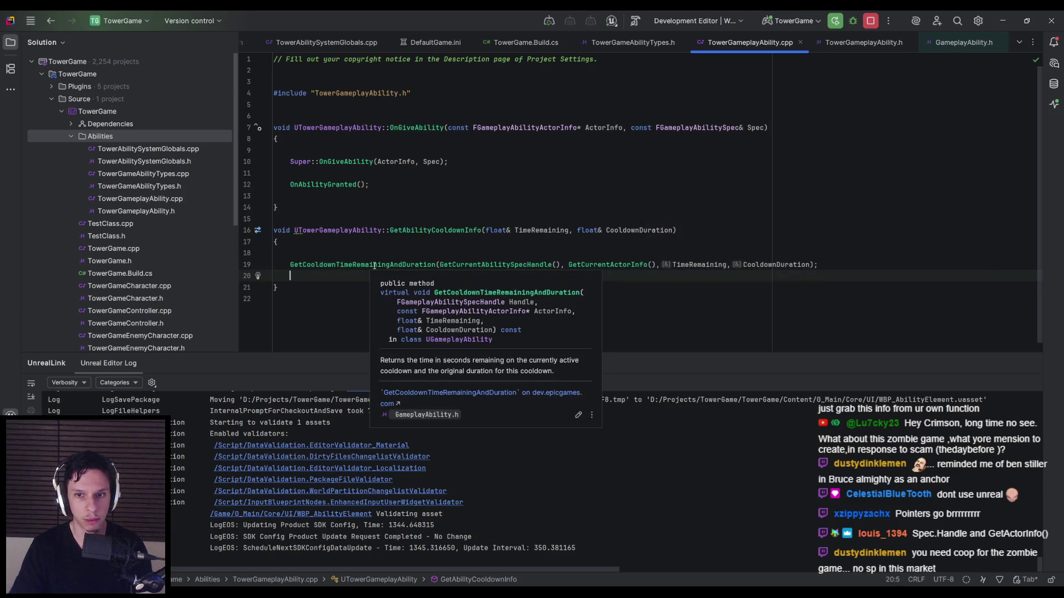
pyautogui.moveTo(694, 266)
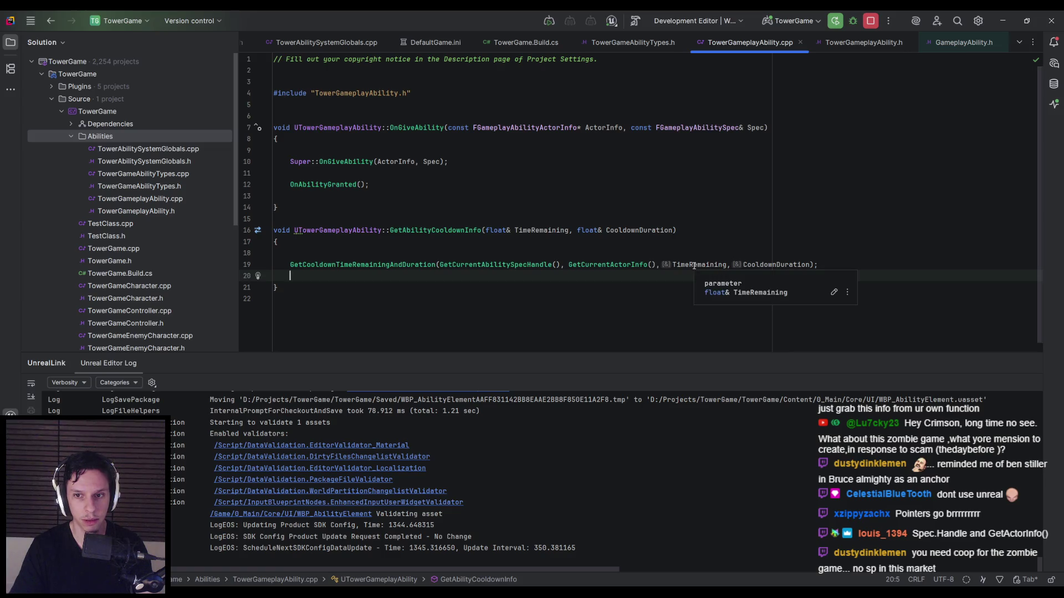
pyautogui.moveTo(774, 265)
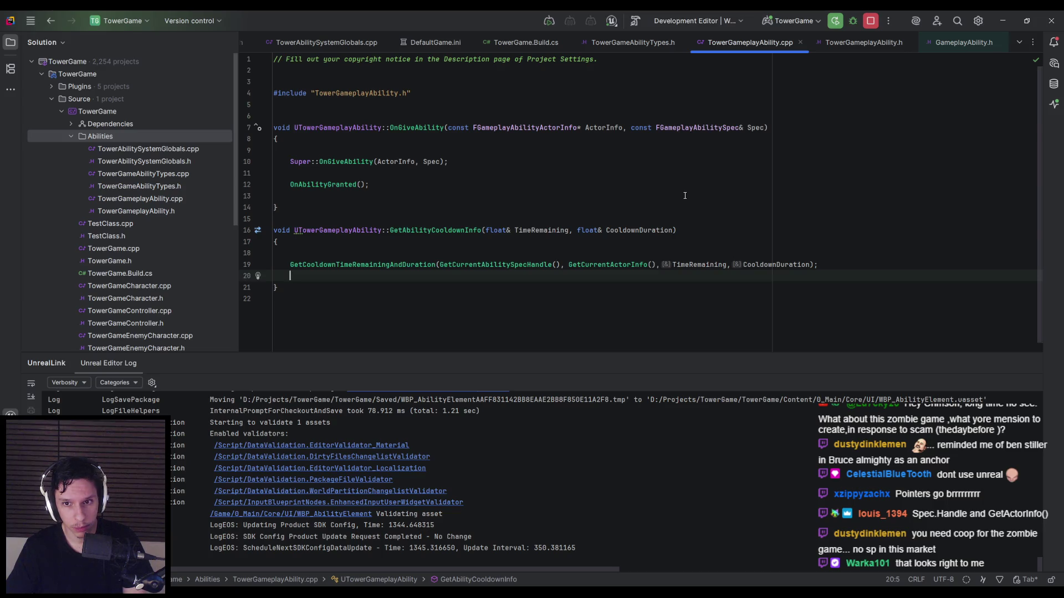
pyautogui.press('Return')
pyautogui.write('return')
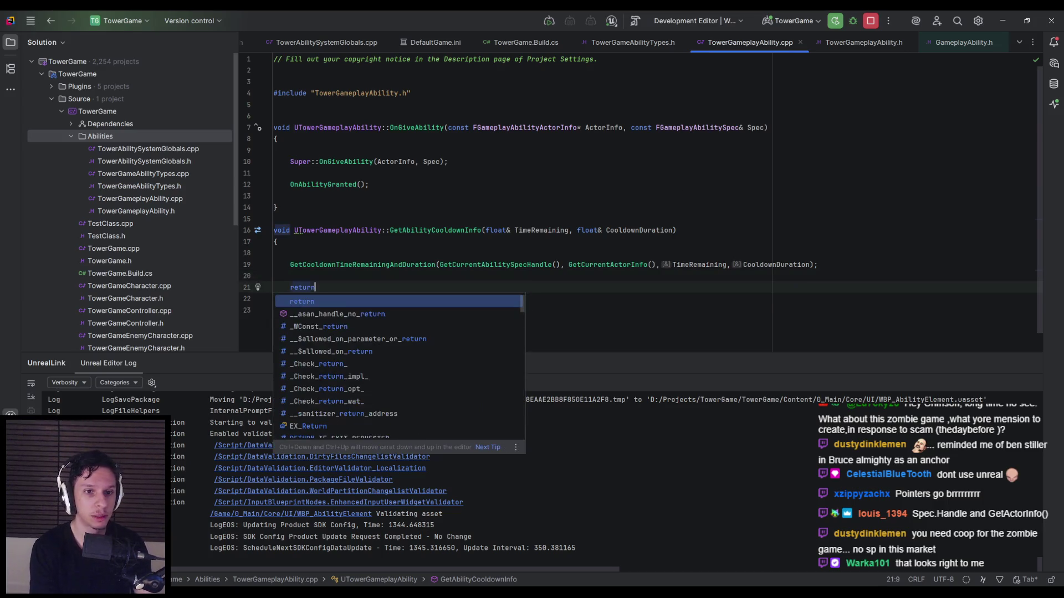
pyautogui.write('(TimeR')
pyautogui.press('Return')
pyautogui.write(',Coold)')
pyautogui.press('Return')
pyautogui.write(');')
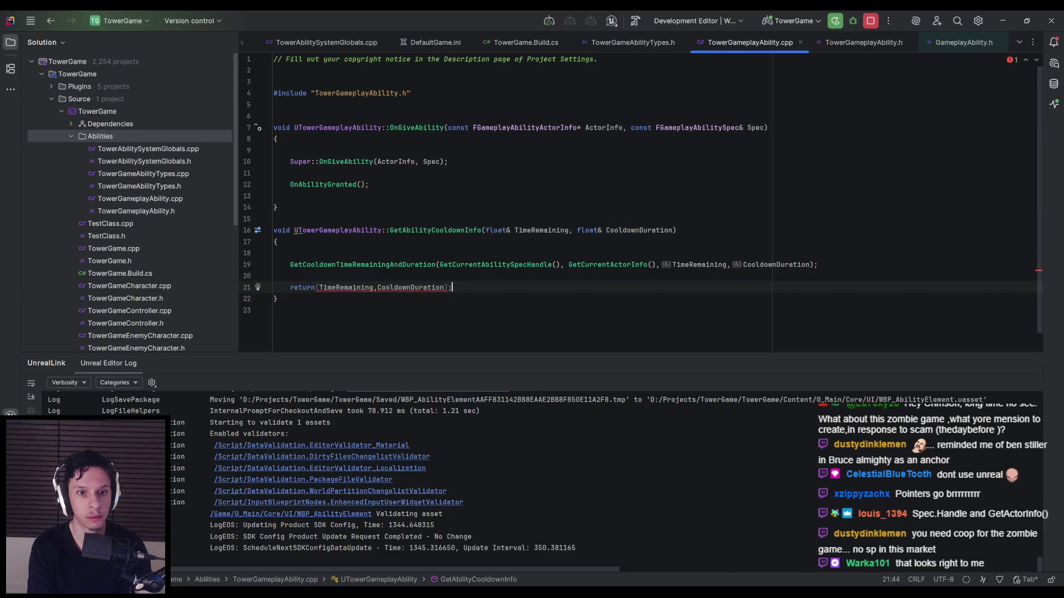
pyautogui.moveTo(351, 287)
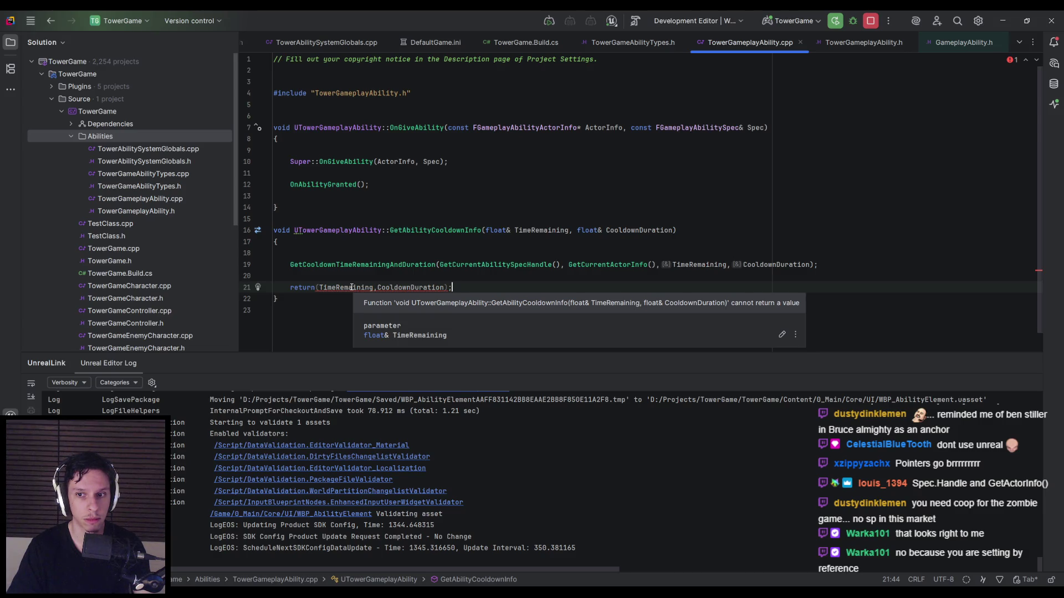
pyautogui.press('BackSpace')
pyautogui.press('BackSpace')
pyautogui.press('BackSpace')
pyautogui.write('t')
pyautogui.press('BackSpace')
pyautogui.press('BackSpace')
pyautogui.press('BackSpace')
pyautogui.press('BackSpace')
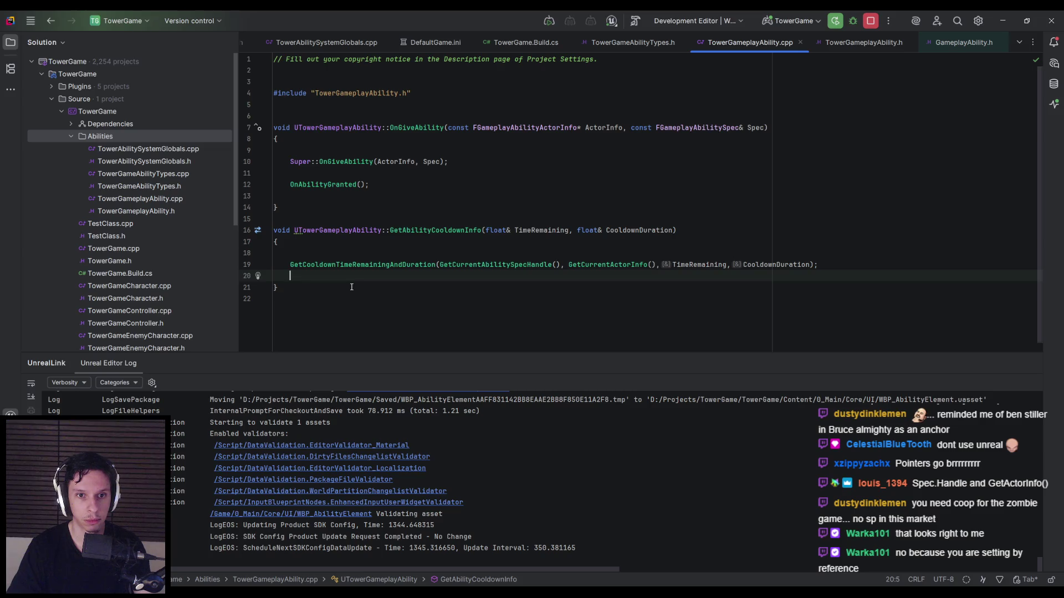
pyautogui.click(371, 560)
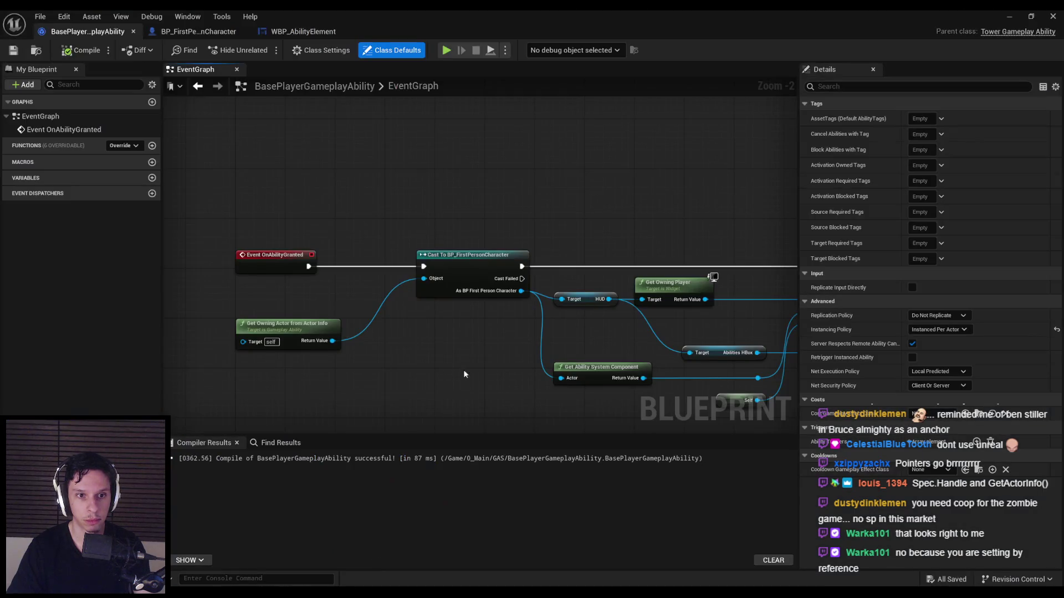
pyautogui.scroll(1, 437, 338)
pyautogui.moveTo(271, 594)
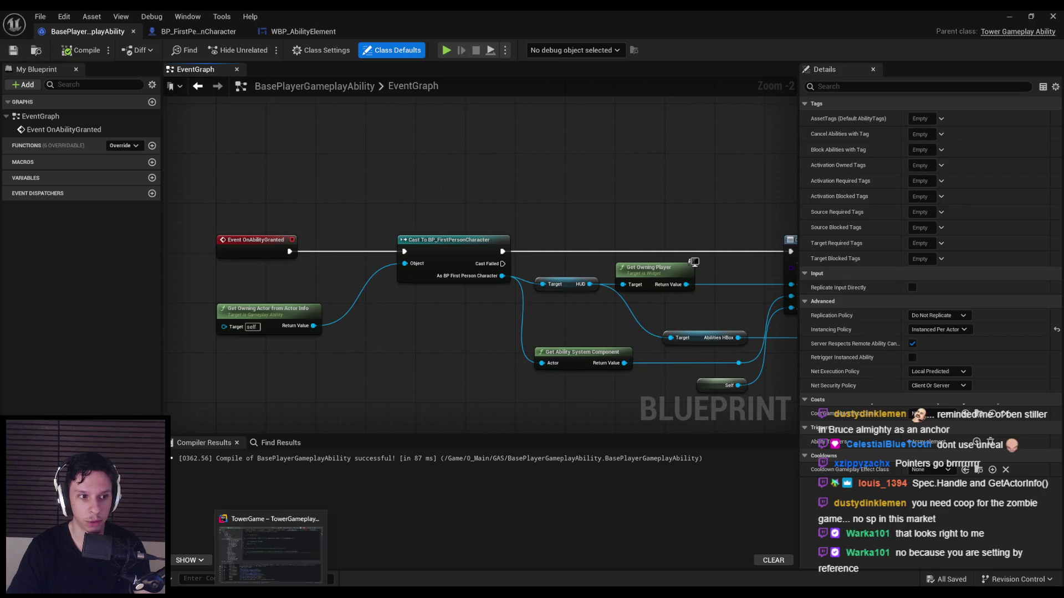
pyautogui.click(270, 554)
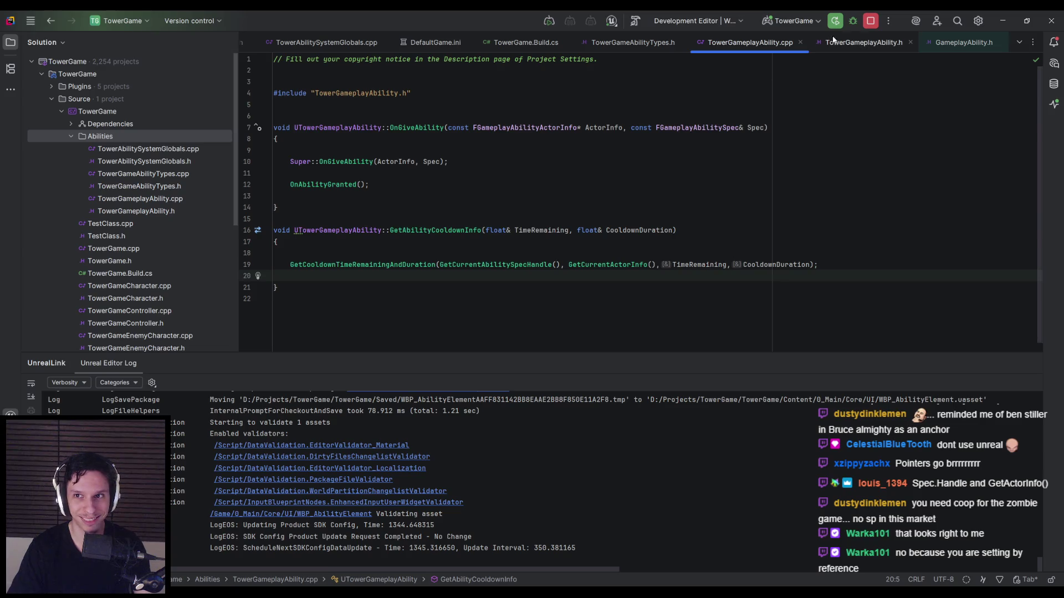
# Step: Review the GetAbilityCooldownInfo declaration's parameter list in TowerGameplayAbility.h against the .cpp
pyautogui.click(864, 42)
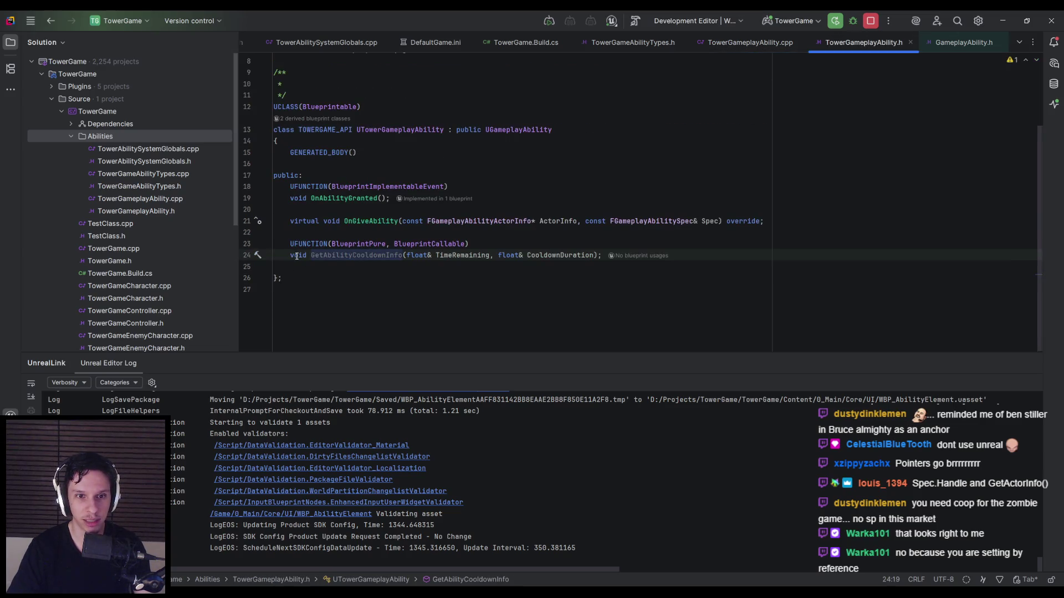
pyautogui.moveTo(306, 256); pyautogui.dragTo(290, 255)
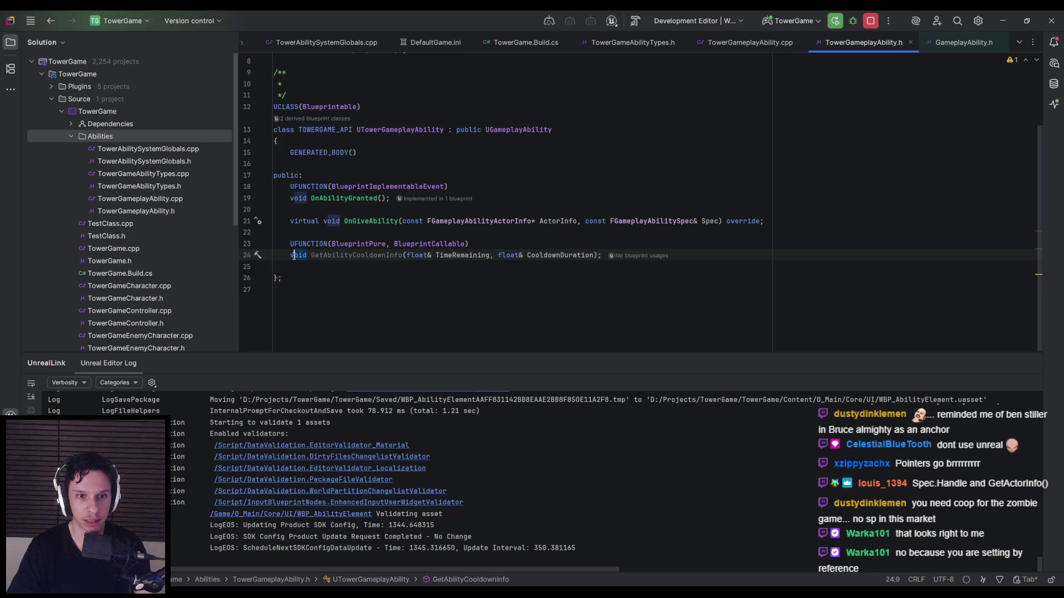
pyautogui.click(290, 256)
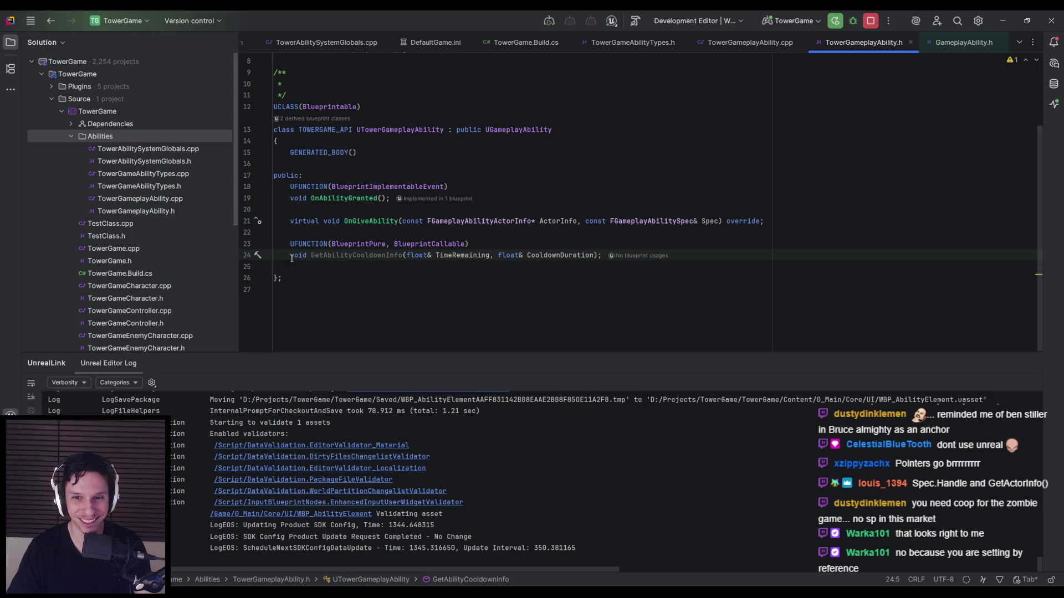
pyautogui.moveTo(410, 256); pyautogui.dragTo(594, 255)
pyautogui.click(594, 256)
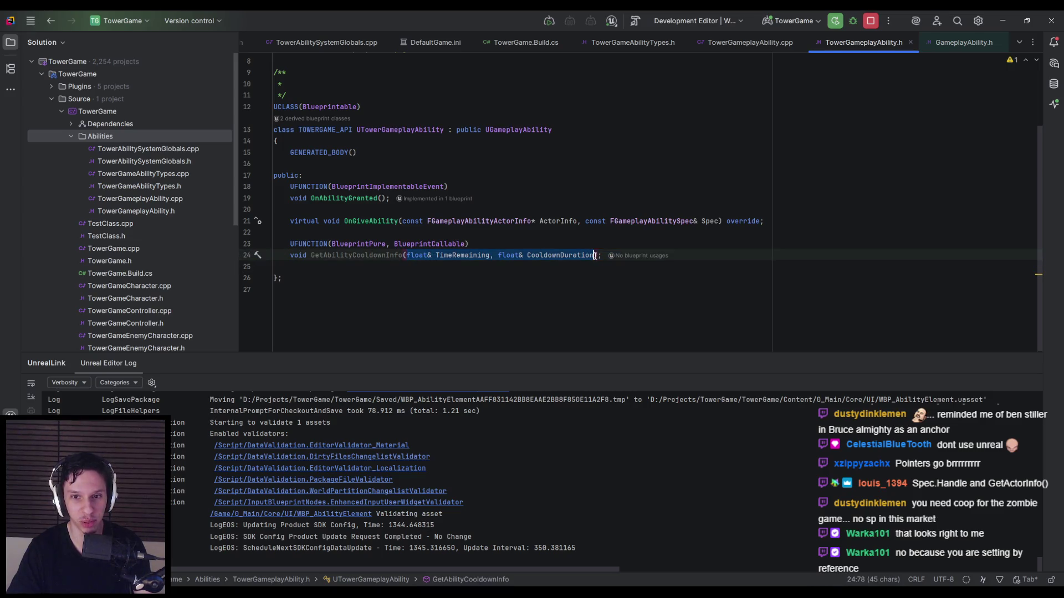
pyautogui.click(603, 256)
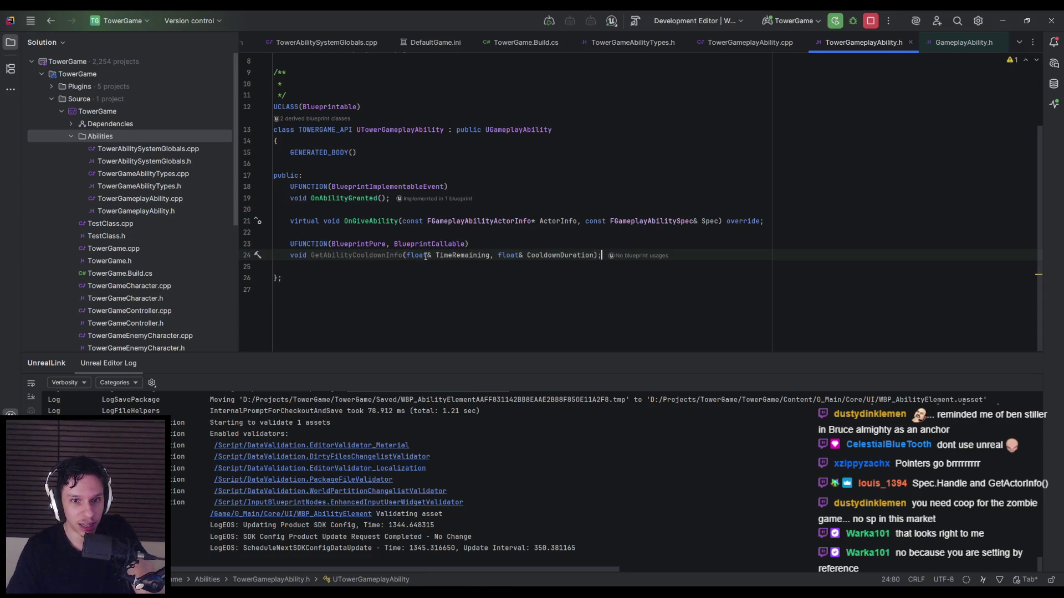
pyautogui.moveTo(407, 255); pyautogui.dragTo(594, 256)
pyautogui.click(590, 255)
pyautogui.click(408, 255)
pyautogui.click(594, 256)
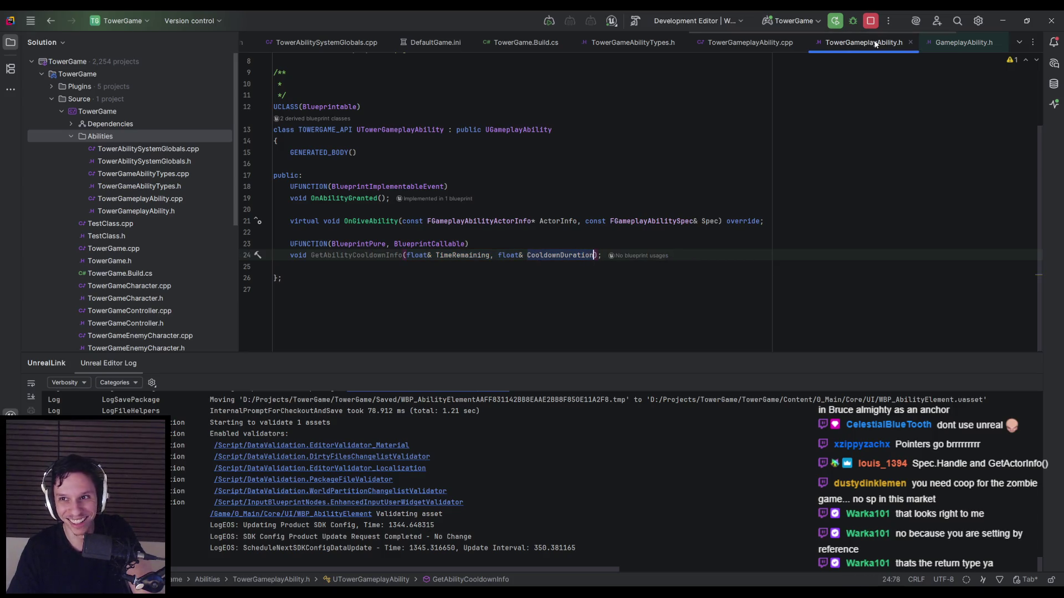
pyautogui.click(750, 42)
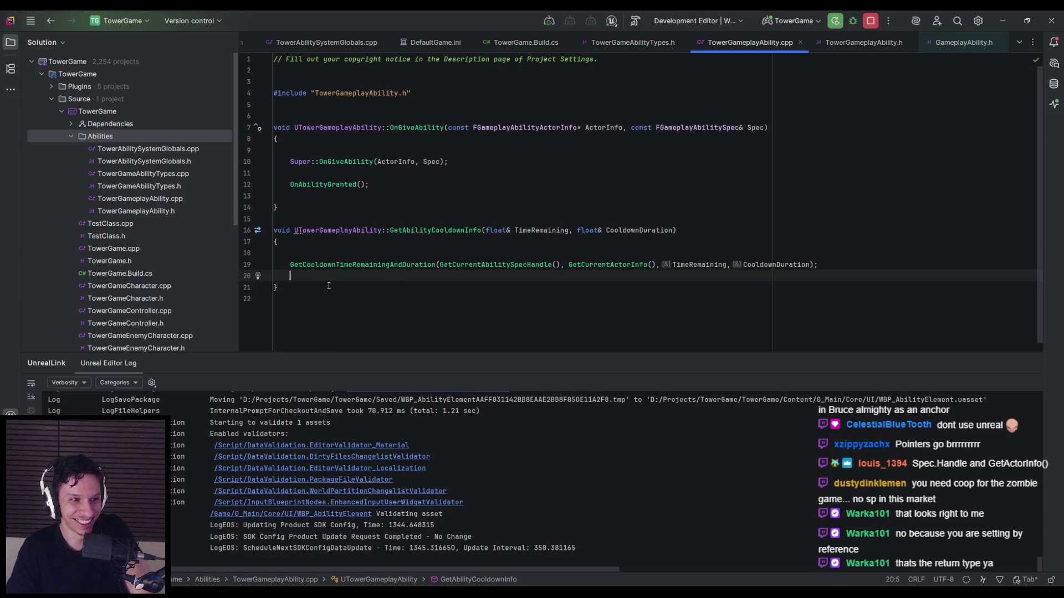
pyautogui.click(862, 43)
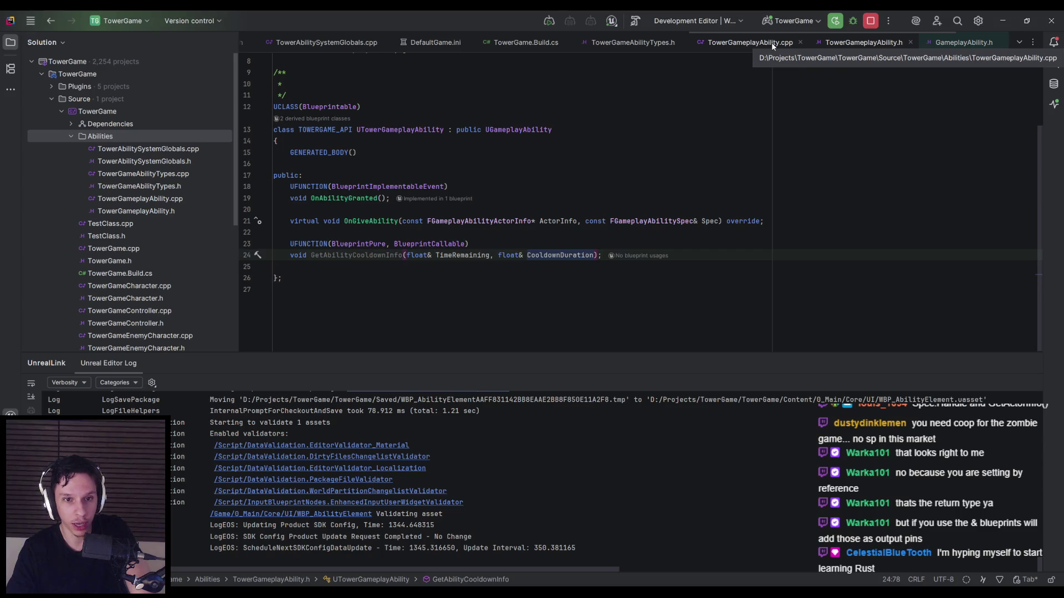
# Step: Make TimeRemaining a reference by adding & after the first float in the header declaration
pyautogui.click(429, 255)
pyautogui.write('&')
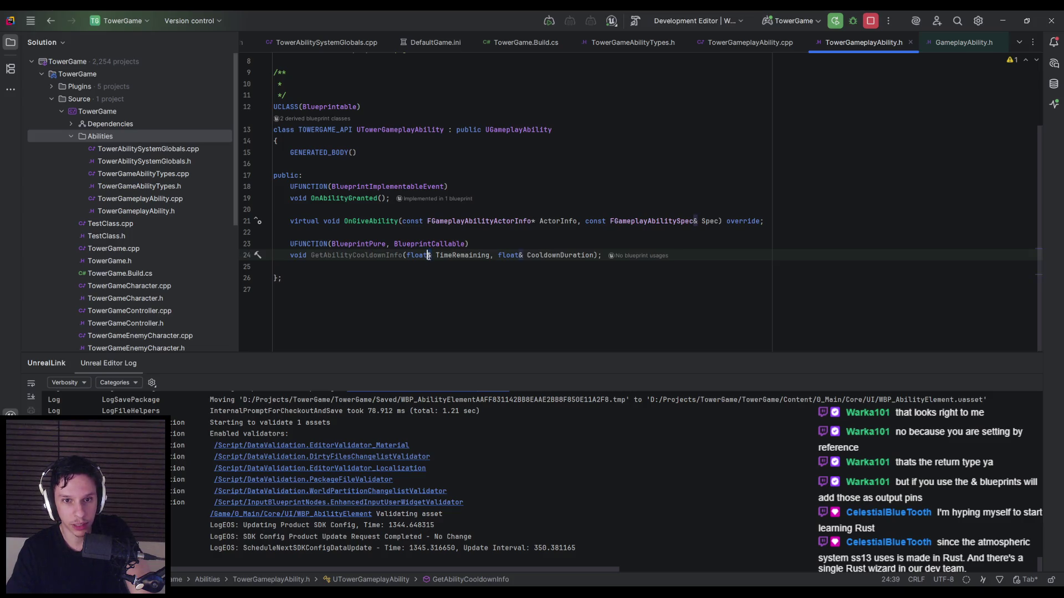
pyautogui.moveTo(429, 256); pyautogui.dragTo(436, 256)
pyautogui.click(431, 256)
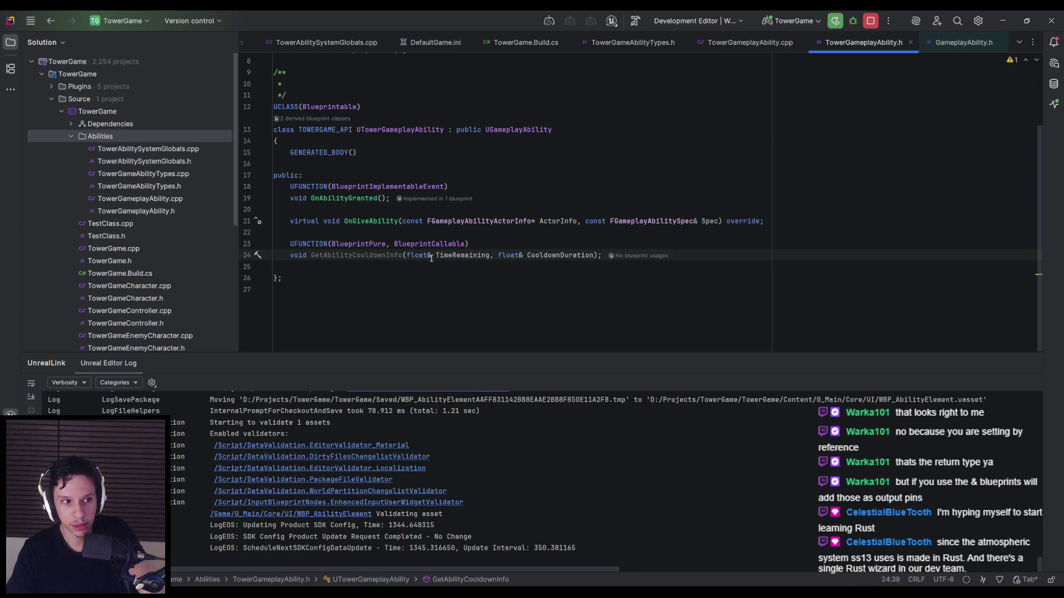
pyautogui.click(768, 44)
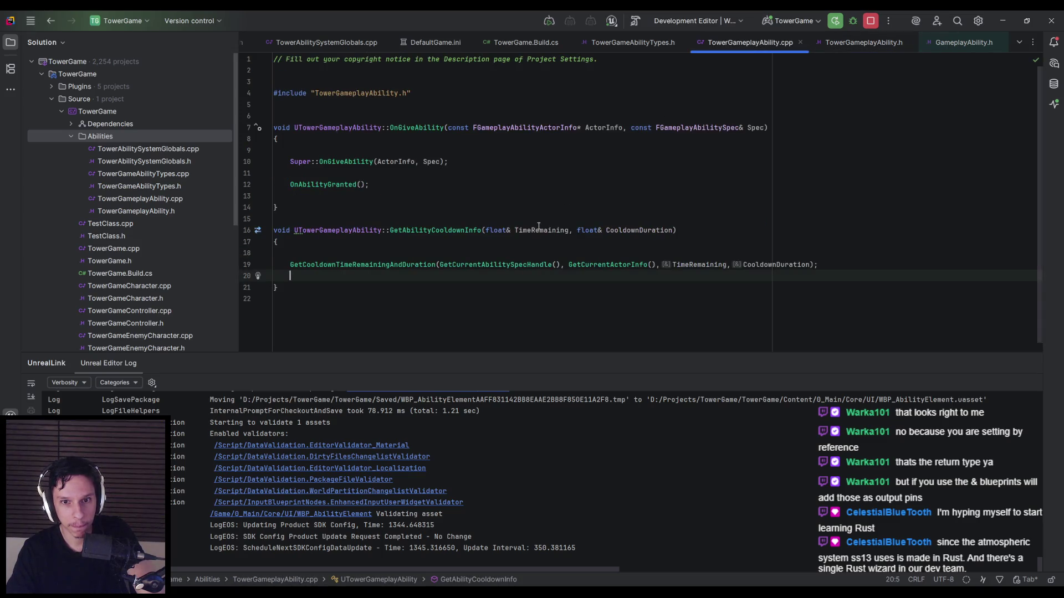
# Step: Rebuild the project and add a Get Ability Cooldown Info node to the BasePlayerGameplayAbility EventGraph
pyautogui.hotkey('ctrl', 'shift', 'b')
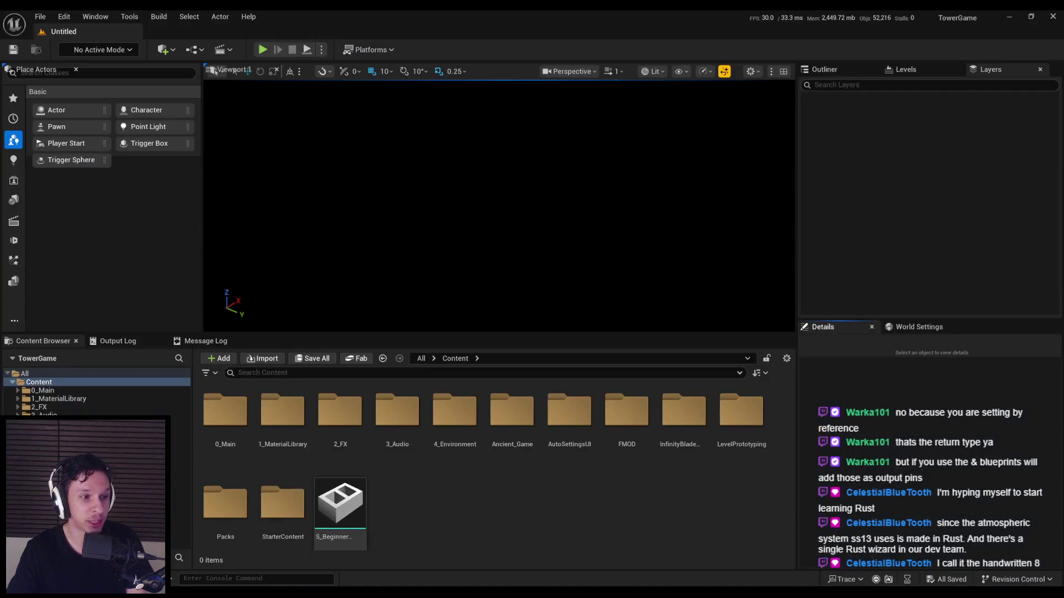
pyautogui.click(51, 344)
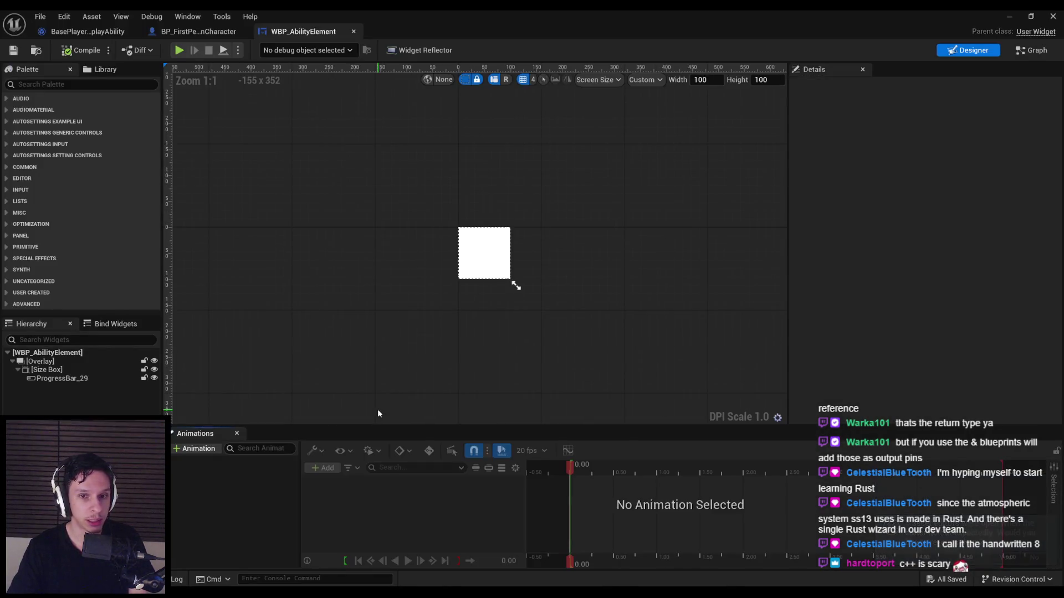
pyautogui.click(87, 31)
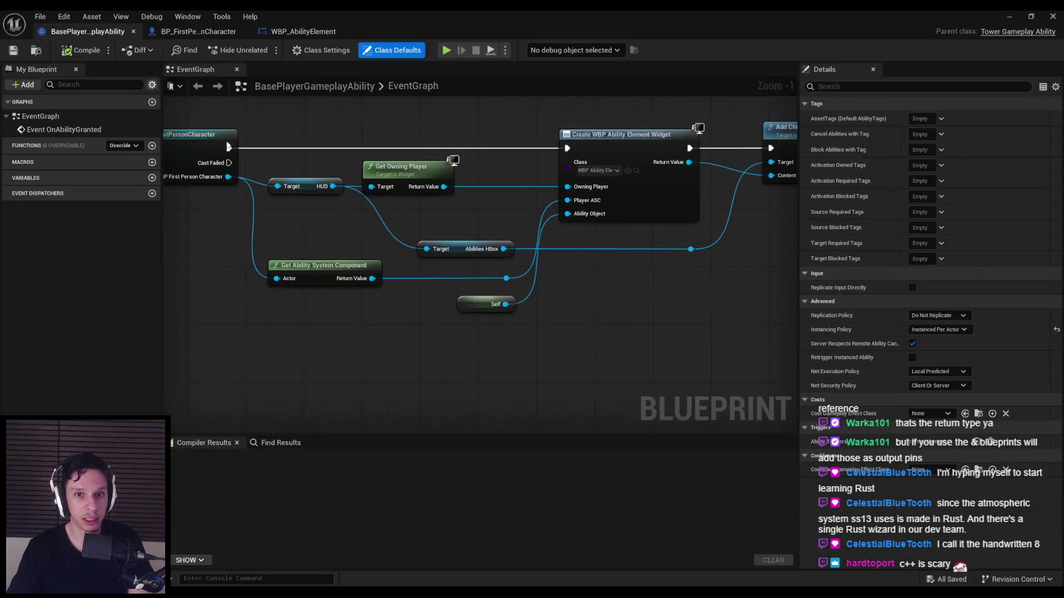
pyautogui.rightClick(322, 341)
pyautogui.write('get cooldown')
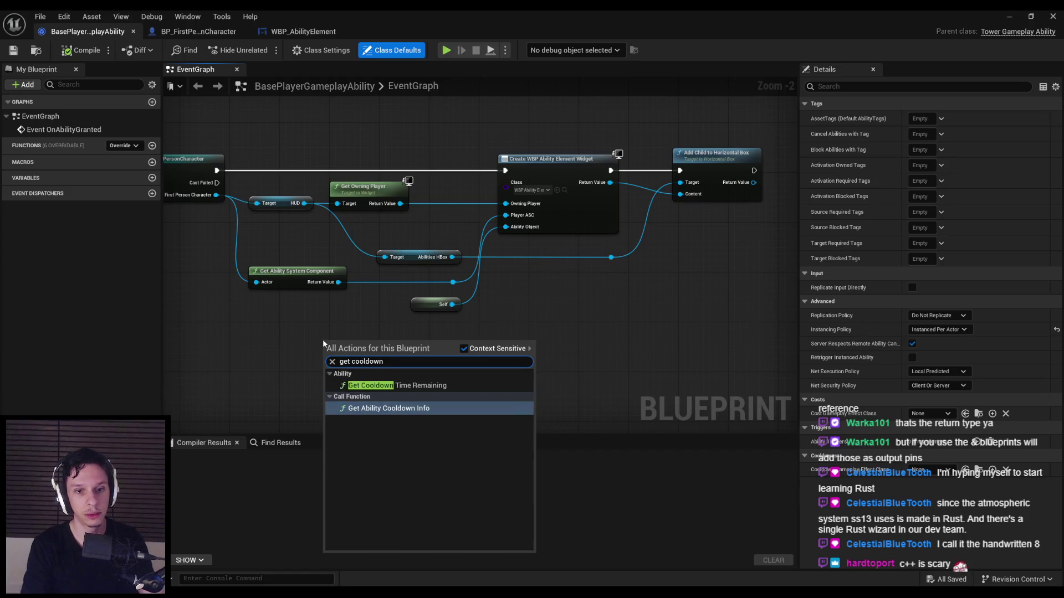
pyautogui.press('Return')
pyautogui.scroll(2, 333, 352)
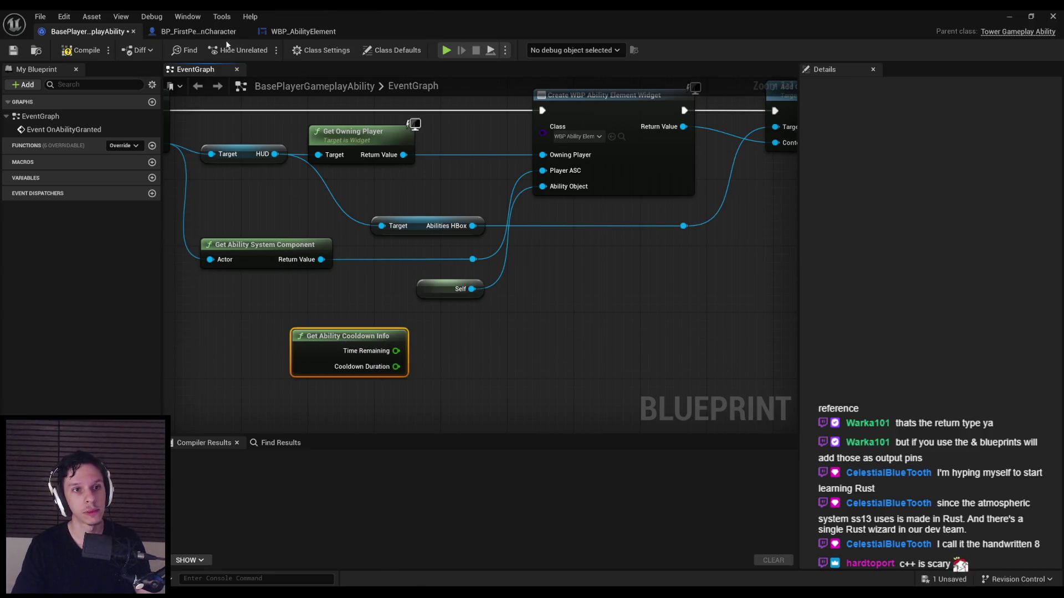
pyautogui.click(303, 31)
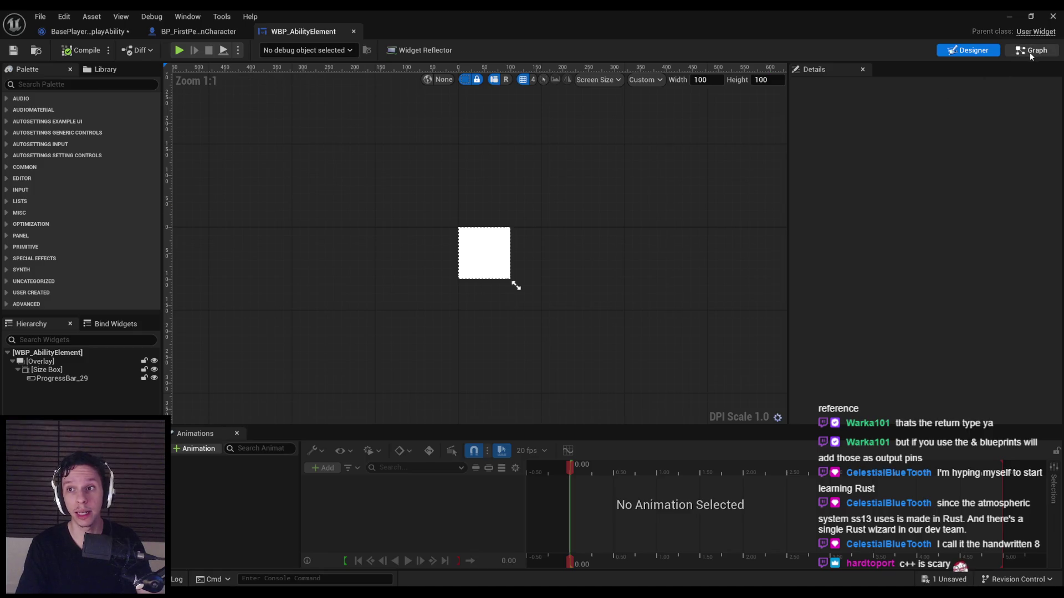
# Step: Paste Get Ability Cooldown Info, wire Ability Object, and replace Sequence/Do Once/SET with Branch False to Set Percent
pyautogui.click(1029, 52)
pyautogui.hotkey('ctrl', 'v')
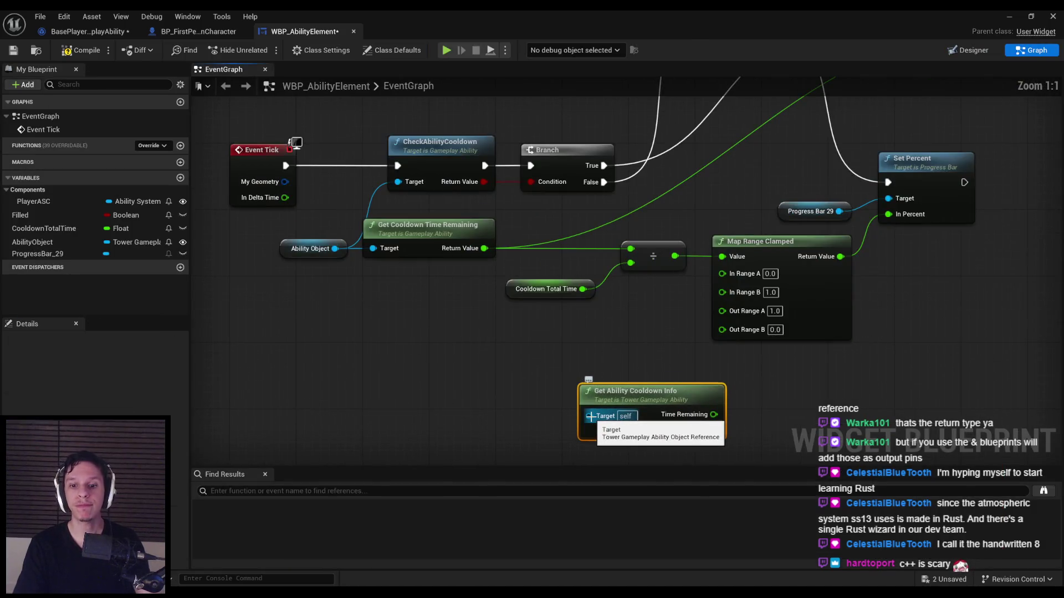
pyautogui.moveTo(590, 416)
pyautogui.mouseDown()
pyautogui.moveTo(375, 328)
pyautogui.moveTo(333, 247)
pyautogui.moveTo(388, 327)
pyautogui.moveTo(404, 303)
pyautogui.moveTo(401, 315)
pyautogui.mouseUp()
pyautogui.scroll(-1, 459, 299)
pyautogui.click(425, 292)
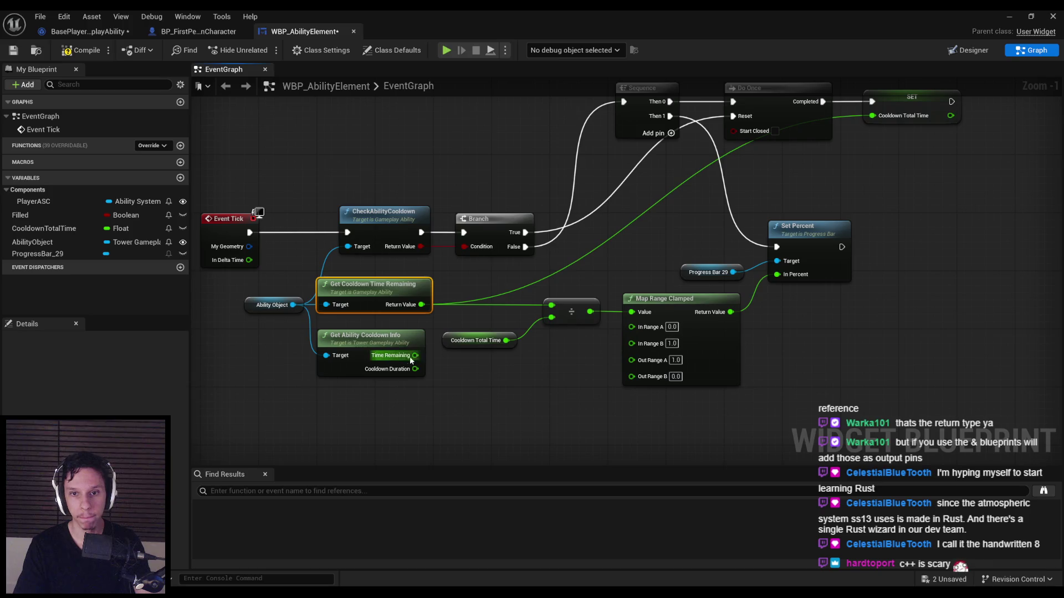
pyautogui.moveTo(893, 168)
pyautogui.mouseDown()
pyautogui.moveTo(832, 201)
pyautogui.moveTo(590, 198)
pyautogui.mouseUp()
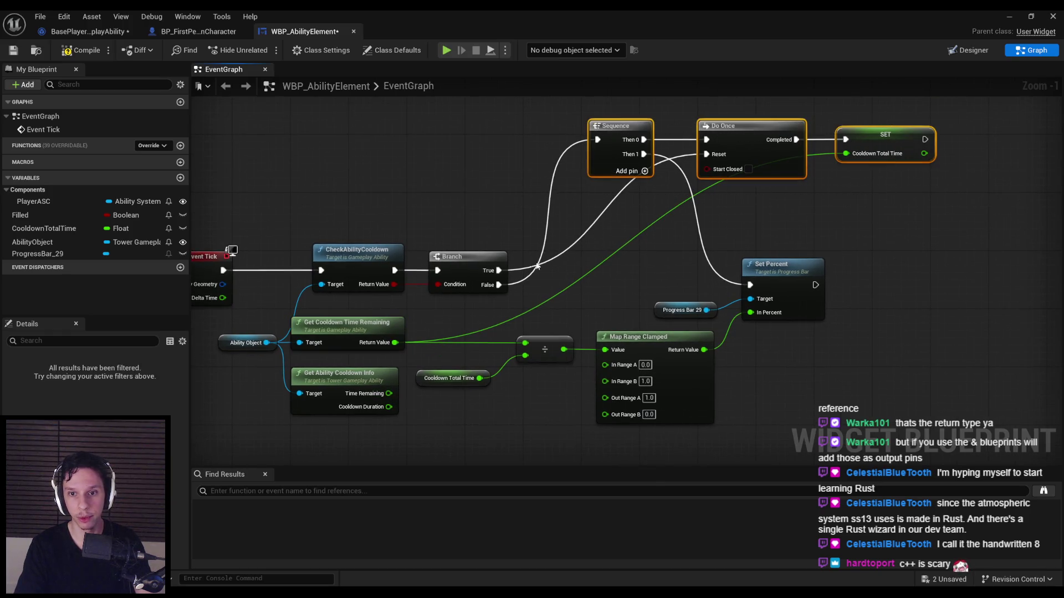
pyautogui.press('Delete')
pyautogui.hotkey('ctrl', 'z')
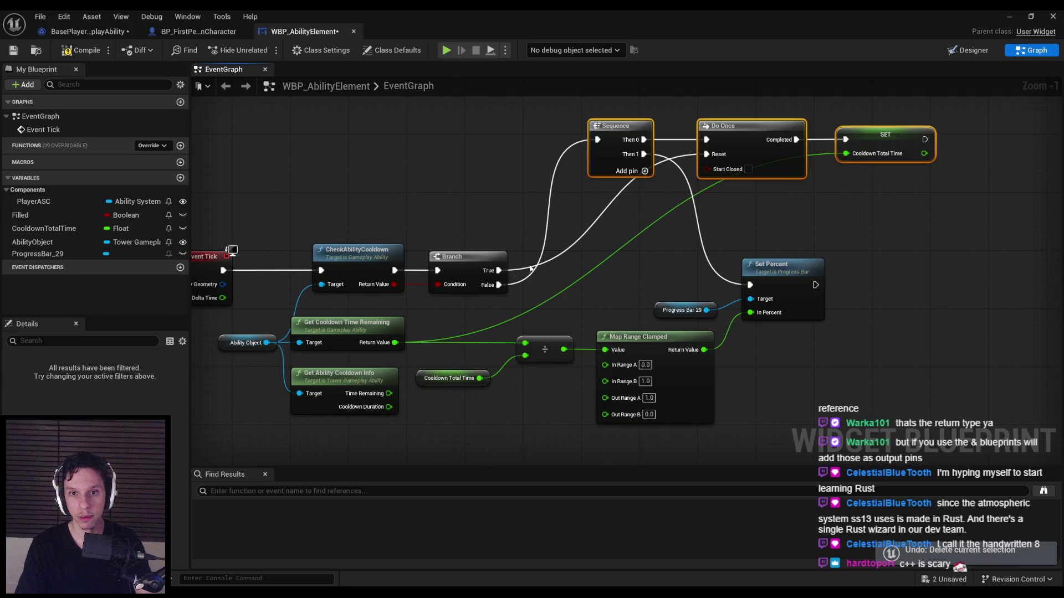
pyautogui.press('Delete')
pyautogui.moveTo(499, 285); pyautogui.dragTo(750, 285)
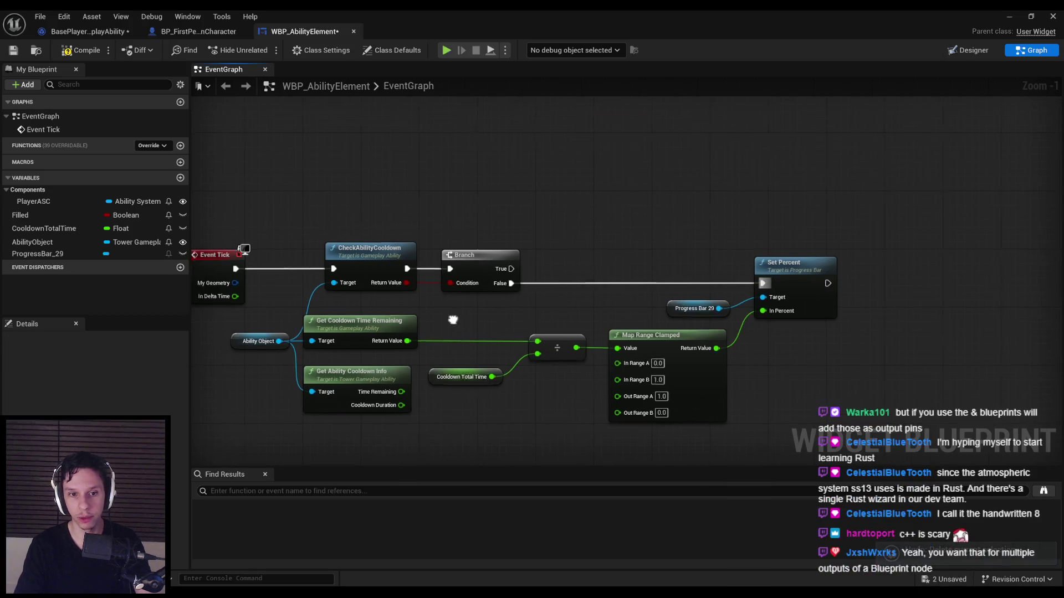
# Step: Replace the old cooldown getters, wiring Get Ability Cooldown Info's Time Remaining into the divide
pyautogui.scroll(1, 452, 320)
pyautogui.click(421, 291)
pyautogui.press('Delete')
pyautogui.moveTo(407, 399); pyautogui.dragTo(415, 341)
pyautogui.moveTo(485, 313)
pyautogui.mouseDown()
pyautogui.moveTo(629, 314)
pyautogui.moveTo(485, 329)
pyautogui.mouseUp()
pyautogui.click(546, 355)
pyautogui.press('Delete')
pyautogui.scroll(-2, 539, 351)
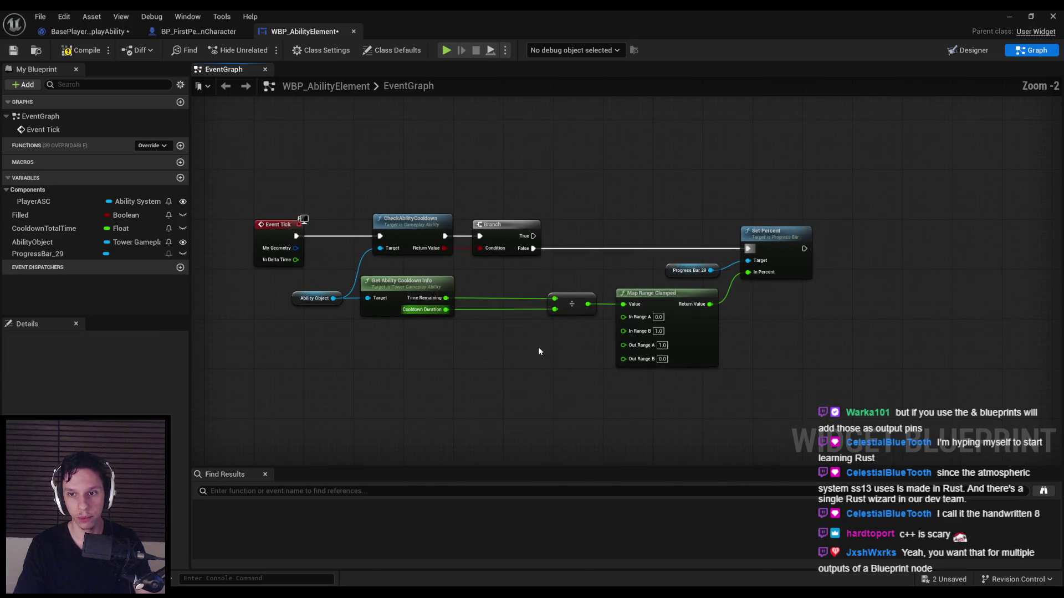
# Step: Compile and save WBP_AbilityElement, then load DevTestLevel from Recent Levels
pyautogui.click(81, 50)
pyautogui.click(17, 51)
pyautogui.click(1010, 18)
pyautogui.click(40, 17)
pyautogui.moveTo(111, 80)
pyautogui.click(313, 95)
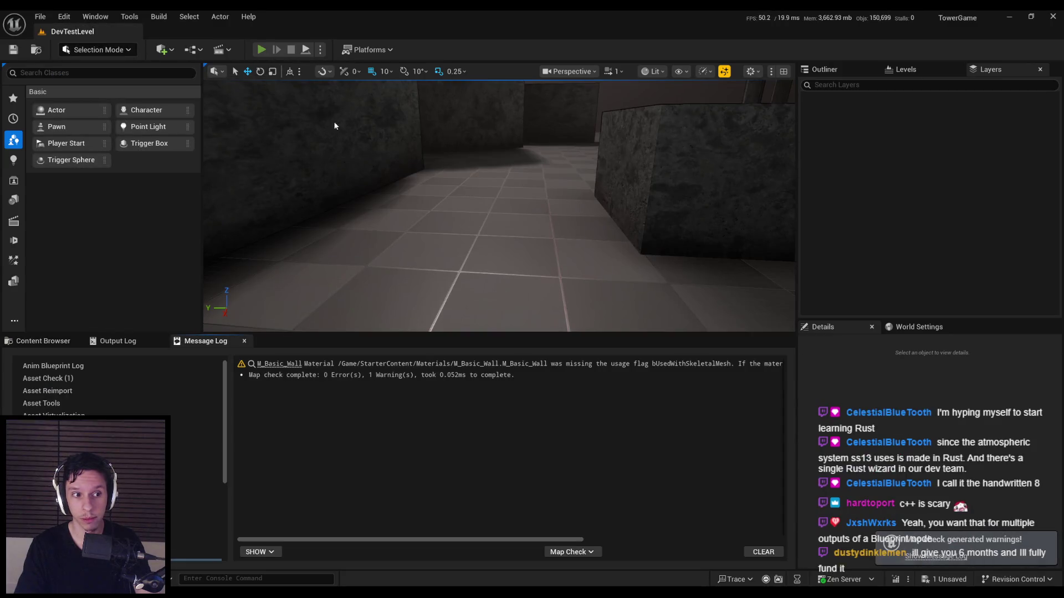
# Step: Play DevTestLevel, cast the fireball, and look at the in-game Audio settings
pyautogui.hotkey('alt', 'p')
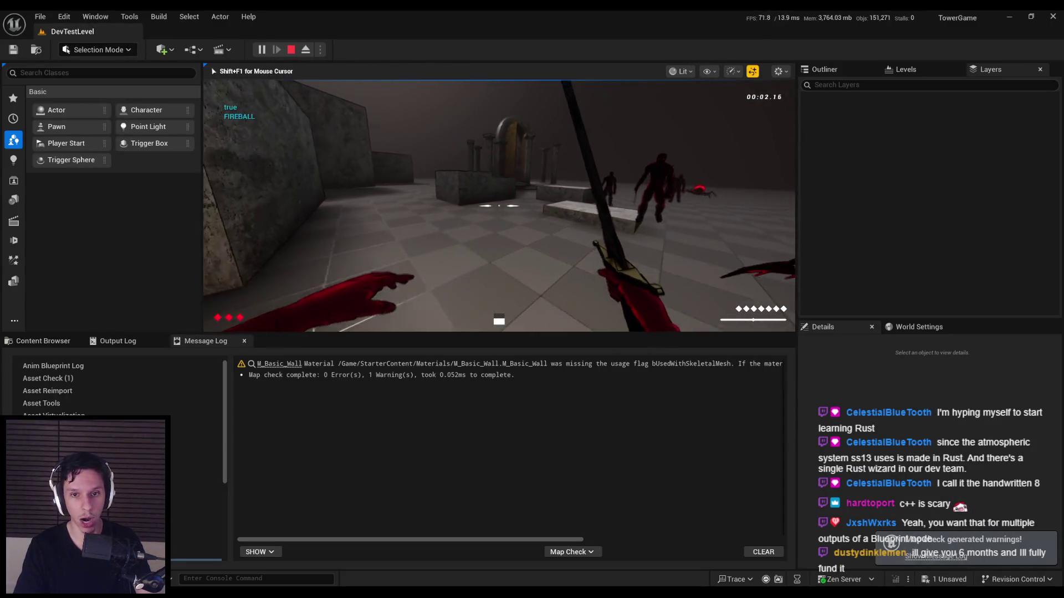
pyautogui.press('space')
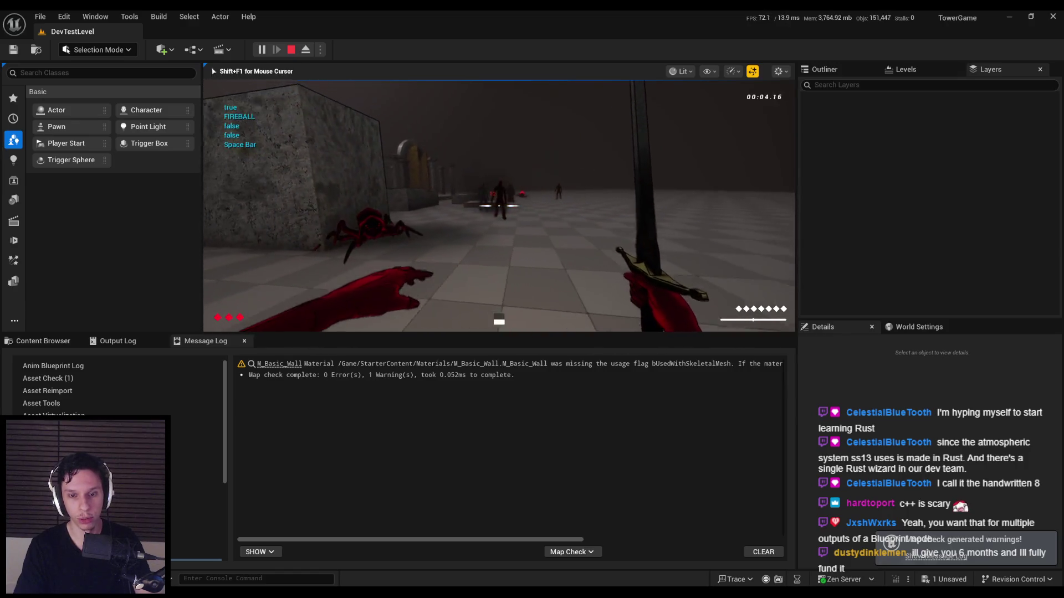
pyautogui.press('Escape')
pyautogui.click(380, 144)
pyautogui.click(641, 121)
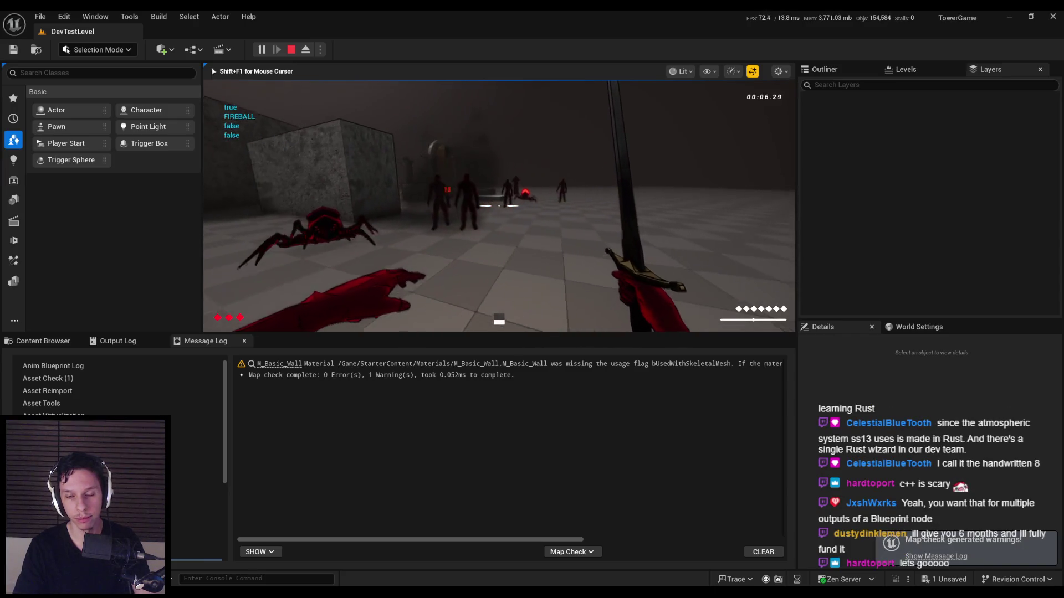
# Step: Recheck the audio volume settings, stop the play session, and search the content for 'explosion cue'
pyautogui.press('Escape')
pyautogui.click(381, 144)
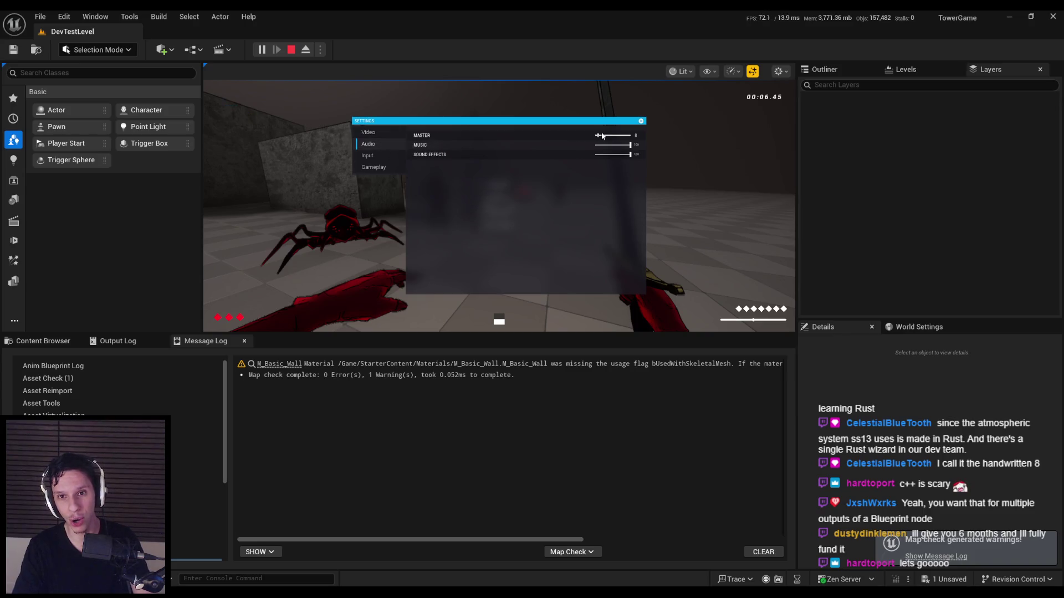
pyautogui.click(641, 122)
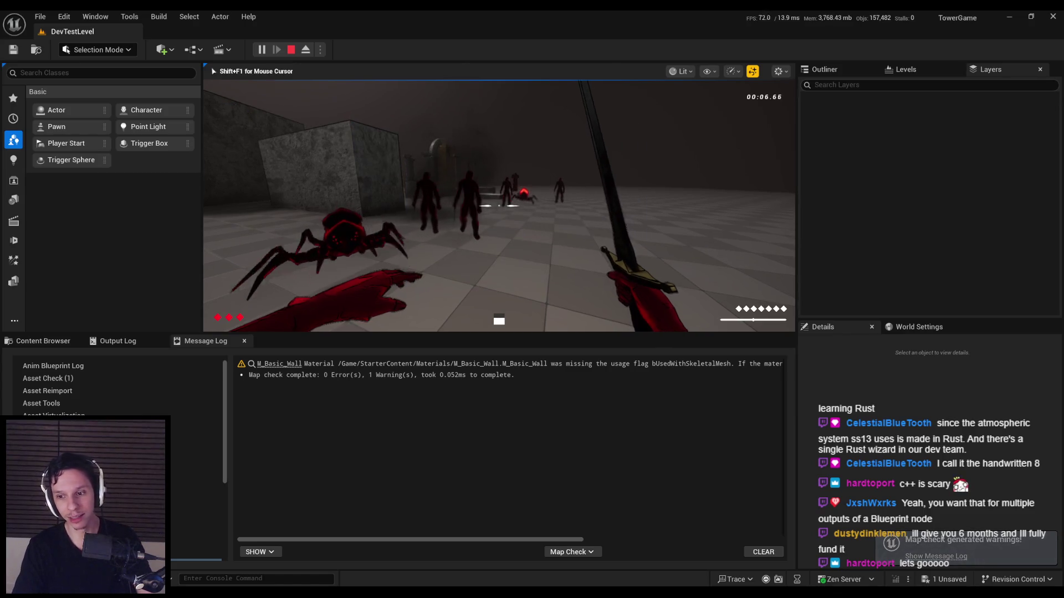
pyautogui.press('Escape')
pyautogui.click(427, 371)
pyautogui.write('e')
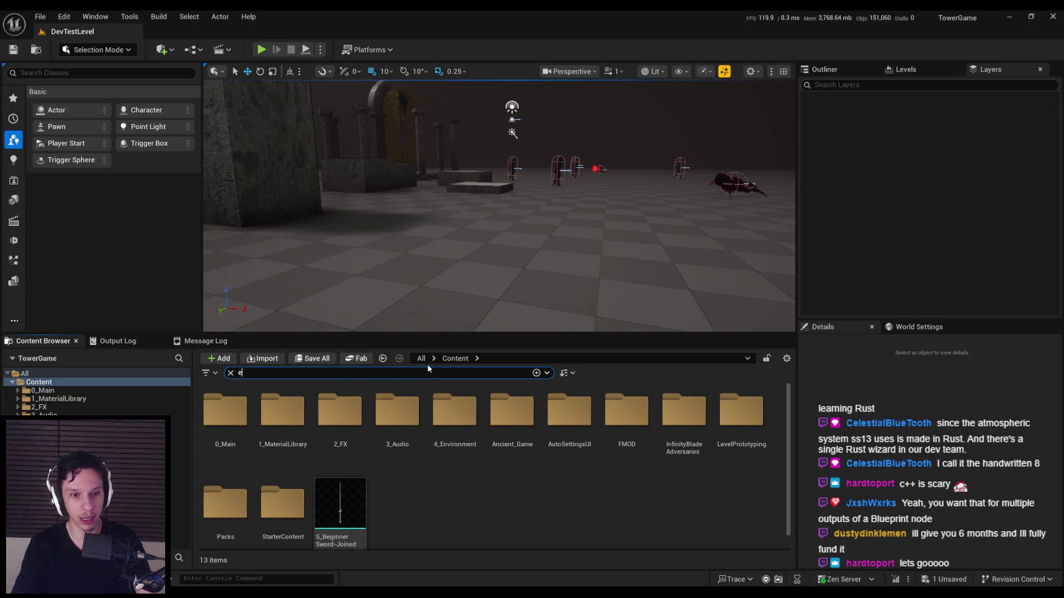
pyautogui.write('xplosion cue')
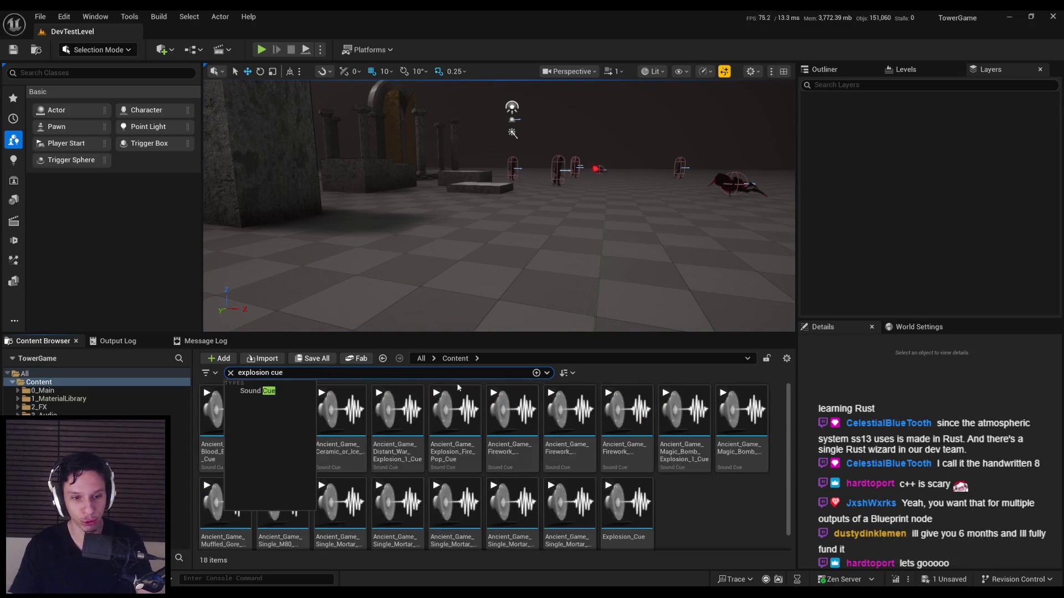
# Step: Assign the SC_SFX sound class to Explosion_Cue, save it, and close its editor
pyautogui.doubleClick(626, 504)
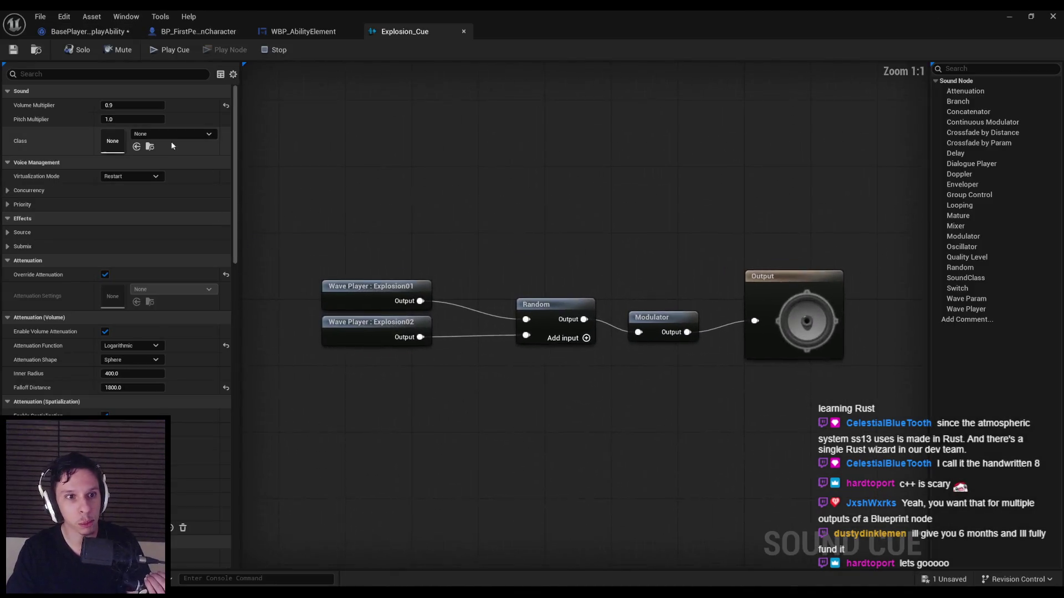
pyautogui.click(174, 133)
pyautogui.click(193, 358)
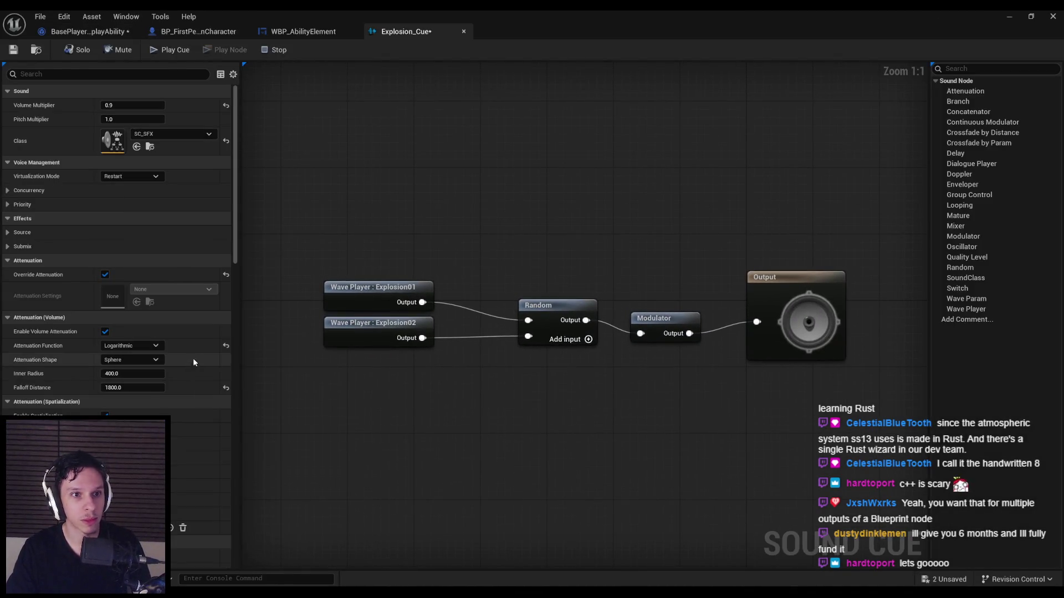
pyautogui.hotkey('ctrl', 's')
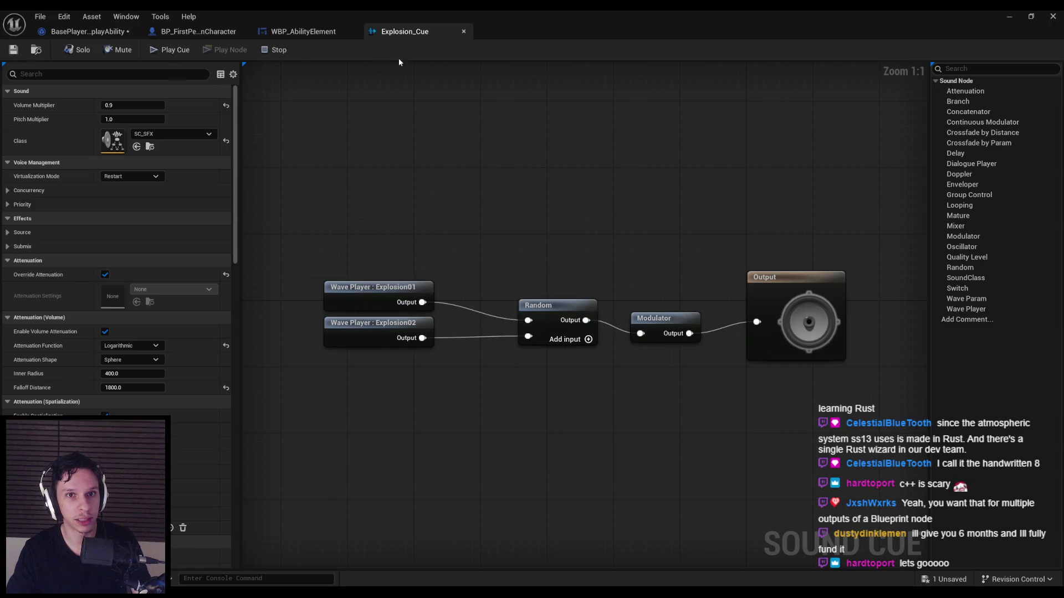
pyautogui.click(463, 31)
pyautogui.click(1009, 16)
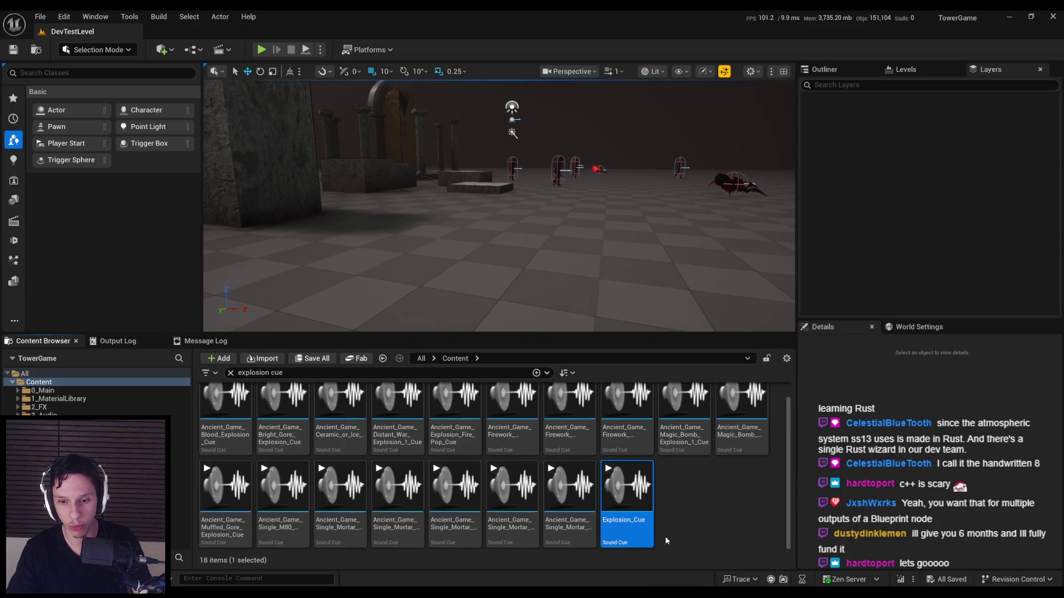
# Step: Reopen and close Explosion_Cue, then bring back WBP_AbilityElement centred on the cooldown nodes
pyautogui.doubleClick(631, 540)
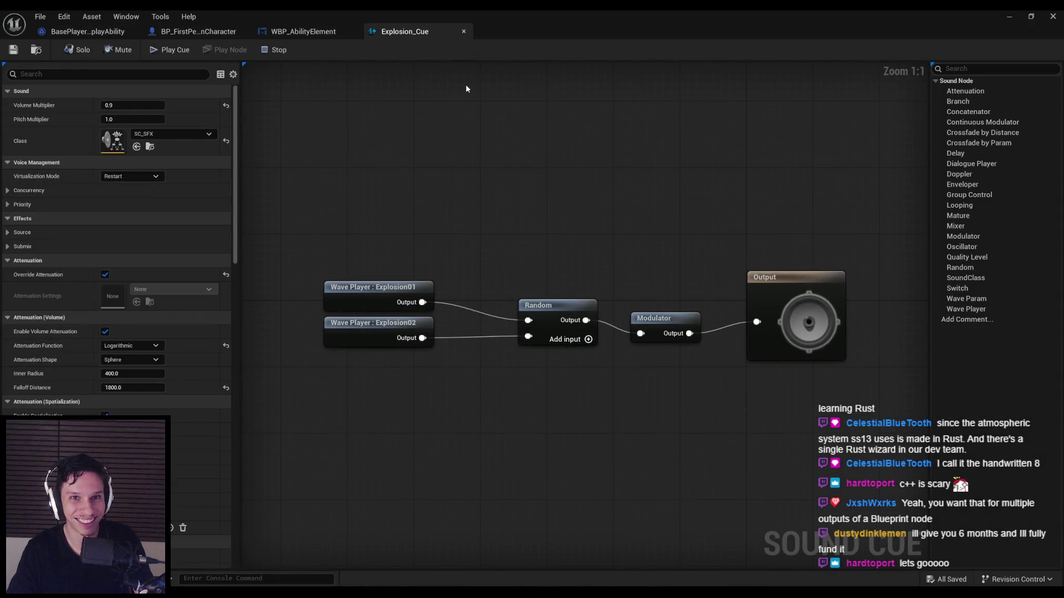
pyautogui.click(463, 31)
pyautogui.click(1009, 16)
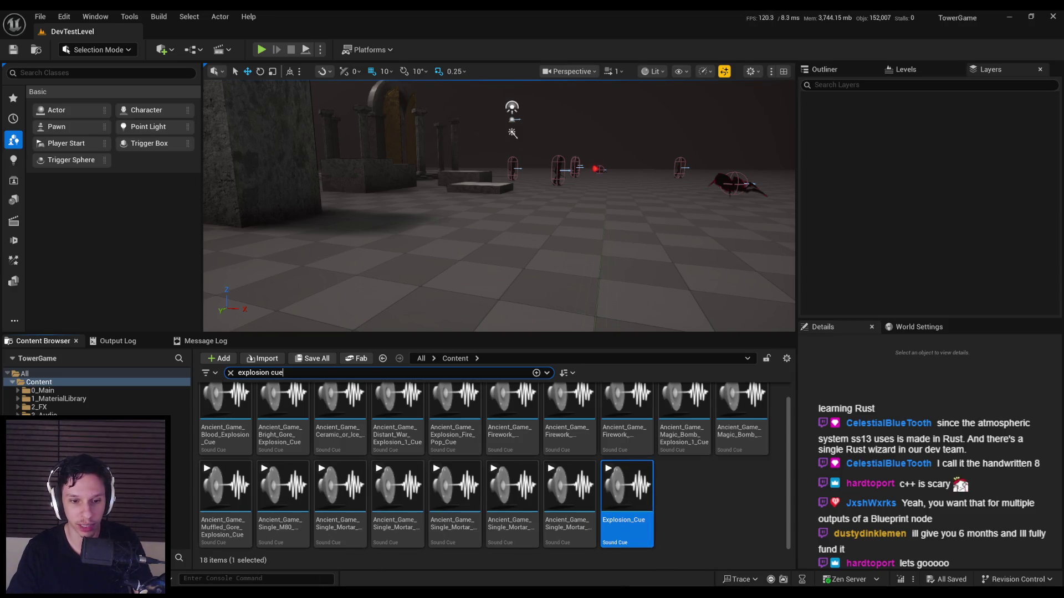
pyautogui.click(391, 568)
pyautogui.moveTo(428, 374); pyautogui.dragTo(451, 301)
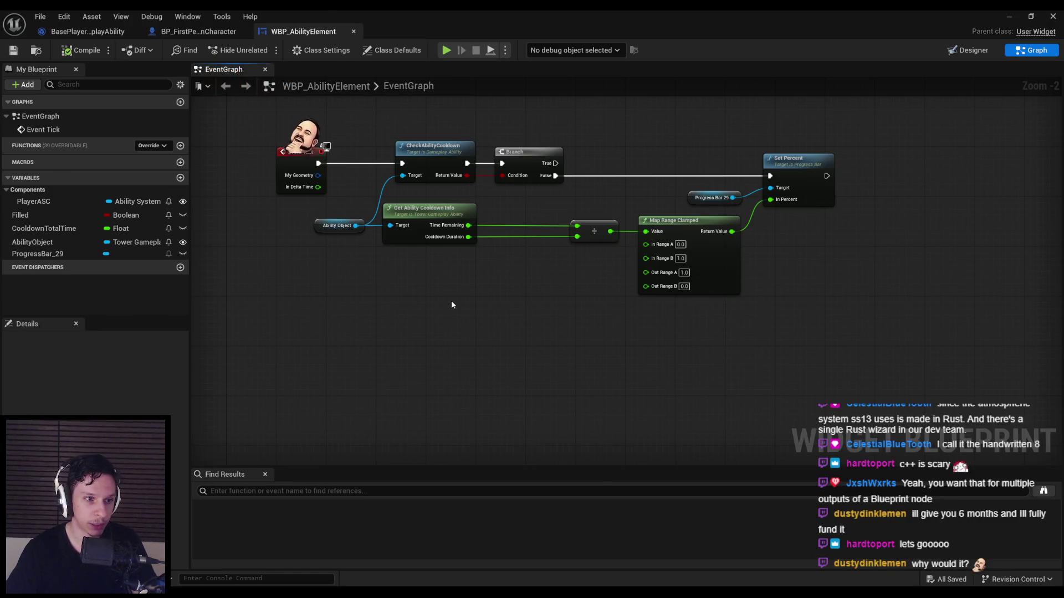
# Step: Switch to Rider to check GetAbilityCooldownInfo's UFUNCTION declaration in TowerGameplayAbility.h
pyautogui.hotkey('alt', 'Tab')
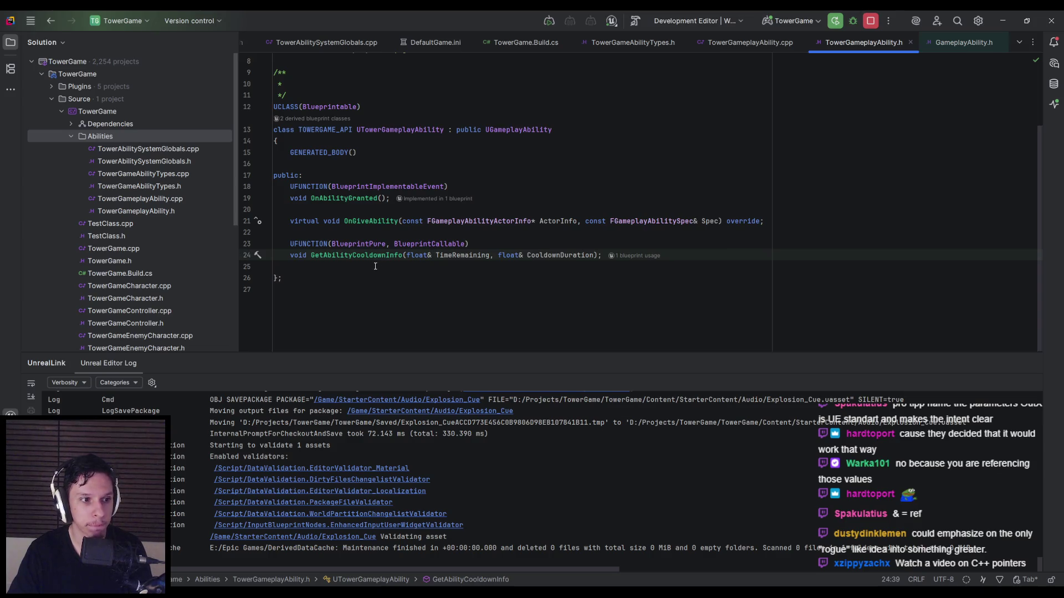
# Step: Inspect GetAbilityCooldownInfo's body in TowerGameplayAbility.cpp, then return to the widget graph
pyautogui.scroll(3, 376, 280)
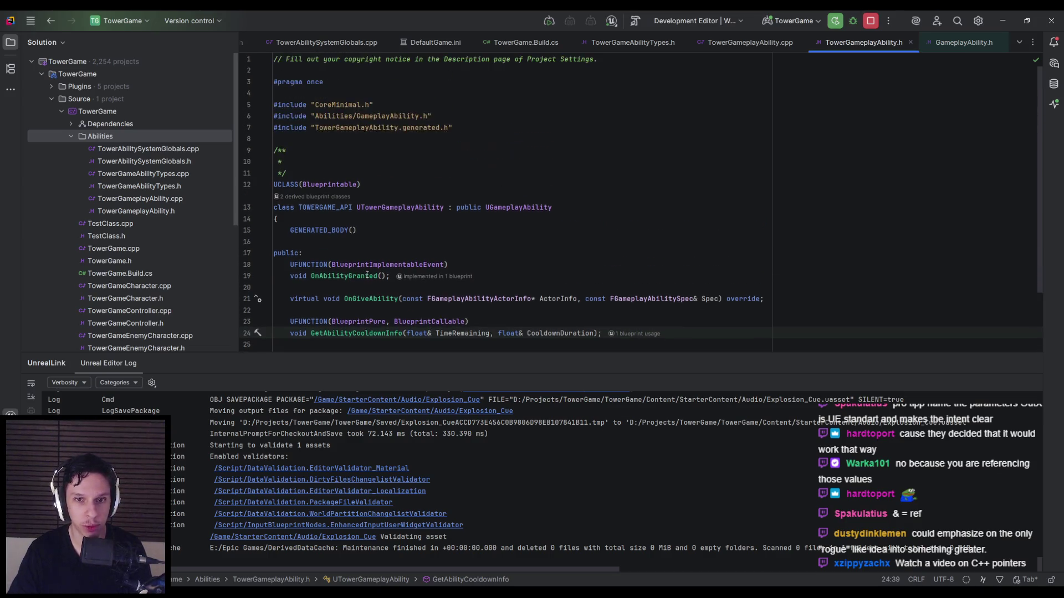
pyautogui.scroll(-2, 401, 272)
pyautogui.click(750, 42)
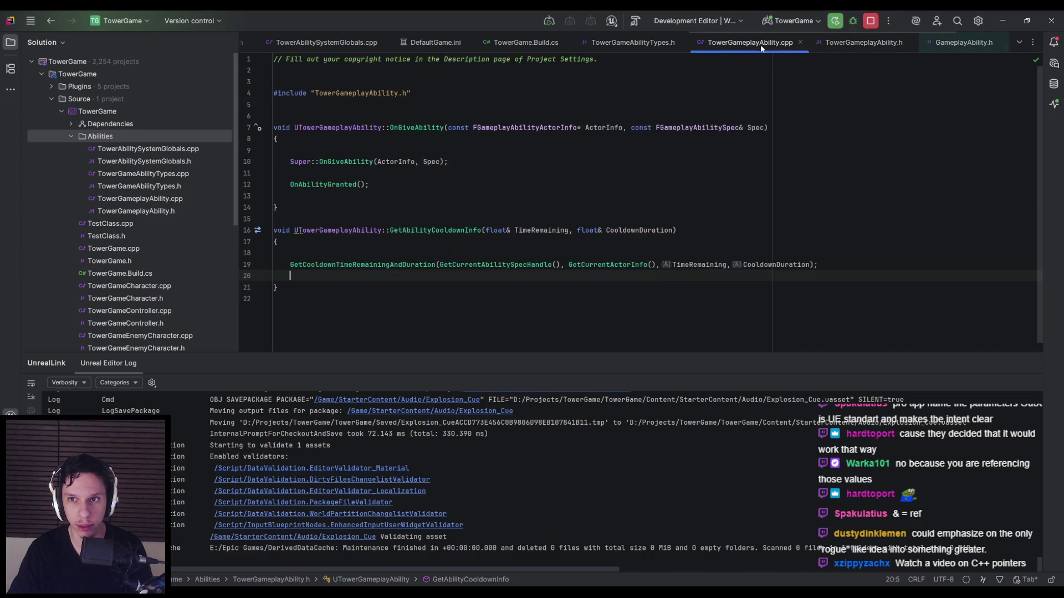
pyautogui.click(296, 253)
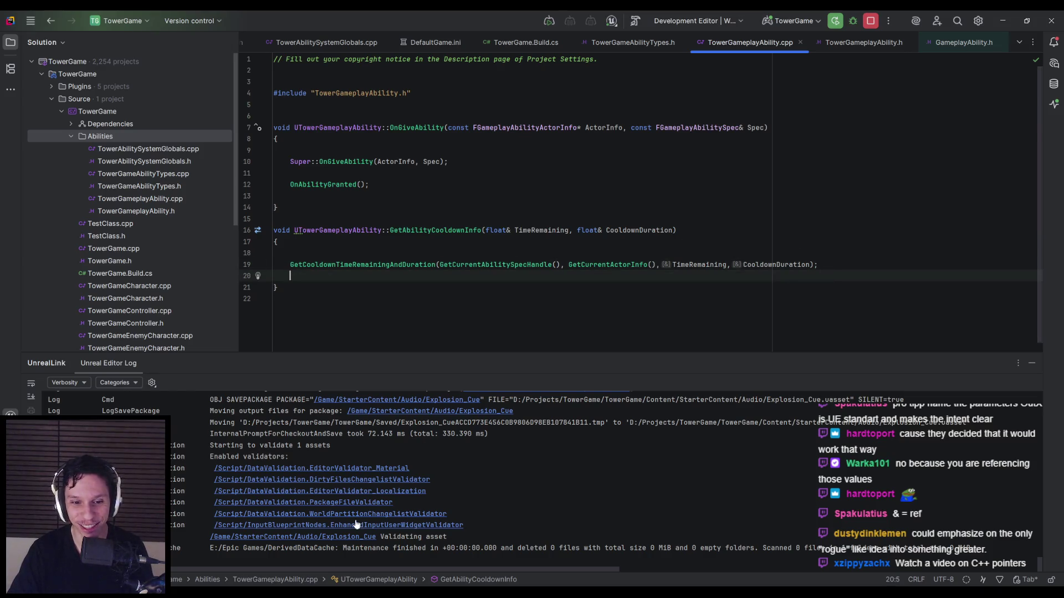
pyautogui.hotkey('alt', 'Tab')
pyautogui.scroll(2, 537, 305)
# Step: Move the divide, Map Range Clamped, Progress Bar and Set Percent nodes left and save WBP_AbilityElement
pyautogui.moveTo(784, 309)
pyautogui.mouseDown()
pyautogui.moveTo(672, 231)
pyautogui.moveTo(451, 166)
pyautogui.mouseUp()
pyautogui.press('Home')
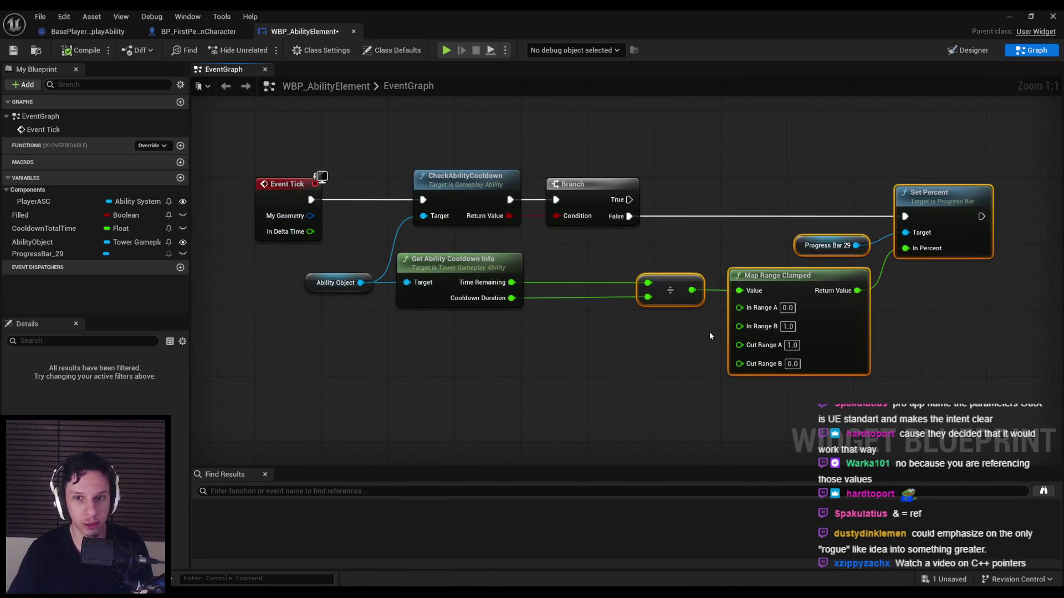
pyautogui.moveTo(770, 336); pyautogui.dragTo(687, 335)
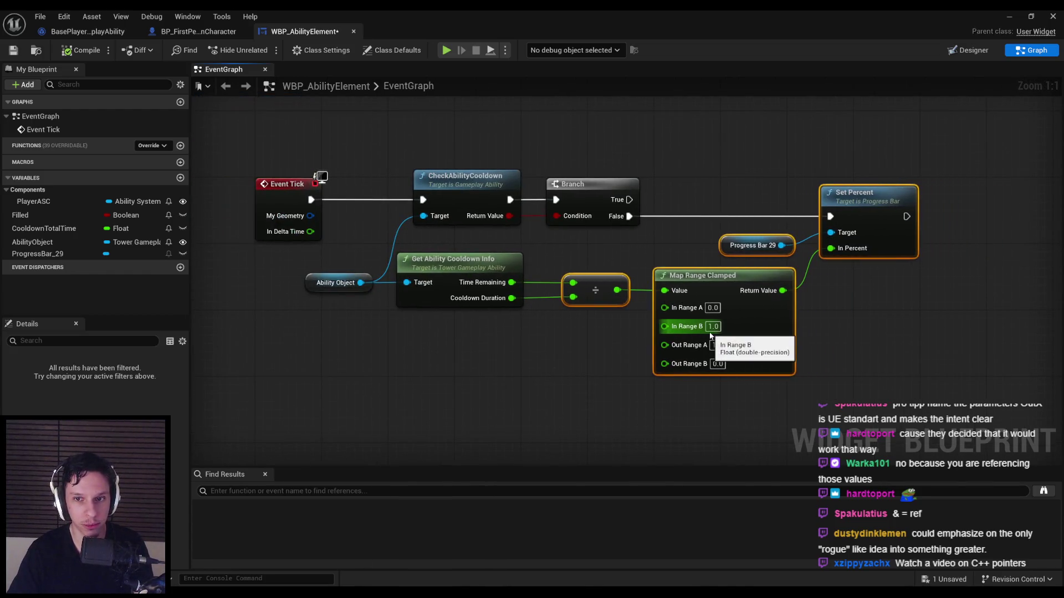
pyautogui.click(586, 383)
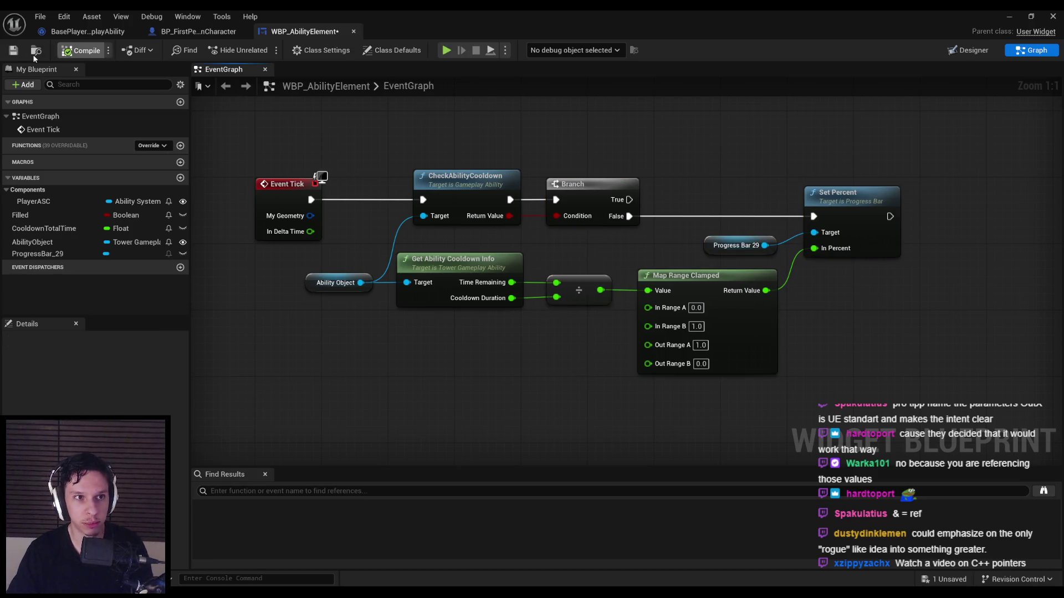
pyautogui.click(14, 50)
# Step: Glance at the first-person character Blueprint, close the Blueprint editor, and start play-testing
pyautogui.click(193, 33)
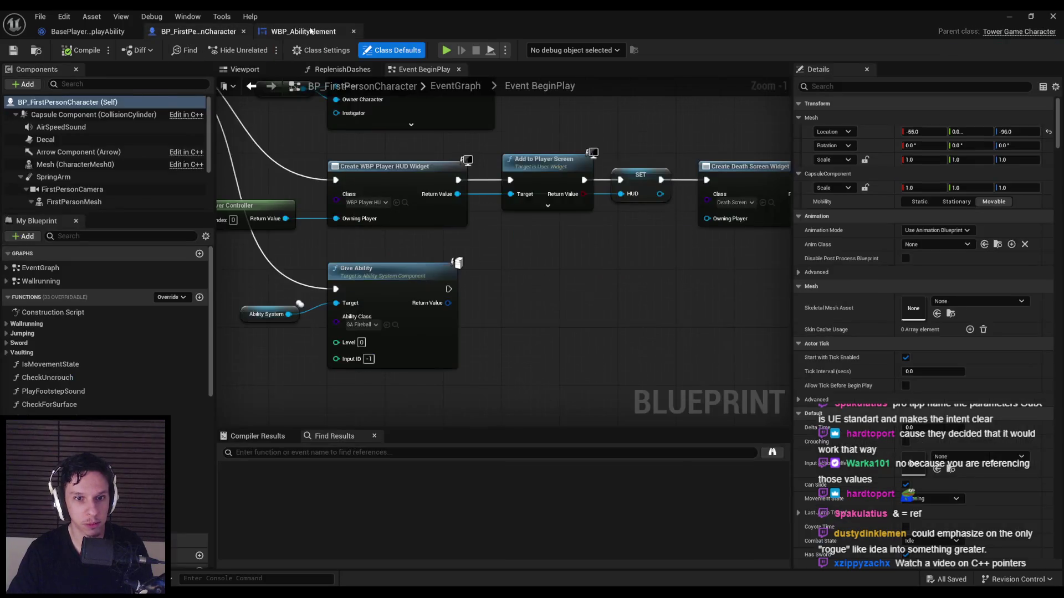
pyautogui.click(300, 32)
pyautogui.scroll(3, 522, 273)
pyautogui.scroll(-2, 522, 274)
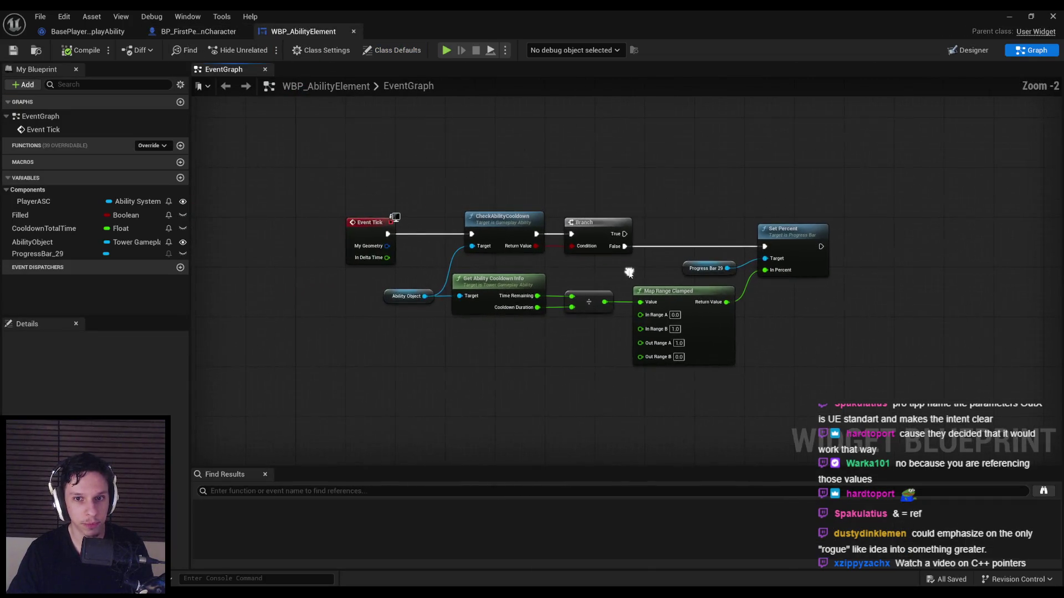
pyautogui.scroll(2, 581, 282)
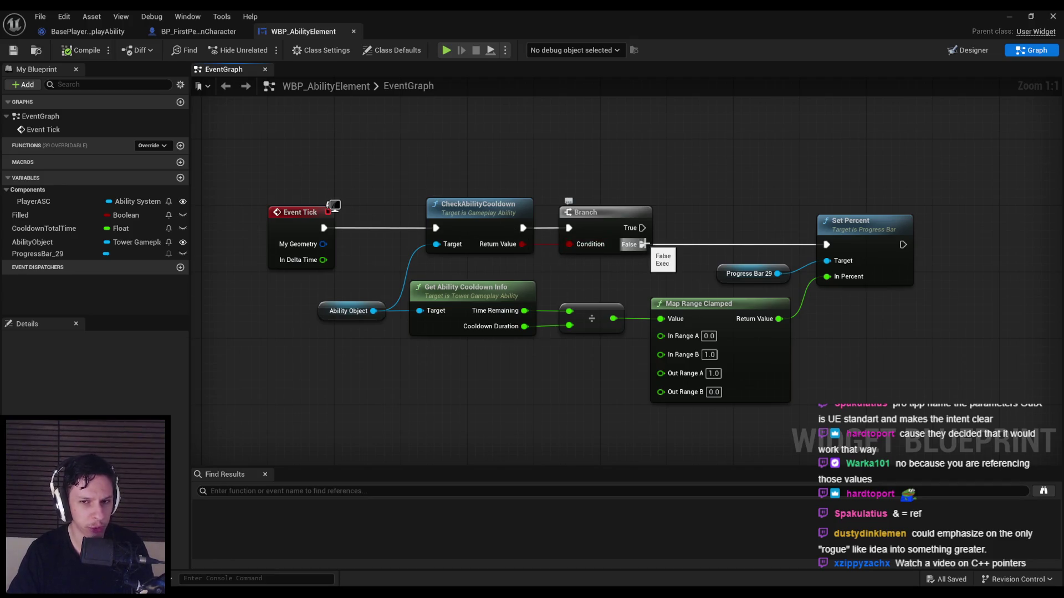
pyautogui.click(592, 221)
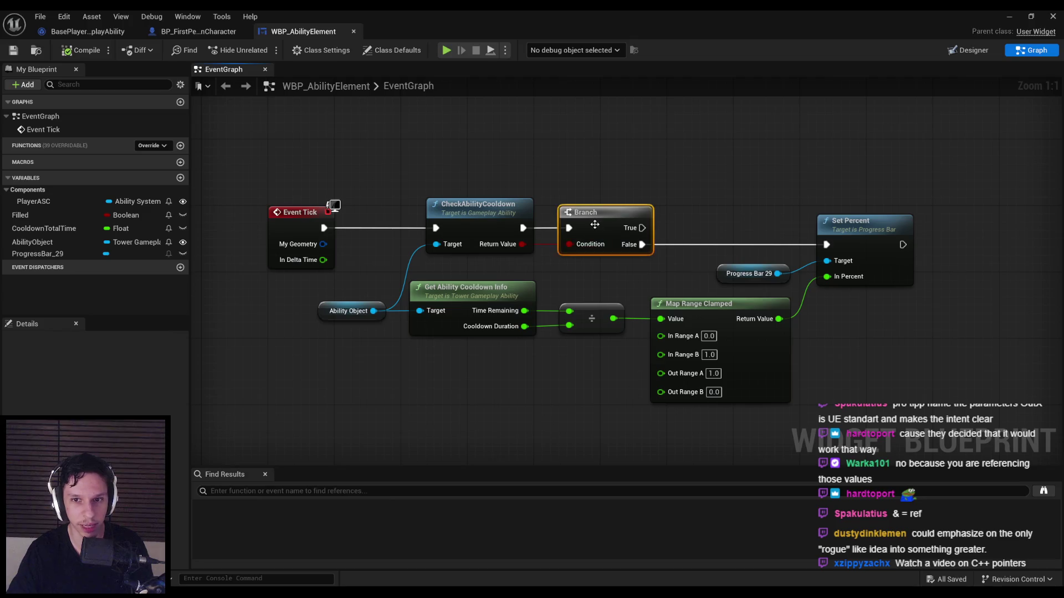
pyautogui.click(1053, 16)
pyautogui.click(260, 51)
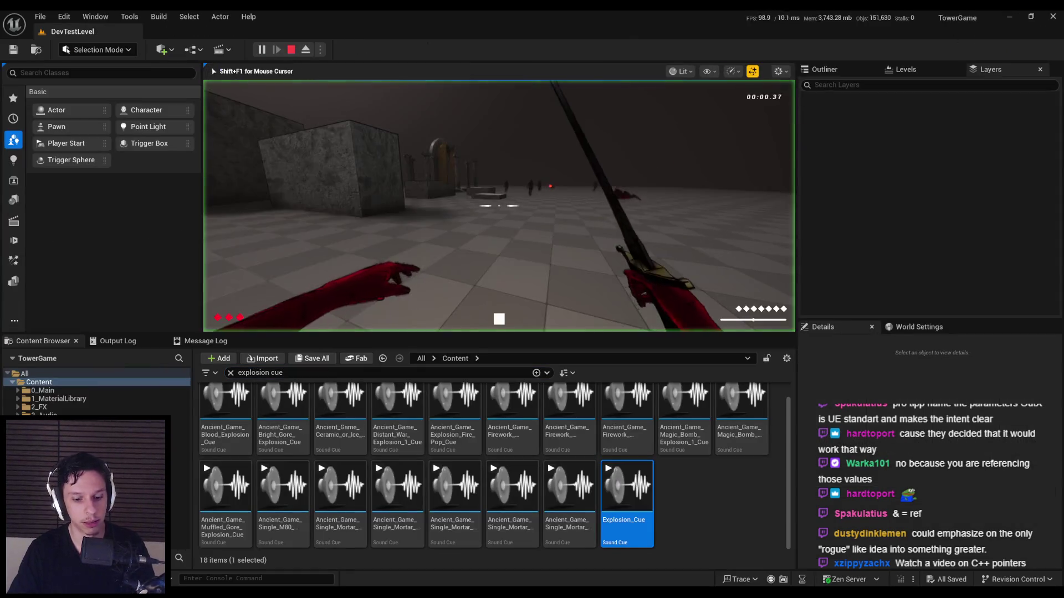
# Step: In full-screen play, attack the spiders with fireballs and charged bow shots
pyautogui.press('F11')
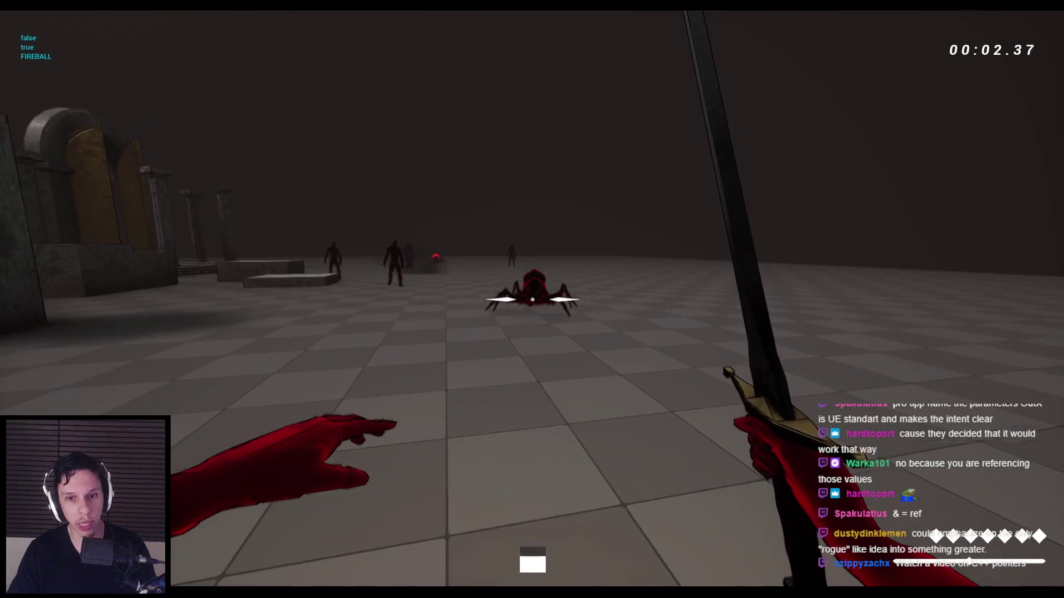
pyautogui.click(531, 299)
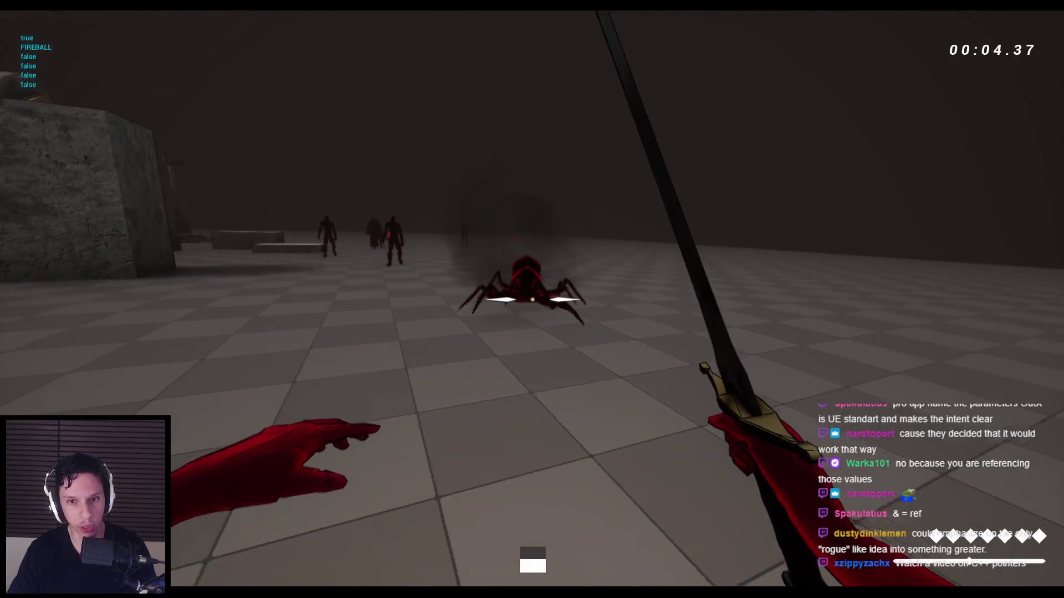
pyautogui.click(532, 300)
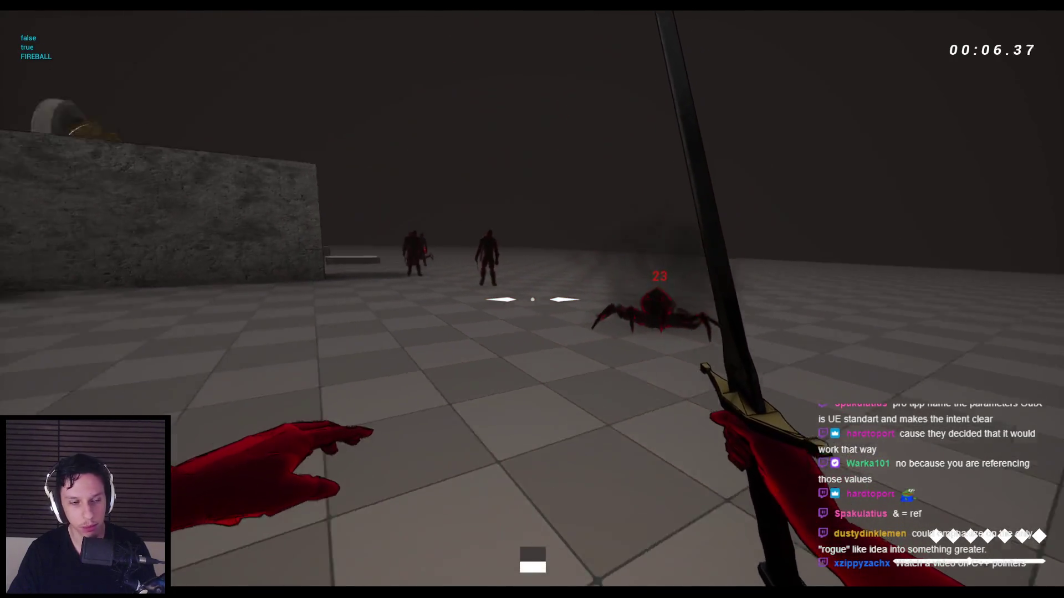
pyautogui.press('2')
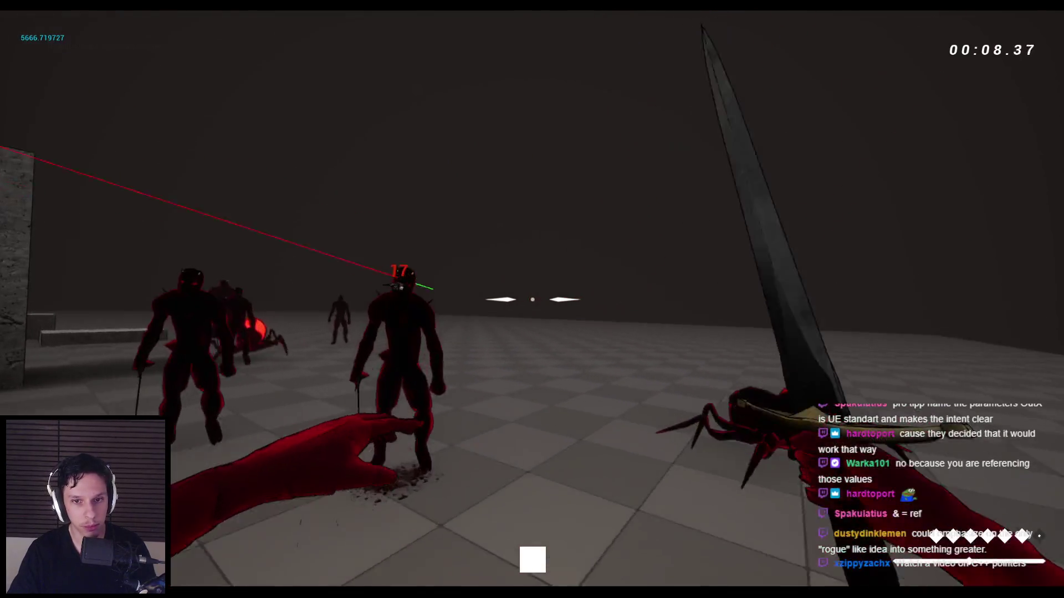
pyautogui.click(532, 299)
pyautogui.moveTo(532, 299); pyautogui.dragTo(532, 299)
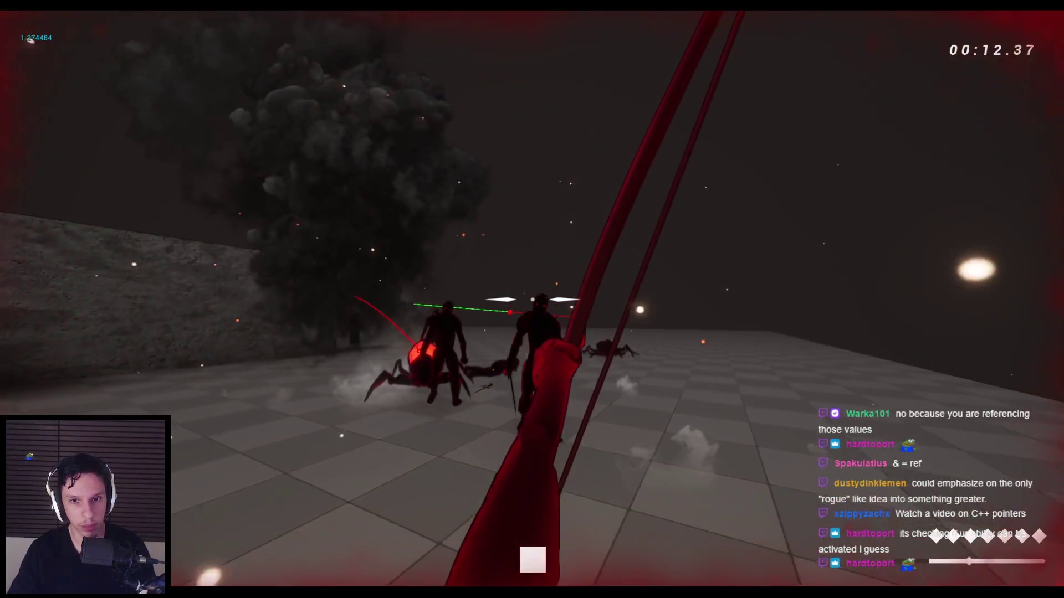
pyautogui.click(531, 299)
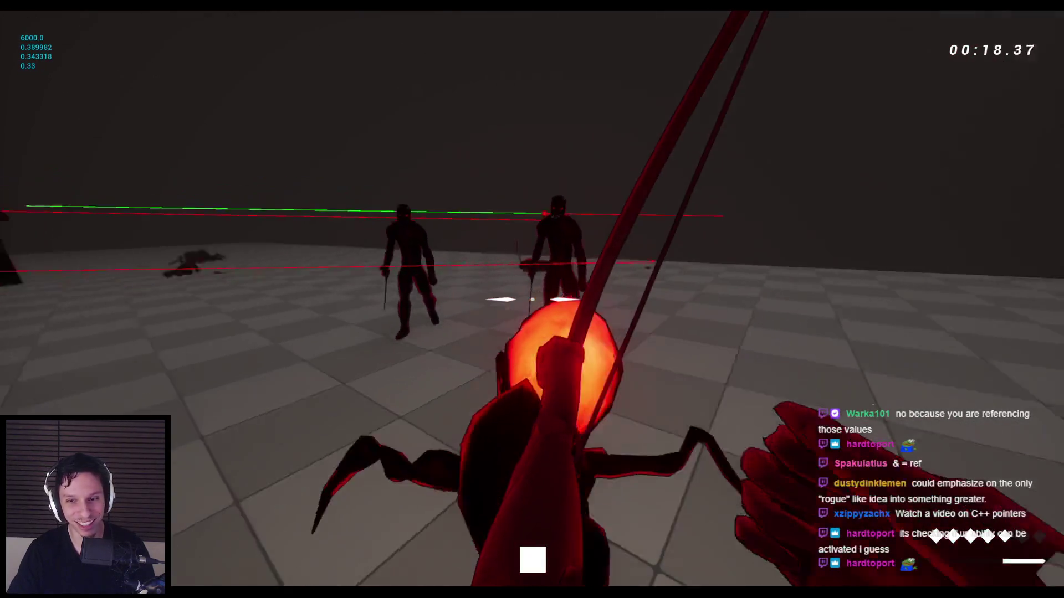
pyautogui.click(532, 300)
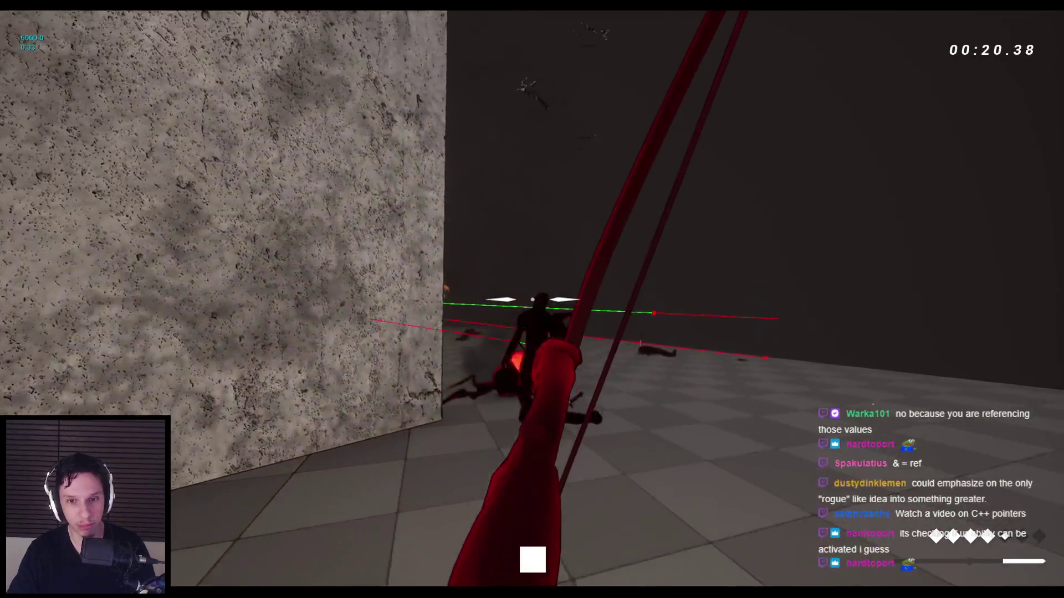
pyautogui.click(532, 299)
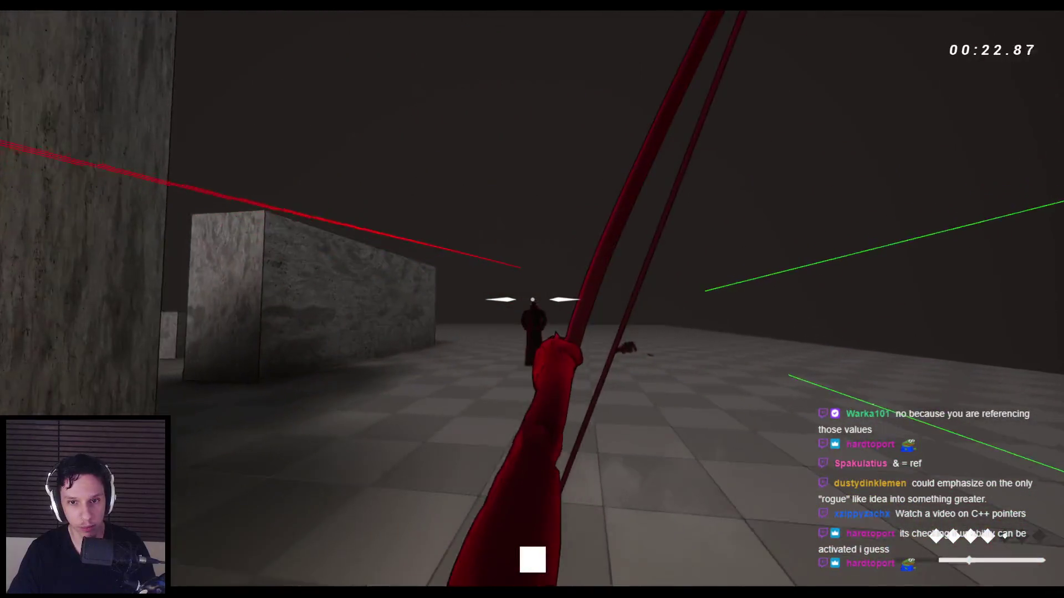
pyautogui.click(532, 300)
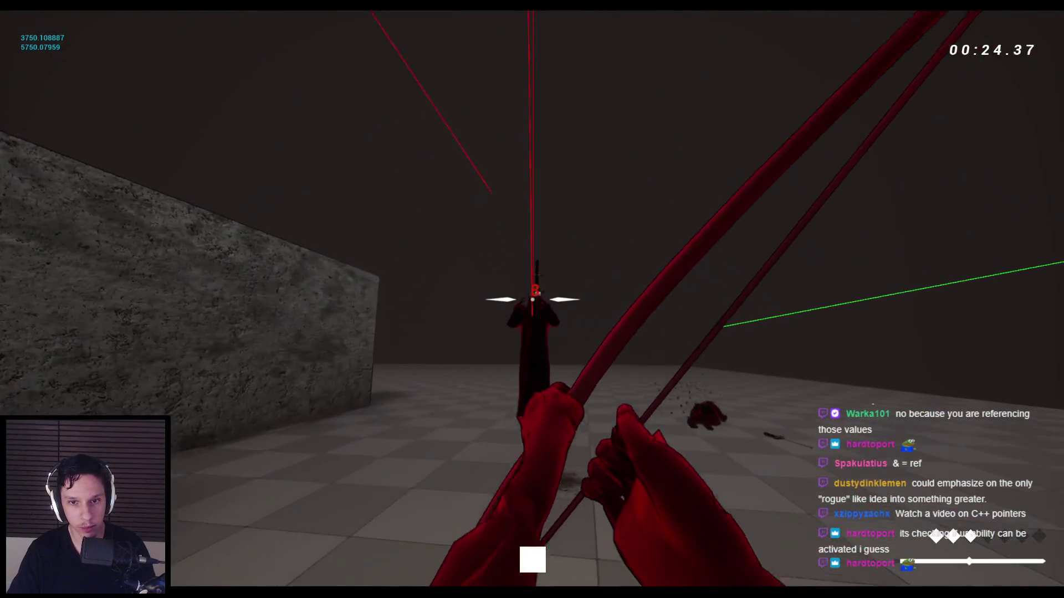
pyautogui.click(532, 300)
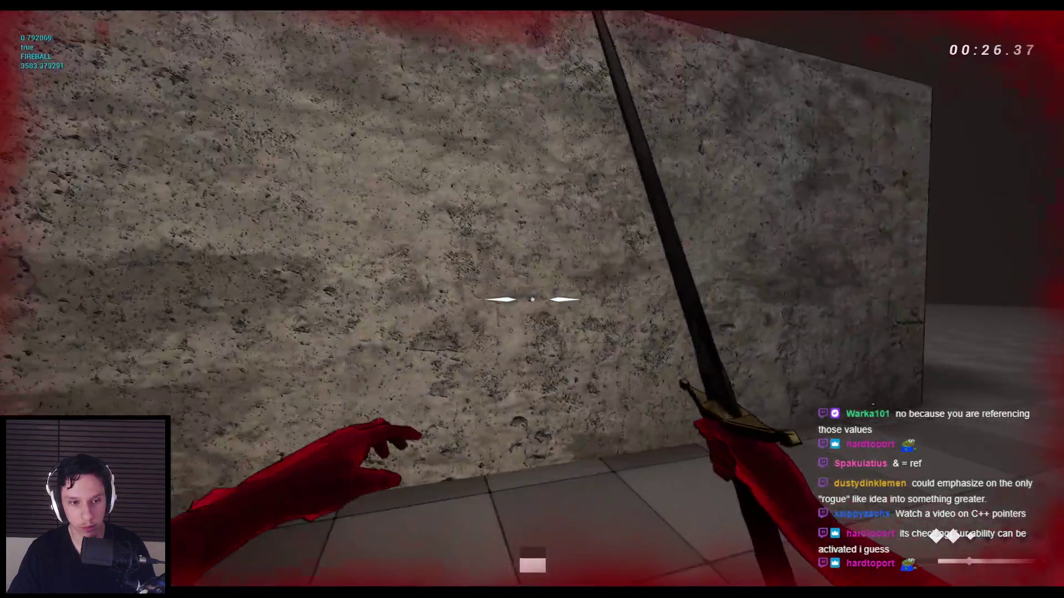
# Step: Jump and wall-run around the arena, cast the fireball to watch its cooldown, then exit play
pyautogui.press('space')
pyautogui.press('space')
pyautogui.press('space')
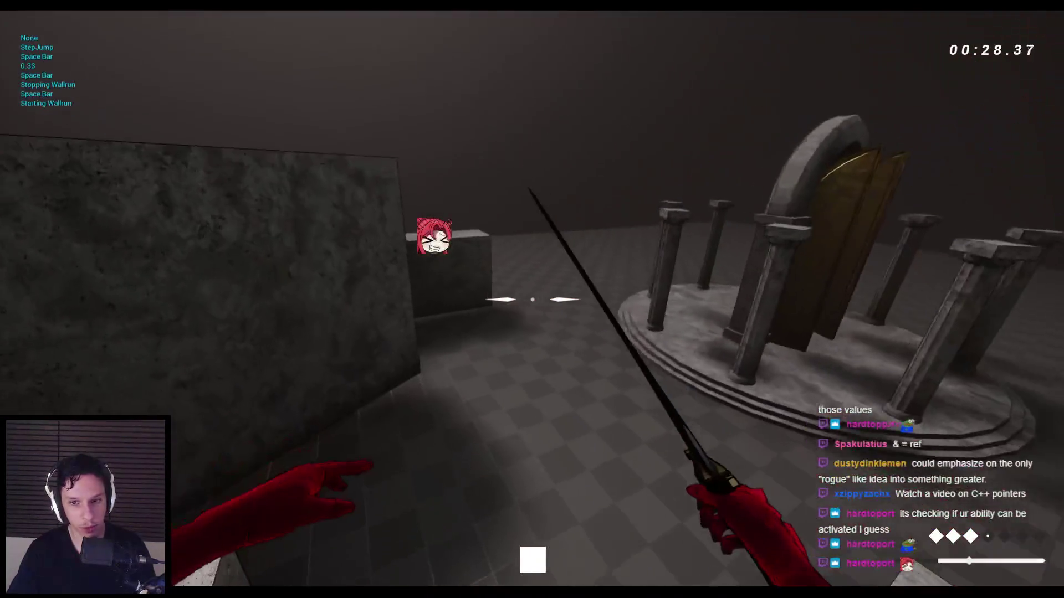
pyautogui.press('space')
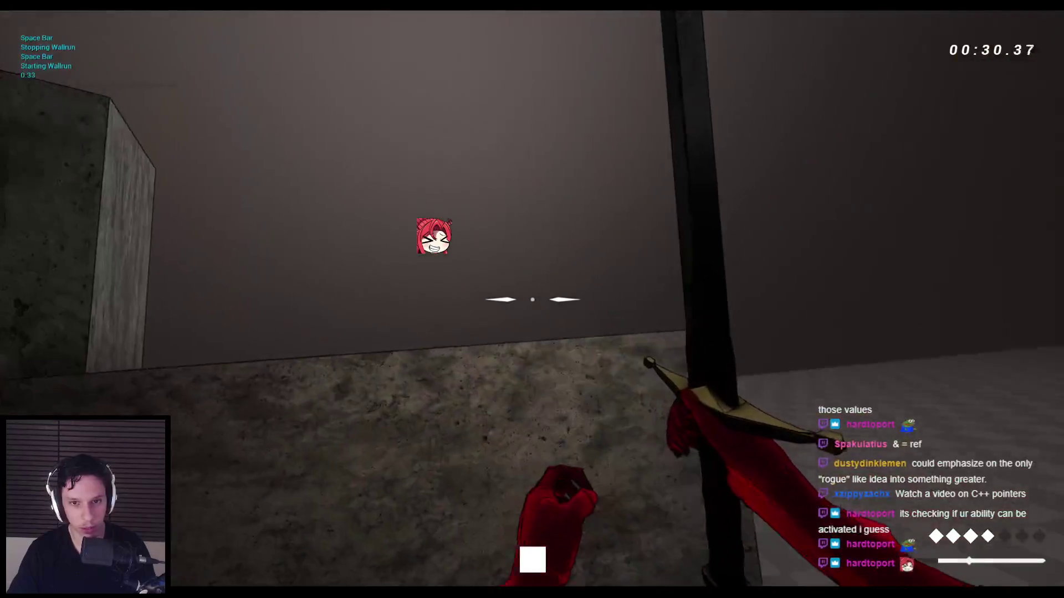
pyautogui.press('space')
pyautogui.press('space')
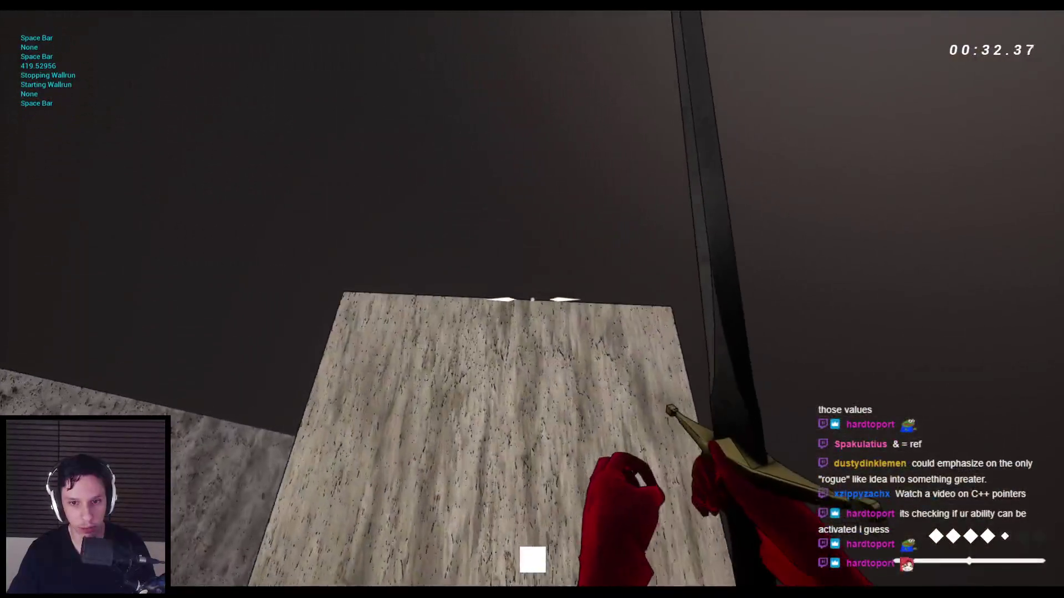
pyautogui.press('space')
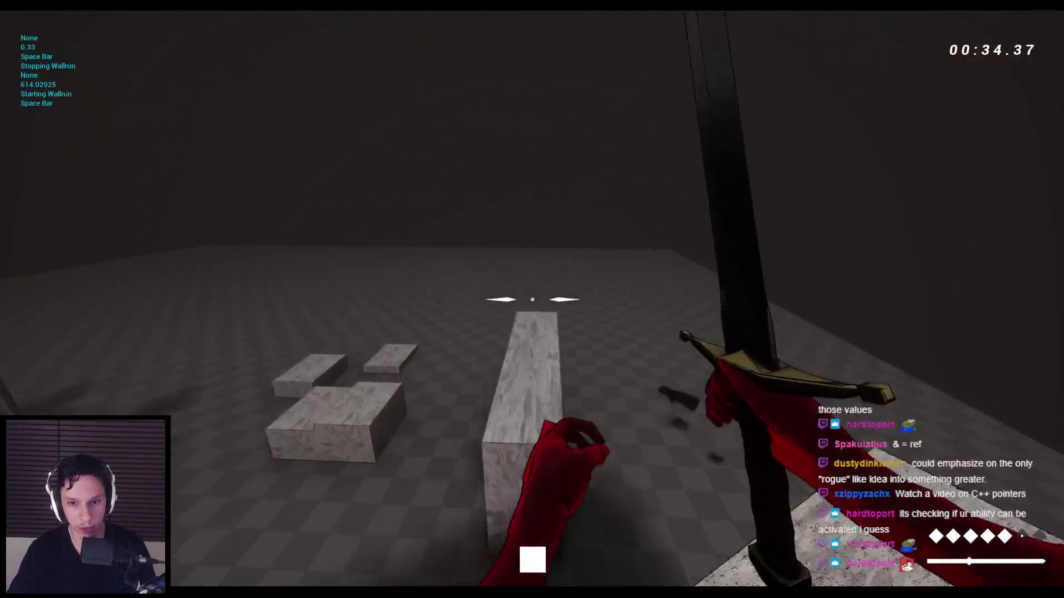
pyautogui.press('space')
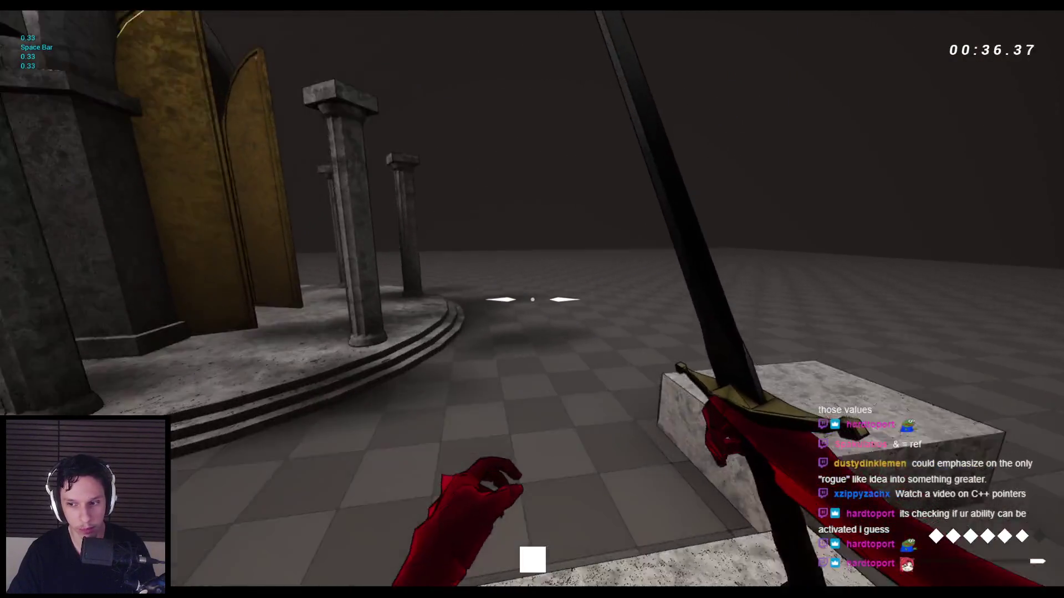
pyautogui.press('space')
pyautogui.press('space')
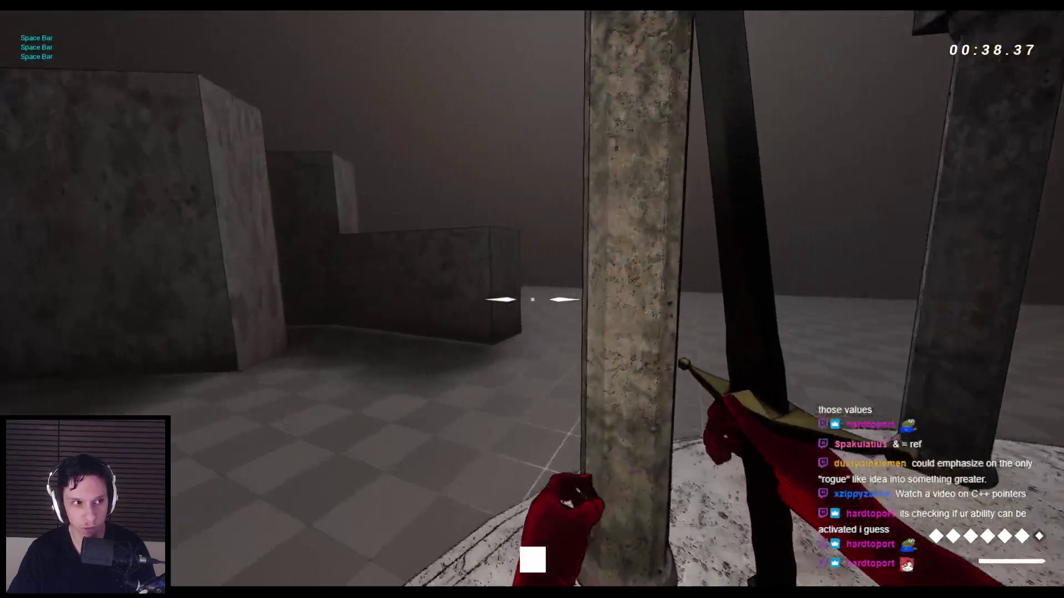
pyautogui.press('space')
pyautogui.press('space')
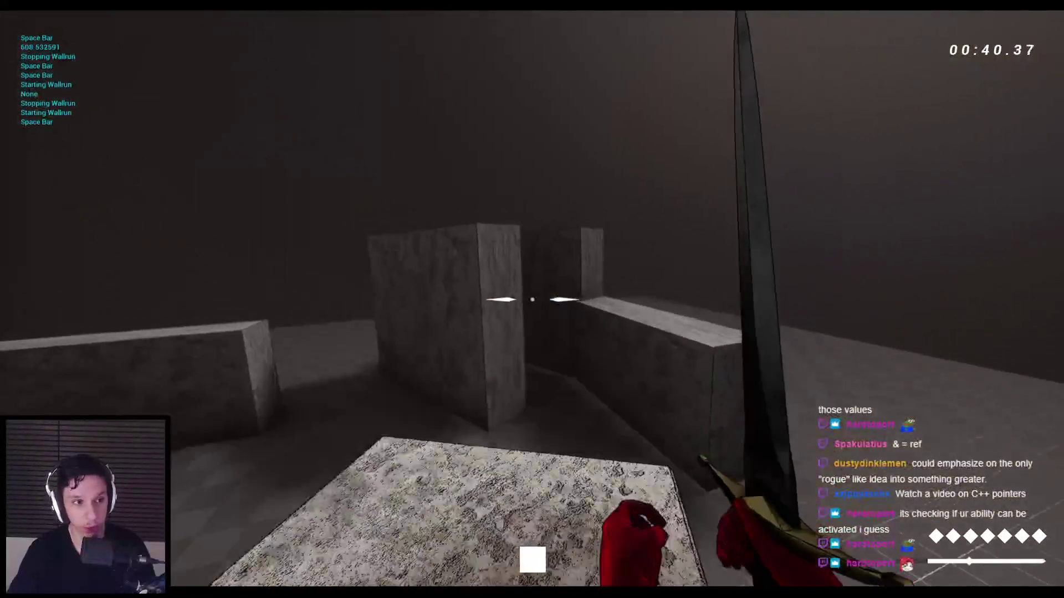
pyautogui.press('space')
pyautogui.click(532, 299)
pyautogui.press('space')
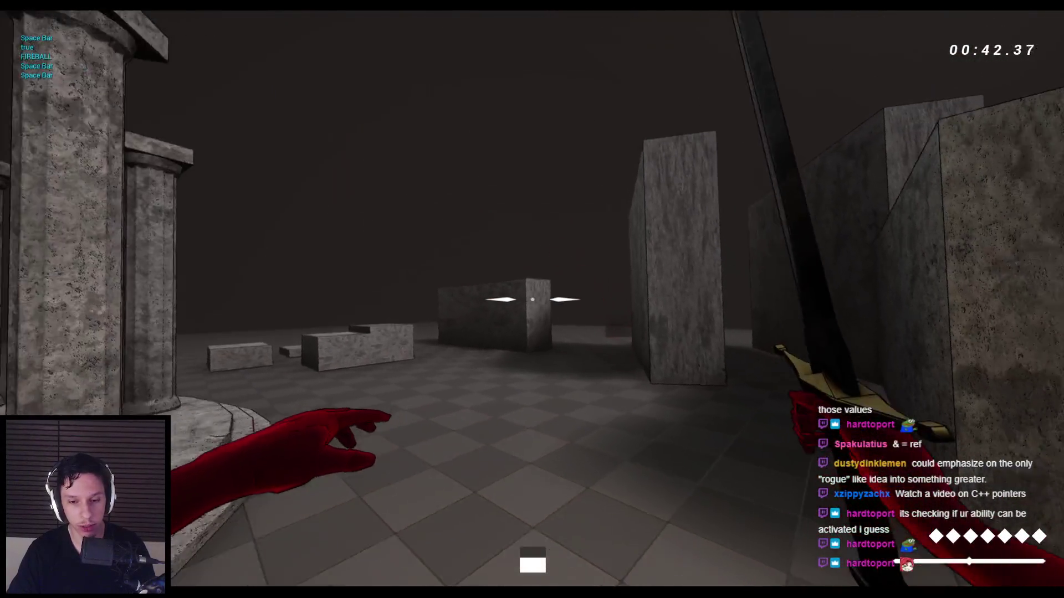
pyautogui.press('w')
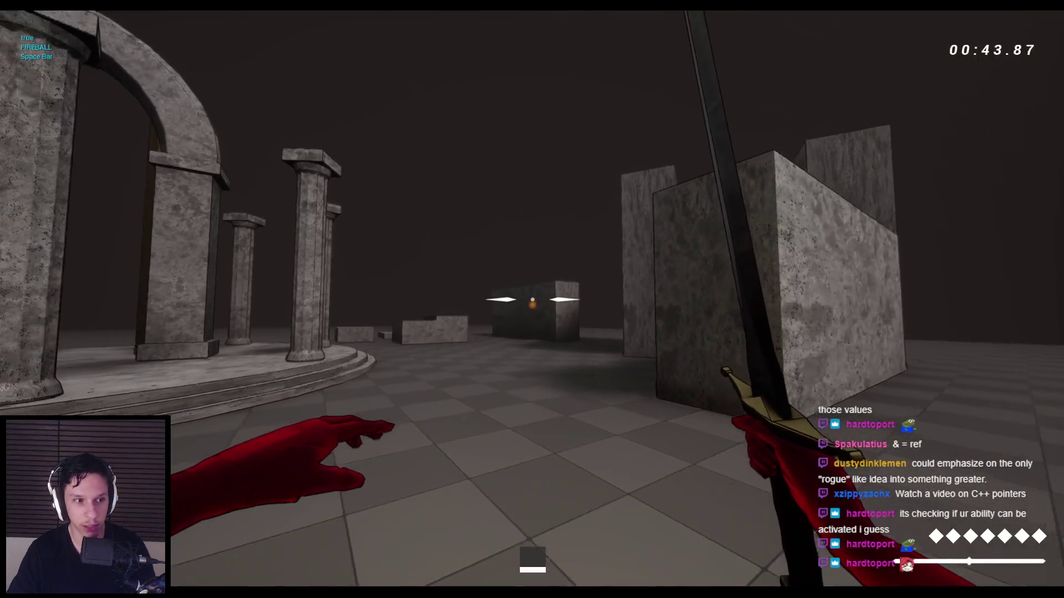
pyautogui.click(532, 299)
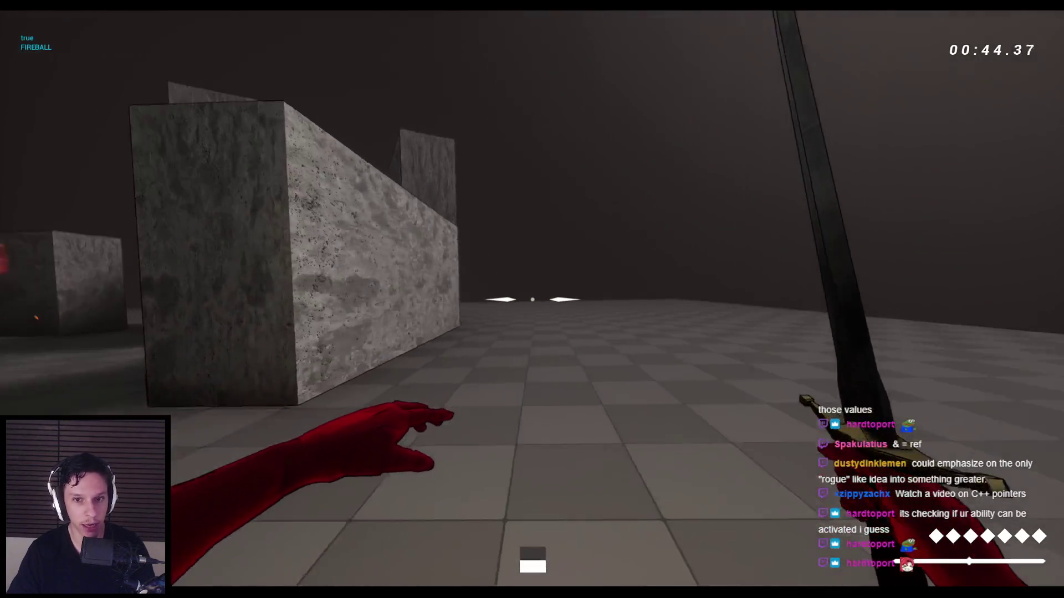
pyautogui.press('Escape')
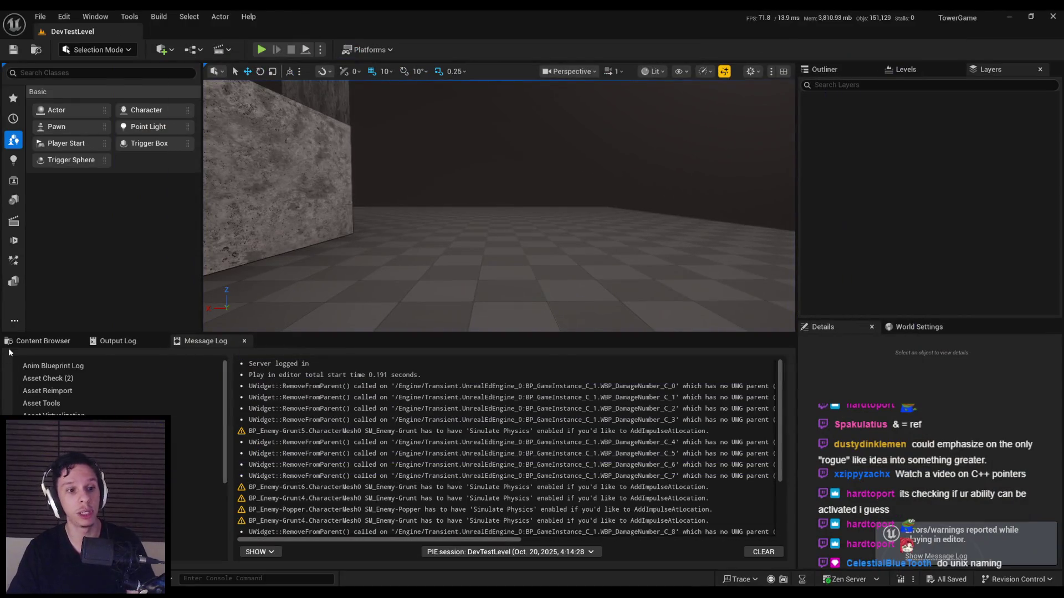
# Step: Review the BasePlayerGameplayAbility and WBP_AbilityElement graphs, close the widget tab, and minimize the Blueprint window
pyautogui.click(10, 343)
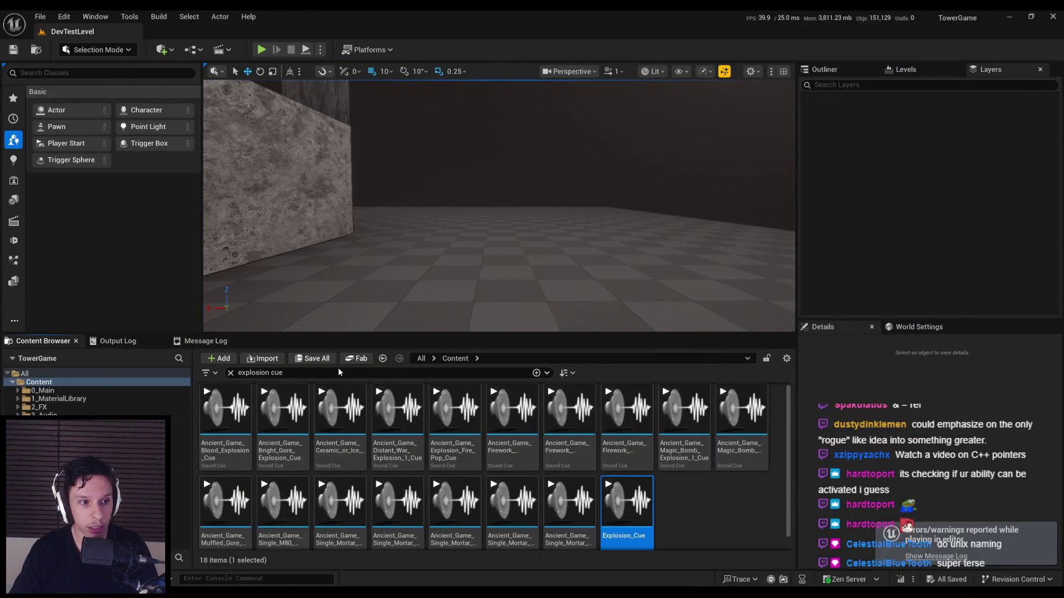
pyautogui.hotkey('alt', 'Tab')
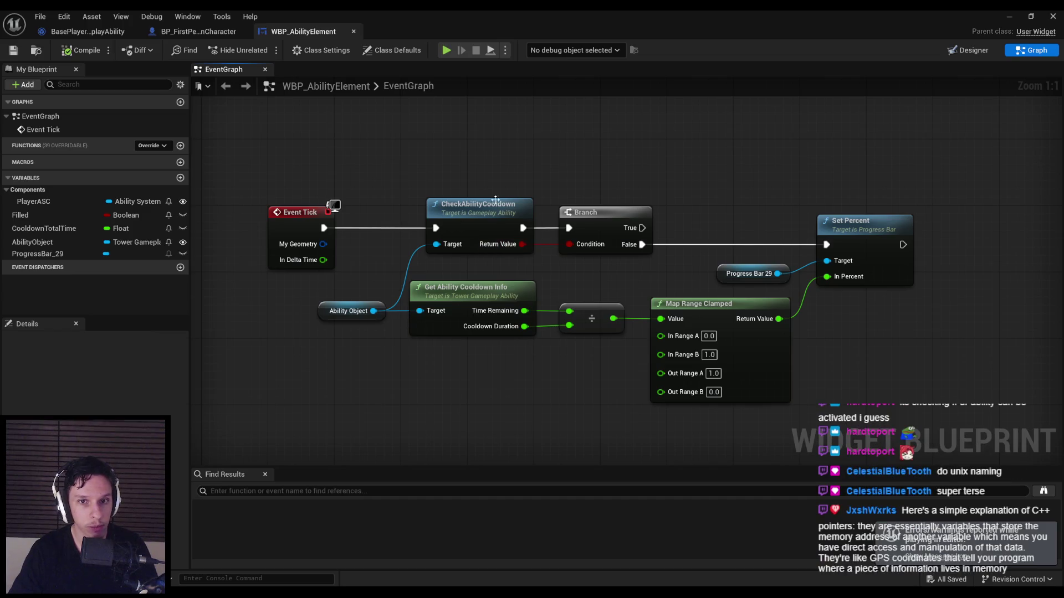
pyautogui.click(93, 31)
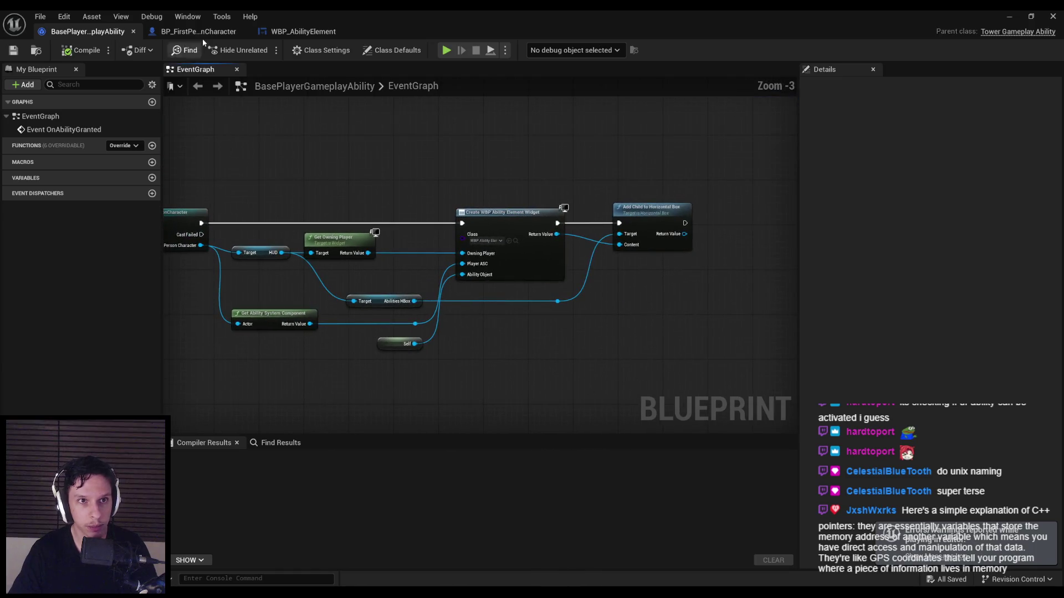
pyautogui.click(316, 31)
pyautogui.scroll(-1, 381, 361)
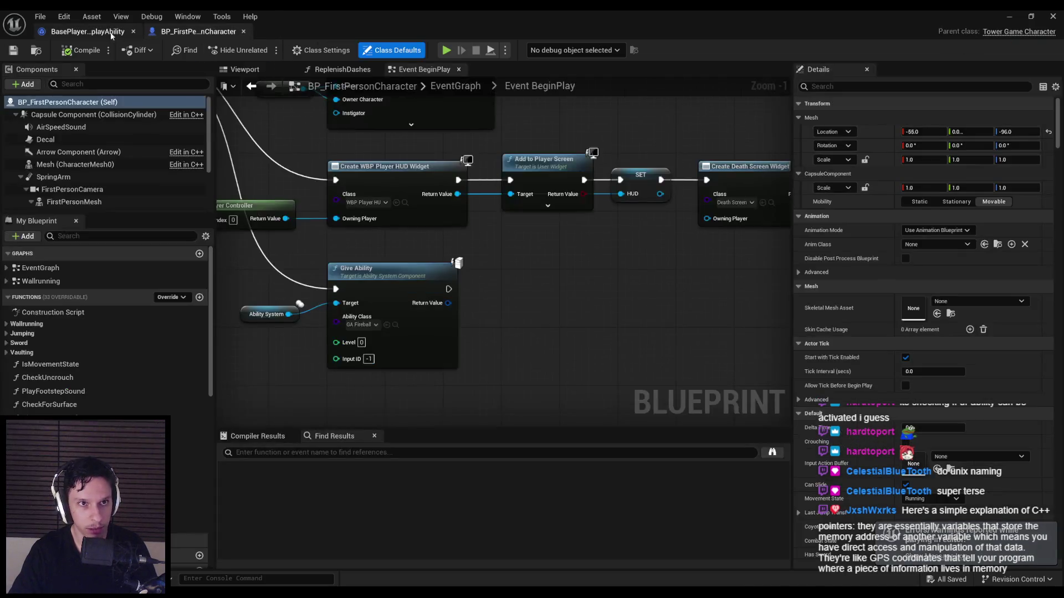
pyautogui.middleClick(292, 32)
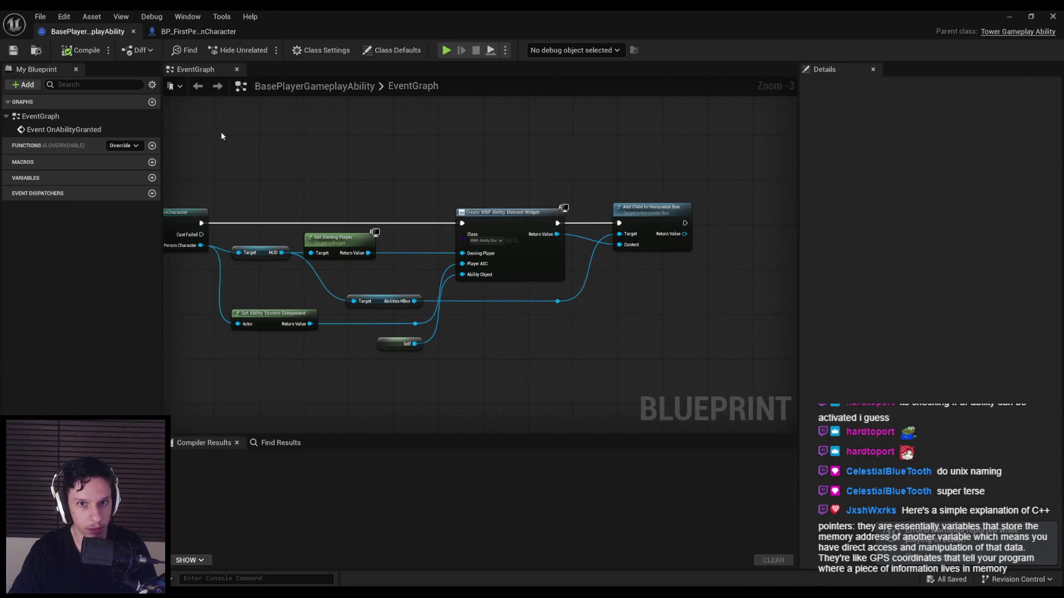
pyautogui.scroll(-1, 565, 186)
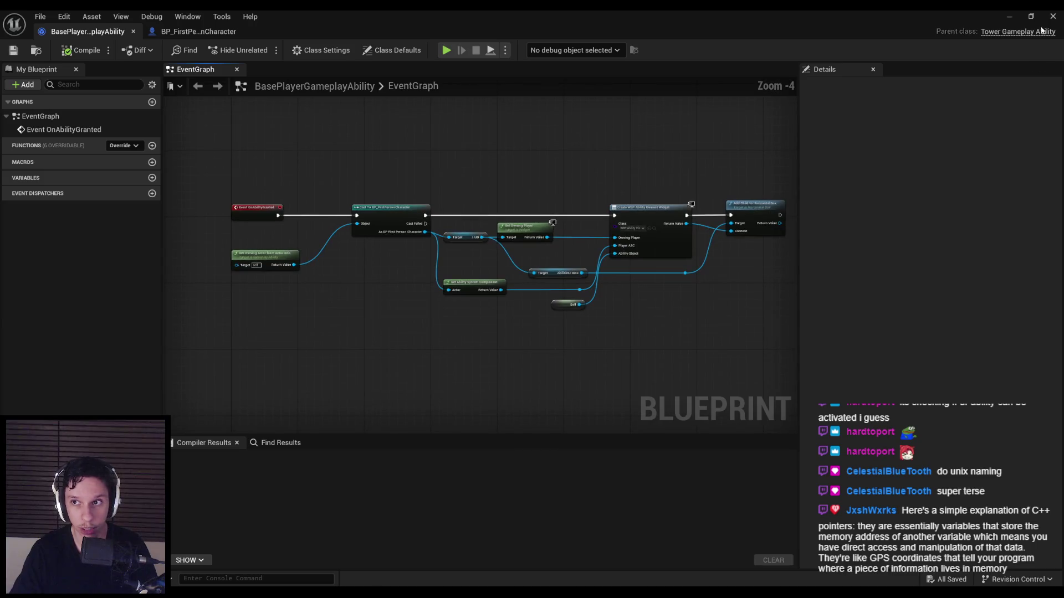
pyautogui.click(1016, 18)
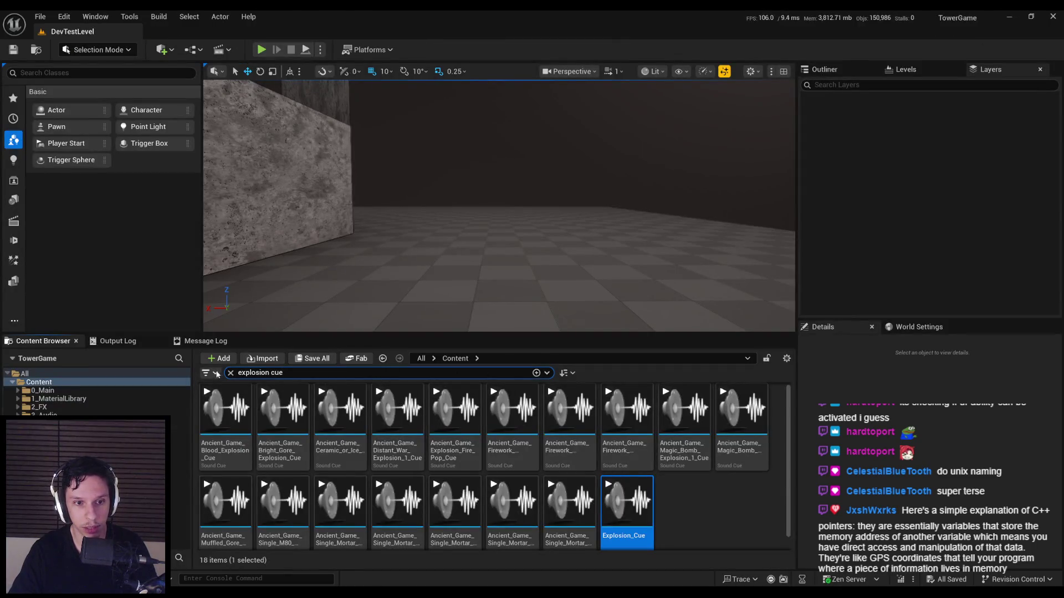
# Step: Clear the 'explosion cue' Content Browser search, then return to Rider
pyautogui.click(234, 373)
pyautogui.press('Escape')
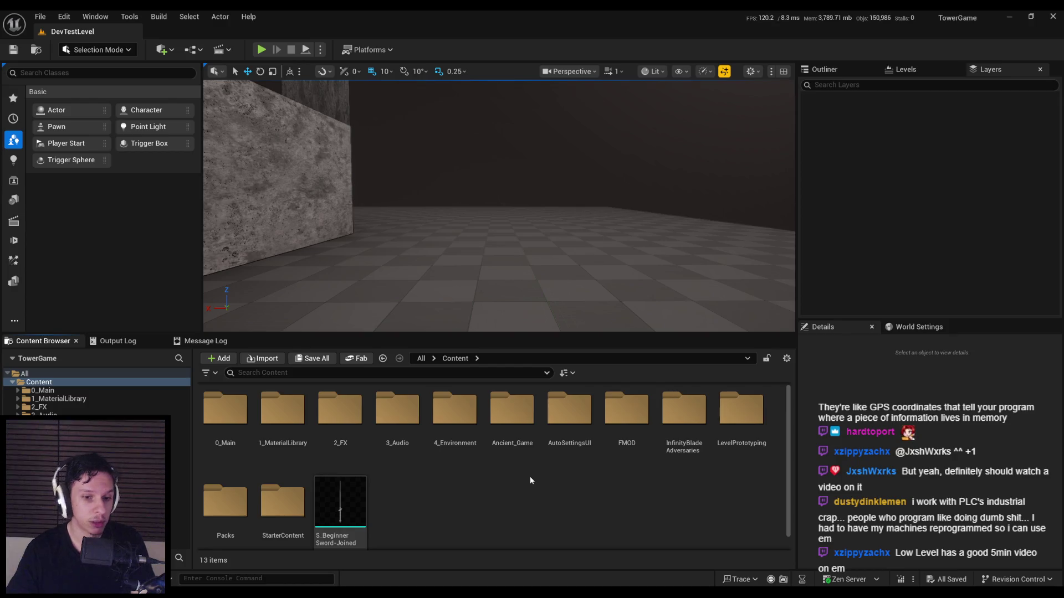
pyautogui.hotkey('alt', 'Tab')
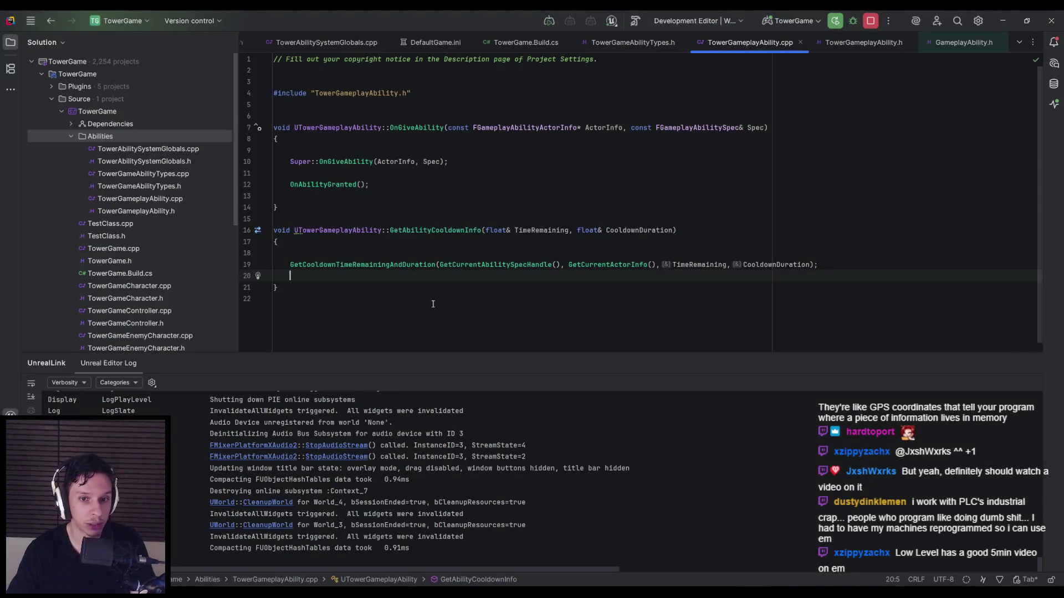
# Step: Open TowerGameplayAbility.h and highlight GetAbilityCooldownInfo's parameter list on line 24
pyautogui.click(864, 42)
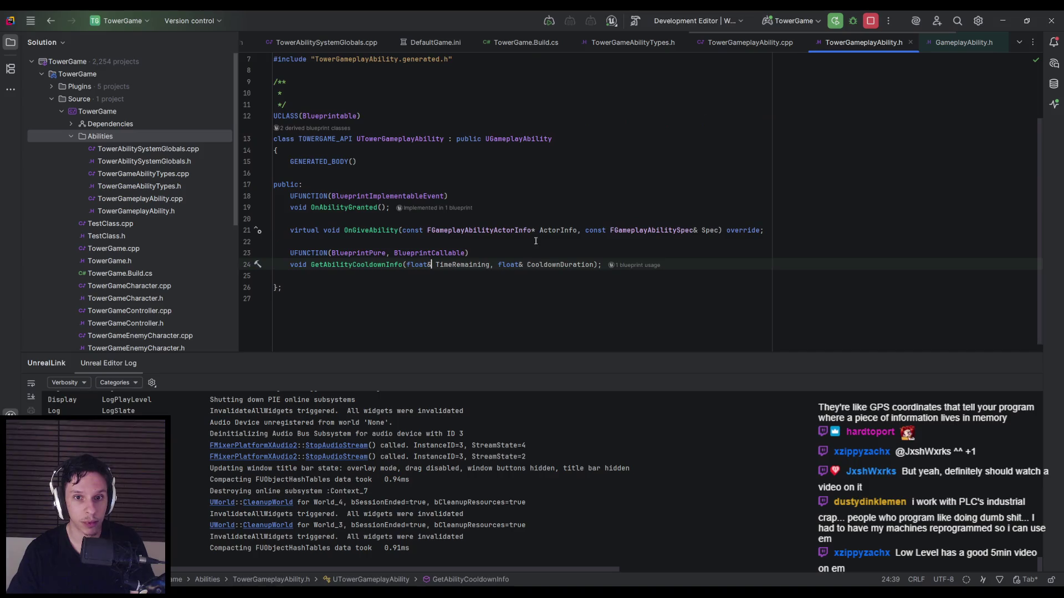
pyautogui.moveTo(407, 265)
pyautogui.mouseDown()
pyautogui.moveTo(594, 267)
pyautogui.moveTo(404, 267)
pyautogui.mouseUp()
pyautogui.click(595, 268)
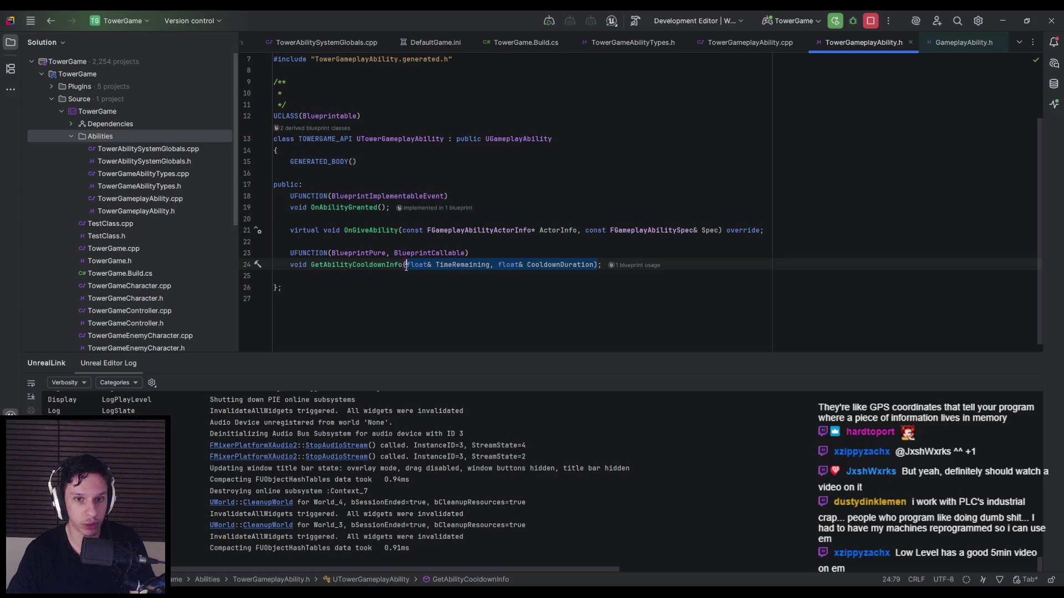
pyautogui.click(404, 267)
pyautogui.click(596, 269)
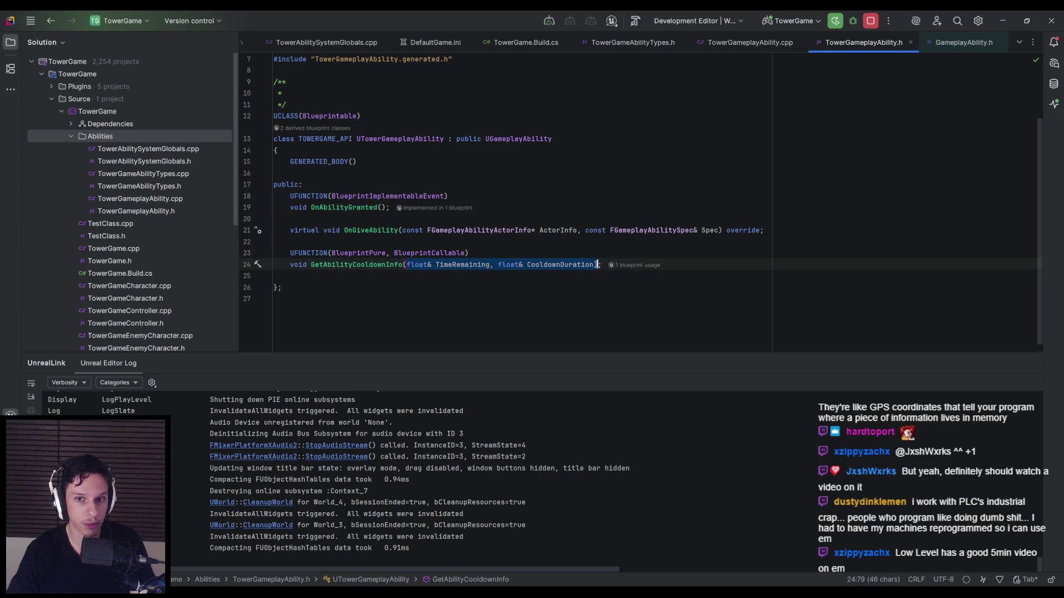
pyautogui.moveTo(597, 267); pyautogui.dragTo(404, 267)
pyautogui.click(401, 277)
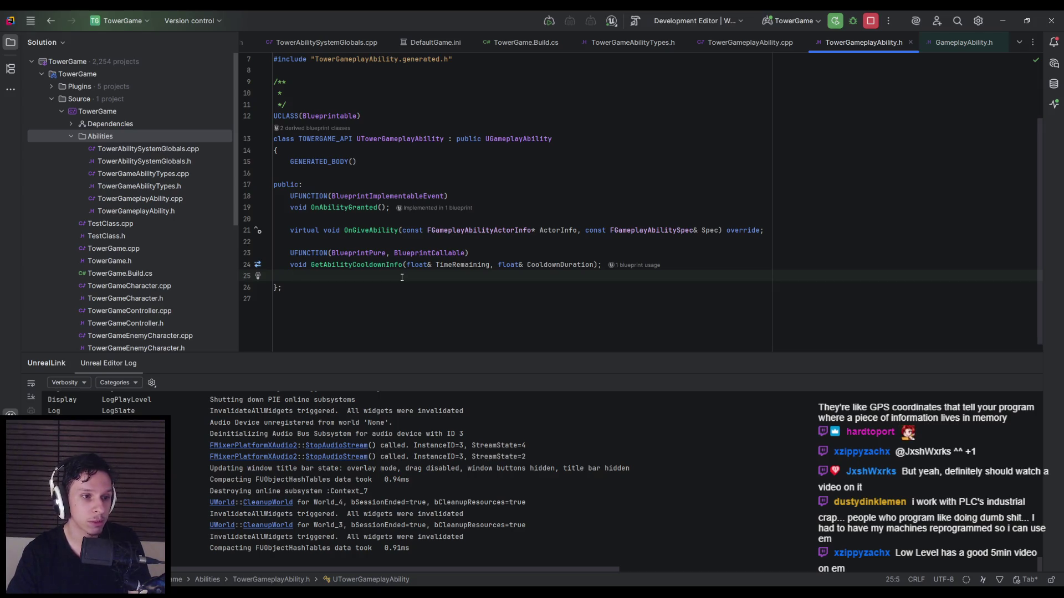
# Step: Point out the float& TimeRemaining and CooldownDuration parameters and the void return type
pyautogui.click(428, 265)
pyautogui.click(491, 265)
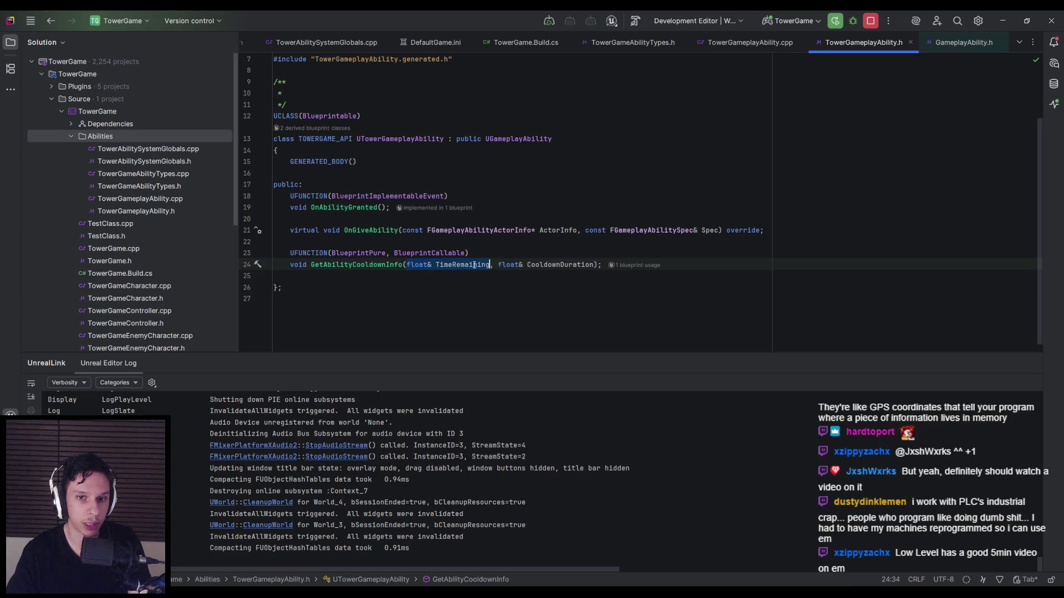
pyautogui.click(591, 265)
pyautogui.click(554, 278)
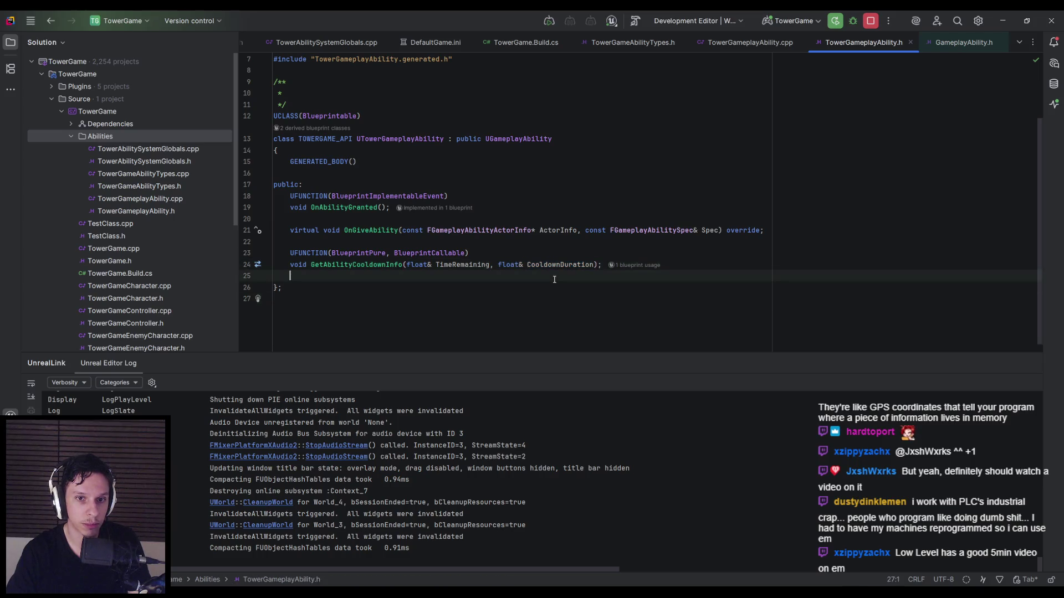
pyautogui.click(307, 265)
pyautogui.doubleClick(307, 265)
pyautogui.click(291, 273)
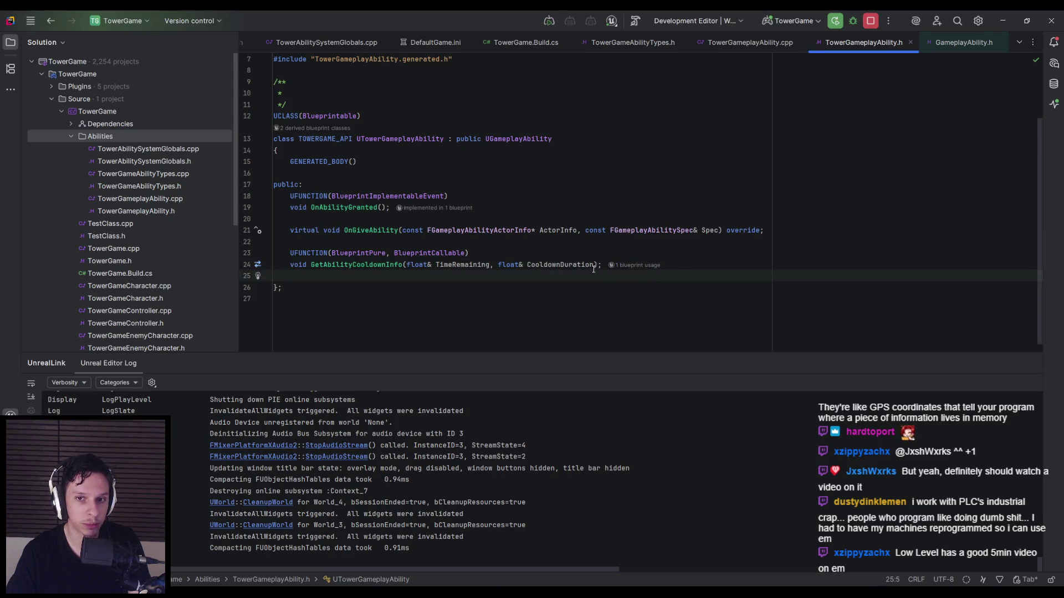
pyautogui.hotkey('alt', 'Tab')
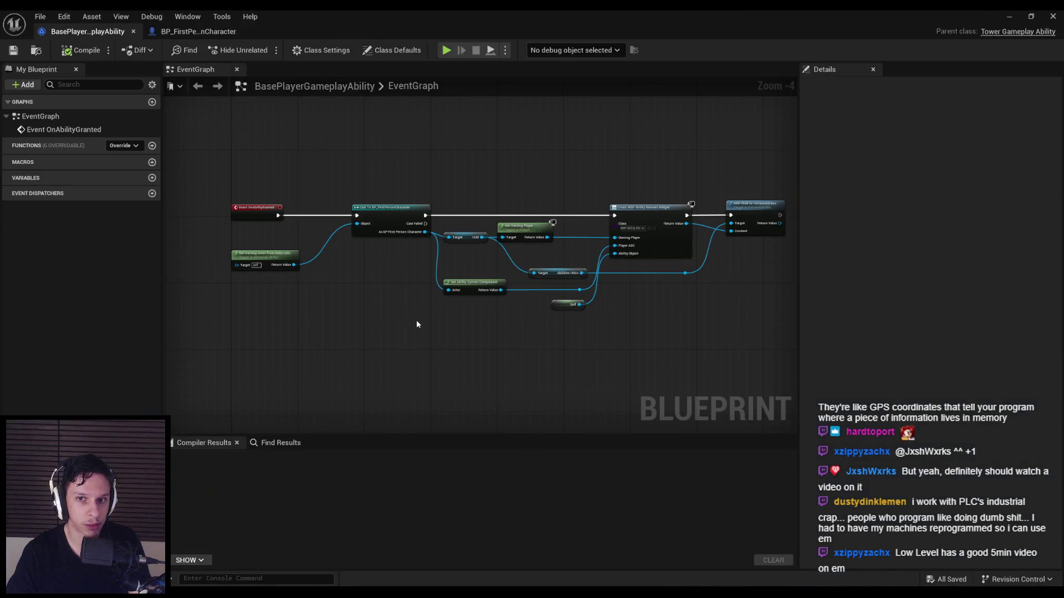
pyautogui.hotkey('alt', 'Tab')
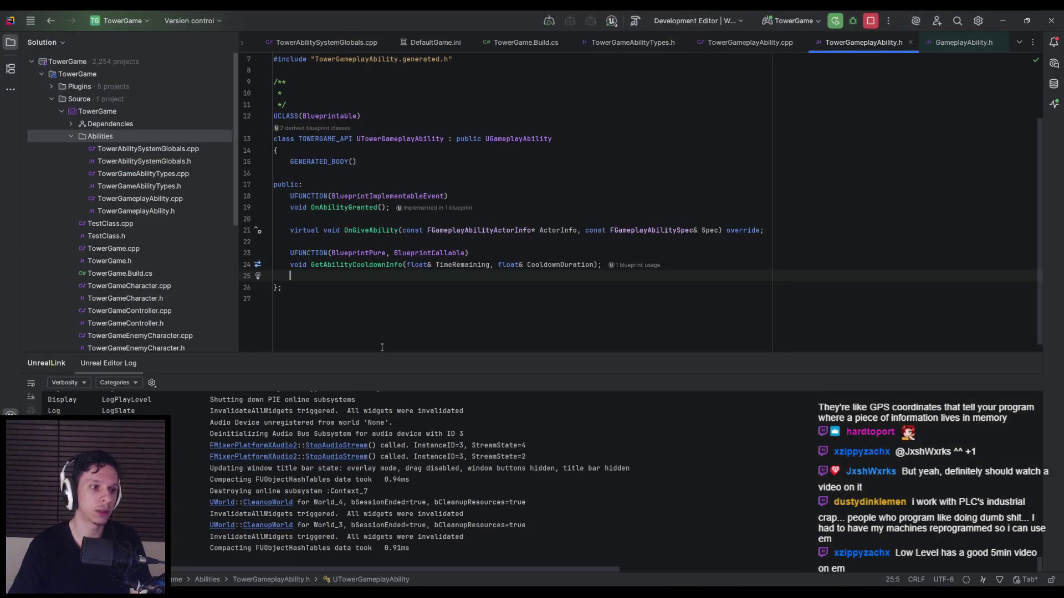
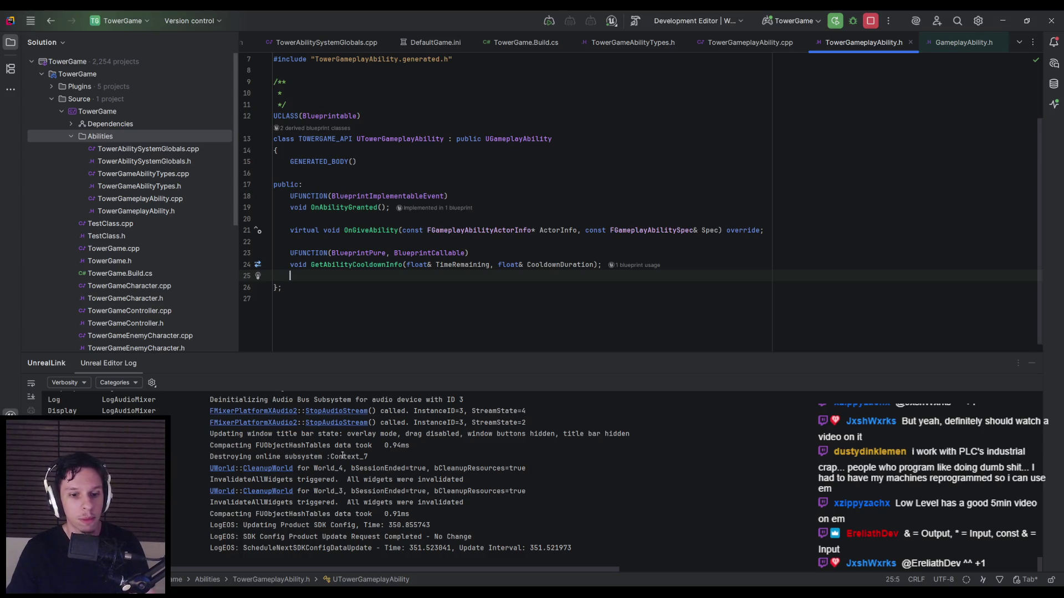
# Step: Return to Unreal Editor and frame the BasePlayerGameplayAbility event graph in view
pyautogui.click(380, 513)
pyautogui.moveTo(396, 276)
pyautogui.mouseDown()
pyautogui.moveTo(256, 308)
pyautogui.moveTo(264, 330)
pyautogui.moveTo(256, 268)
pyautogui.moveTo(280, 316)
pyautogui.mouseUp()
pyautogui.scroll(3, 256, 307)
pyautogui.scroll(-1, 264, 331)
pyautogui.scroll(-1, 264, 331)
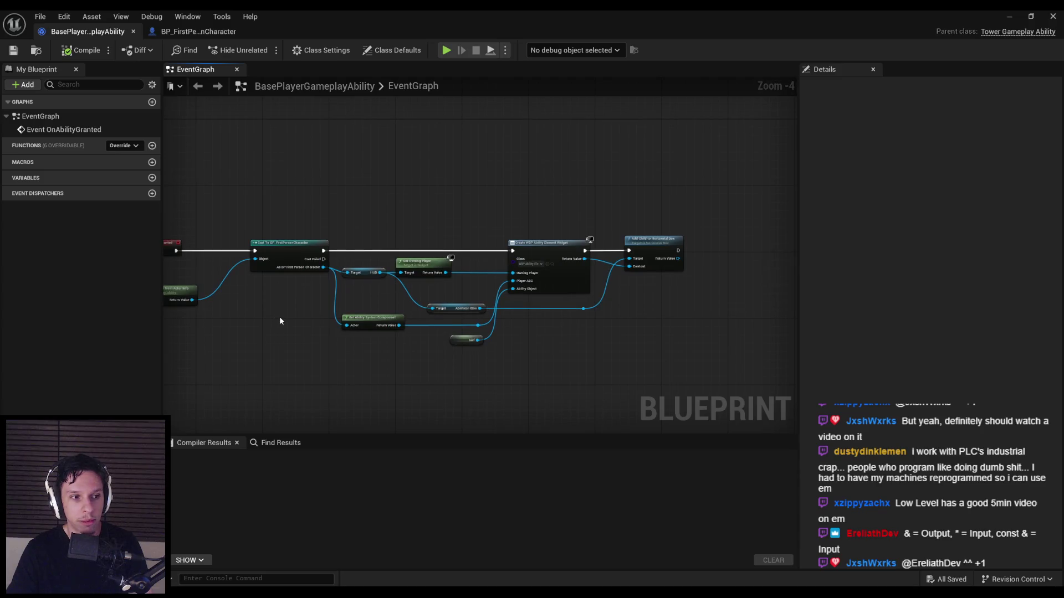
# Step: Inspect the Give Ability node in BP_FirstPersonCharacter's graph against the ability blueprint
pyautogui.click(209, 34)
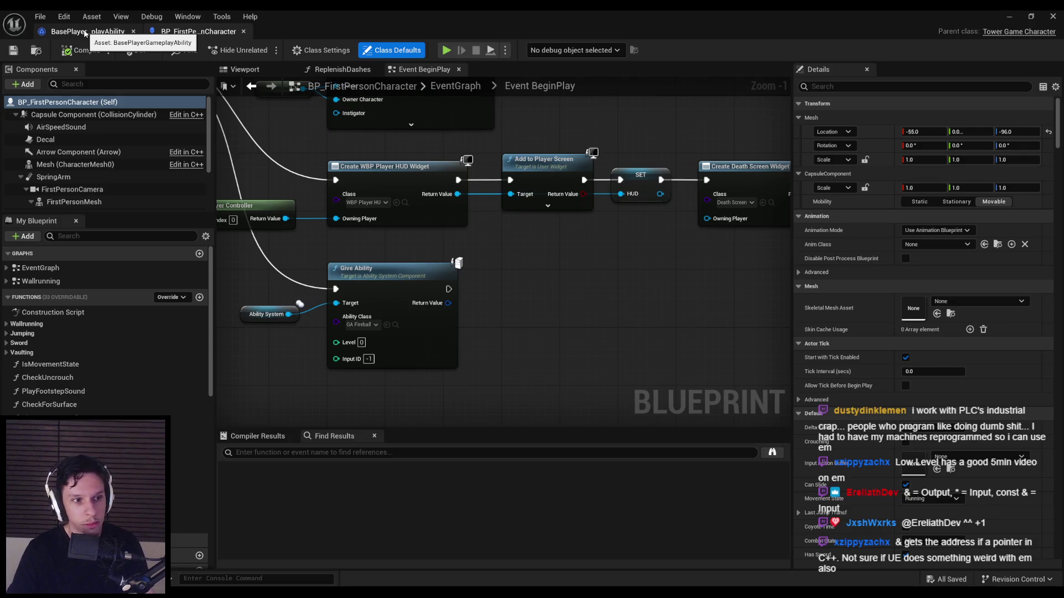
pyautogui.click(85, 32)
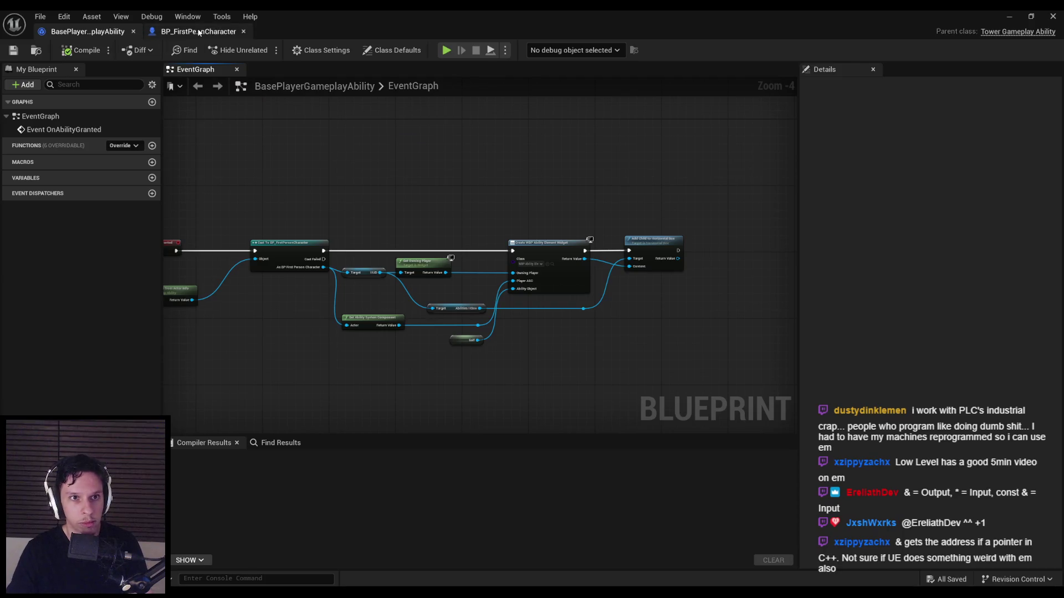
pyautogui.click(211, 32)
pyautogui.scroll(-1, 533, 276)
pyautogui.scroll(-1, 559, 271)
pyautogui.moveTo(557, 270); pyautogui.dragTo(379, 264)
# Step: Go back to BasePlayerGameplayAbility, then bring up the DevTestLevel level editor
pyautogui.click(99, 32)
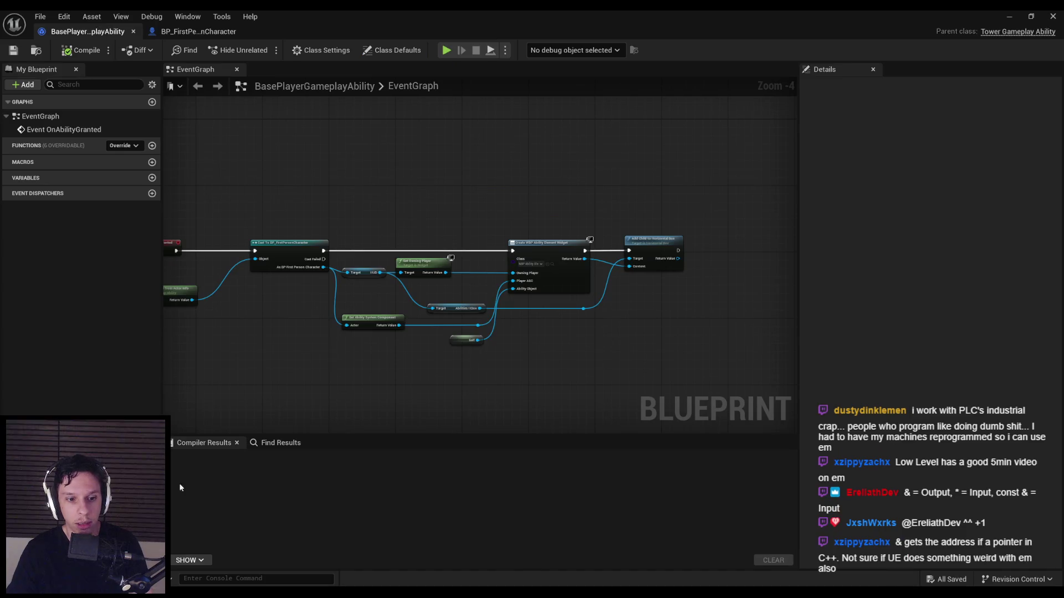
pyautogui.click(1009, 16)
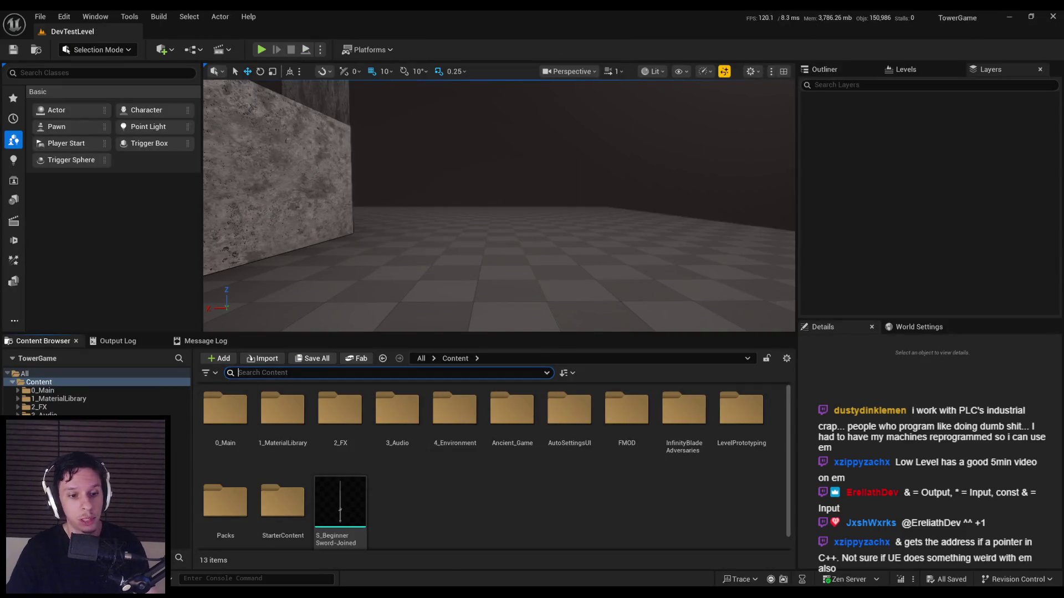
pyautogui.click(1009, 16)
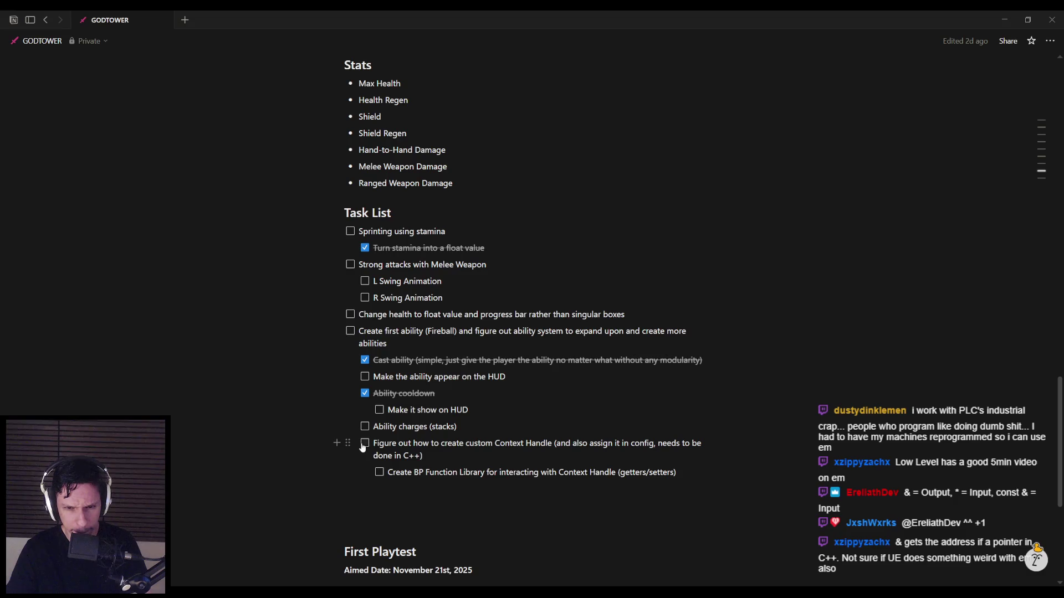
# Step: Mark the 'Make it show on HUD' task done in Notion, then switch to the GAS documentation
pyautogui.click(478, 411)
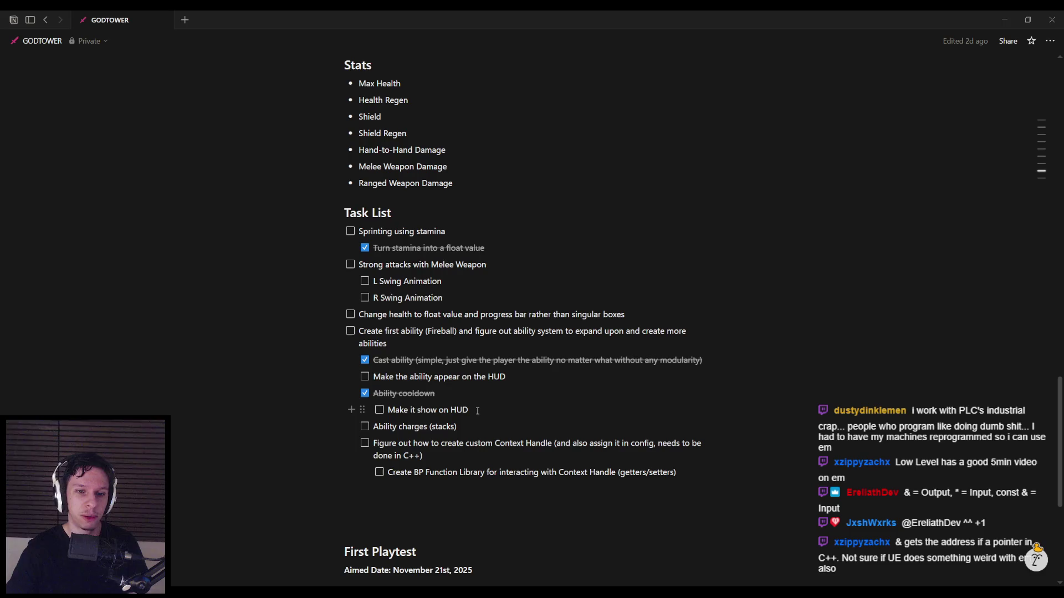
pyautogui.hotkey('ctrl', 'Return')
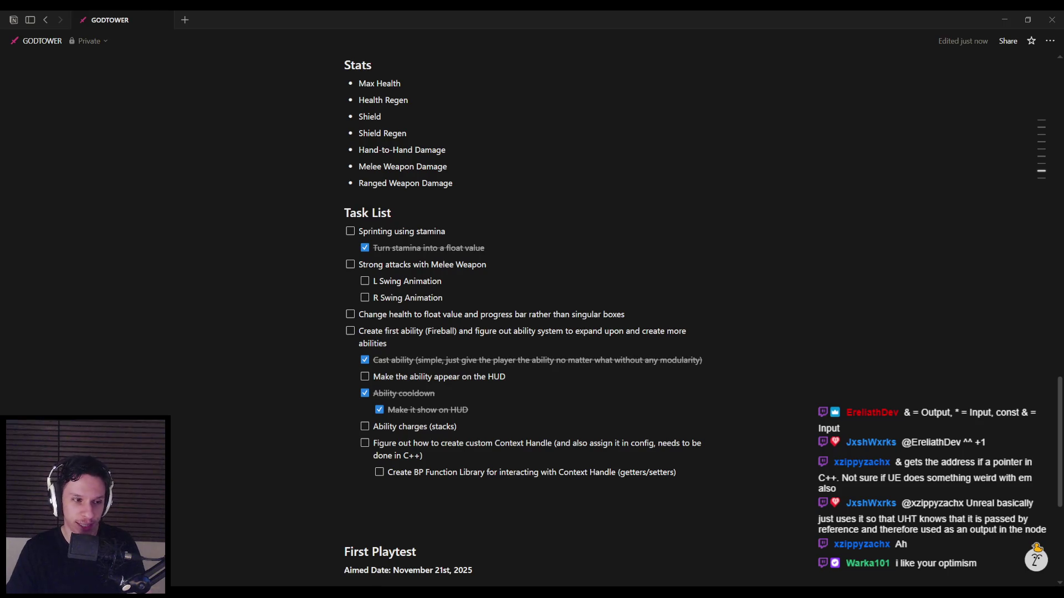
pyautogui.click(483, 426)
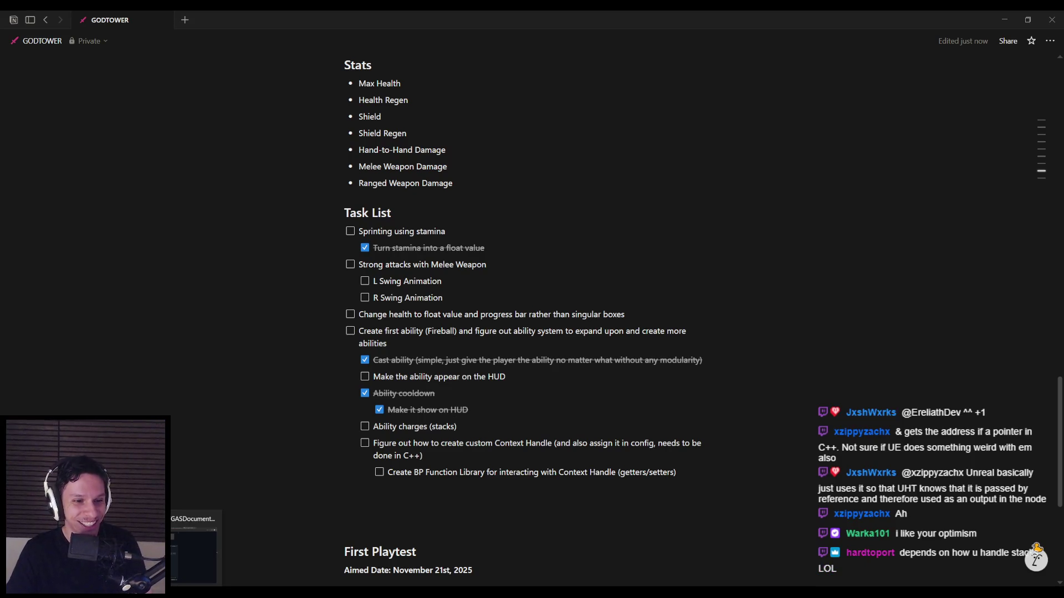
pyautogui.hotkey('alt', 'Tab')
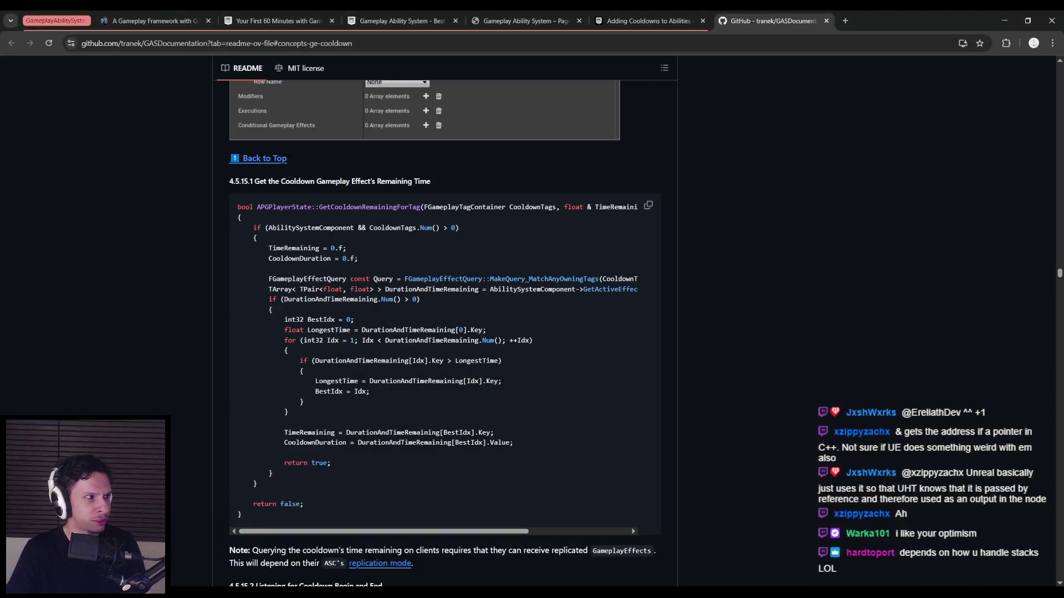
# Step: Jump to the Gameplay Framework article's Ability Stack section and read the stacking explanation
pyautogui.hotkey('ctrl', '2')
pyautogui.scroll(-20, 255, 424)
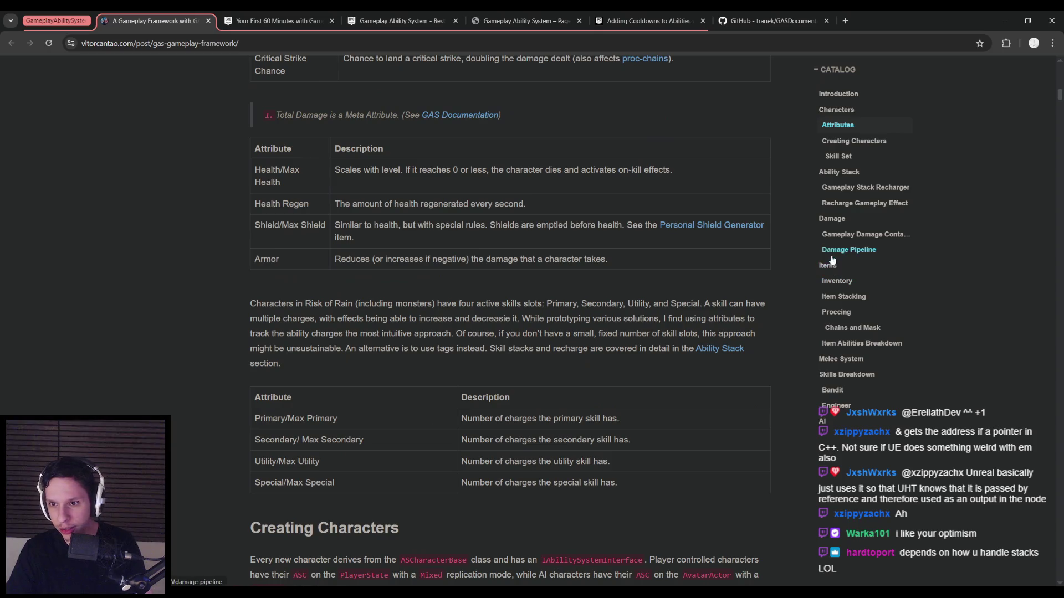
pyautogui.click(839, 172)
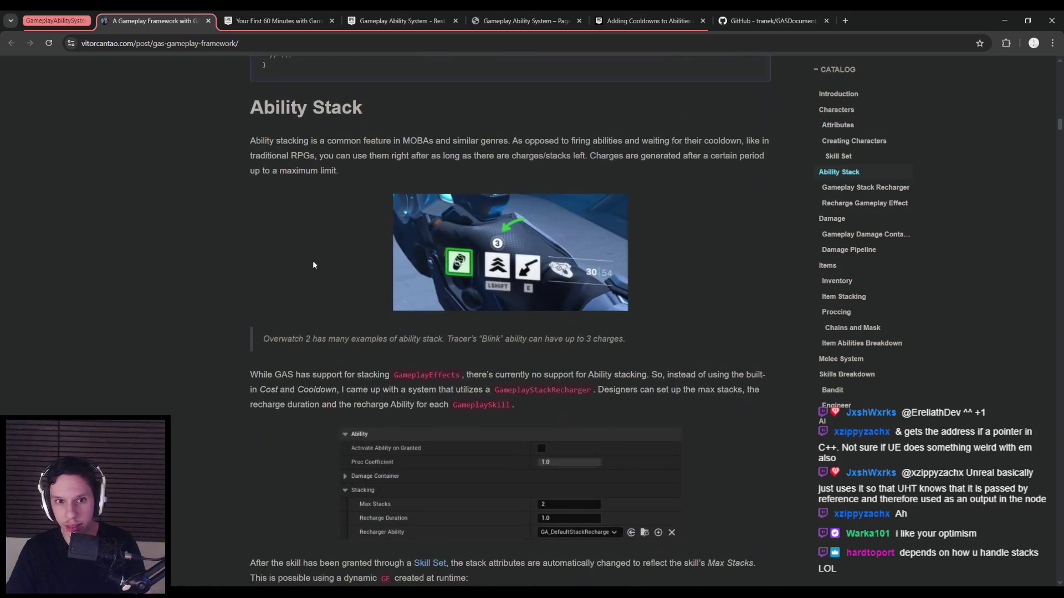
pyautogui.moveTo(364, 142)
pyautogui.mouseDown()
pyautogui.moveTo(742, 142)
pyautogui.moveTo(317, 158)
pyautogui.moveTo(579, 165)
pyautogui.mouseUp()
pyautogui.moveTo(650, 160); pyautogui.dragTo(709, 170)
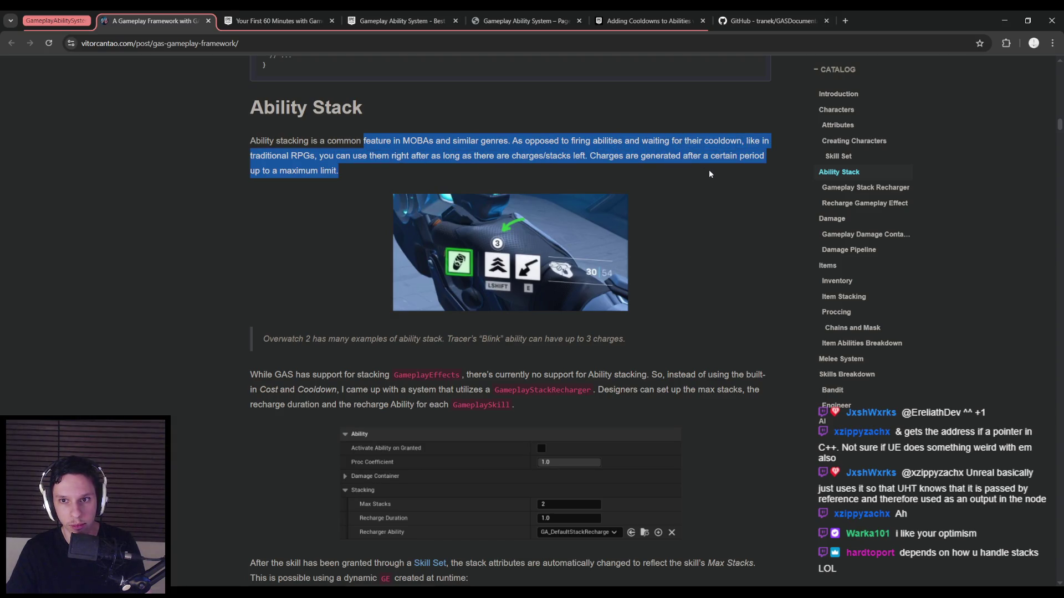
pyautogui.click(709, 169)
pyautogui.scroll(-1, 295, 225)
pyautogui.scroll(-1, 288, 287)
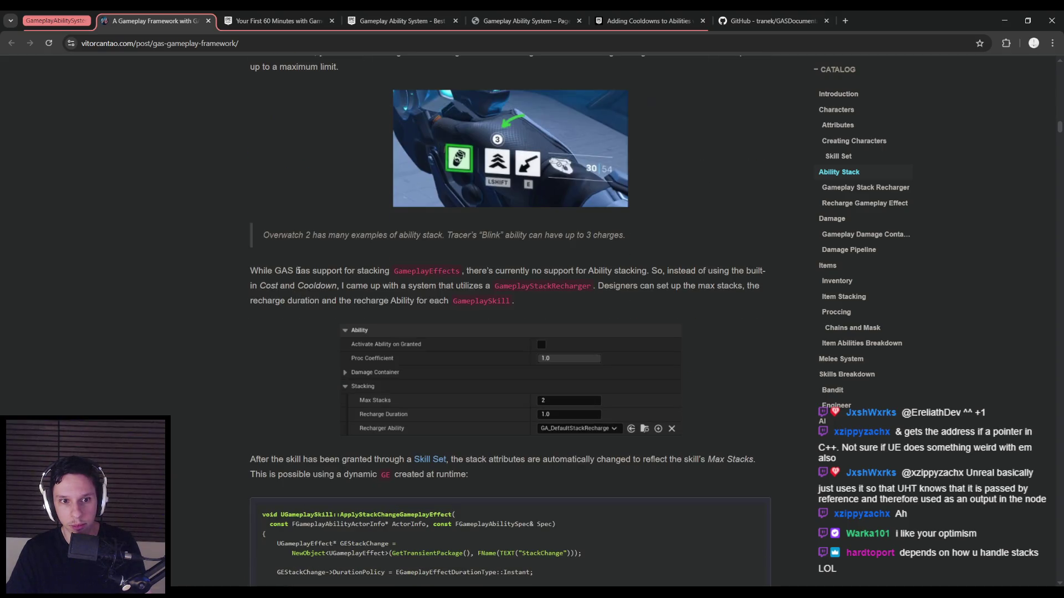
# Step: Read the passages on stacking GameplayEffects and automatic stack attribute changes
pyautogui.moveTo(295, 272)
pyautogui.mouseDown()
pyautogui.moveTo(701, 271)
pyautogui.moveTo(345, 294)
pyautogui.mouseUp()
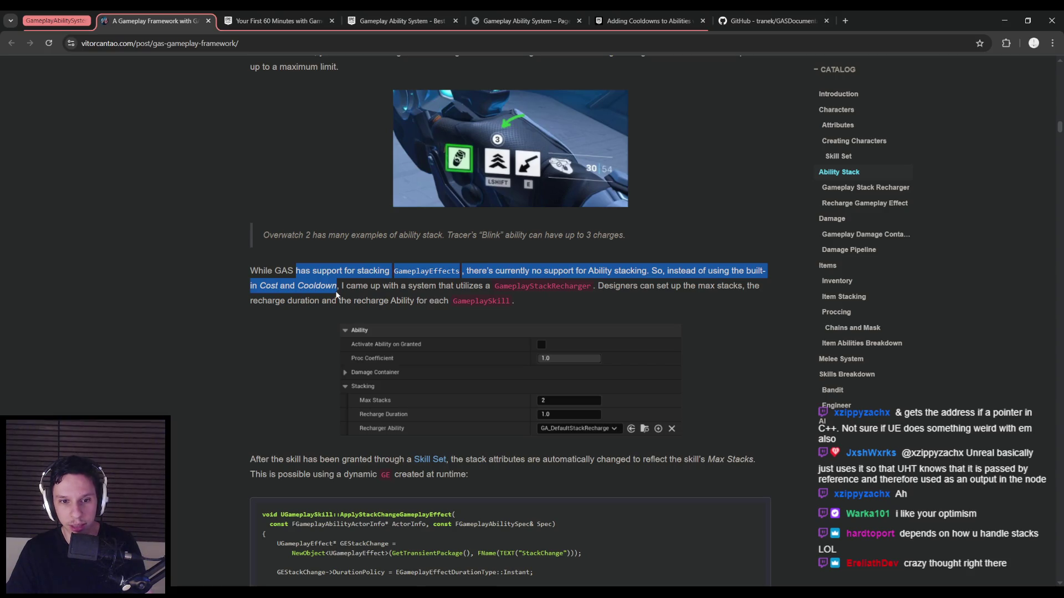
pyautogui.moveTo(337, 294)
pyautogui.mouseDown()
pyautogui.moveTo(753, 285)
pyautogui.moveTo(316, 301)
pyautogui.moveTo(527, 299)
pyautogui.mouseUp()
pyautogui.click(527, 299)
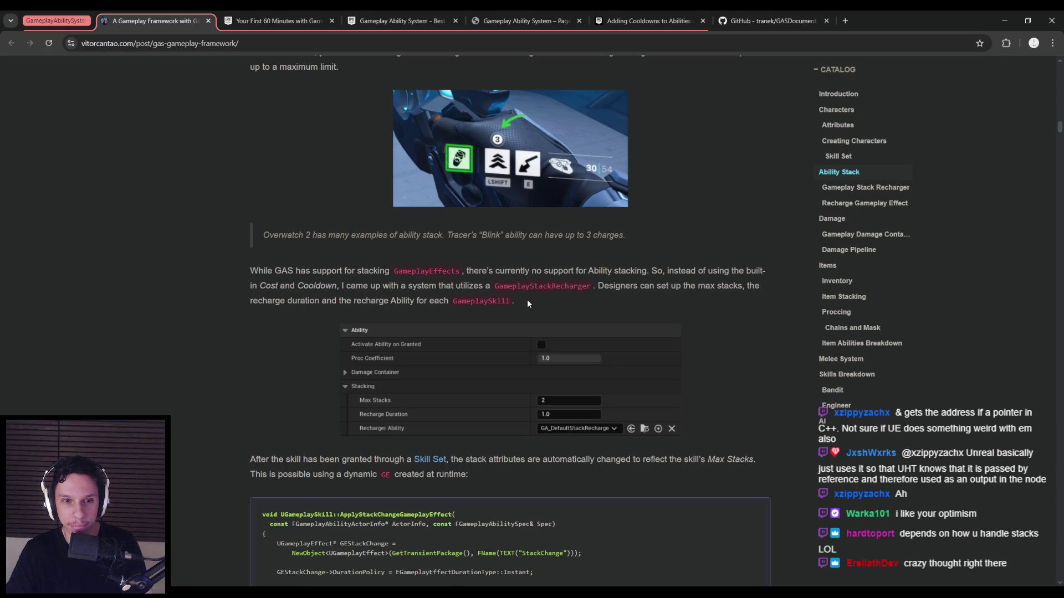
pyautogui.scroll(-2, 299, 453)
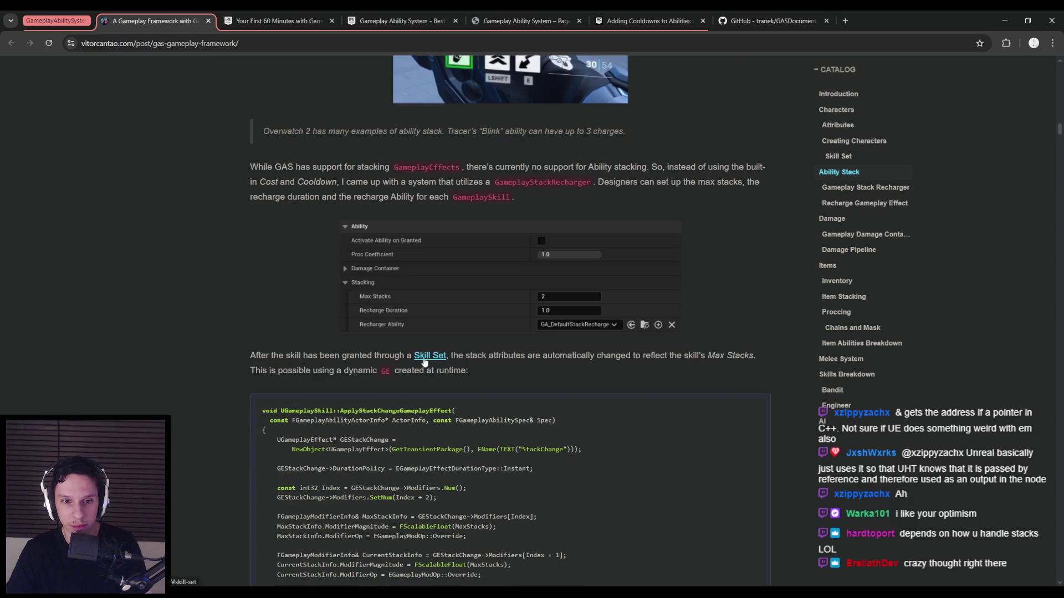
pyautogui.moveTo(467, 357); pyautogui.dragTo(689, 363)
pyautogui.click(683, 364)
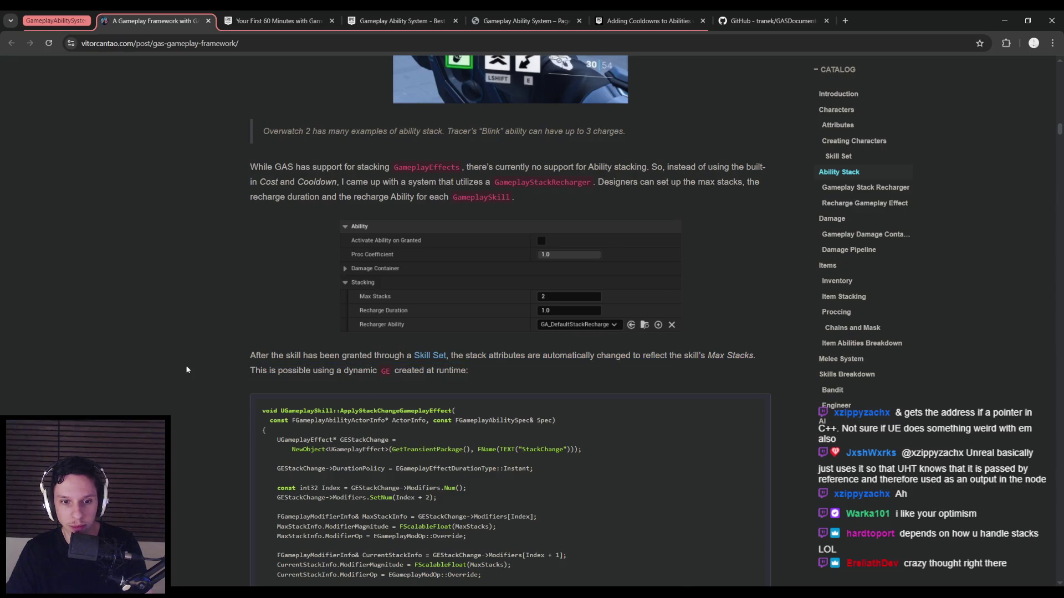
pyautogui.scroll(-2, 187, 370)
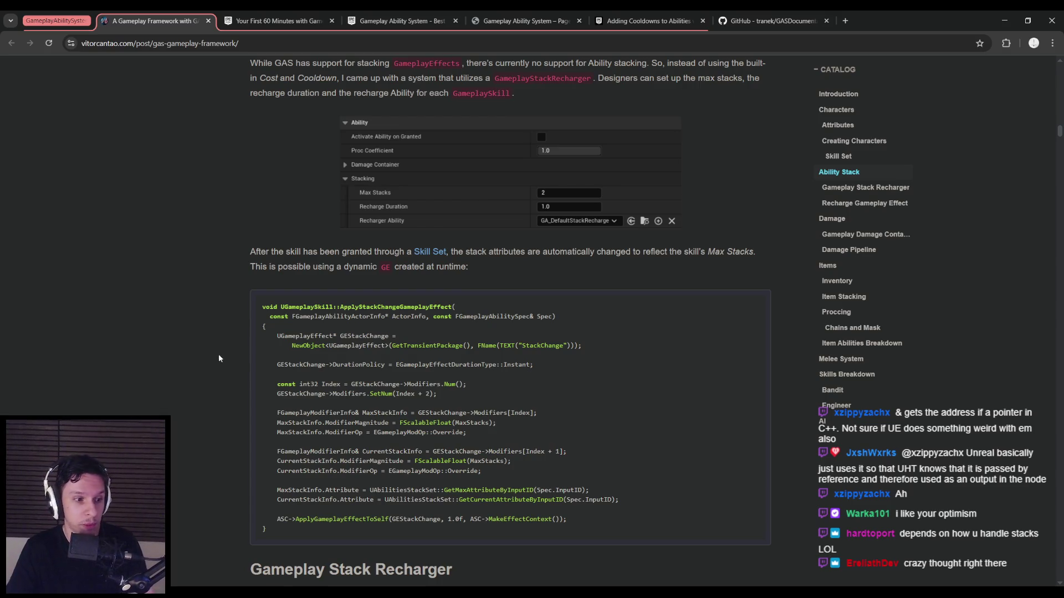
pyautogui.scroll(-3, 218, 359)
pyautogui.scroll(-2, 211, 366)
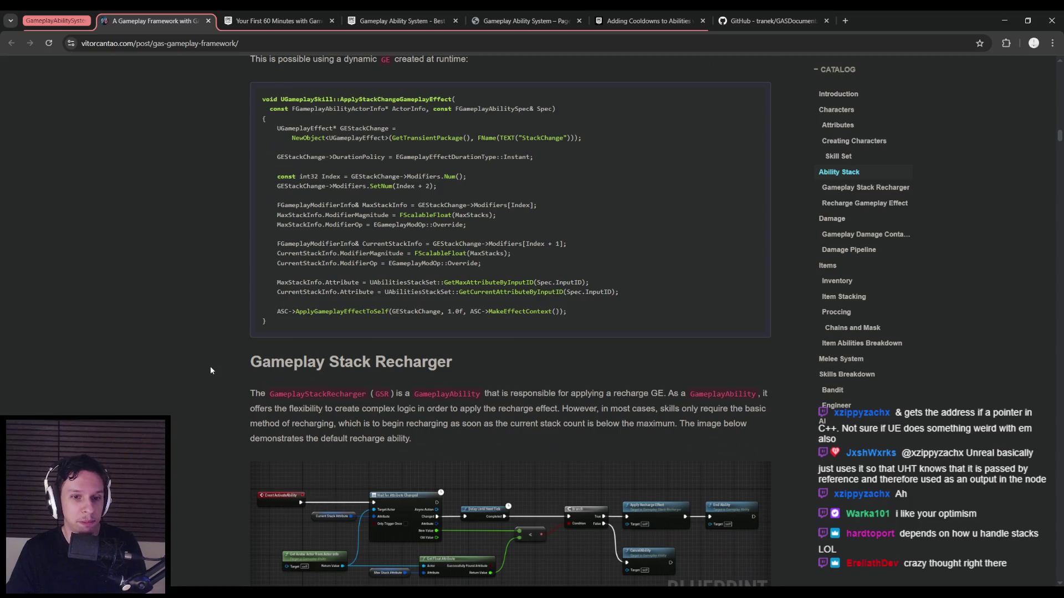
pyautogui.scroll(-1, 211, 373)
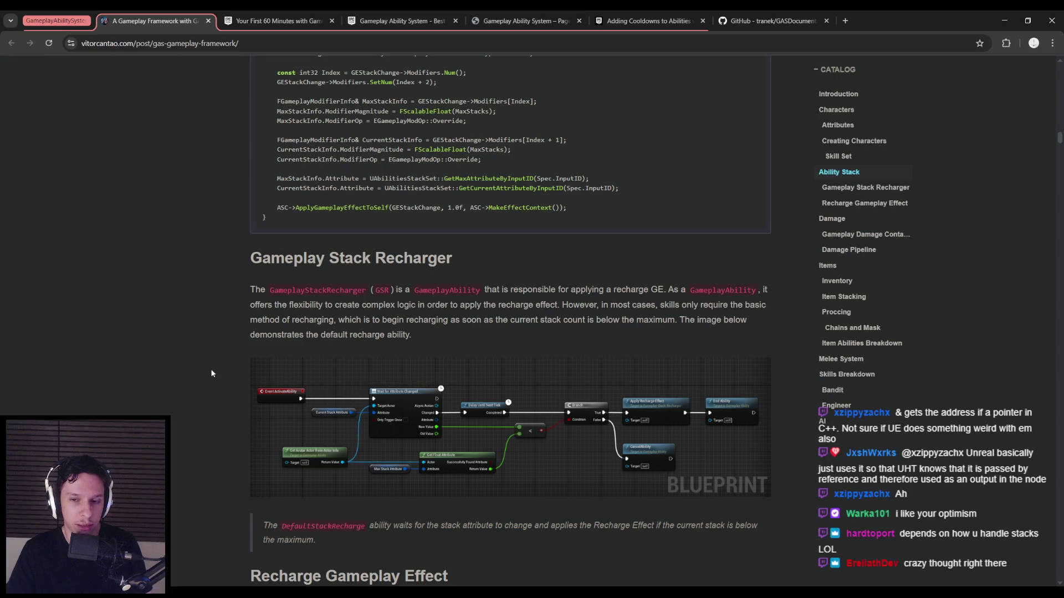
pyautogui.scroll(-1, 211, 374)
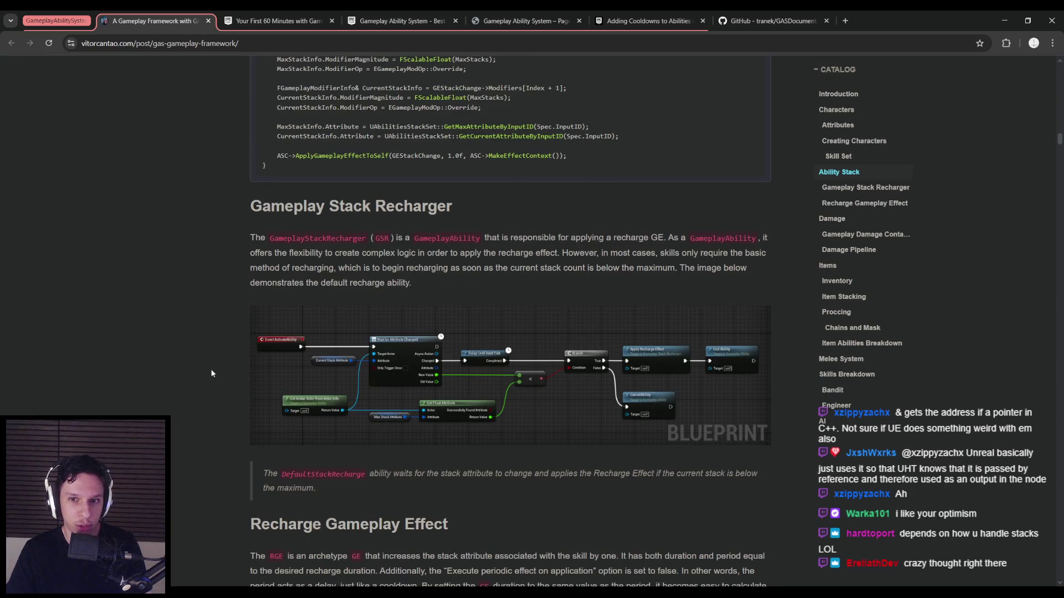
pyautogui.scroll(-5, 211, 374)
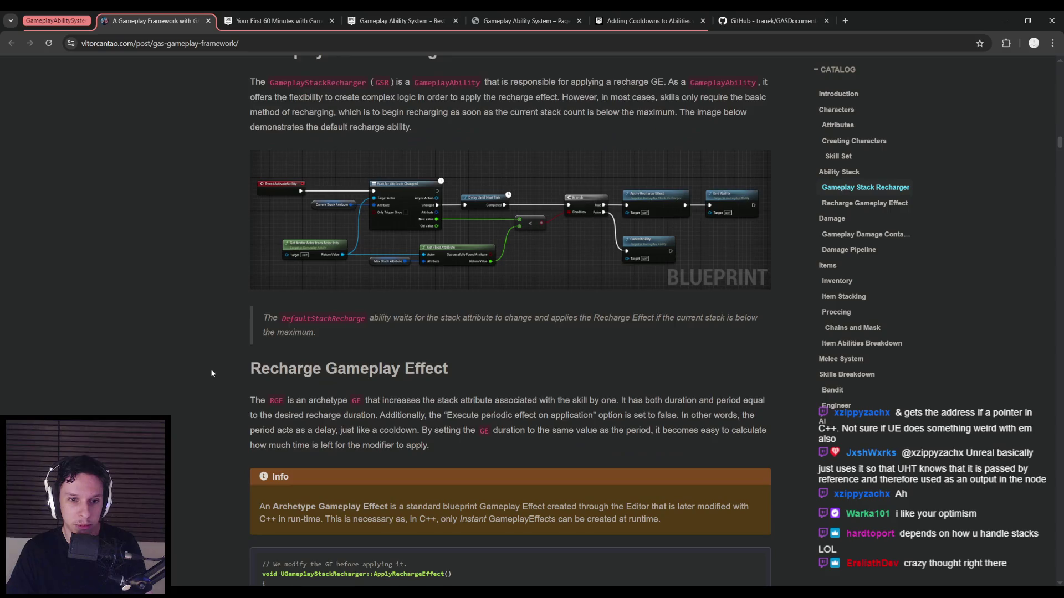
pyautogui.scroll(6, 211, 374)
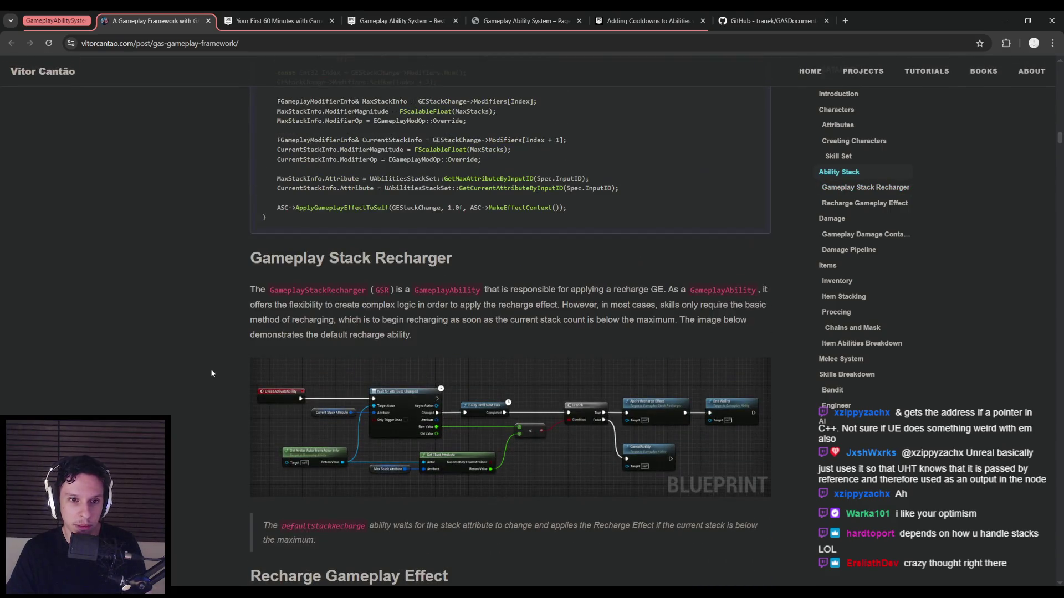
pyautogui.scroll(1, 211, 373)
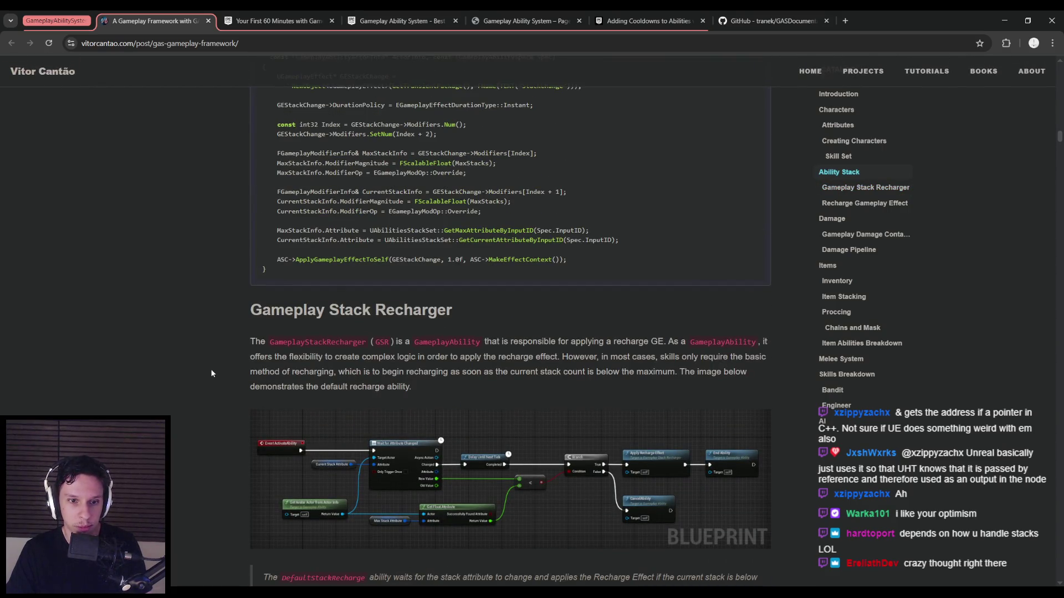
pyautogui.scroll(-3, 211, 373)
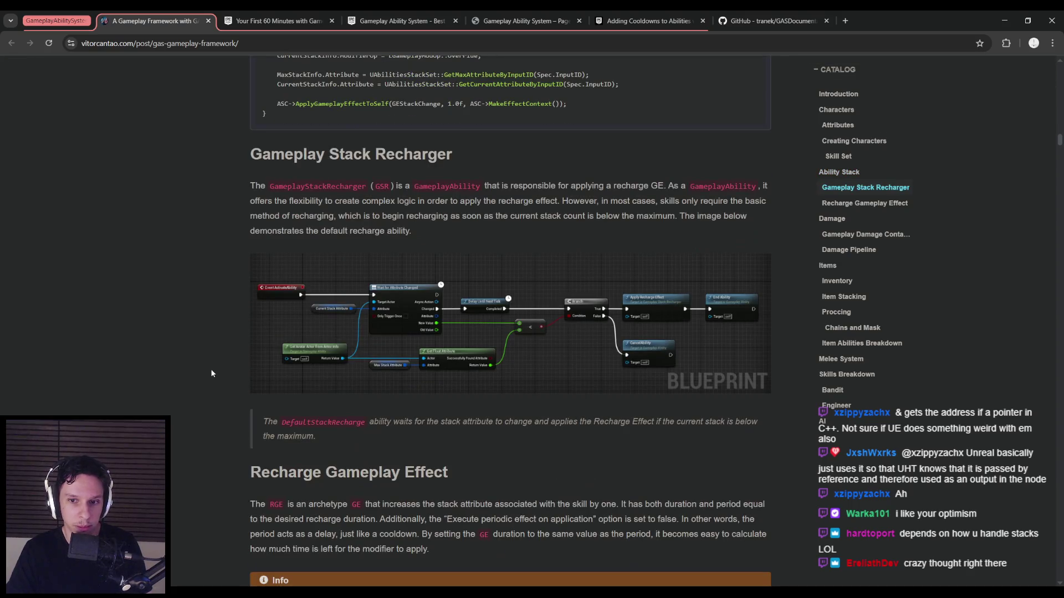
pyautogui.scroll(-4, 211, 373)
pyautogui.scroll(4, 211, 373)
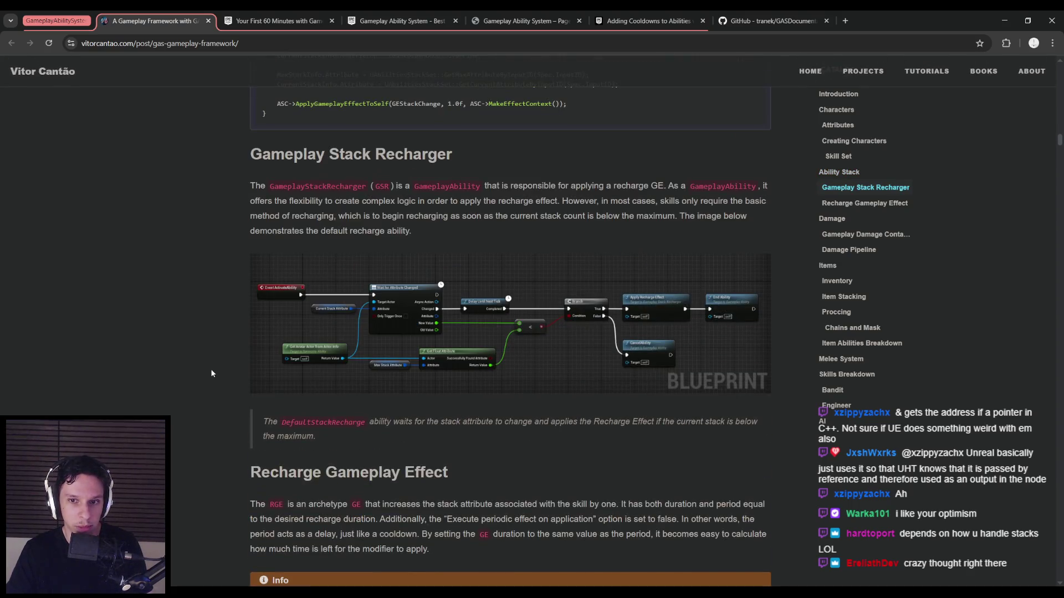
pyautogui.scroll(-5, 211, 374)
pyautogui.scroll(-2, 212, 374)
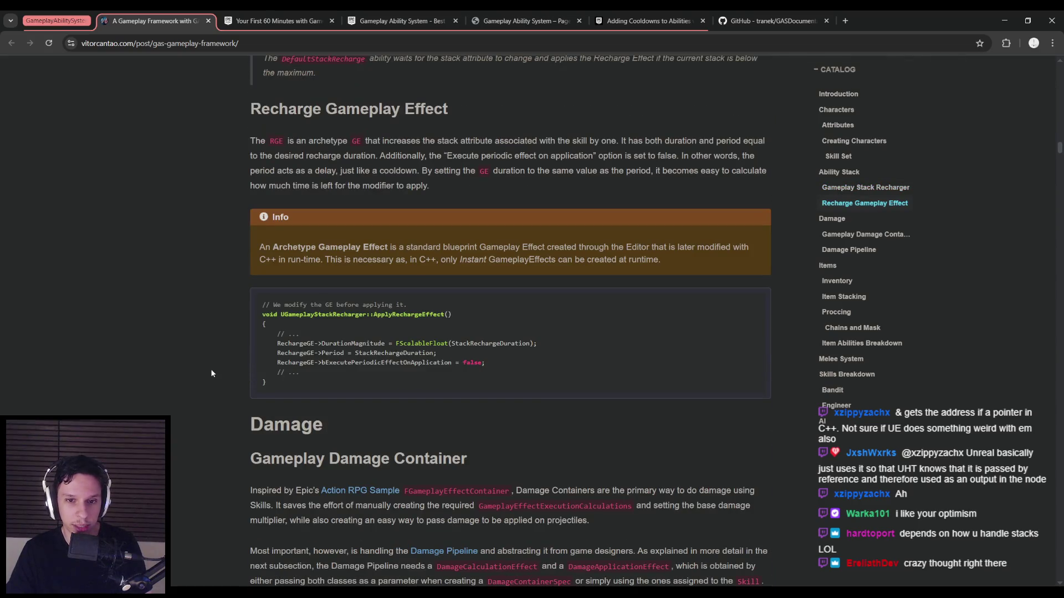
pyautogui.scroll(-5, 211, 373)
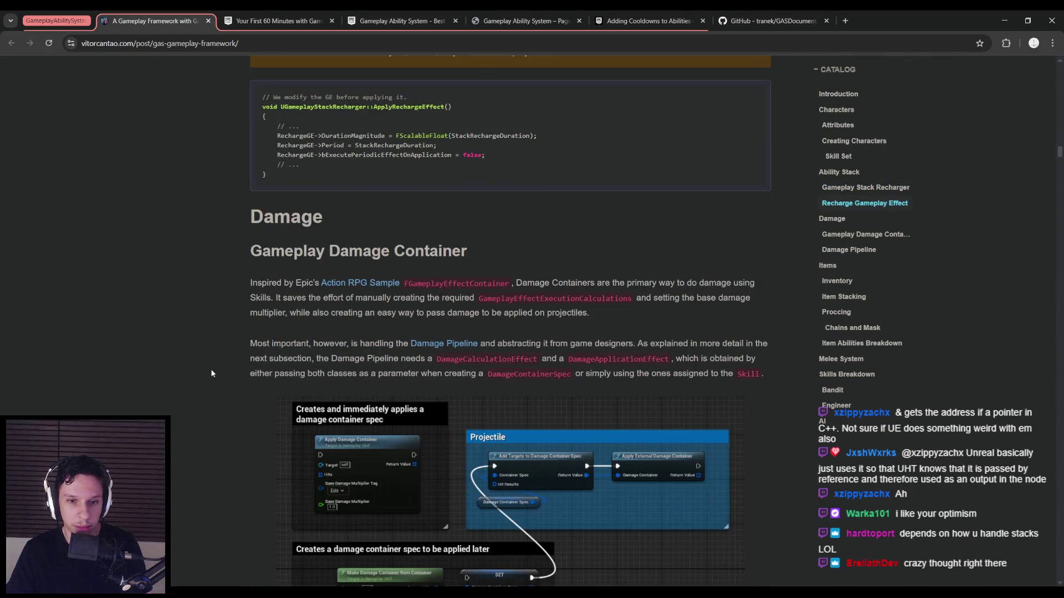
pyautogui.scroll(-1, 211, 374)
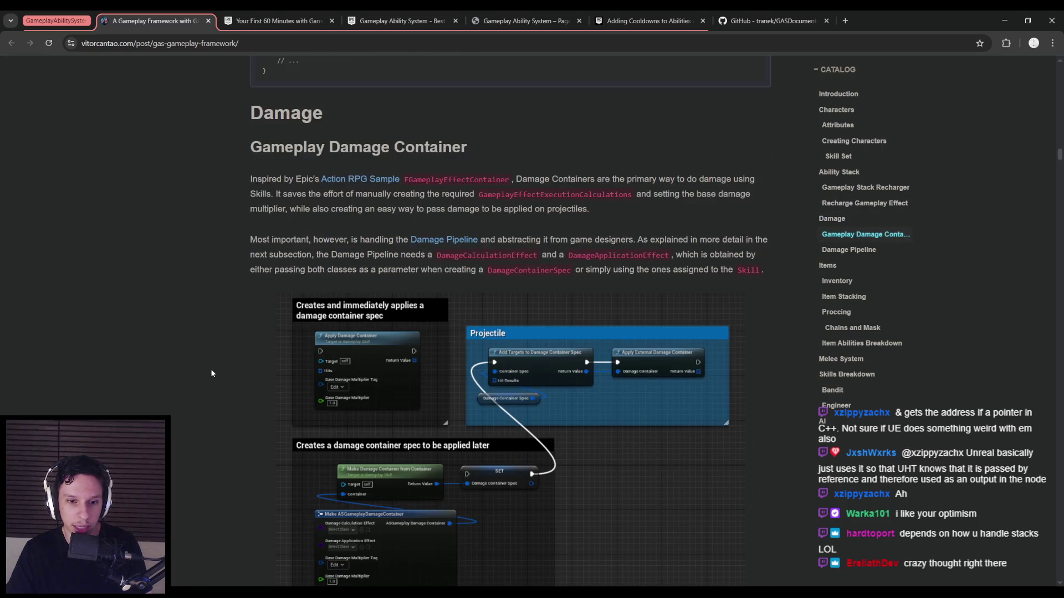
pyautogui.scroll(-1, 211, 373)
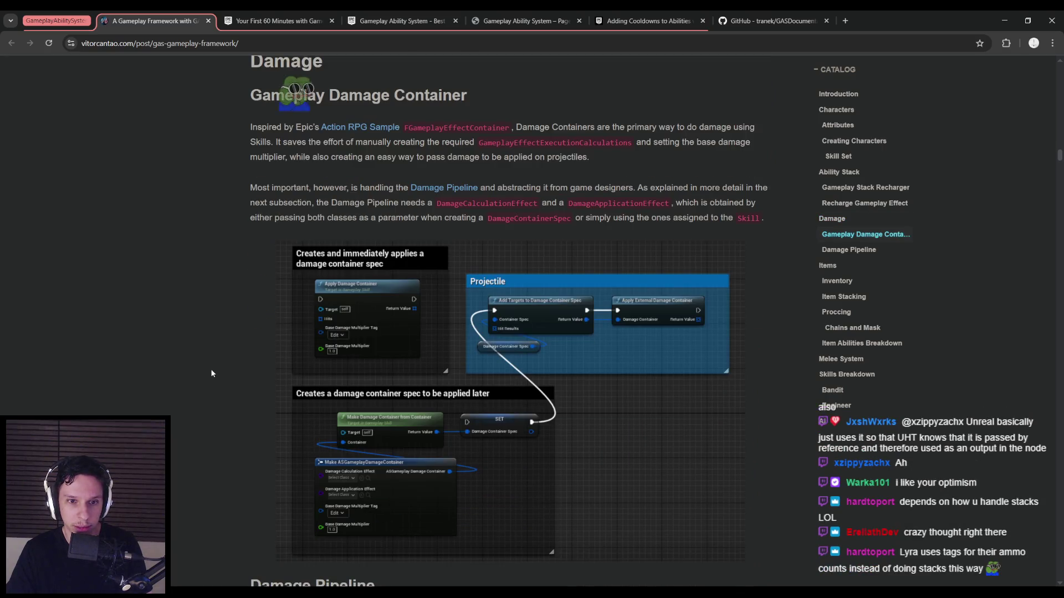
pyautogui.scroll(3, 211, 373)
pyautogui.scroll(5, 211, 374)
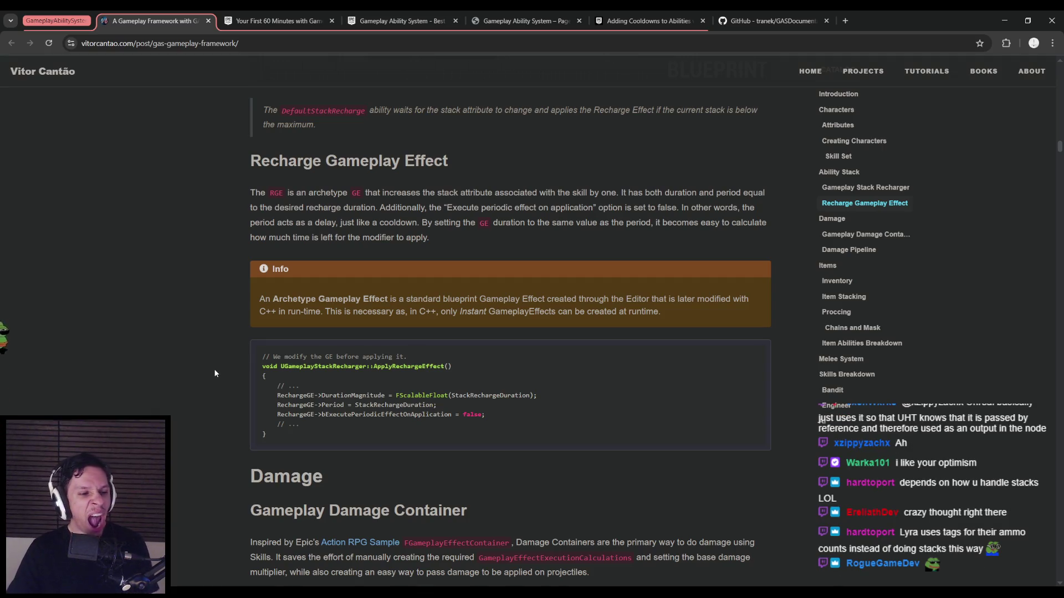
pyautogui.scroll(1, 215, 373)
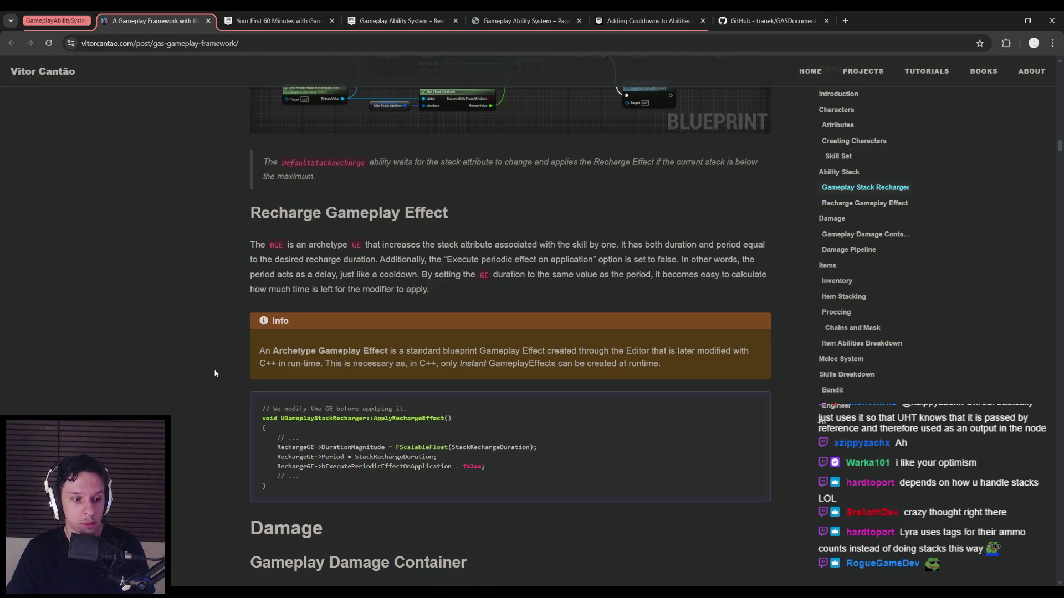
pyautogui.scroll(-1, 215, 373)
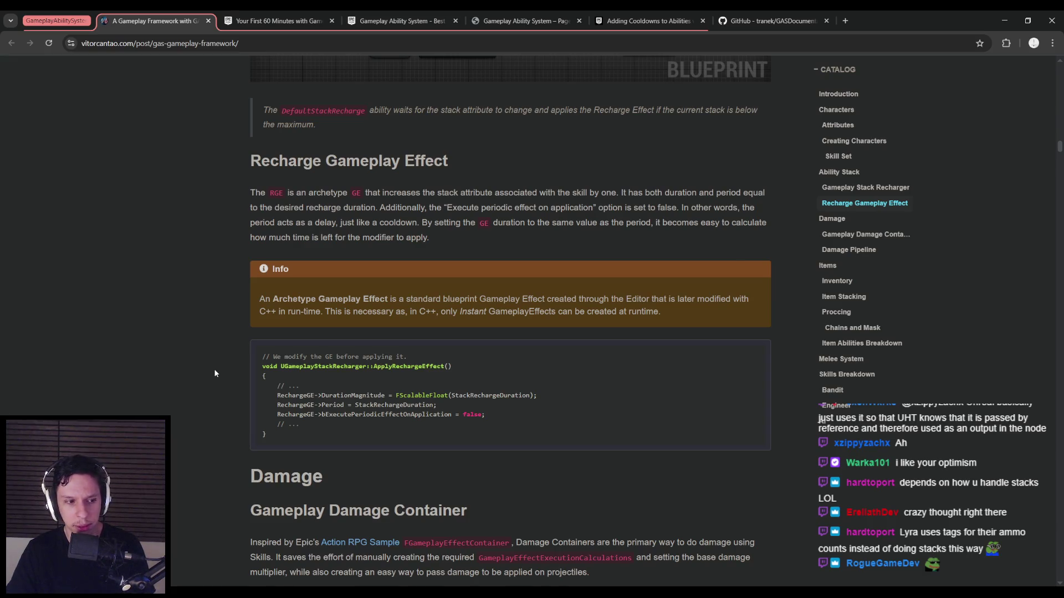
pyautogui.scroll(4, 215, 374)
pyautogui.scroll(2, 215, 373)
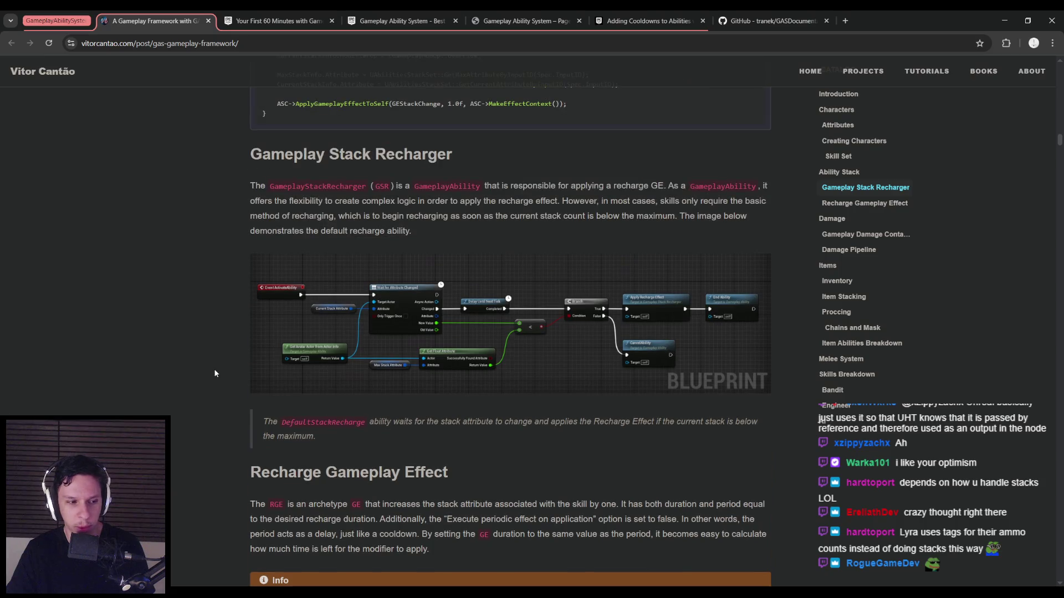
pyautogui.scroll(2, 215, 373)
pyautogui.scroll(1, 215, 374)
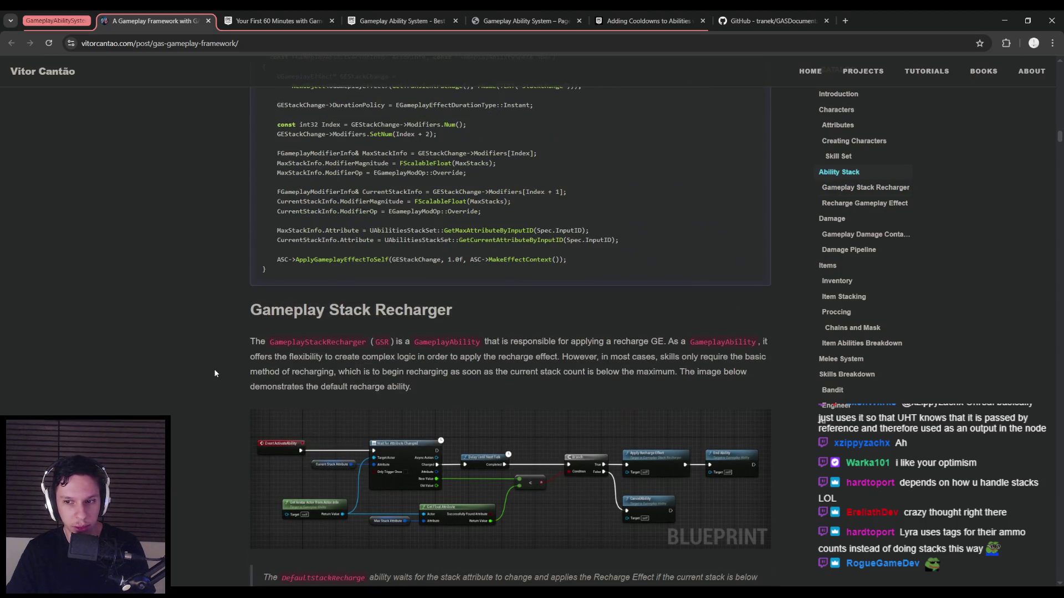
pyautogui.scroll(1, 215, 373)
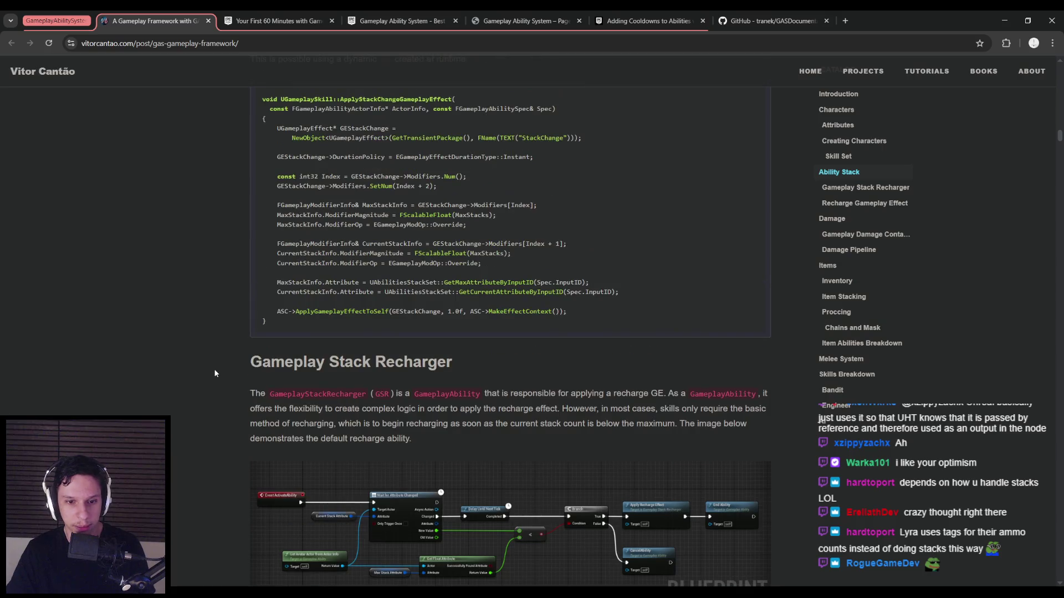
pyautogui.scroll(-2, 215, 374)
pyautogui.scroll(1, 215, 373)
pyautogui.scroll(-1, 215, 374)
pyautogui.scroll(4, 215, 374)
pyautogui.scroll(2, 215, 374)
pyautogui.scroll(2, 215, 374)
pyautogui.scroll(-2, 215, 373)
pyautogui.scroll(6, 215, 373)
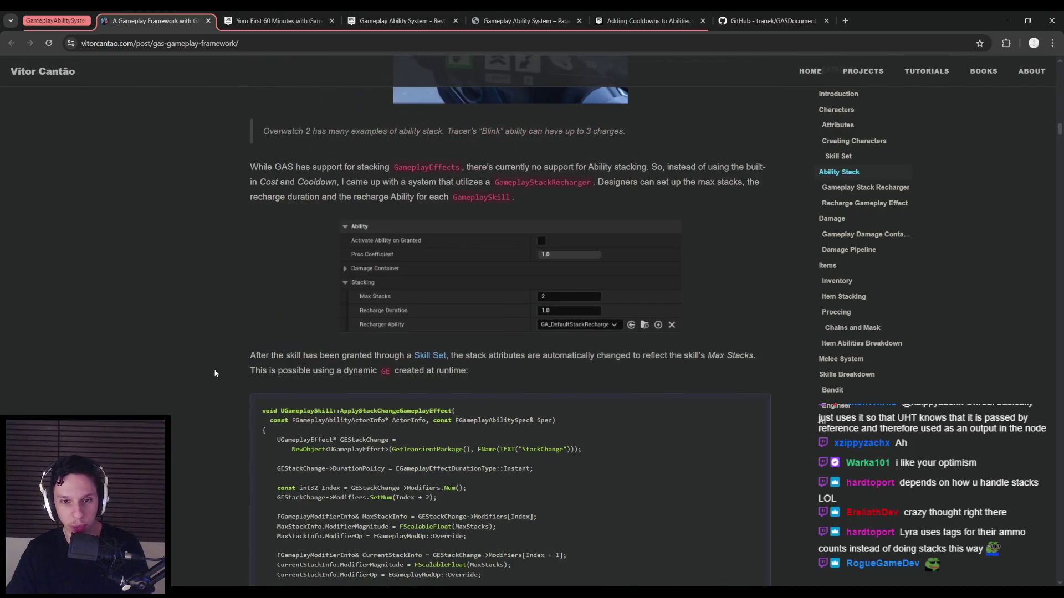
pyautogui.scroll(-5, 215, 374)
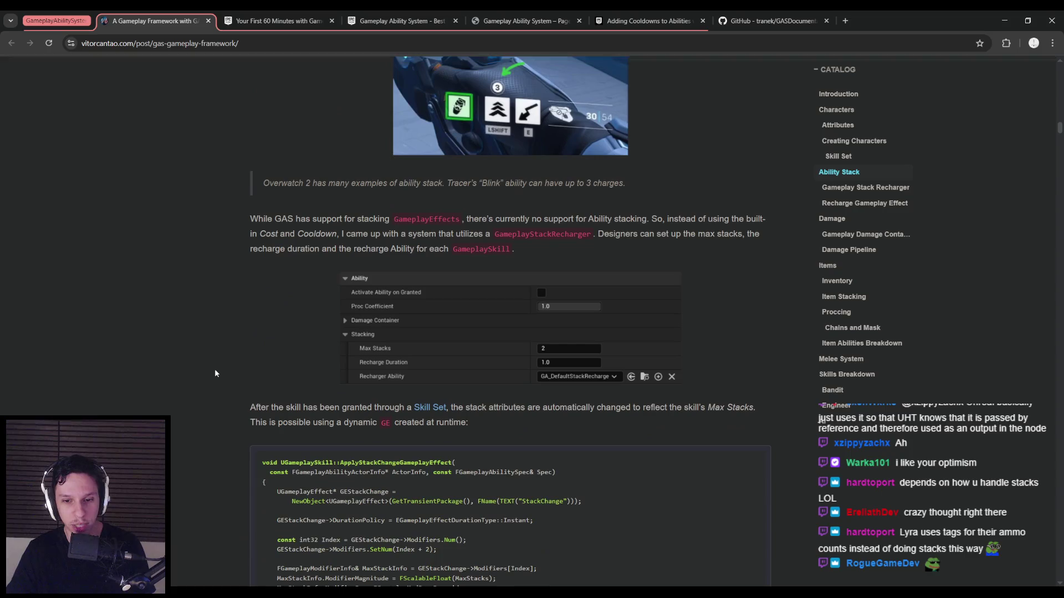
pyautogui.scroll(6, 215, 374)
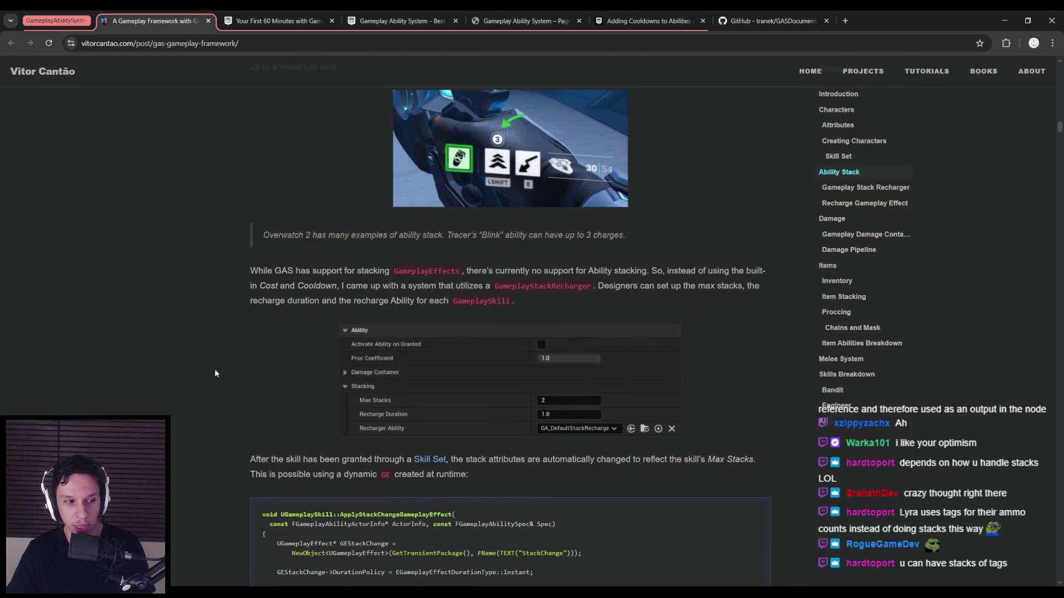
pyautogui.scroll(-1, 213, 373)
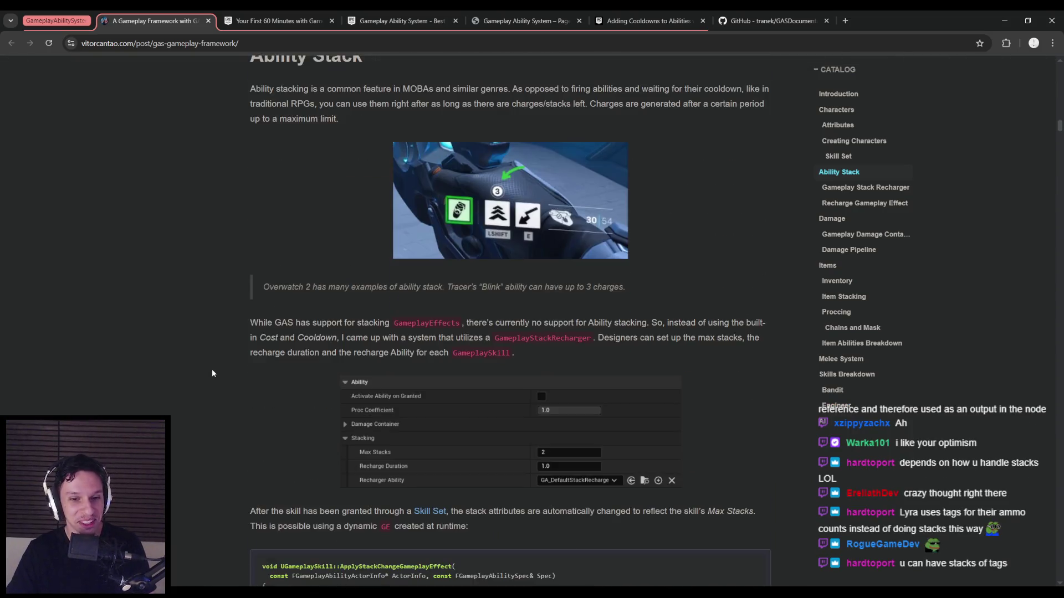
pyautogui.scroll(-1, 208, 378)
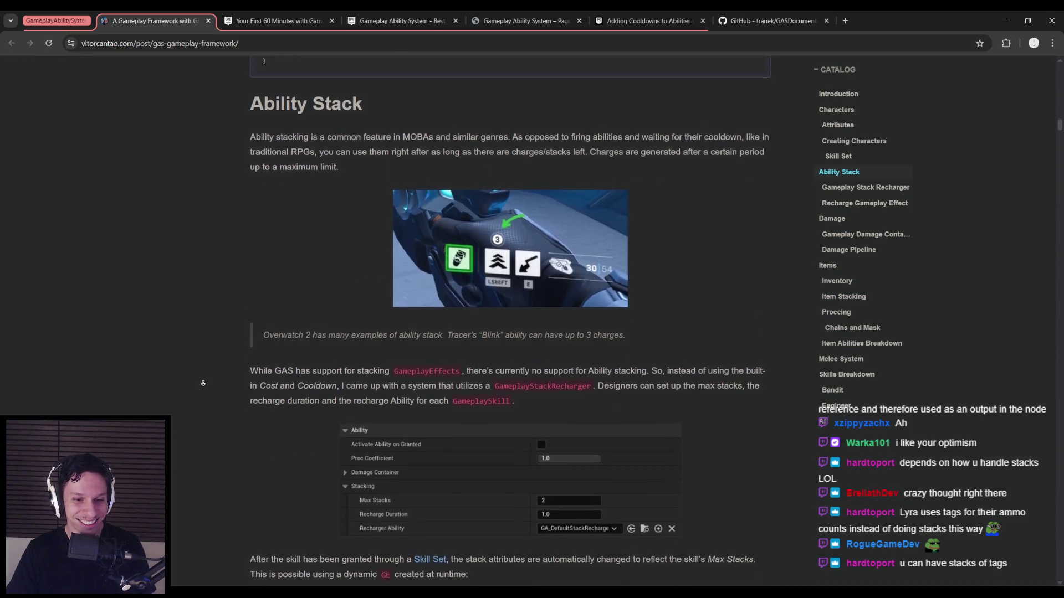
pyautogui.scroll(3, 202, 377)
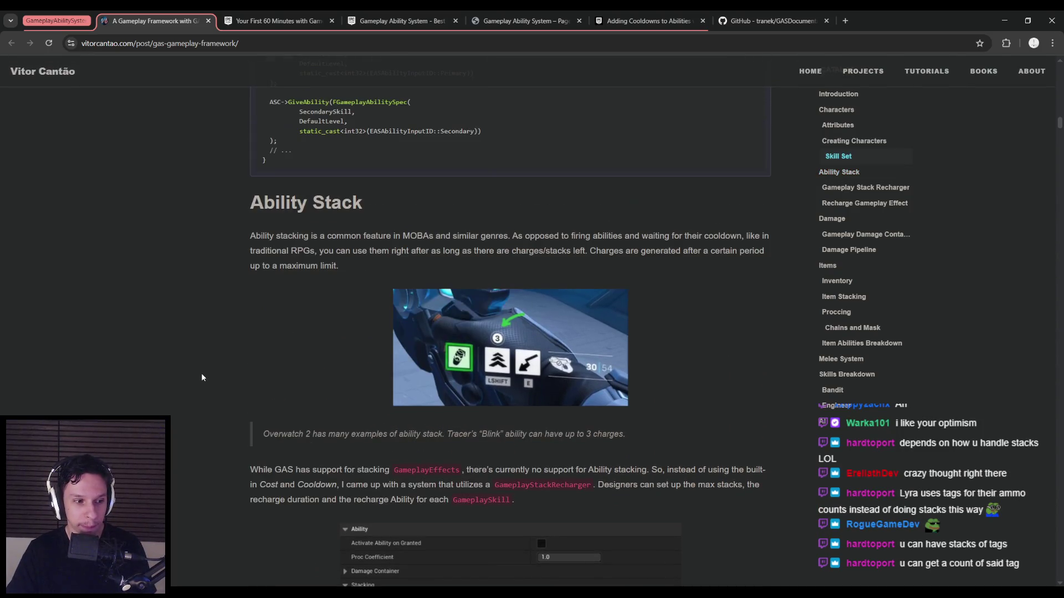
pyautogui.scroll(-2, 202, 378)
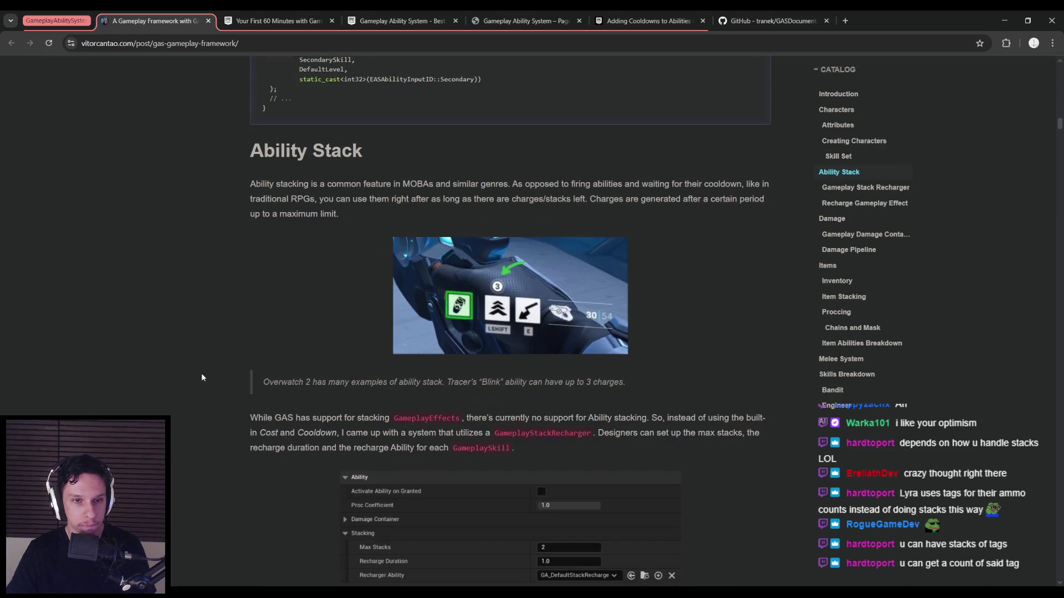
pyautogui.moveTo(276, 184)
pyautogui.mouseDown()
pyautogui.moveTo(751, 185)
pyautogui.moveTo(386, 186)
pyautogui.moveTo(319, 201)
pyautogui.moveTo(730, 200)
pyautogui.moveTo(339, 215)
pyautogui.mouseUp()
pyautogui.click(382, 225)
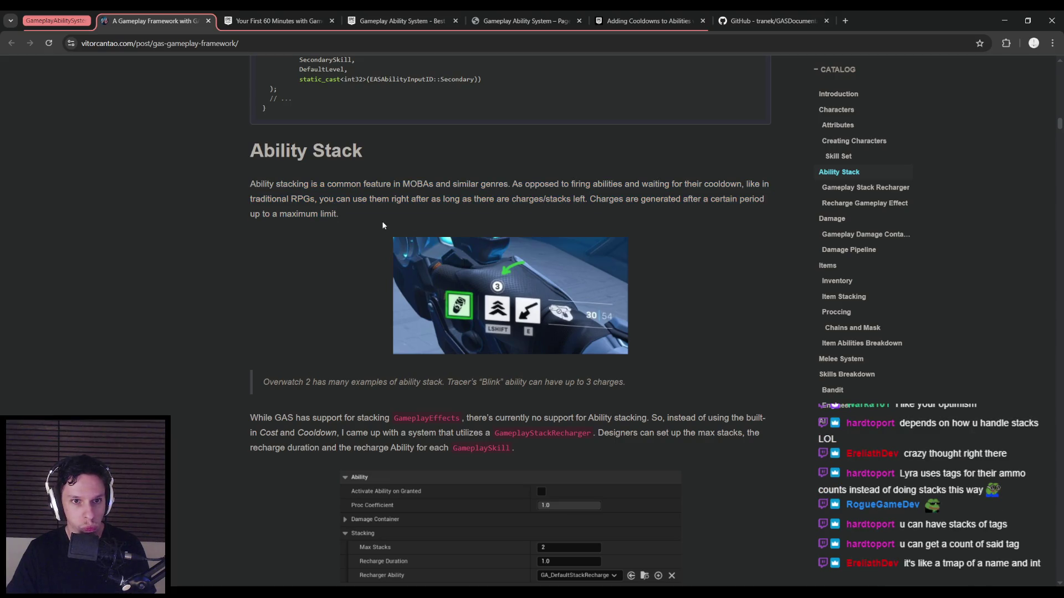
pyautogui.scroll(-1, 383, 226)
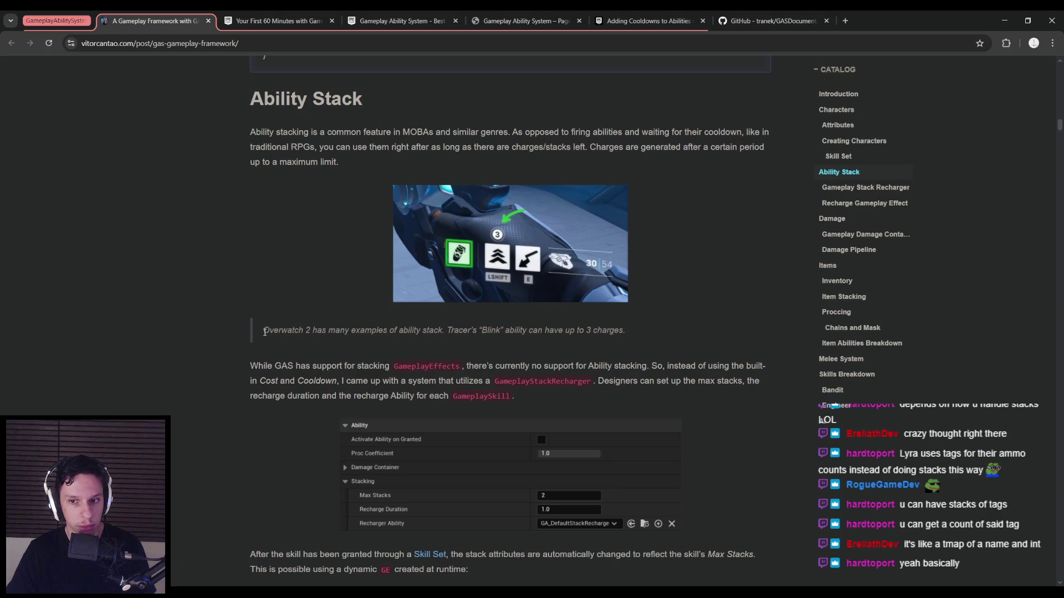
pyautogui.scroll(-1, 264, 331)
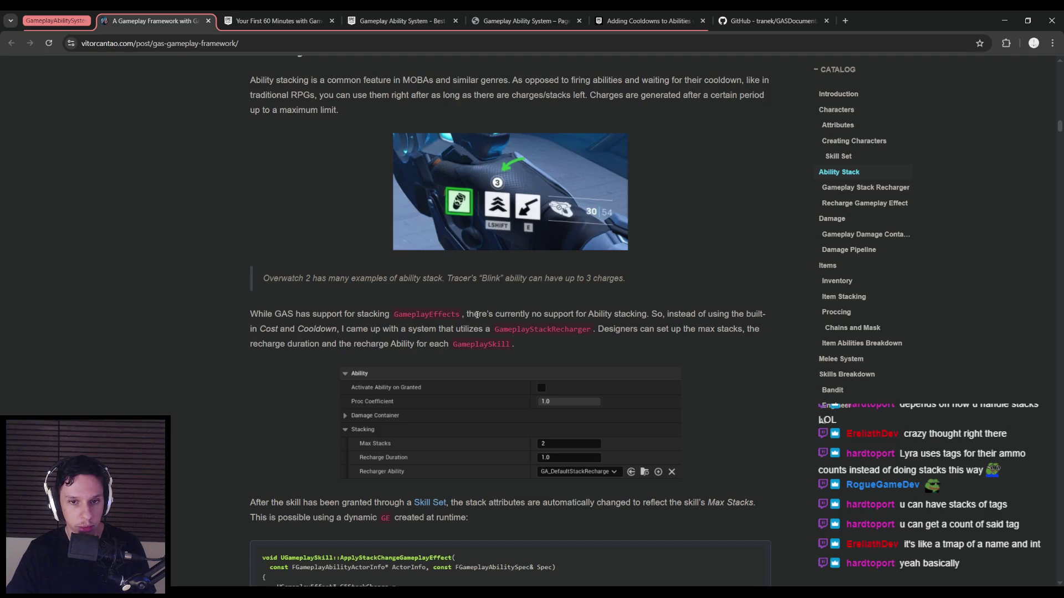
pyautogui.moveTo(467, 314)
pyautogui.mouseDown()
pyautogui.moveTo(763, 314)
pyautogui.moveTo(275, 329)
pyautogui.moveTo(337, 330)
pyautogui.mouseUp()
pyautogui.click(368, 573)
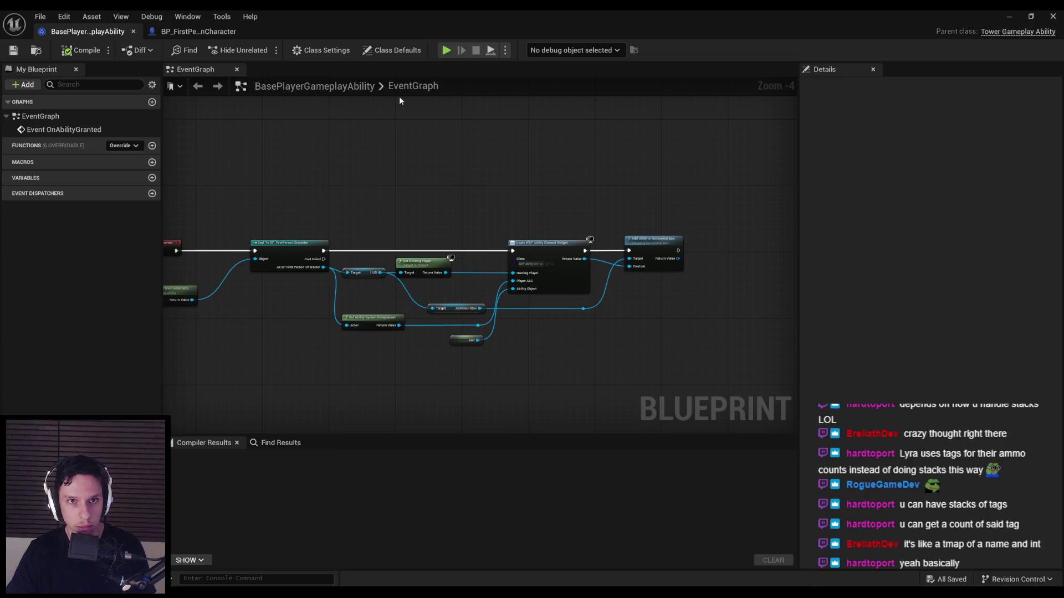
# Step: Open GA_Fireball and GE_Fireball_Cooldown (2.0 s, Ability.Fireball.Cooldown tag) from Content/0_Main/GAS
pyautogui.click(1009, 16)
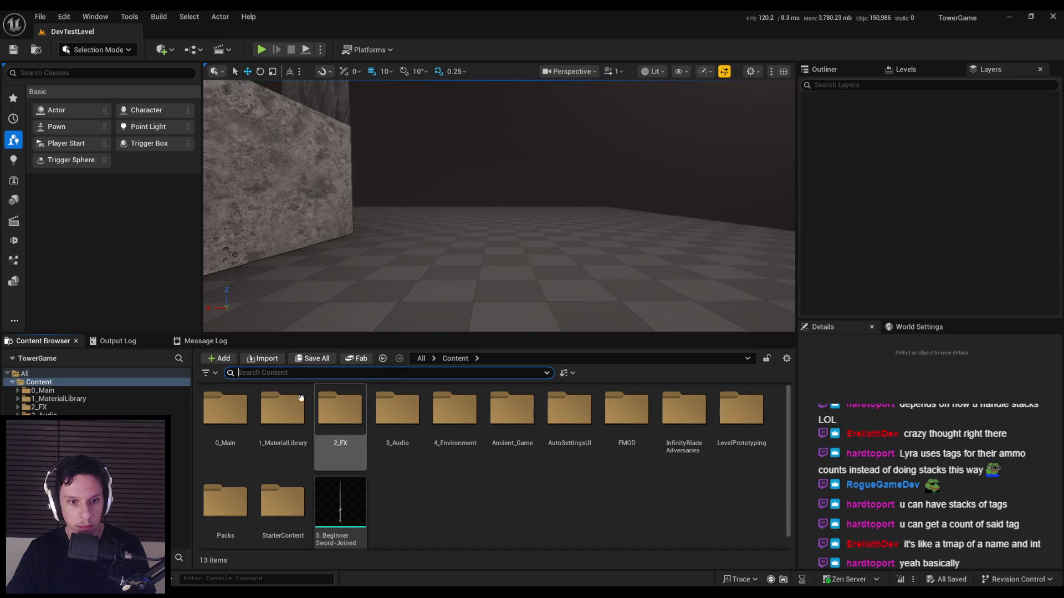
pyautogui.doubleClick(248, 435)
pyautogui.doubleClick(354, 427)
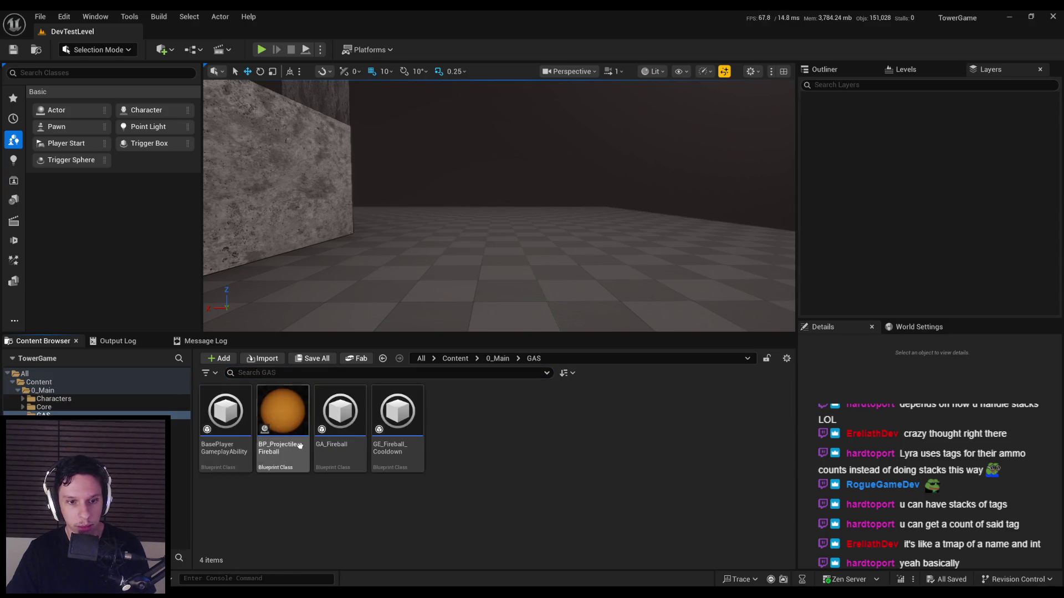
pyautogui.doubleClick(350, 427)
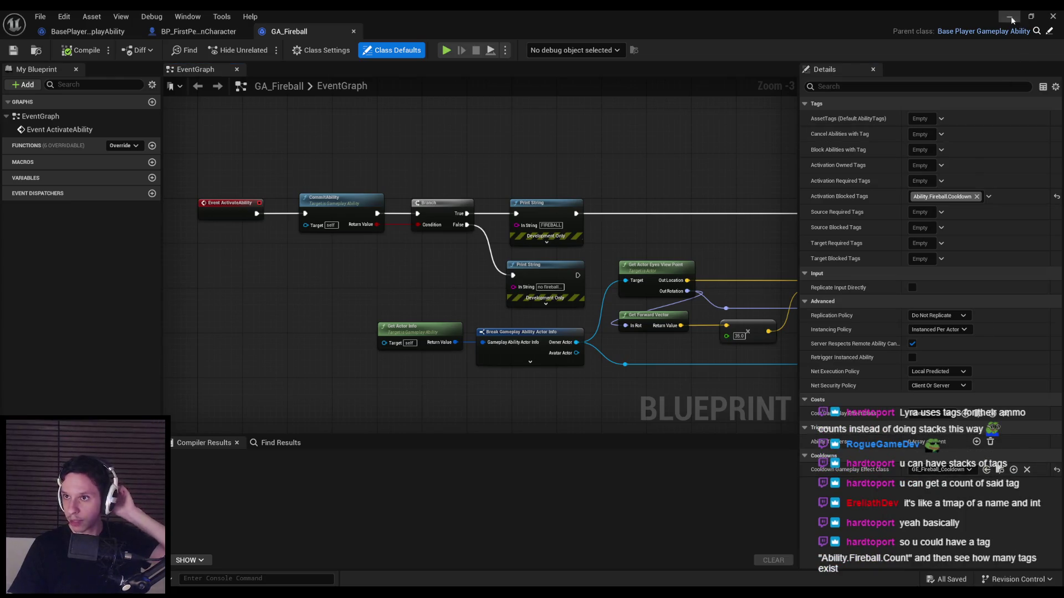
pyautogui.click(1000, 469)
pyautogui.doubleClick(420, 420)
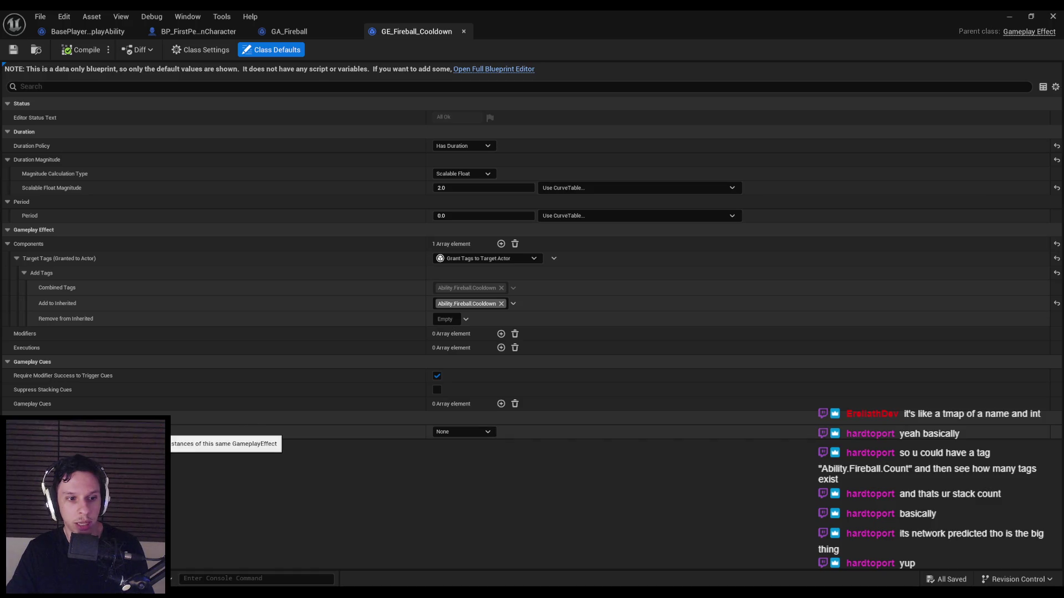
# Step: Leave GE_Fireball_Cooldown's Stacking Type at None, close its editor, and view BasePlayerGameplayAbility
pyautogui.click(457, 433)
pyautogui.click(465, 442)
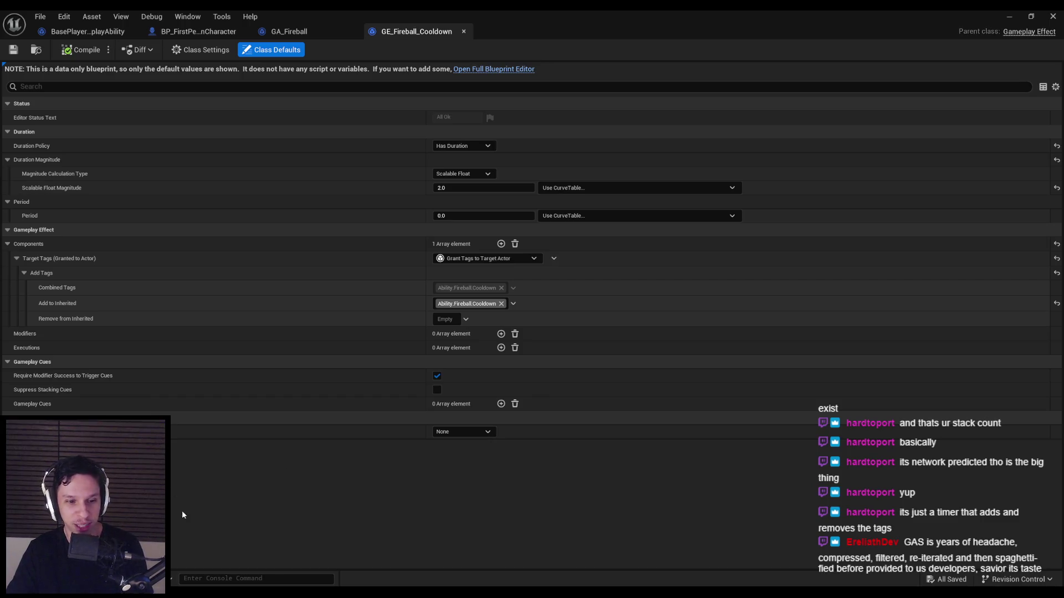
pyautogui.hotkey('alt', 'Tab')
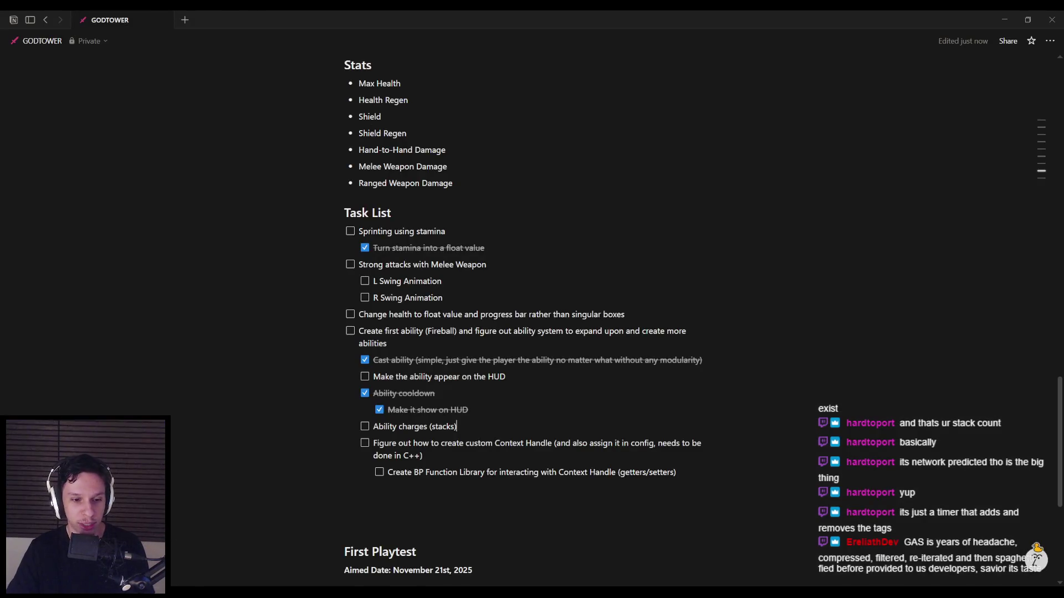
pyautogui.hotkey('alt', 'Tab')
pyautogui.click(463, 31)
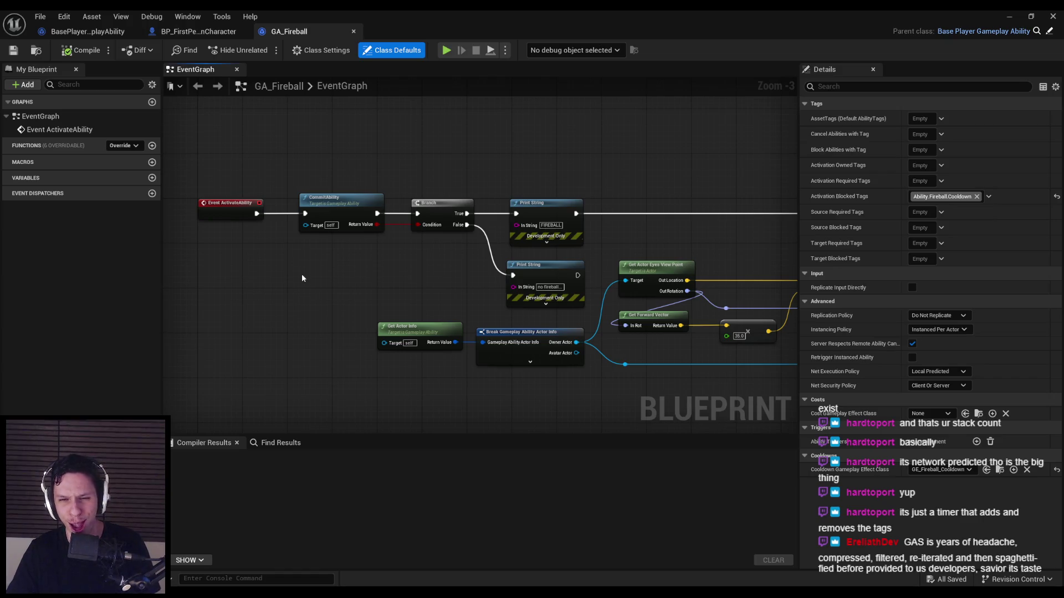
pyautogui.click(131, 33)
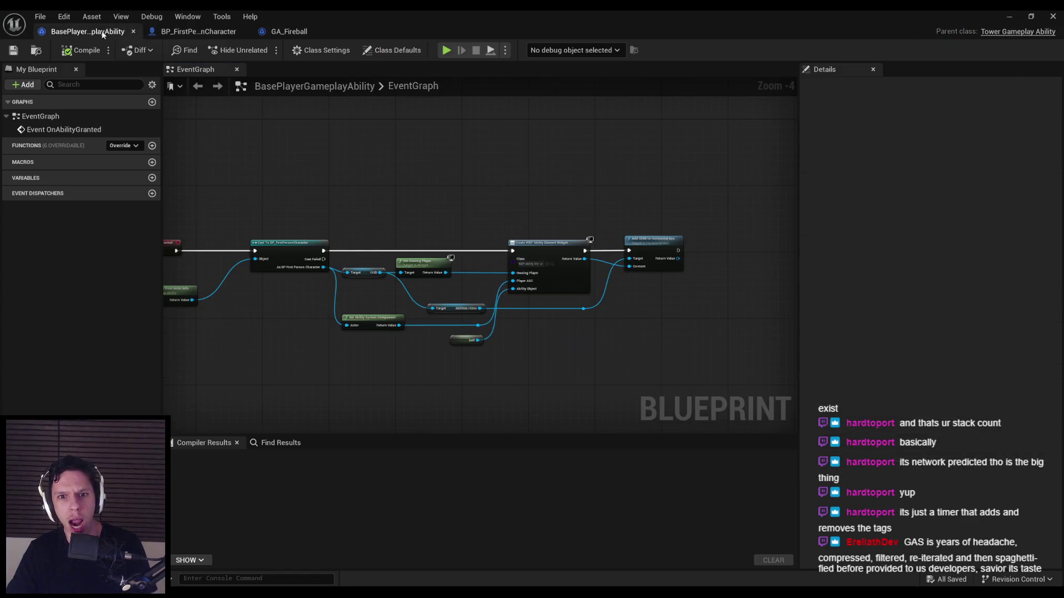
# Step: Hide the unconnected Avatar Actor pin on GA_Fireball's Break Gameplay Ability Actor Info node
pyautogui.click(287, 32)
pyautogui.moveTo(522, 198)
pyautogui.mouseDown()
pyautogui.moveTo(345, 301)
pyautogui.moveTo(427, 281)
pyautogui.moveTo(554, 283)
pyautogui.mouseUp()
pyautogui.scroll(1, 554, 284)
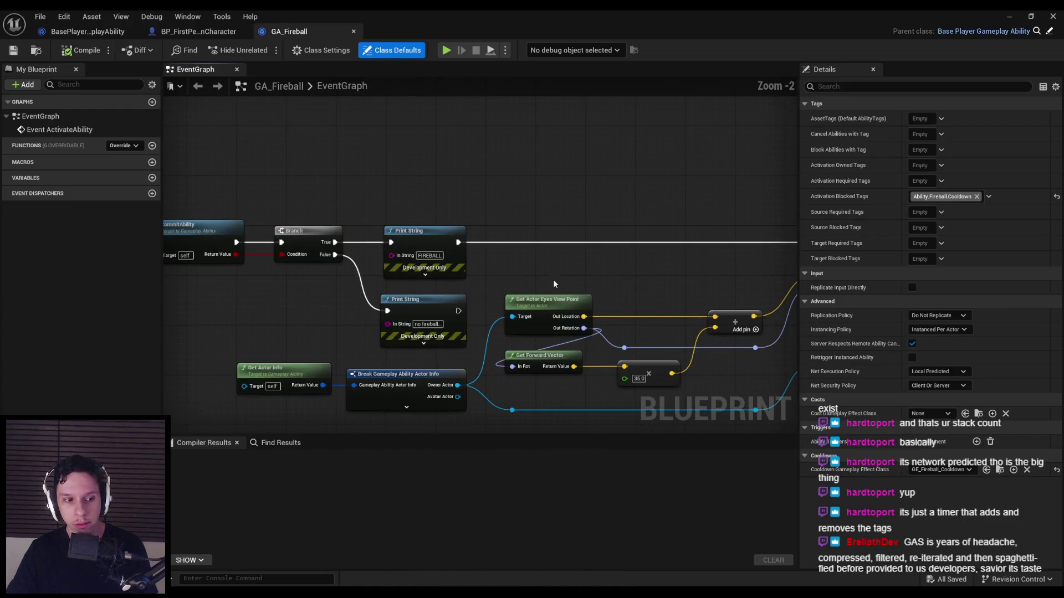
pyautogui.scroll(-1, 553, 280)
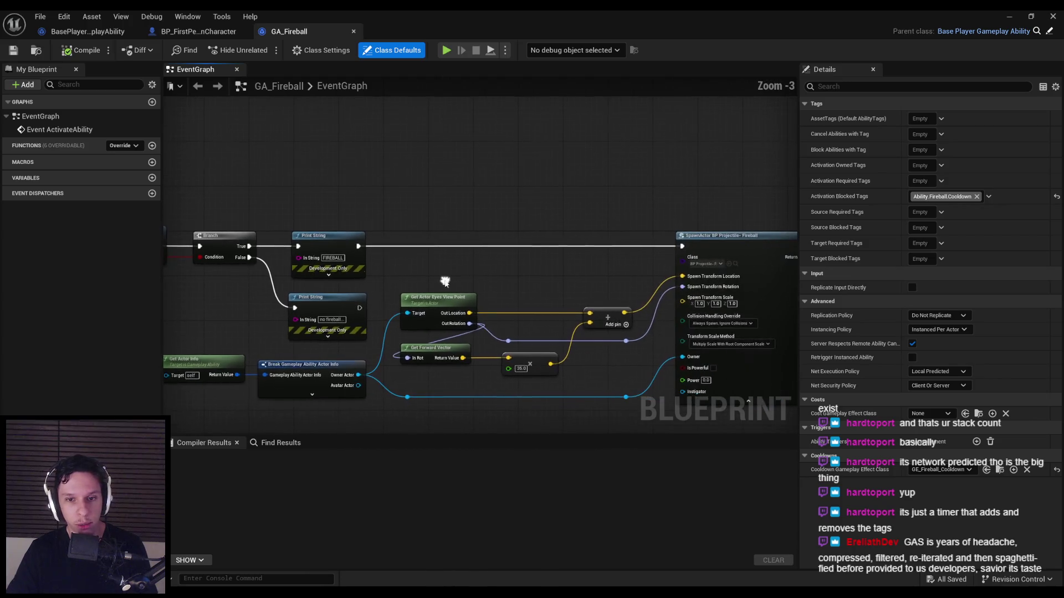
pyautogui.scroll(-1, 533, 281)
pyautogui.scroll(2, 527, 271)
pyautogui.scroll(-1, 487, 273)
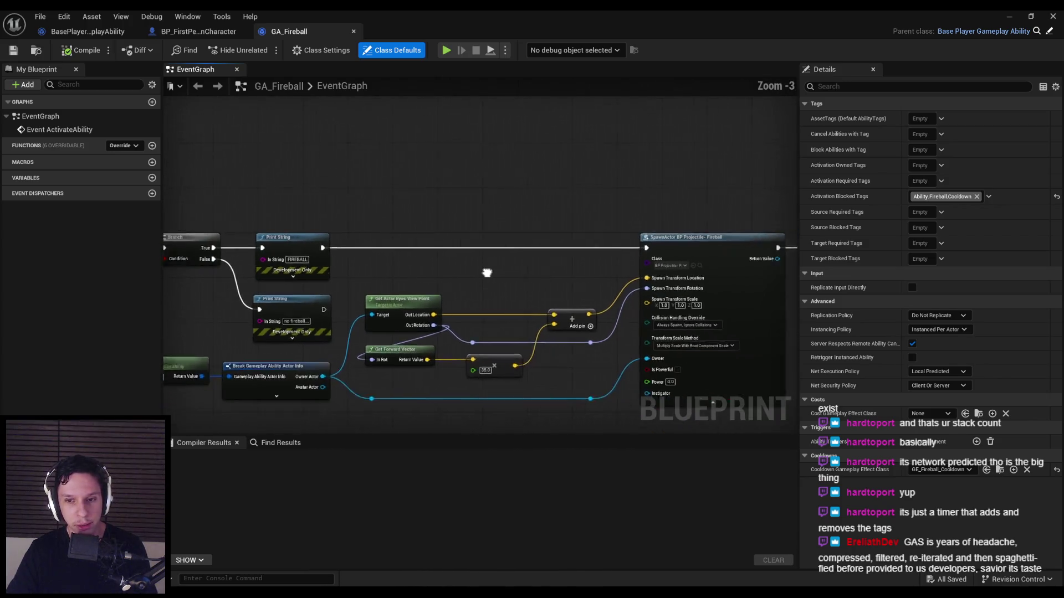
pyautogui.moveTo(487, 273); pyautogui.dragTo(706, 292)
pyautogui.moveTo(600, 297); pyautogui.dragTo(538, 285)
pyautogui.scroll(-1, 507, 268)
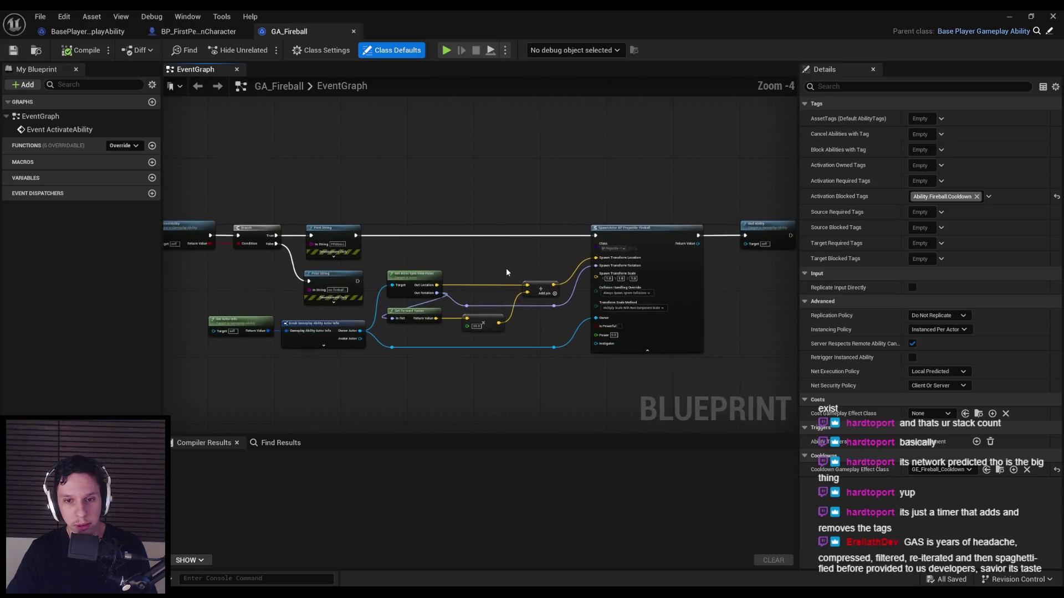
pyautogui.scroll(1, 540, 348)
pyautogui.scroll(1, 536, 311)
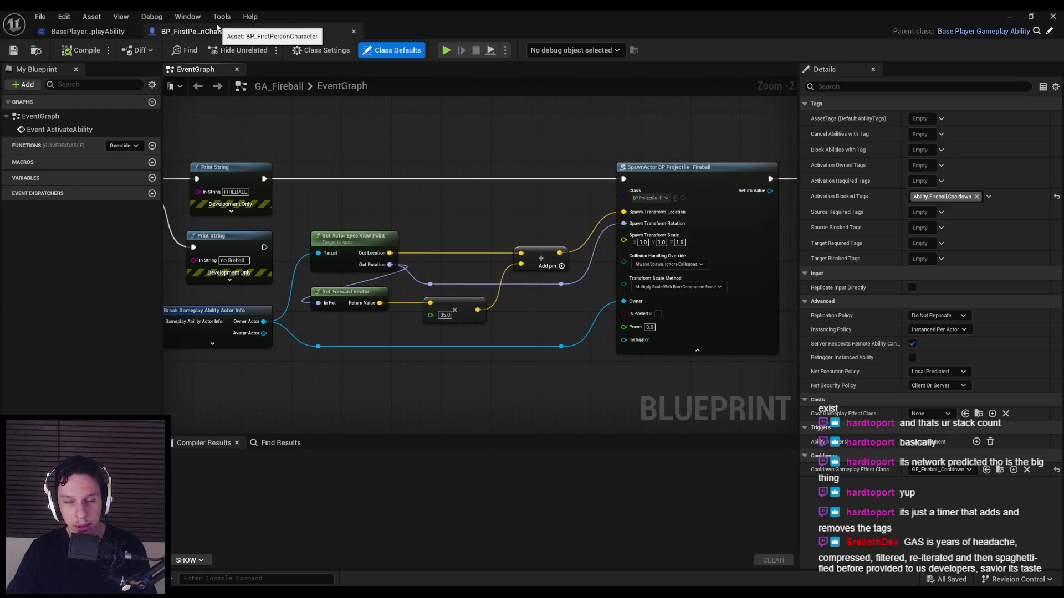
pyautogui.moveTo(420, 228); pyautogui.dragTo(420, 232)
pyautogui.scroll(-2, 420, 231)
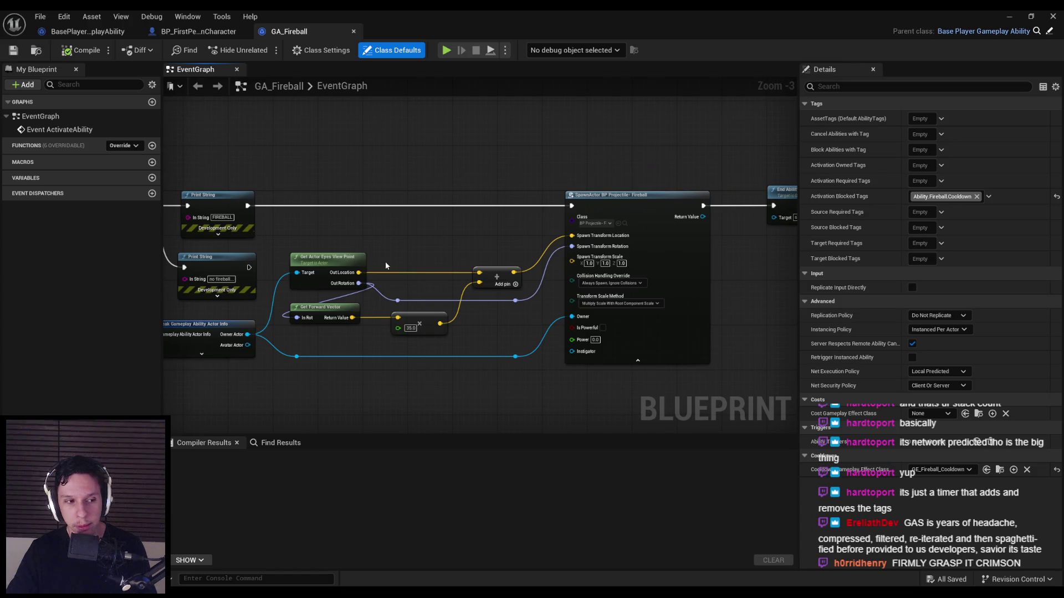
pyautogui.moveTo(384, 262); pyautogui.dragTo(553, 263)
pyautogui.scroll(3, 356, 254)
pyautogui.scroll(-1, 309, 253)
pyautogui.scroll(1, 481, 250)
pyautogui.scroll(-2, 481, 250)
pyautogui.moveTo(481, 251)
pyautogui.mouseDown()
pyautogui.moveTo(314, 245)
pyautogui.moveTo(380, 245)
pyautogui.moveTo(322, 251)
pyautogui.mouseUp()
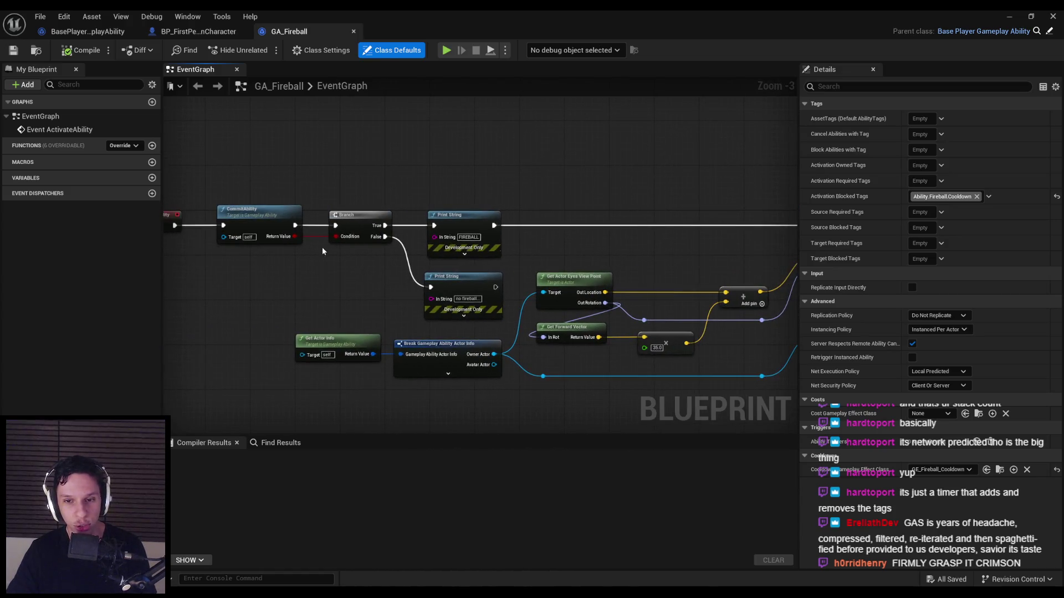
pyautogui.scroll(-1, 304, 274)
pyautogui.scroll(2, 399, 300)
pyautogui.scroll(1, 528, 336)
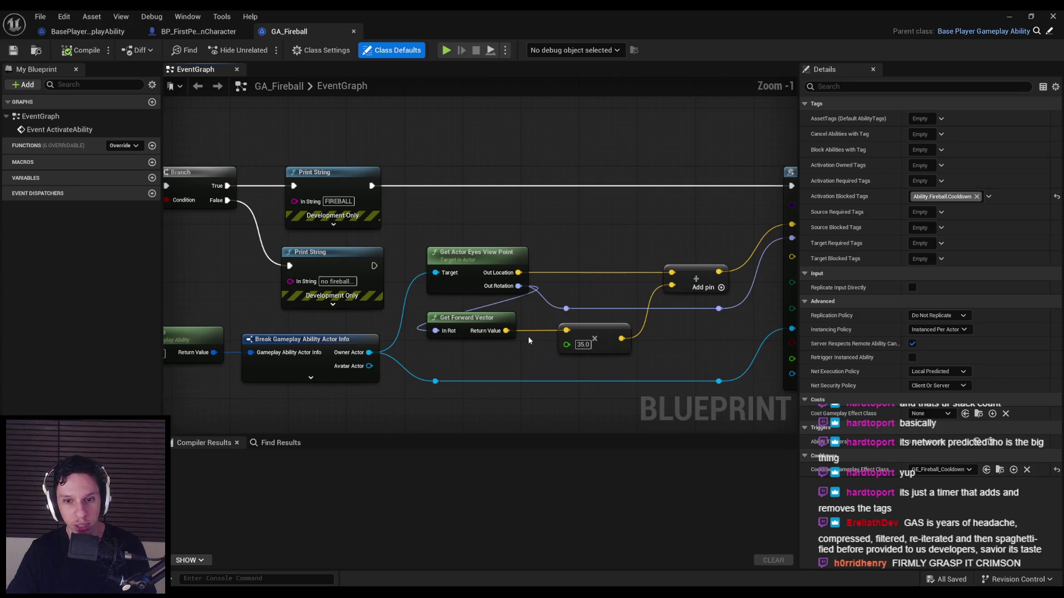
pyautogui.scroll(-2, 500, 343)
pyautogui.scroll(-1, 500, 341)
pyautogui.scroll(2, 510, 344)
pyautogui.scroll(-1, 510, 343)
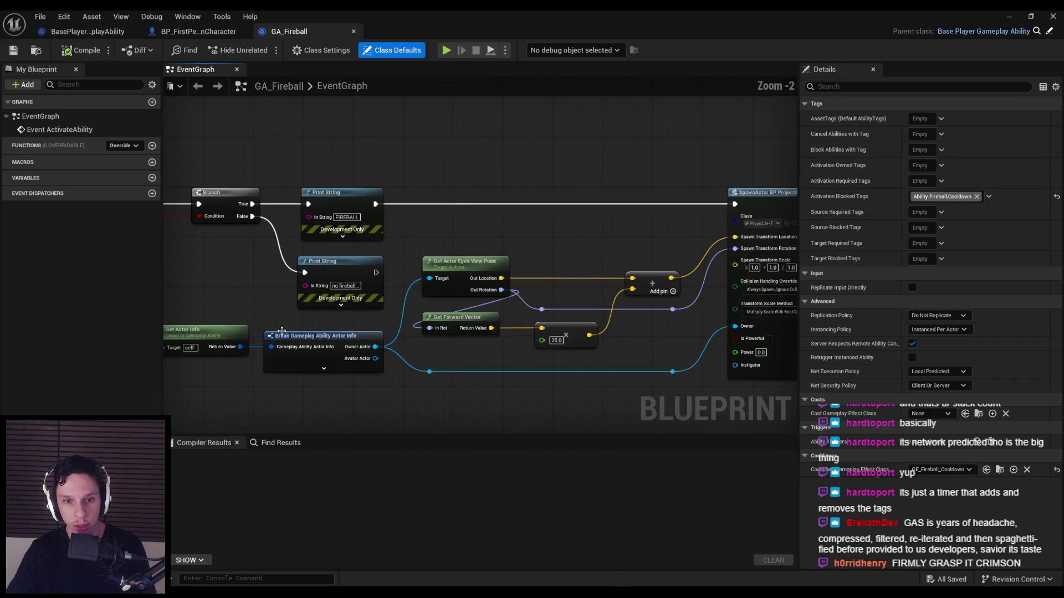
pyautogui.moveTo(388, 327); pyautogui.dragTo(560, 320)
pyautogui.click(571, 325)
pyautogui.click(942, 244)
pyautogui.click(203, 161)
# Step: Compile and save the GA_Fireball blueprint
pyautogui.click(82, 50)
pyautogui.click(13, 50)
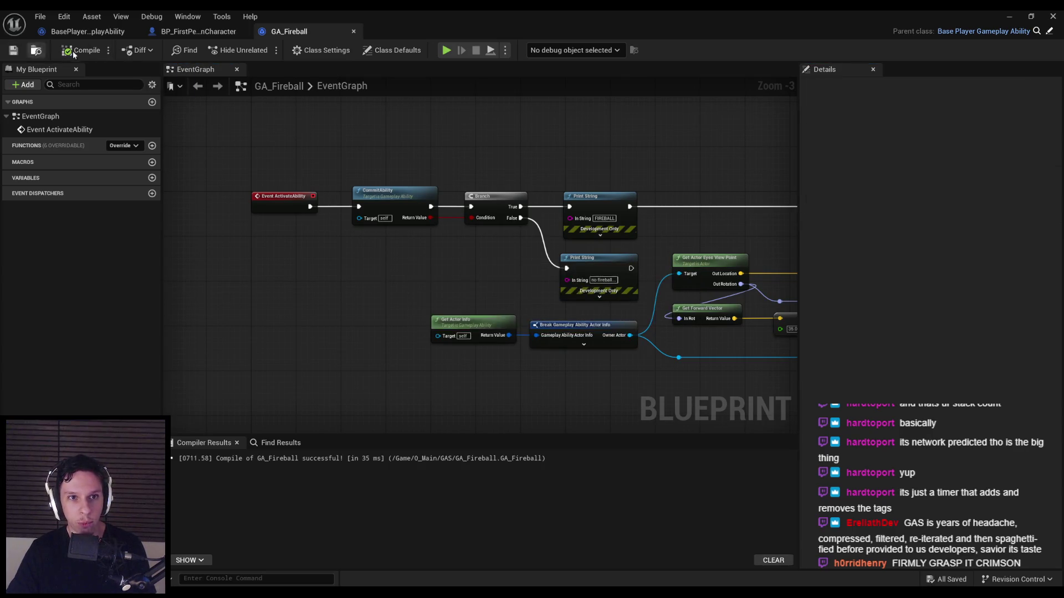
pyautogui.scroll(-2, 395, 286)
pyautogui.scroll(3, 521, 340)
pyautogui.scroll(-1, 521, 340)
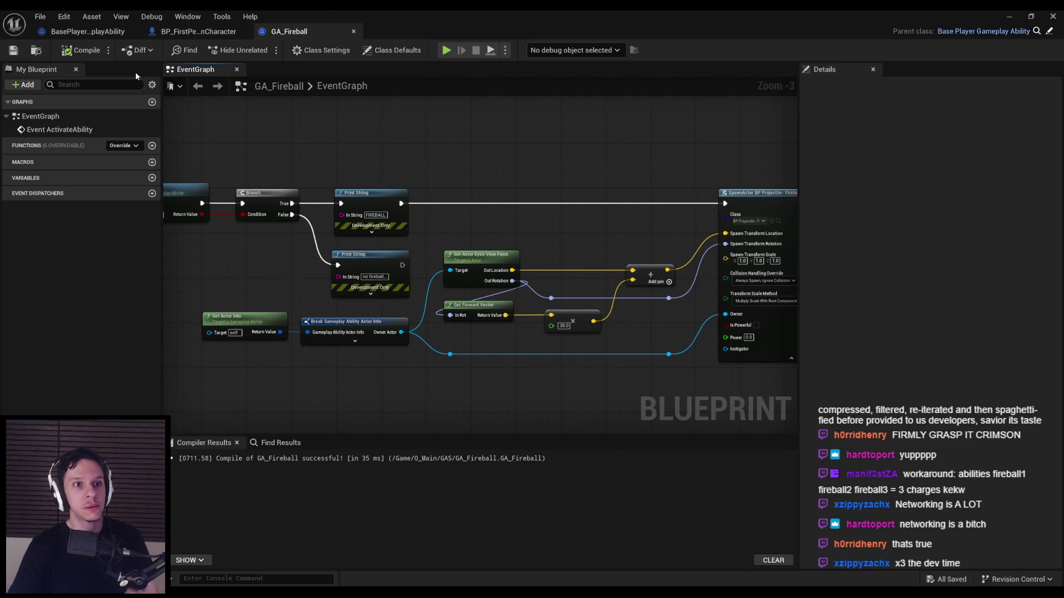
# Step: Tidy the Get Owning Actor node, compile and save BasePlayerGameplayAbility, then check BP_FirstPersonCharacter's BeginPlay
pyautogui.click(87, 31)
pyautogui.scroll(5, 434, 305)
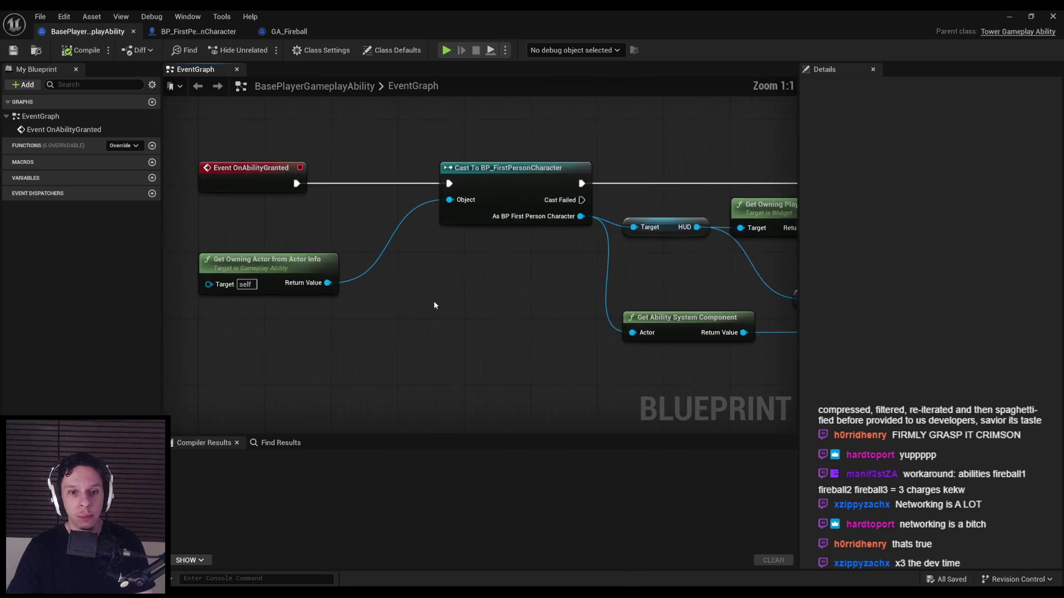
pyautogui.scroll(-3, 435, 305)
pyautogui.moveTo(282, 291)
pyautogui.mouseDown()
pyautogui.moveTo(319, 290)
pyautogui.moveTo(318, 272)
pyautogui.mouseUp()
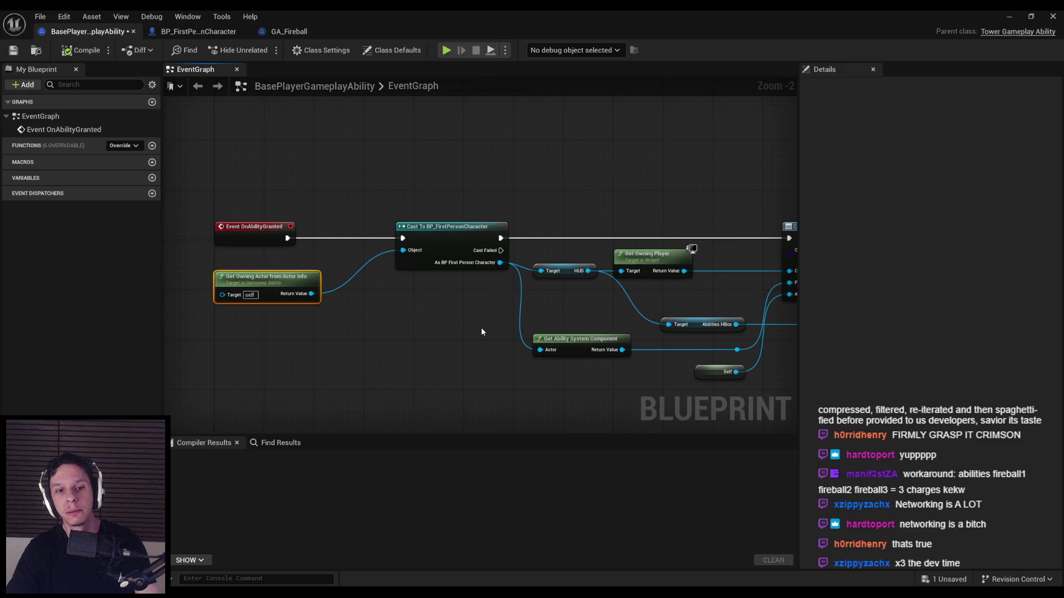
pyautogui.scroll(-2, 481, 331)
pyautogui.moveTo(333, 211); pyautogui.dragTo(762, 352)
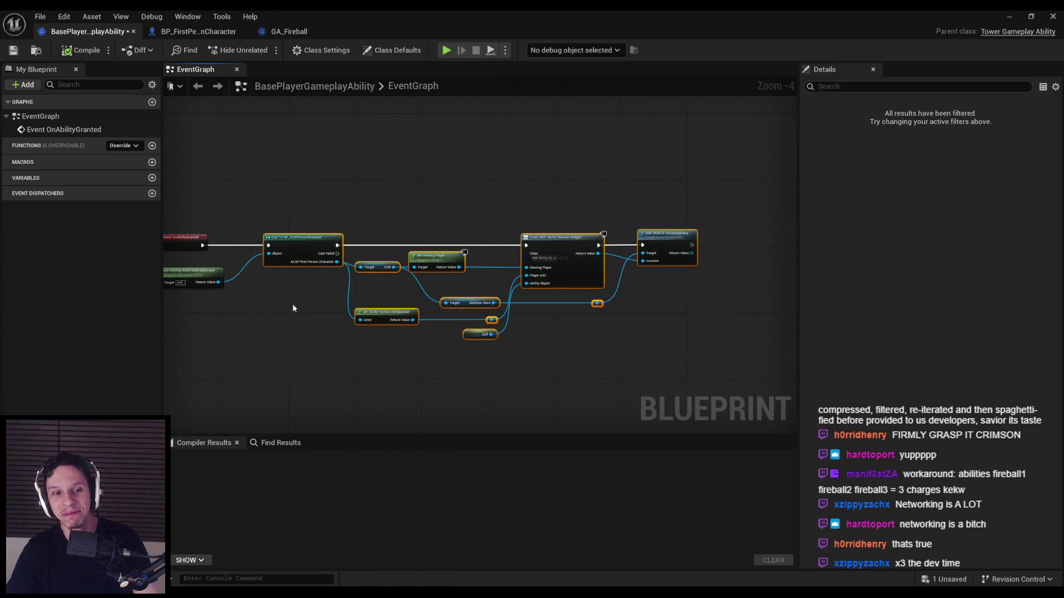
pyautogui.scroll(2, 302, 314)
pyautogui.click(348, 307)
pyautogui.scroll(-4, 348, 307)
pyautogui.click(75, 52)
pyautogui.click(13, 53)
pyautogui.scroll(3, 333, 305)
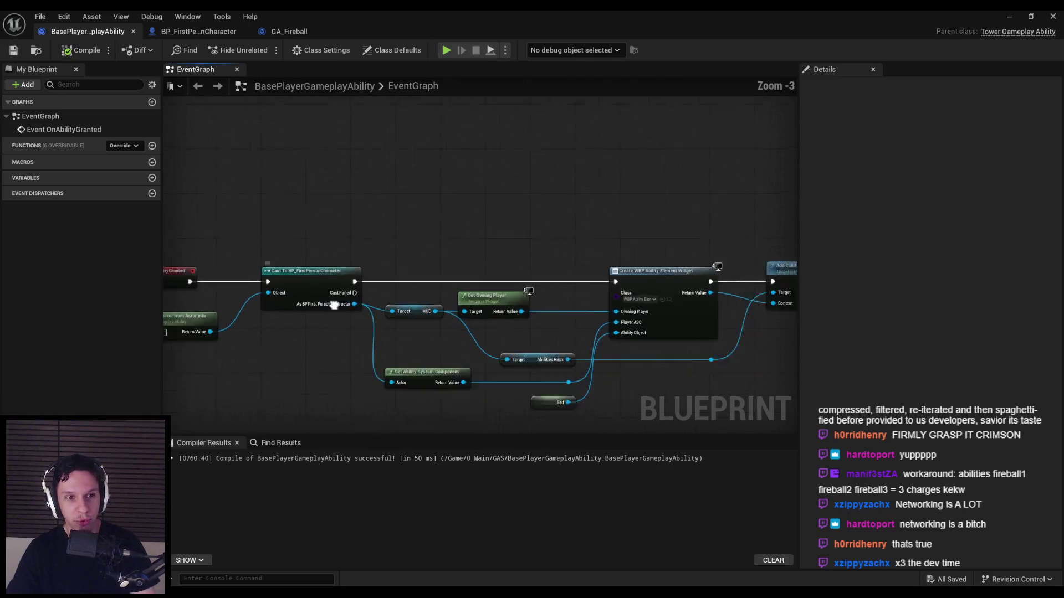
pyautogui.scroll(-1, 333, 305)
pyautogui.scroll(2, 292, 153)
pyautogui.click(188, 31)
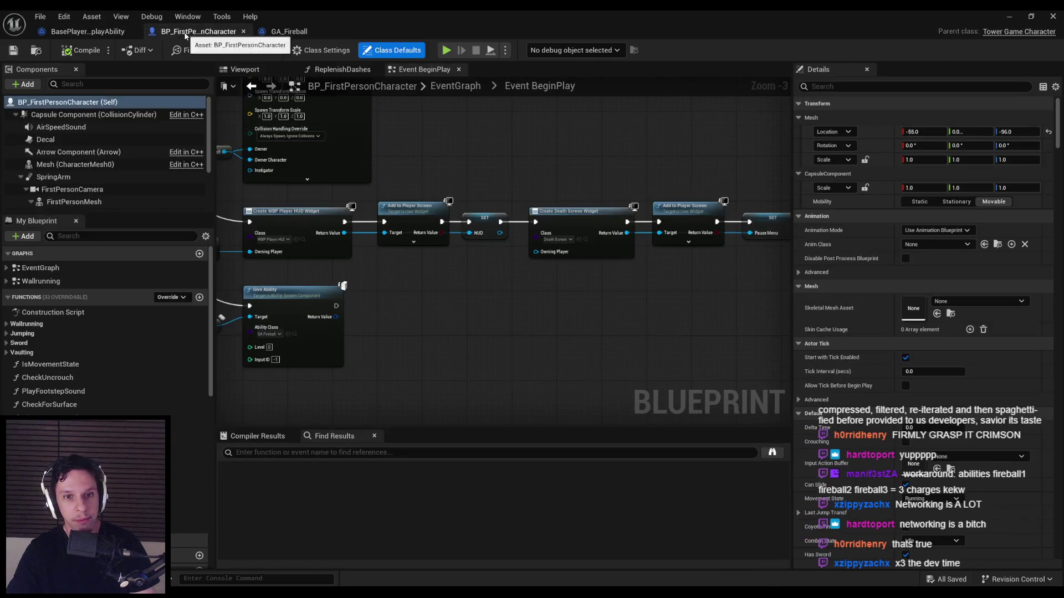
pyautogui.hotkey('alt', 'Tab')
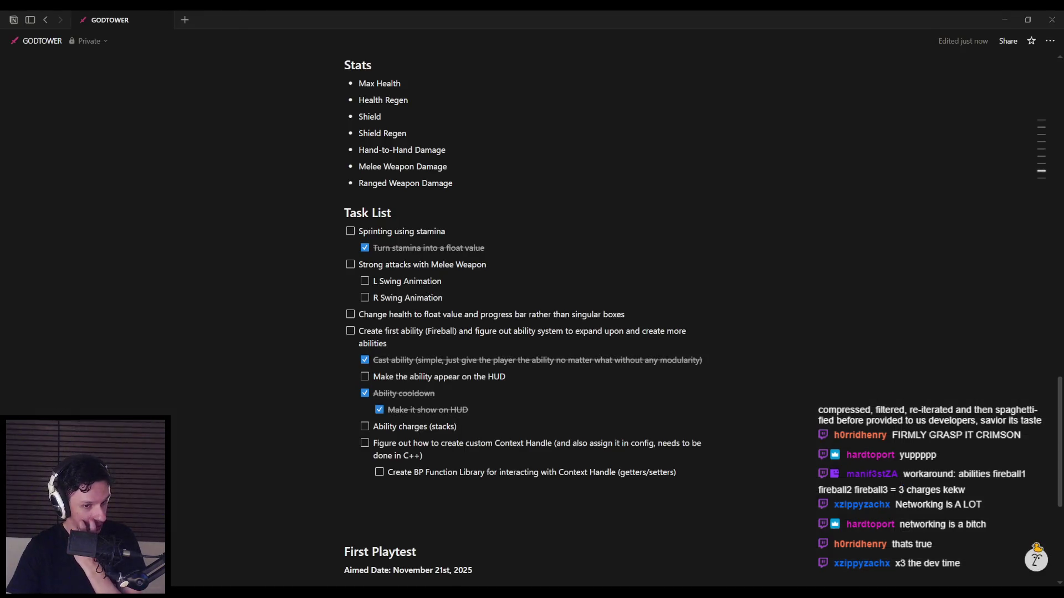
# Step: Leave the Notion task list for the Gameplay Framework article's Ability Stack section
pyautogui.hotkey('alt', 'Tab')
pyautogui.hotkey('alt', 'Tab')
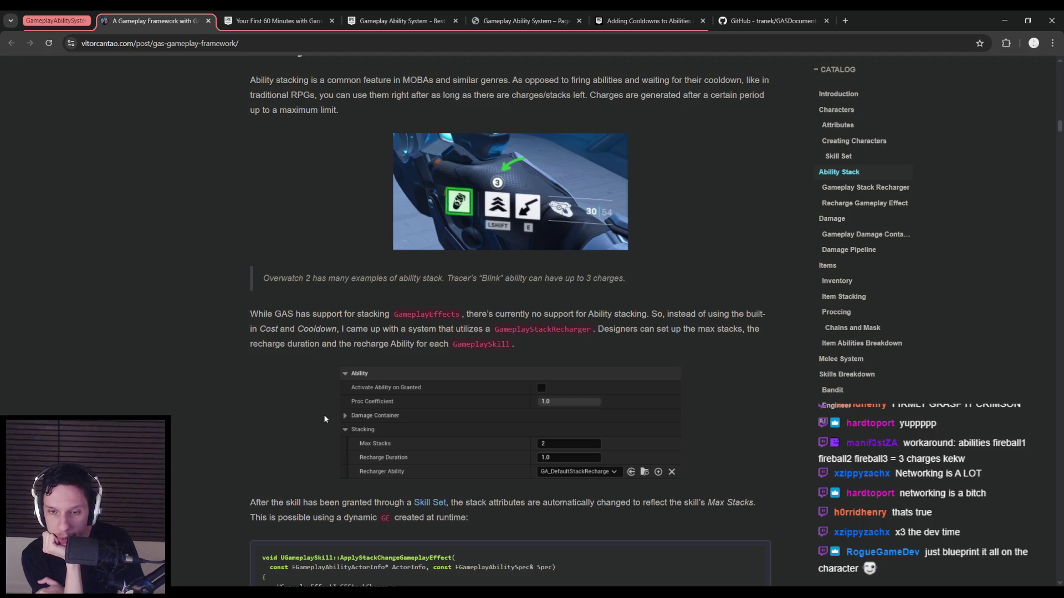
pyautogui.scroll(1, 323, 415)
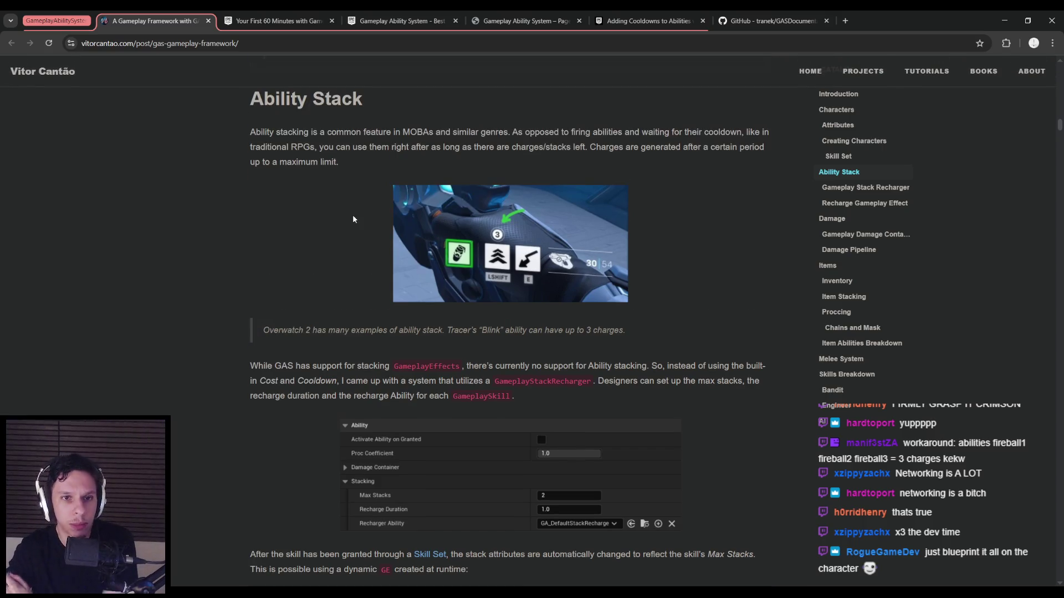
pyautogui.scroll(-1, 350, 220)
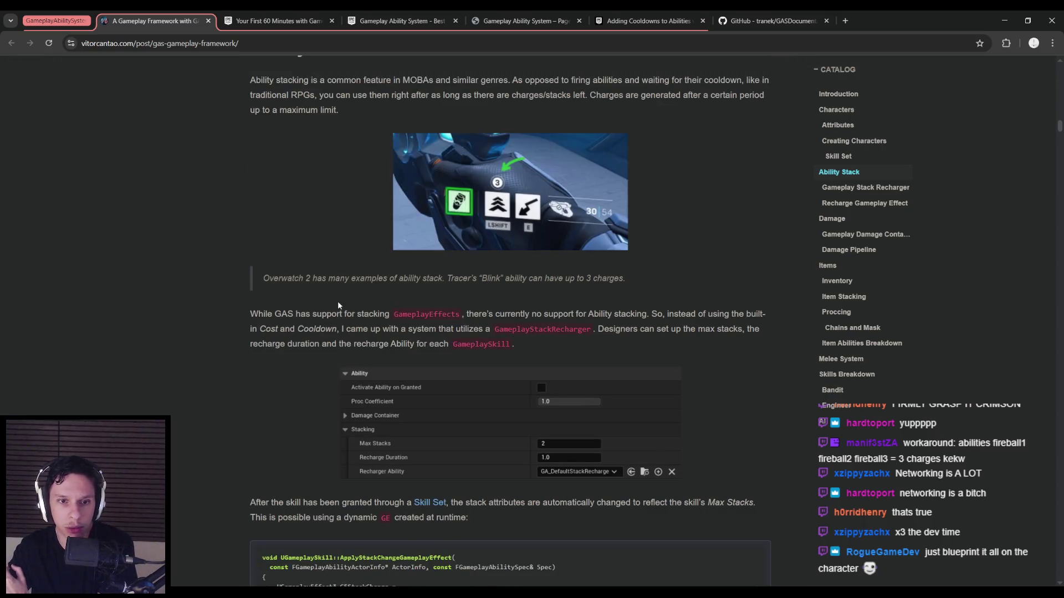
pyautogui.scroll(-1, 339, 305)
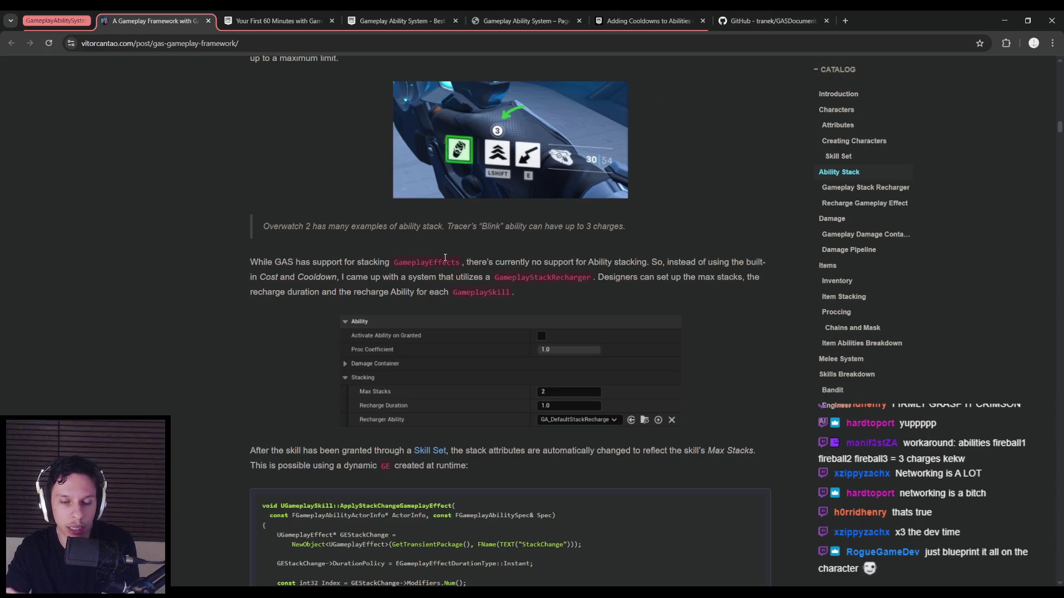
pyautogui.moveTo(467, 262); pyautogui.dragTo(647, 262)
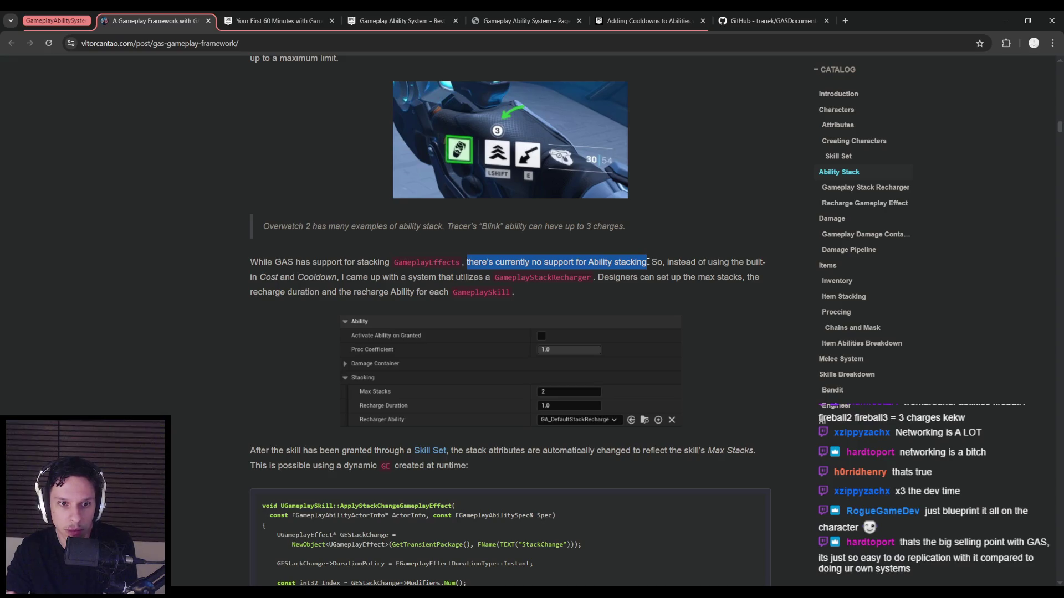
pyautogui.moveTo(648, 262)
pyautogui.mouseDown()
pyautogui.moveTo(505, 285)
pyautogui.moveTo(592, 277)
pyautogui.mouseUp()
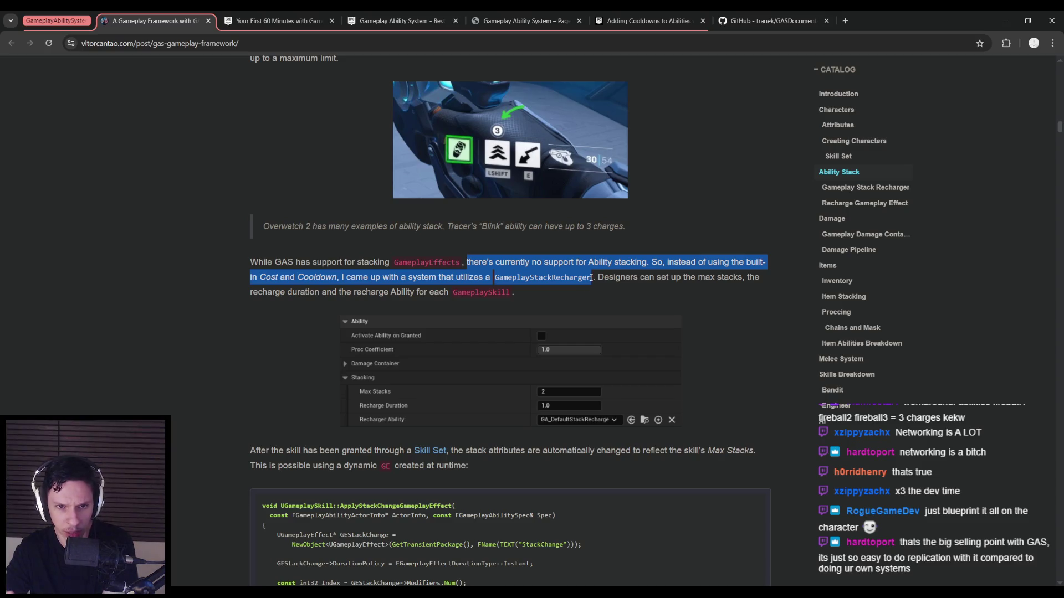
pyautogui.click(592, 277)
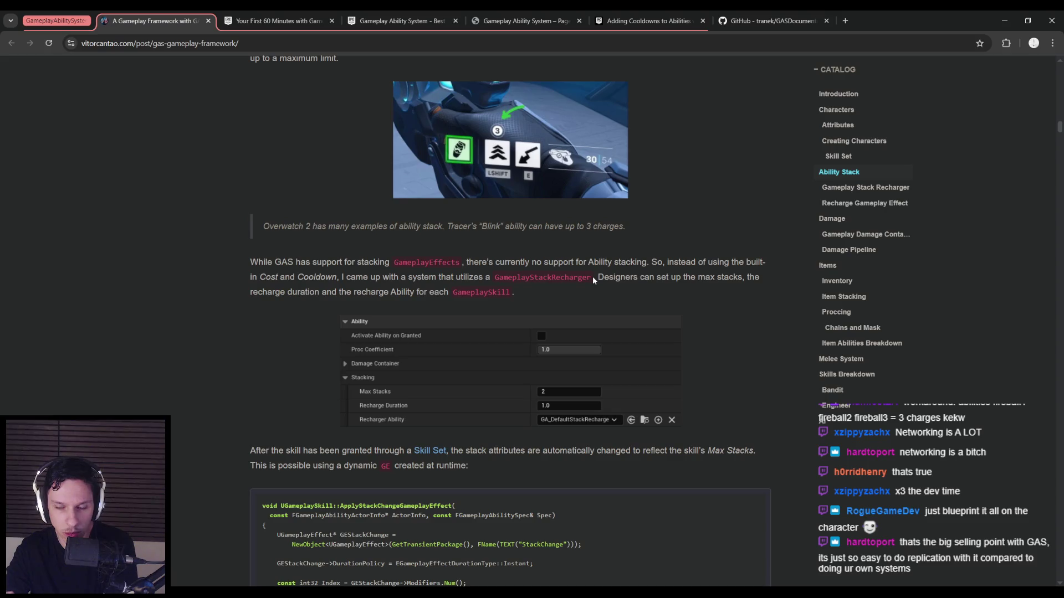
pyautogui.moveTo(594, 277)
pyautogui.mouseDown()
pyautogui.moveTo(762, 284)
pyautogui.moveTo(293, 303)
pyautogui.moveTo(304, 295)
pyautogui.moveTo(518, 296)
pyautogui.mouseUp()
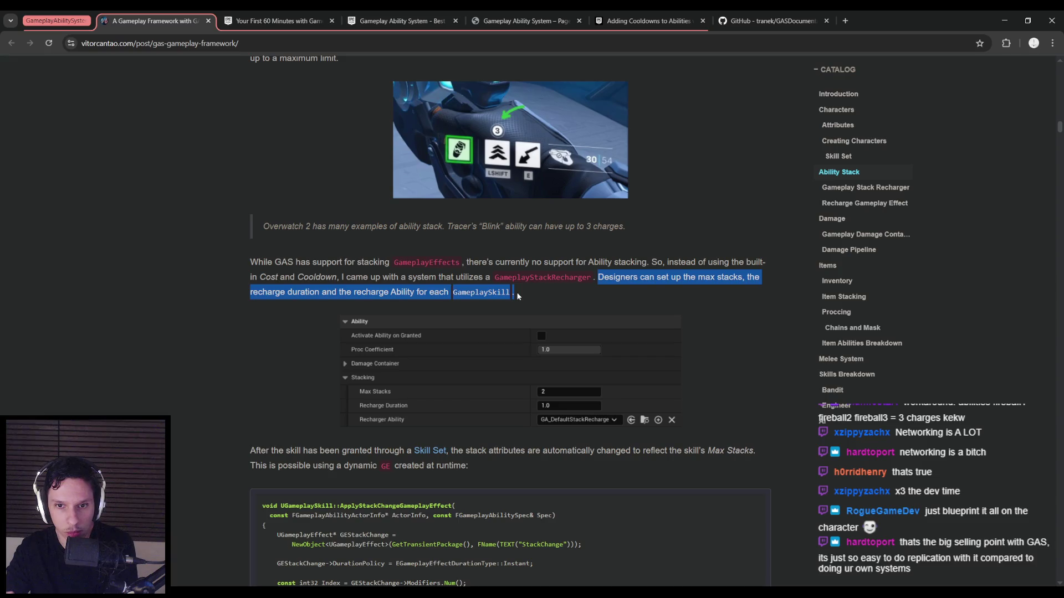
pyautogui.click(518, 297)
pyautogui.scroll(-1, 336, 399)
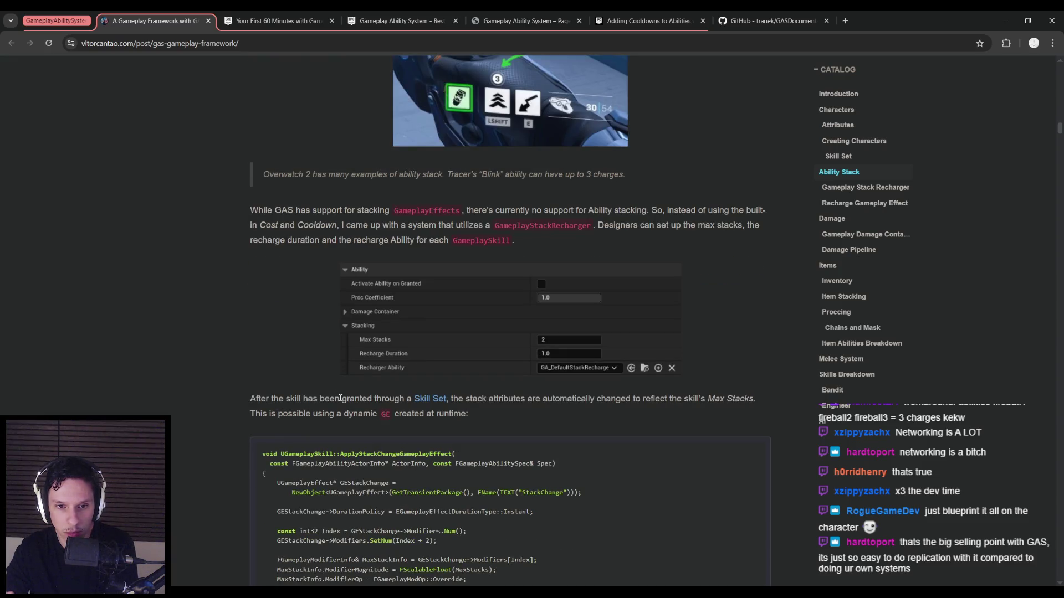
pyautogui.moveTo(340, 399); pyautogui.dragTo(725, 399)
pyautogui.click(763, 403)
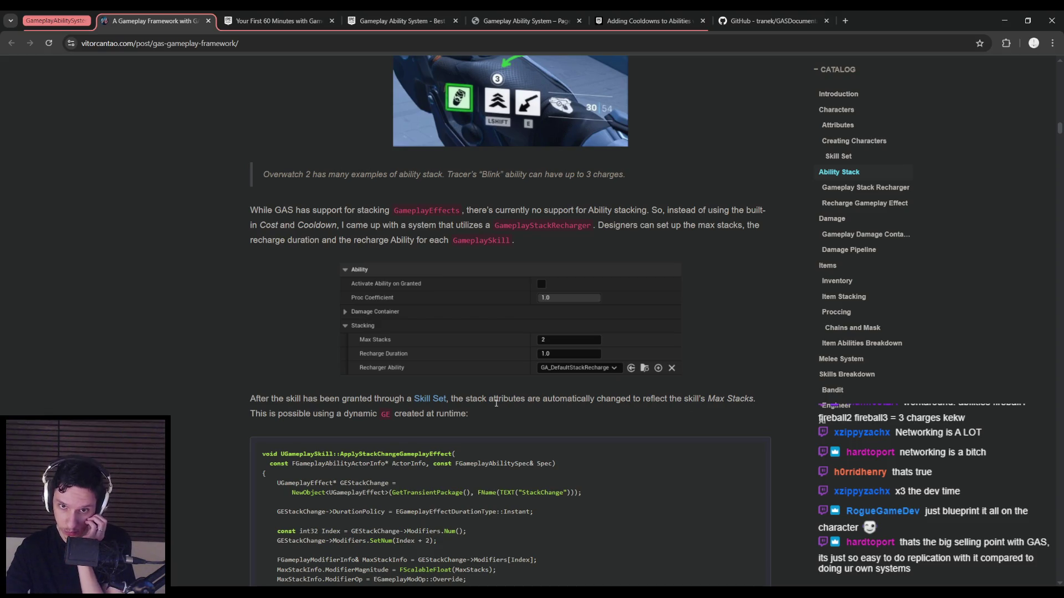
pyautogui.scroll(-2, 496, 403)
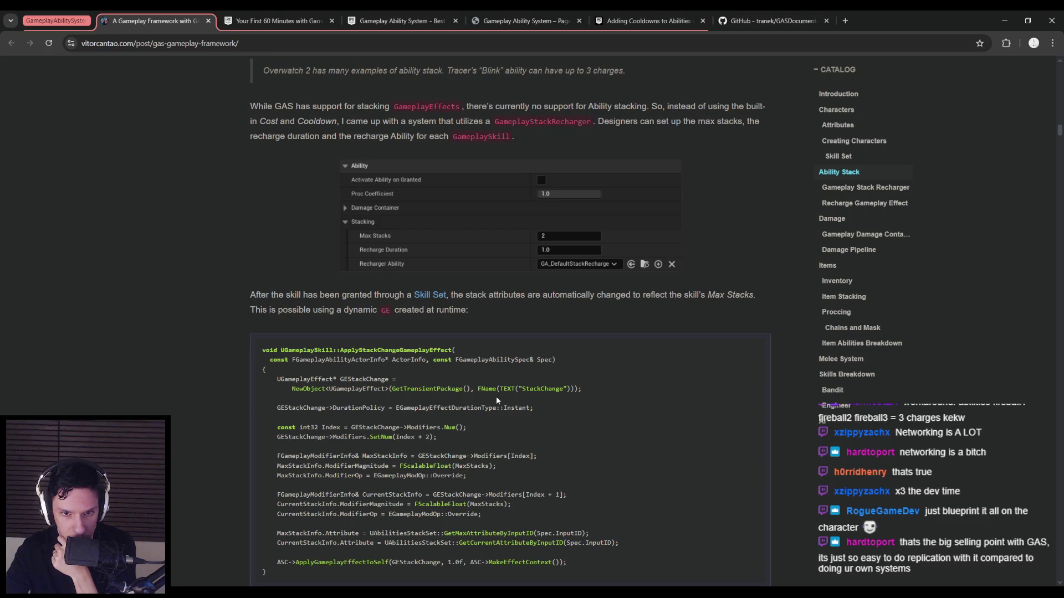
pyautogui.scroll(-1, 497, 399)
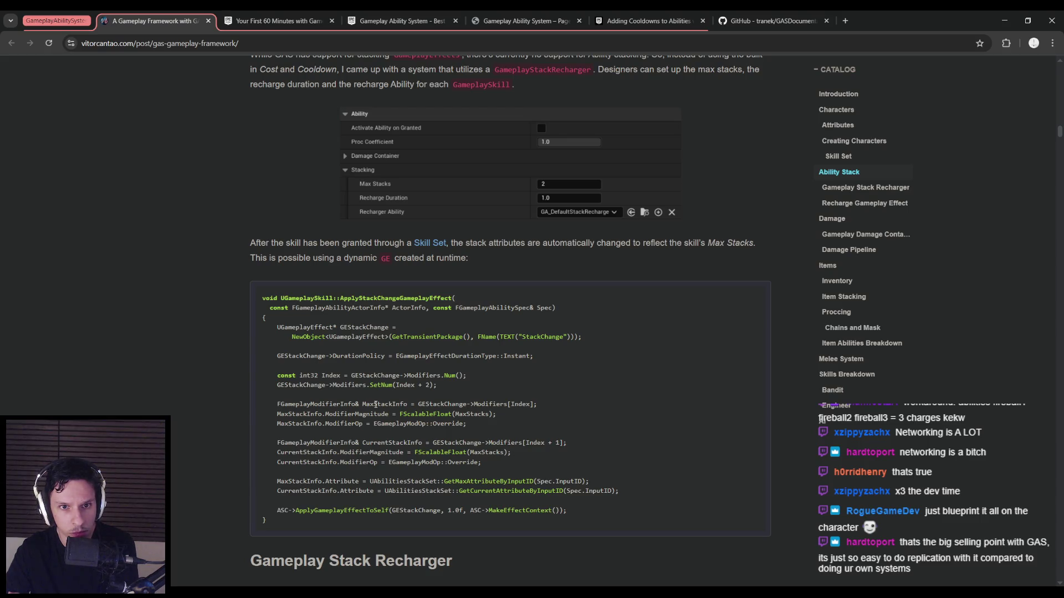
pyautogui.scroll(-1, 376, 405)
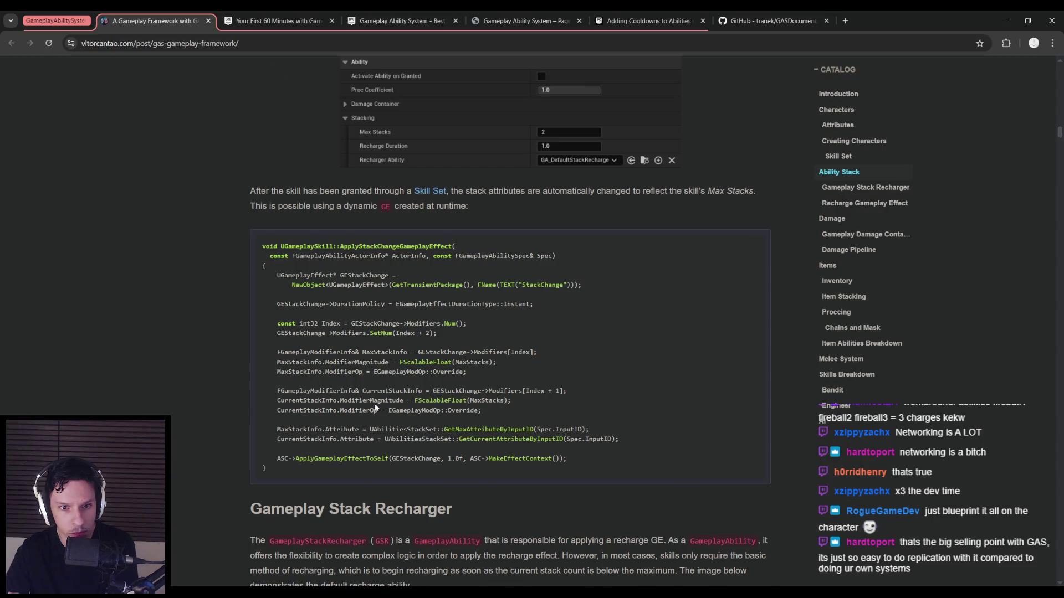
pyautogui.scroll(-3, 375, 409)
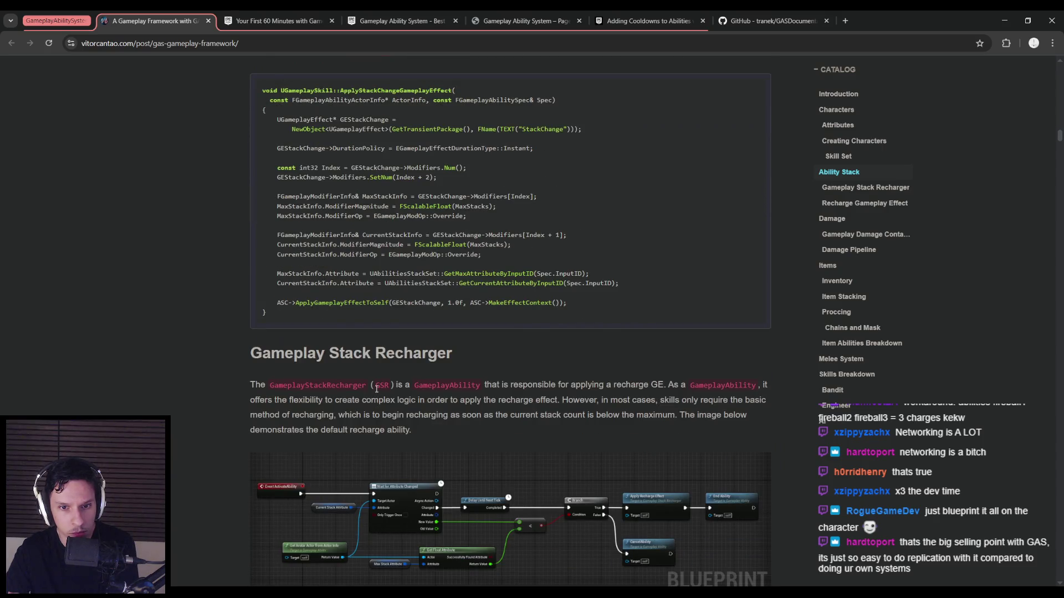
pyautogui.scroll(-1, 376, 388)
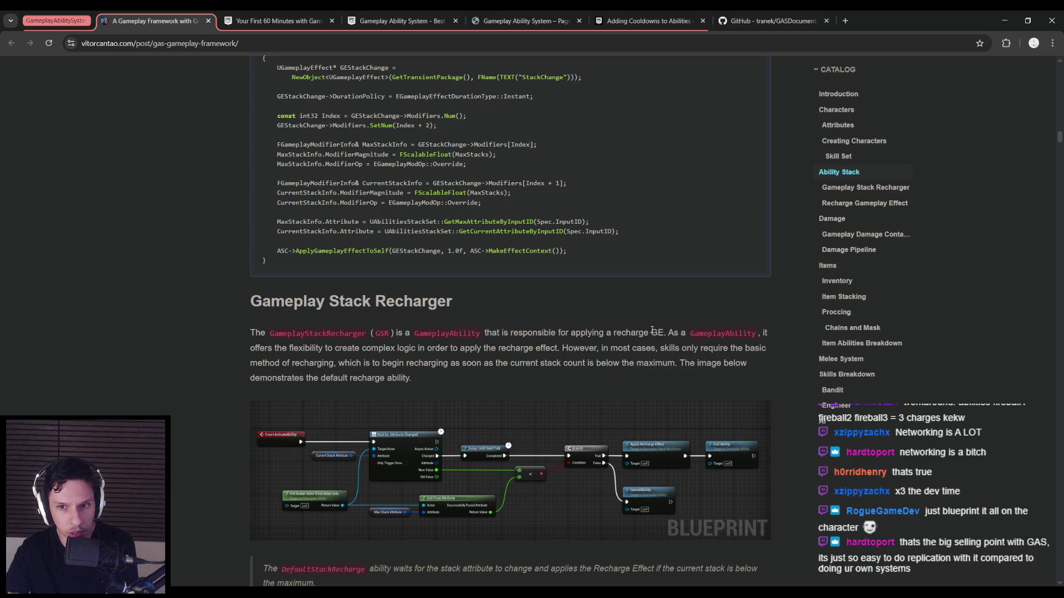
pyautogui.moveTo(674, 332)
pyautogui.mouseDown()
pyautogui.moveTo(757, 336)
pyautogui.moveTo(308, 348)
pyautogui.moveTo(697, 348)
pyautogui.moveTo(334, 365)
pyautogui.moveTo(681, 363)
pyautogui.moveTo(461, 382)
pyautogui.mouseUp()
pyautogui.click(461, 382)
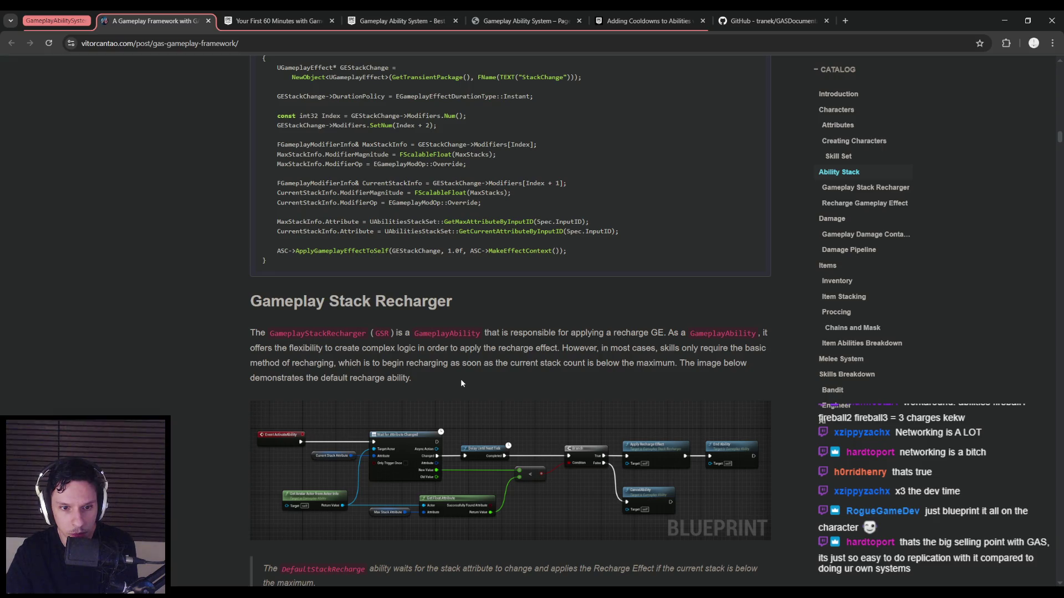
pyautogui.scroll(-1, 461, 382)
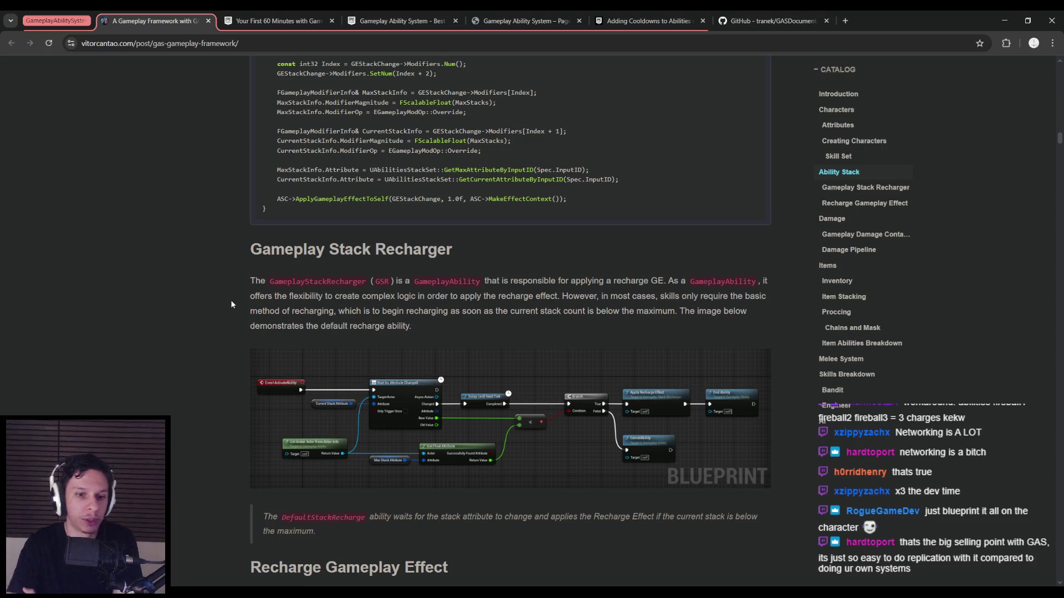
pyautogui.scroll(-3, 231, 301)
pyautogui.scroll(-5, 196, 291)
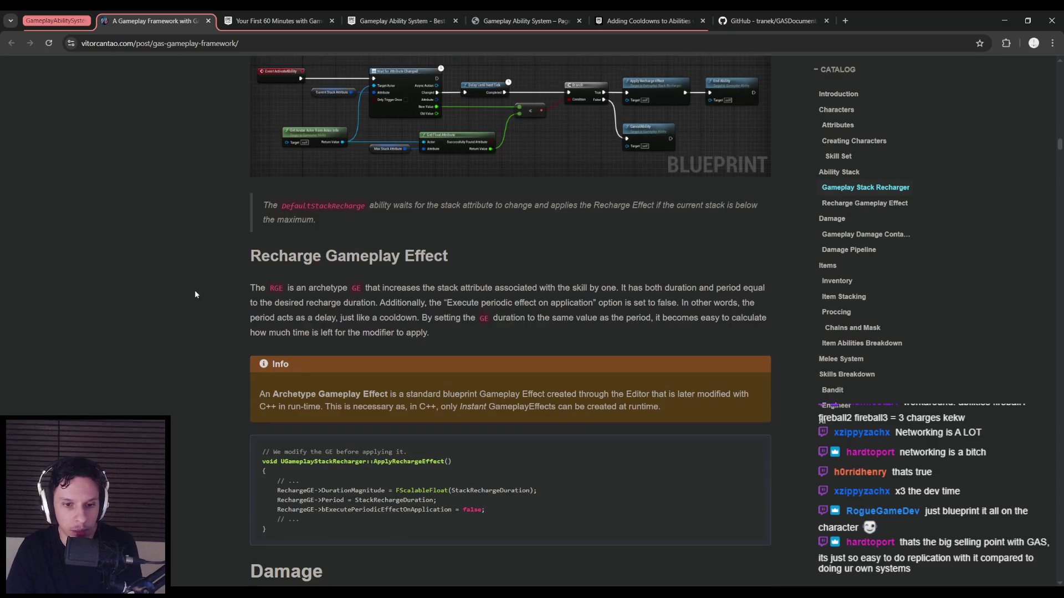
pyautogui.scroll(3, 194, 292)
pyautogui.scroll(1, 194, 293)
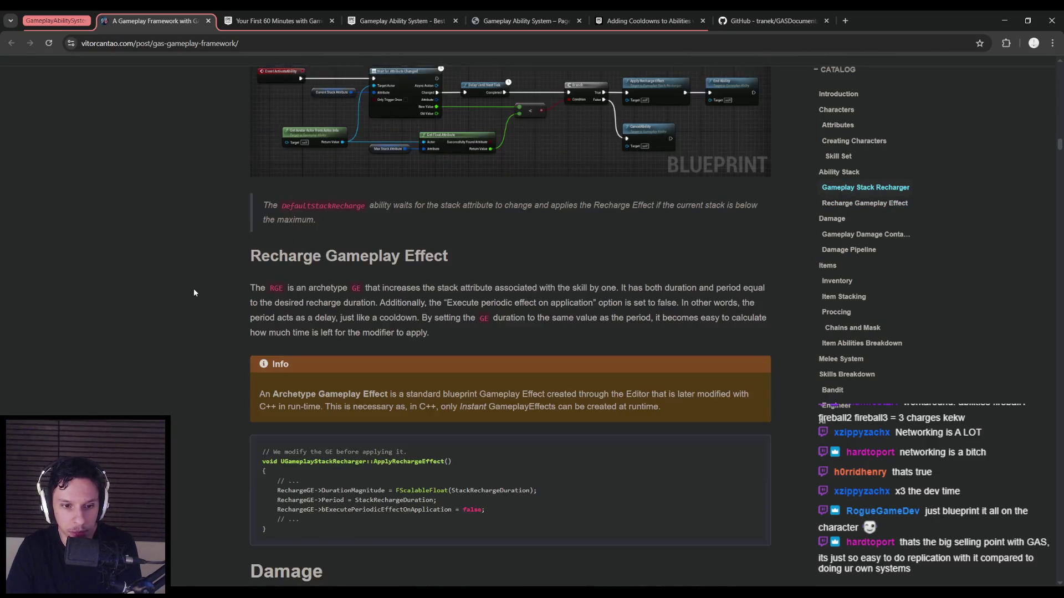
pyautogui.scroll(3, 183, 277)
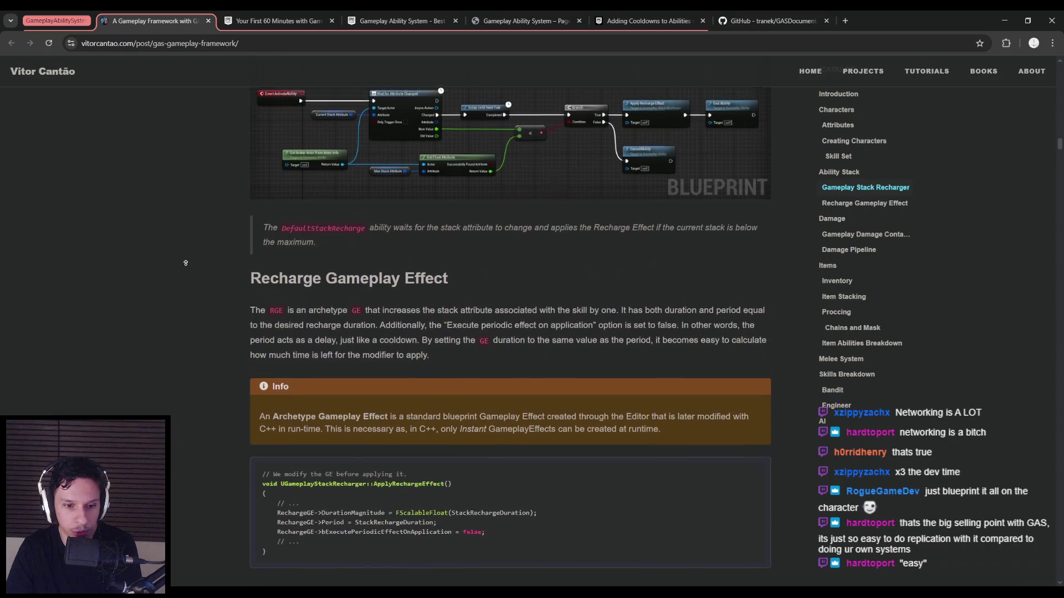
pyautogui.scroll(2, 181, 281)
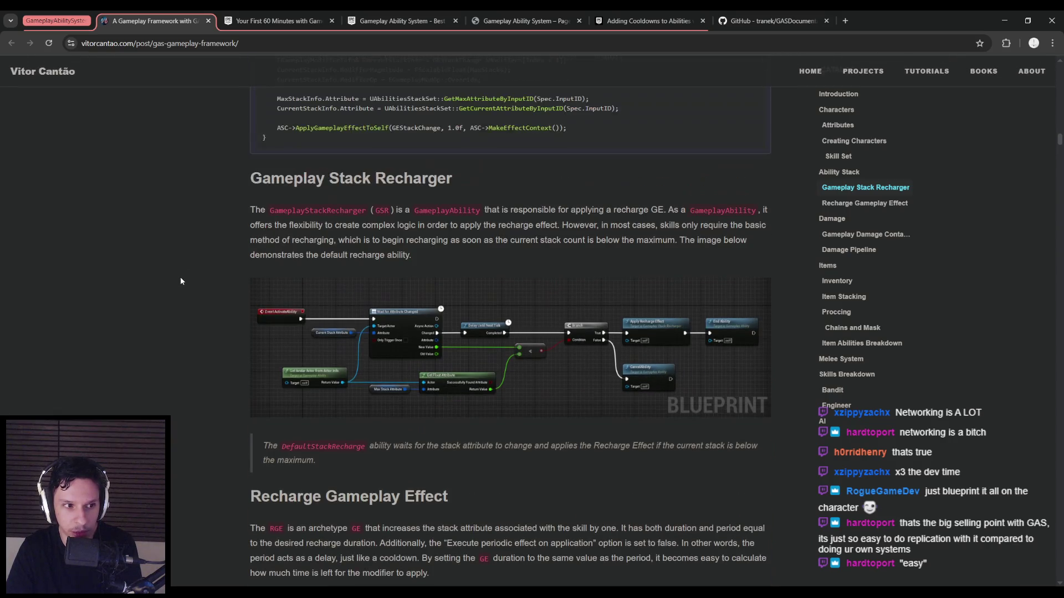
pyautogui.scroll(2, 180, 281)
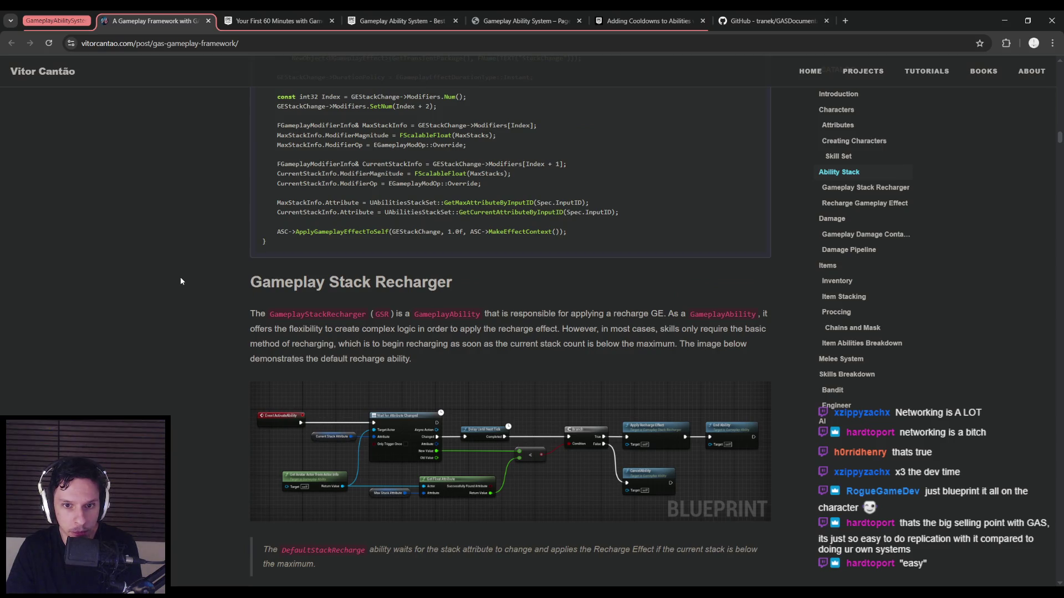
pyautogui.scroll(-3, 181, 281)
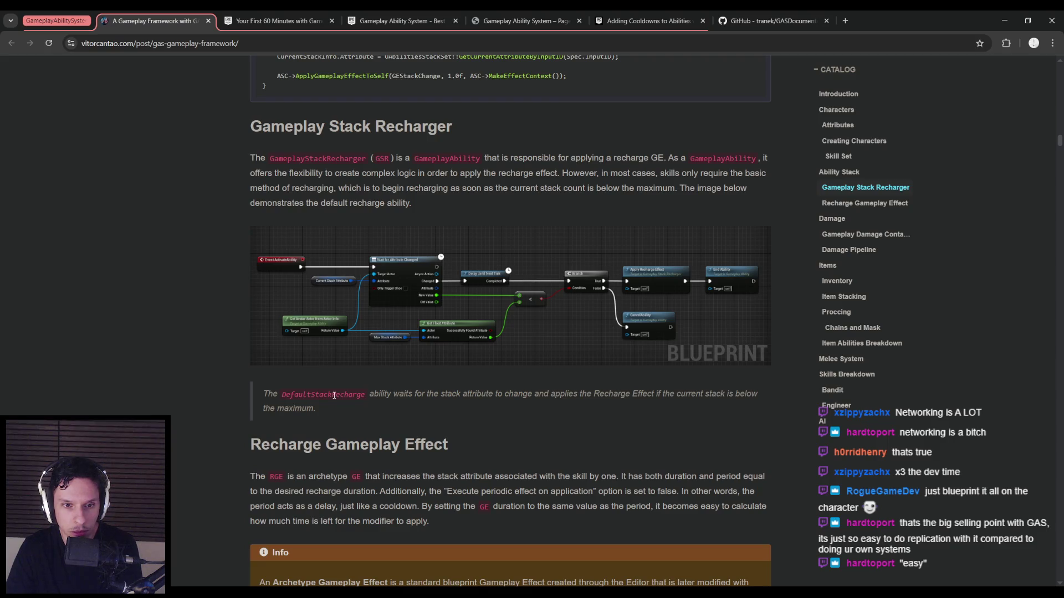
pyautogui.moveTo(372, 395); pyautogui.dragTo(528, 395)
pyautogui.click(526, 396)
pyautogui.scroll(3, 195, 357)
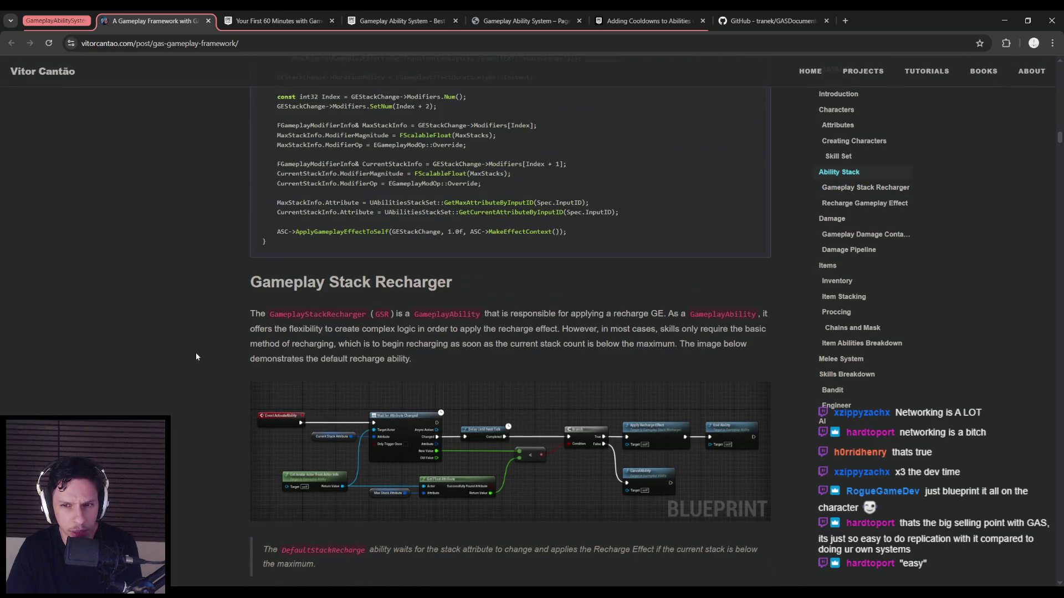
pyautogui.scroll(-1, 195, 357)
pyautogui.moveTo(270, 262)
pyautogui.mouseDown()
pyautogui.moveTo(721, 263)
pyautogui.moveTo(615, 266)
pyautogui.mouseUp()
pyautogui.click(655, 263)
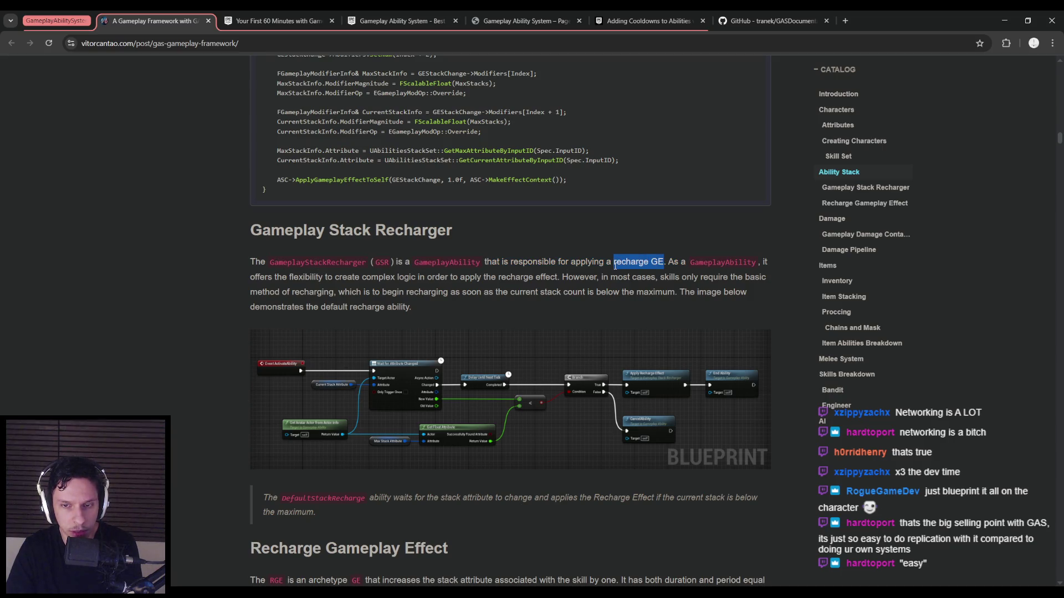
pyautogui.click(615, 266)
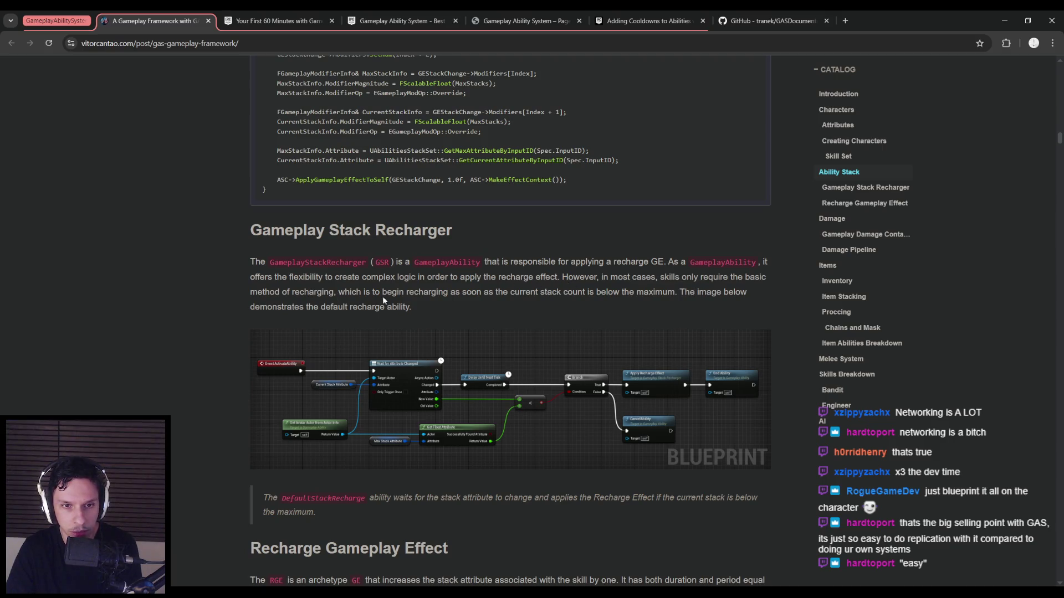
pyautogui.moveTo(649, 262)
pyautogui.mouseDown()
pyautogui.moveTo(665, 262)
pyautogui.moveTo(610, 264)
pyautogui.mouseUp()
pyautogui.click(614, 271)
pyautogui.click(609, 266)
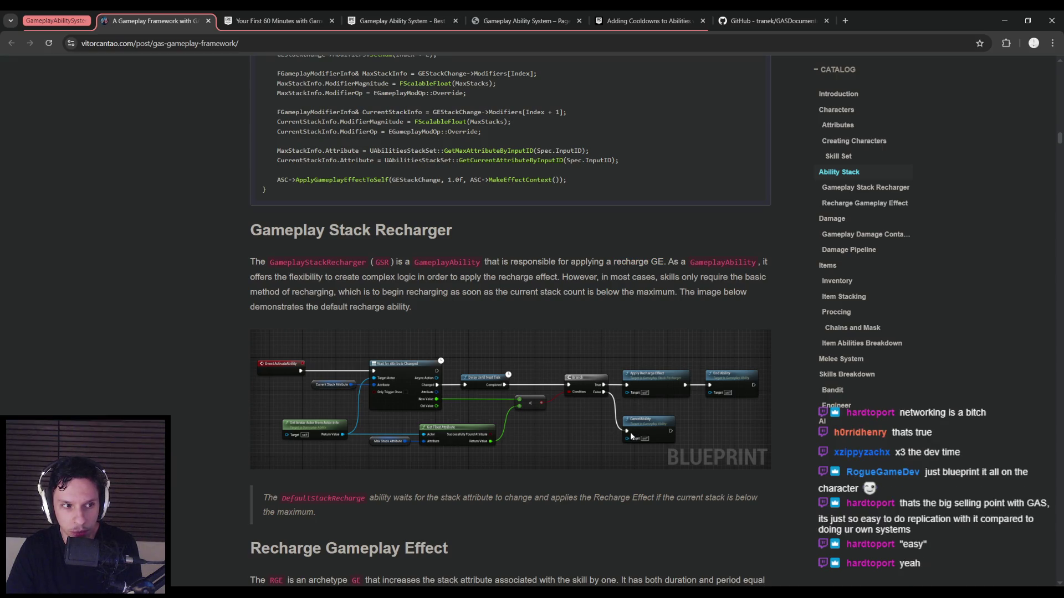
pyautogui.scroll(6, 374, 423)
# Step: Reread the article around its Ability Stack section, then switch to Notion's GODTOWER task list
pyautogui.scroll(5, 126, 368)
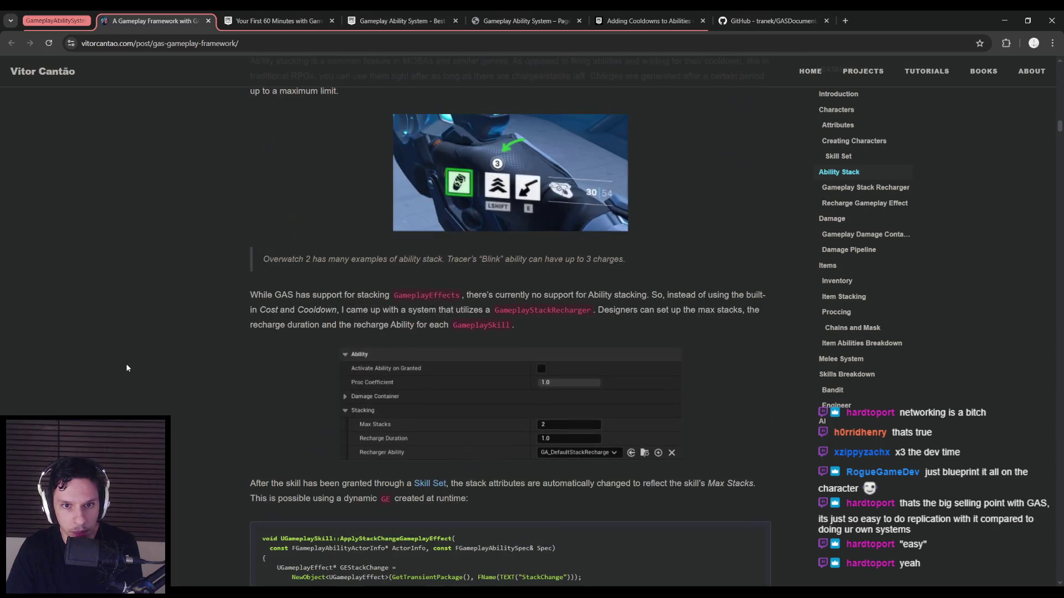
pyautogui.scroll(-8, 127, 368)
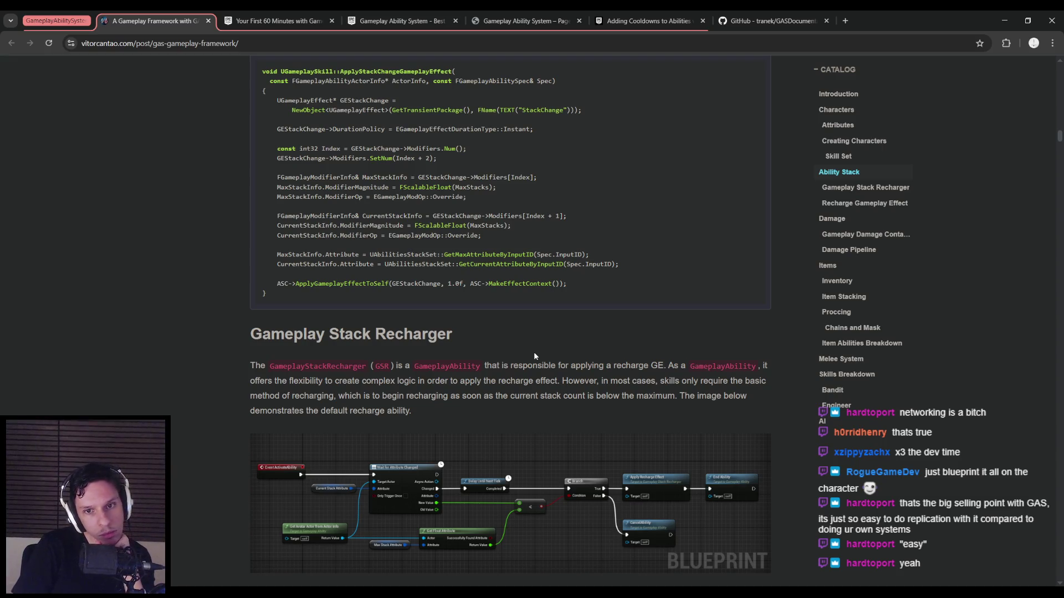
pyautogui.scroll(3, 307, 347)
pyautogui.scroll(6, 307, 347)
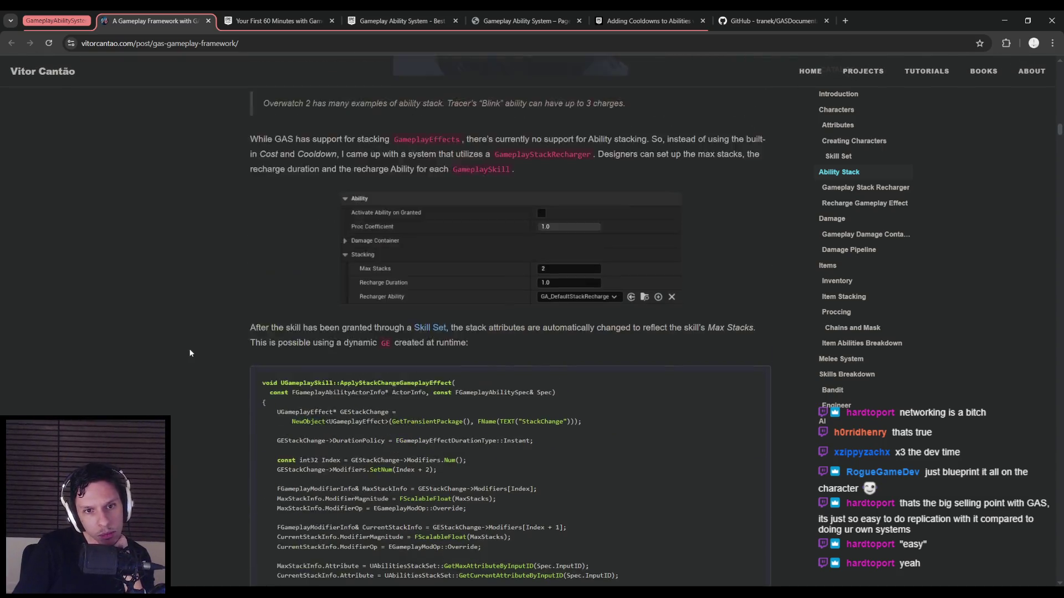
pyautogui.scroll(-2, 195, 346)
pyautogui.scroll(-11, 195, 341)
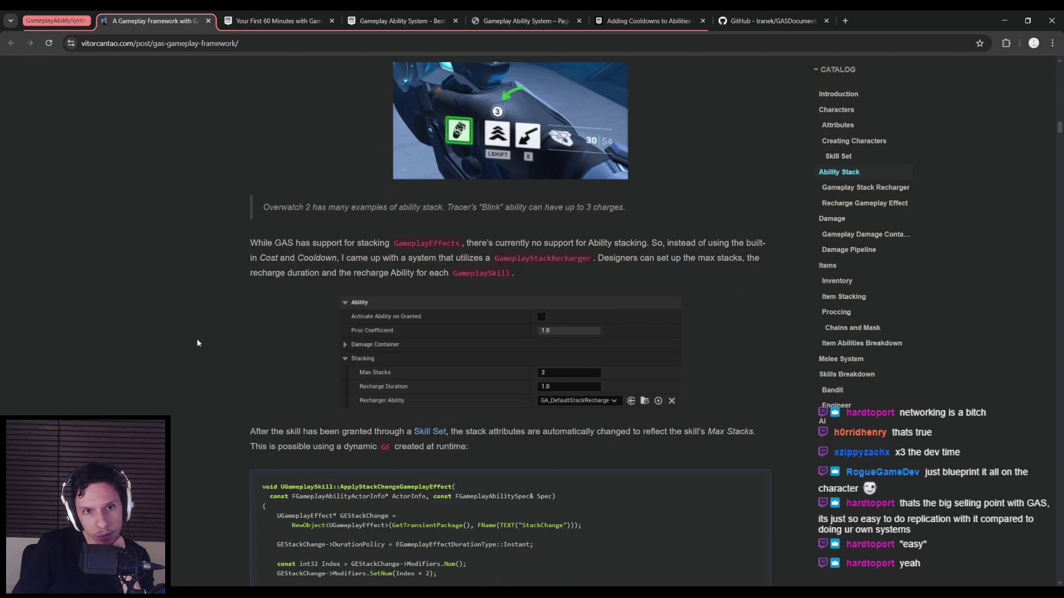
pyautogui.scroll(-5, 191, 329)
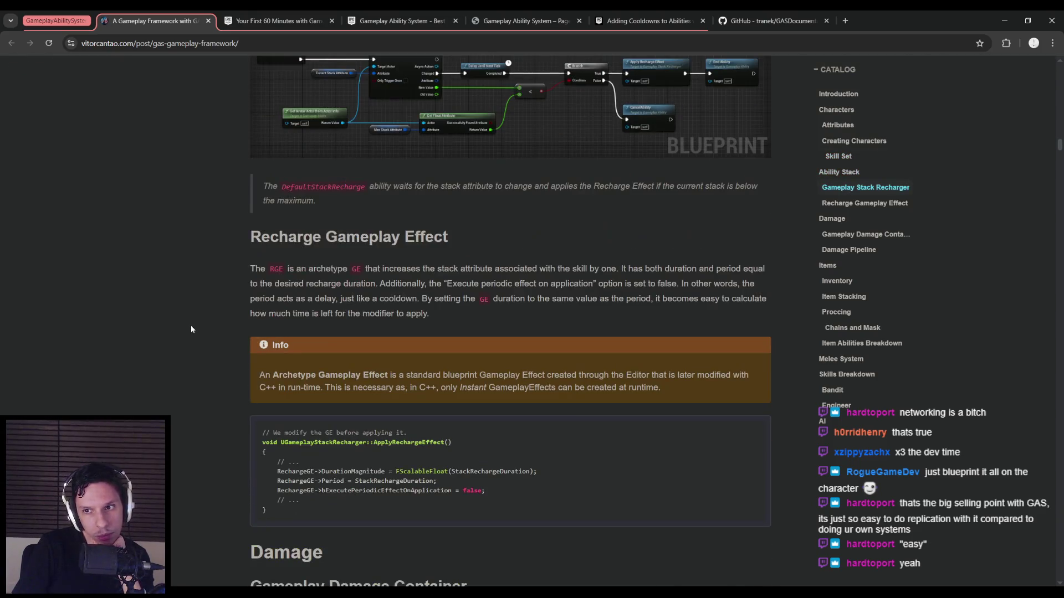
pyautogui.scroll(4, 191, 329)
pyautogui.scroll(10, 190, 329)
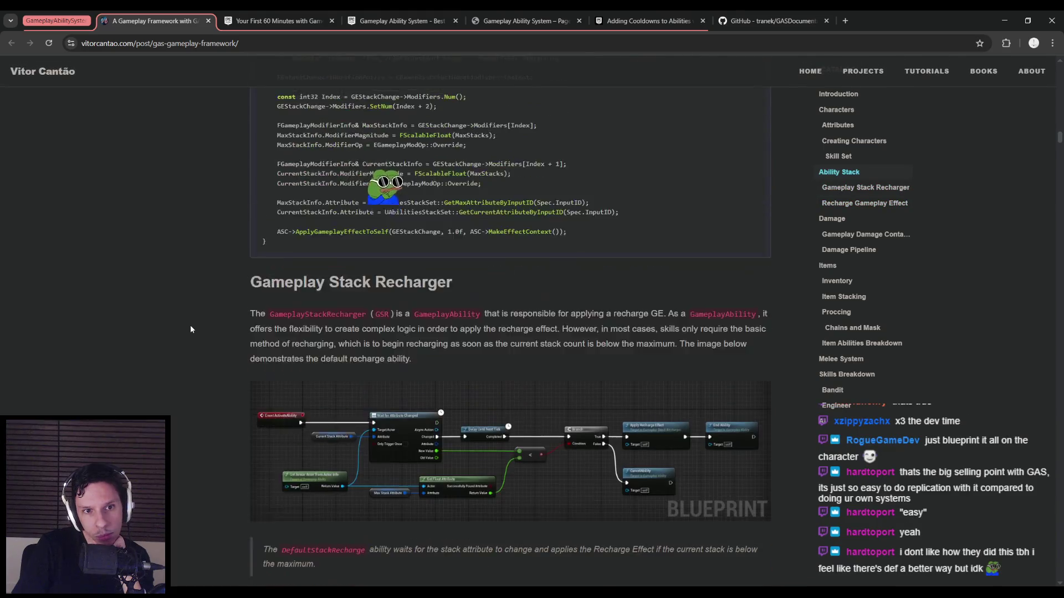
pyautogui.scroll(3, 190, 325)
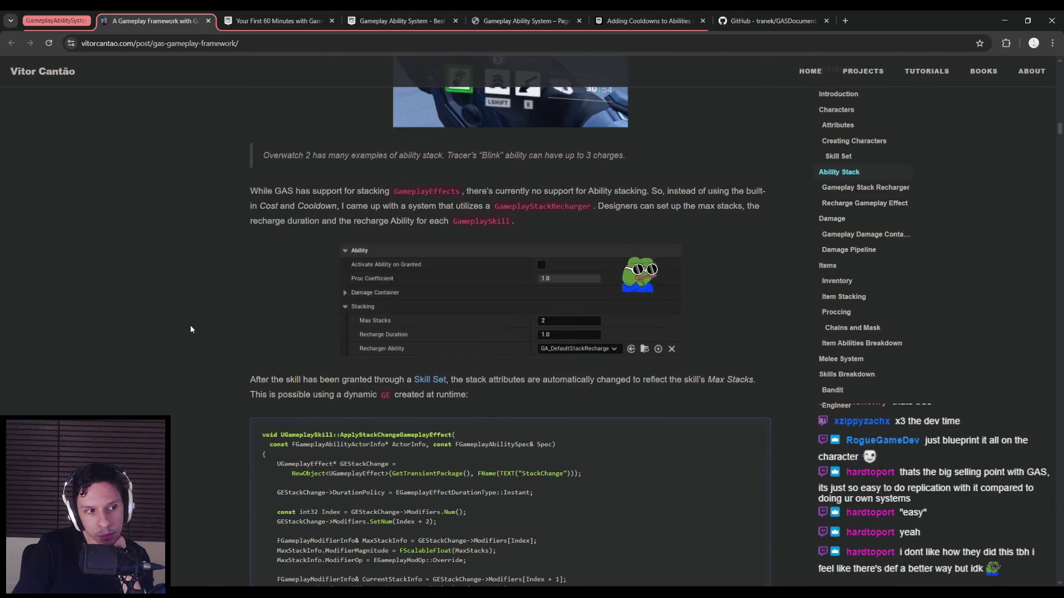
pyautogui.scroll(3, 190, 329)
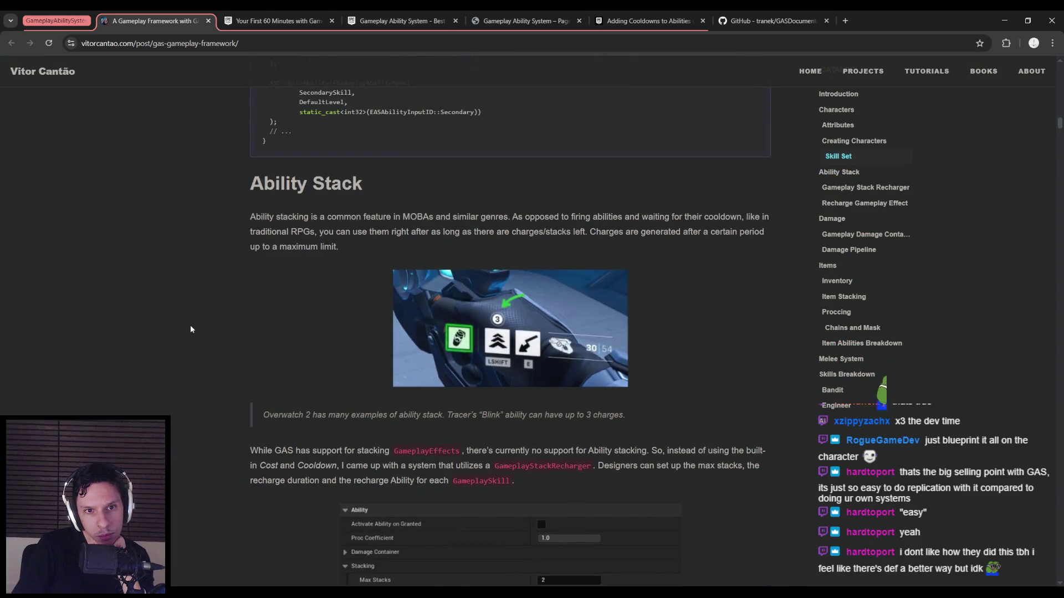
pyautogui.scroll(-5, 190, 330)
pyautogui.scroll(-2, 191, 329)
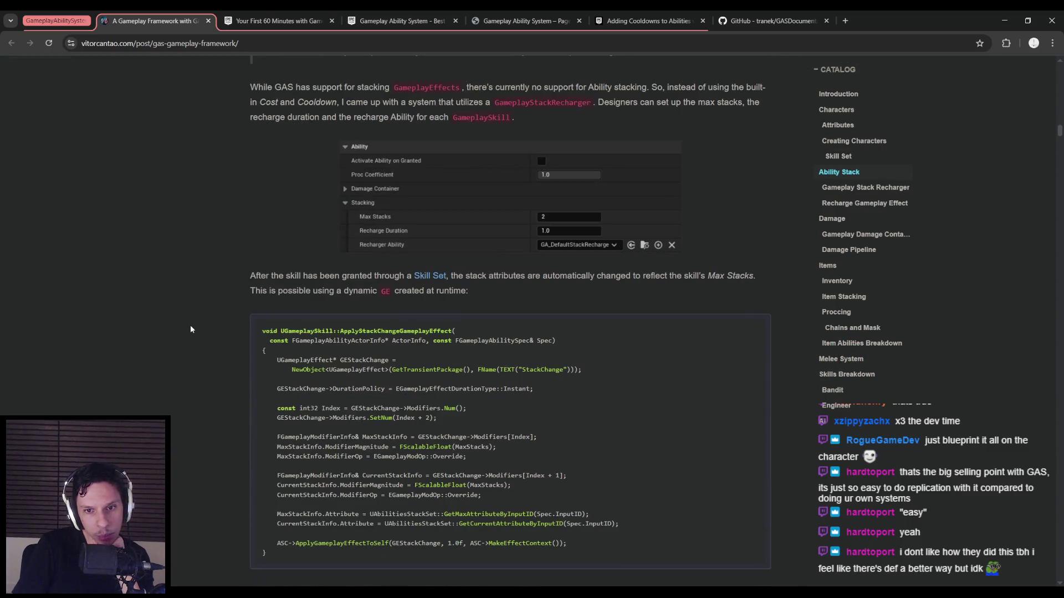
pyautogui.scroll(-2, 191, 325)
pyautogui.hotkey('alt', 'Tab')
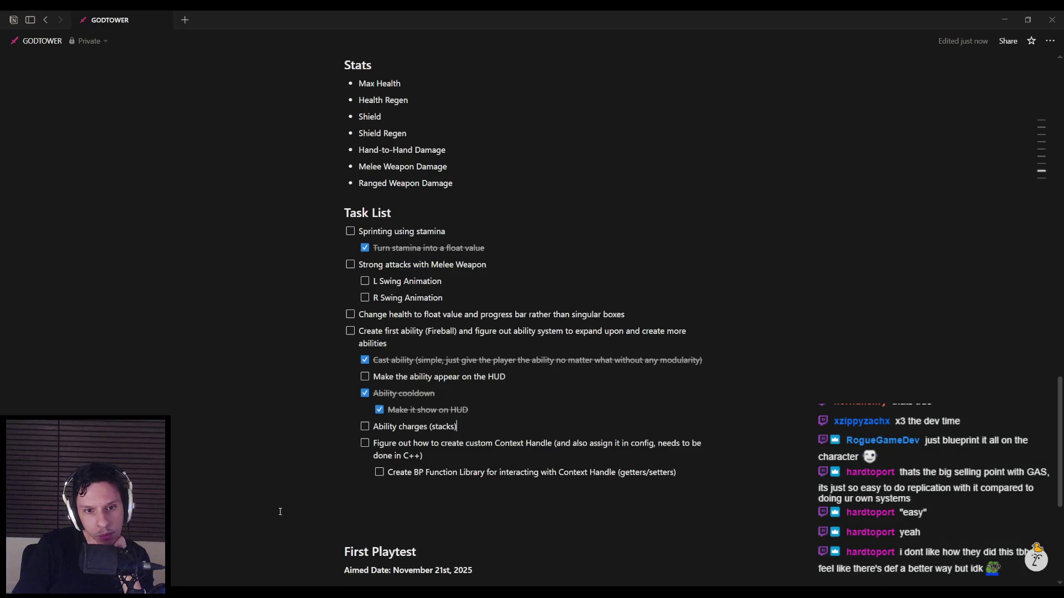
# Step: Strike through the 'Ability charges (stacks)' task, then return to BP_FirstPersonCharacter in Unreal
pyautogui.moveTo(457, 427); pyautogui.dragTo(370, 431)
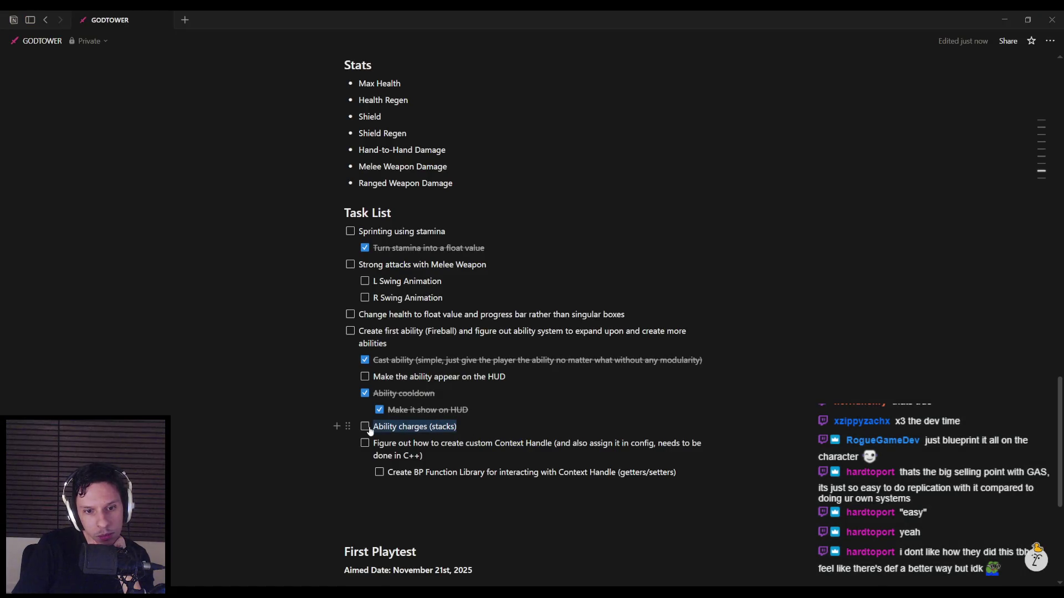
pyautogui.click(624, 404)
pyautogui.click(530, 428)
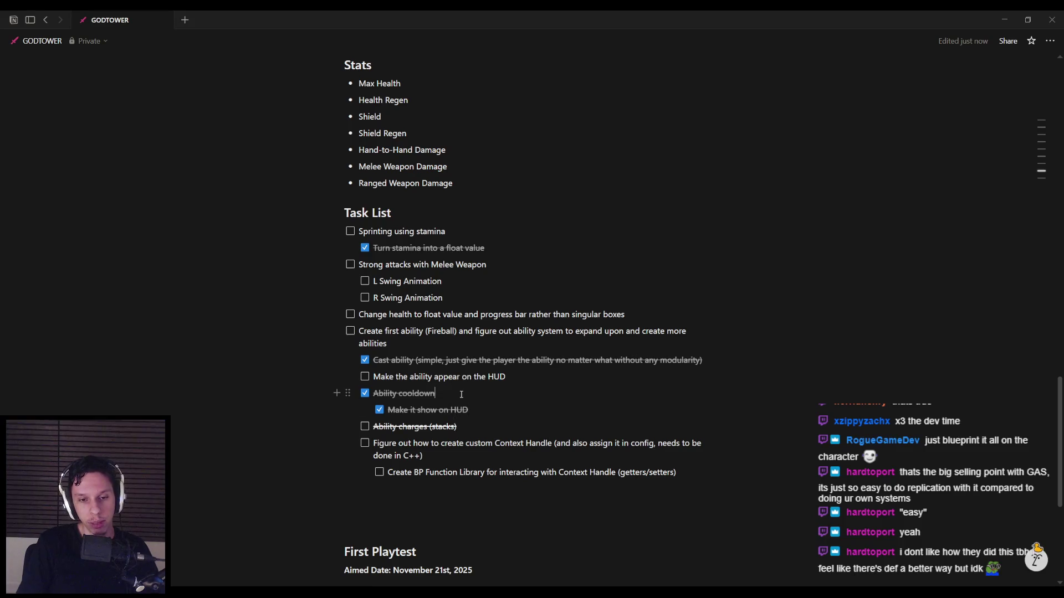
pyautogui.click(476, 455)
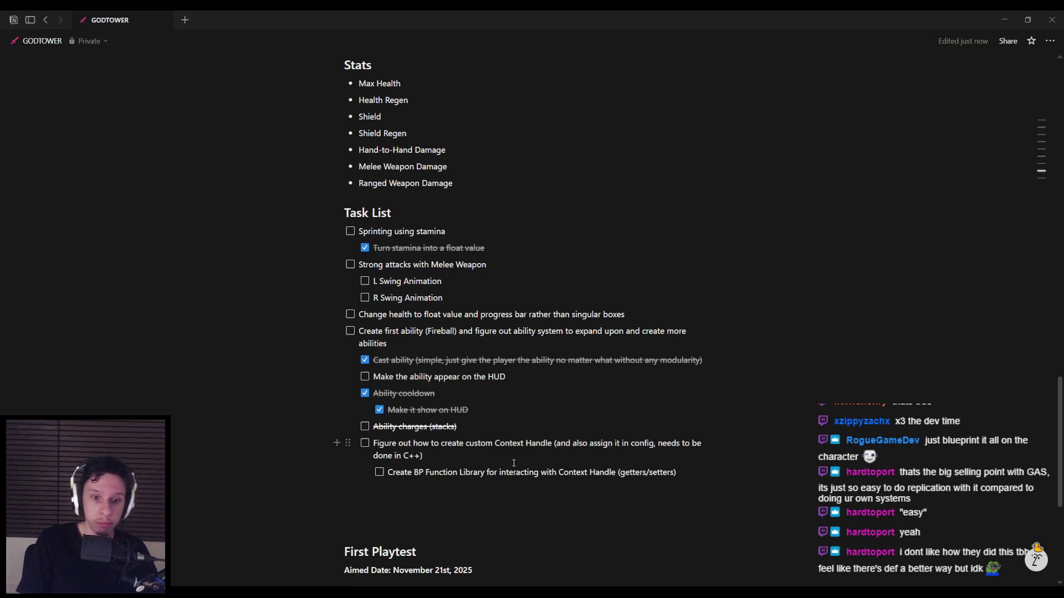
pyautogui.scroll(-2, 546, 456)
pyautogui.scroll(3, 545, 452)
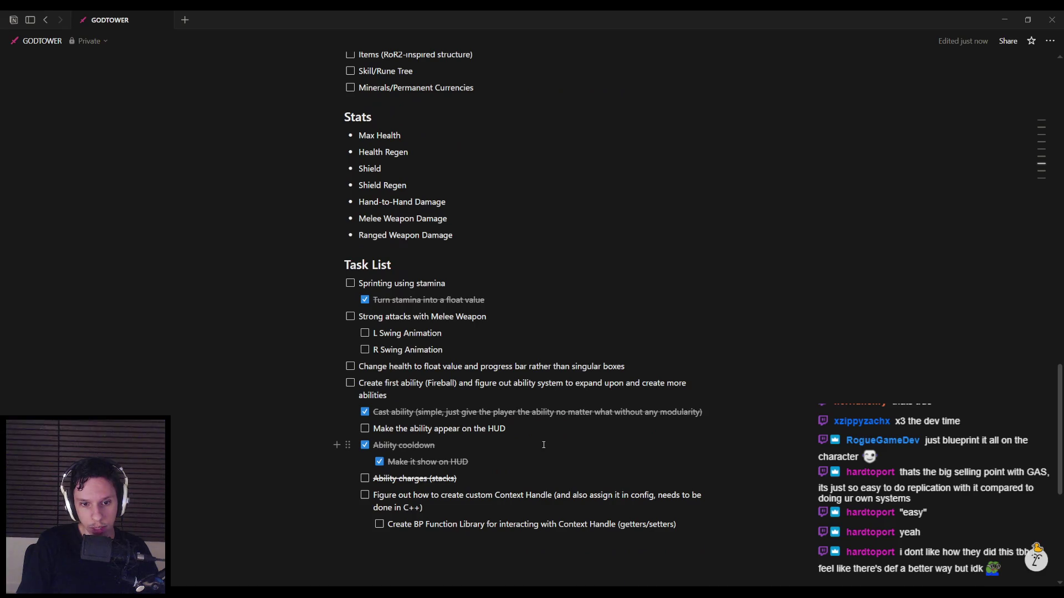
pyautogui.click(382, 543)
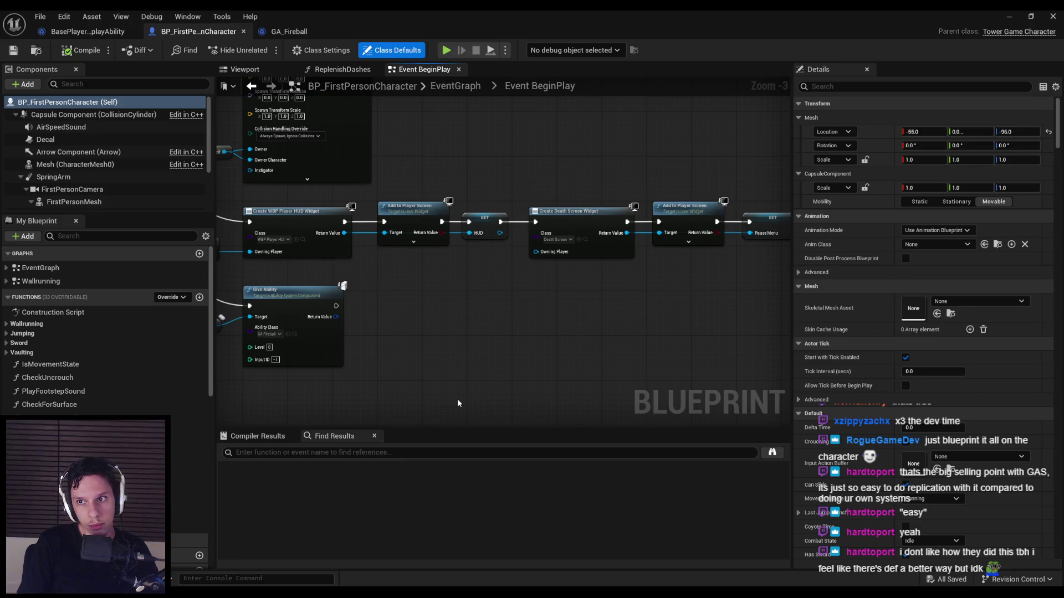
# Step: Check GA_Fireball's class defaults, then open GE_Fireball_Cooldown in the full blueprint editor
pyautogui.click(294, 33)
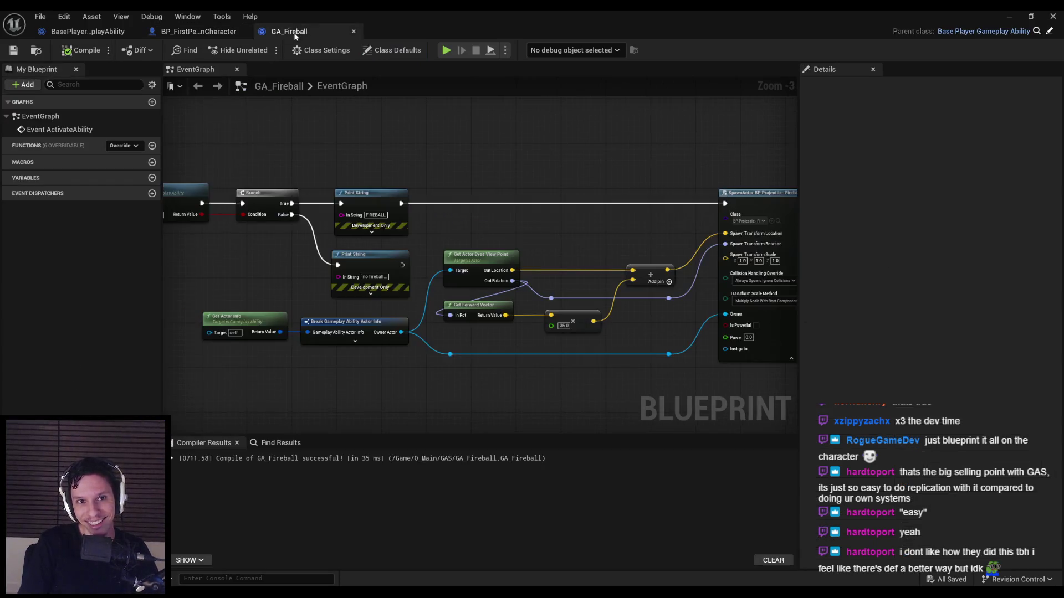
pyautogui.click(393, 50)
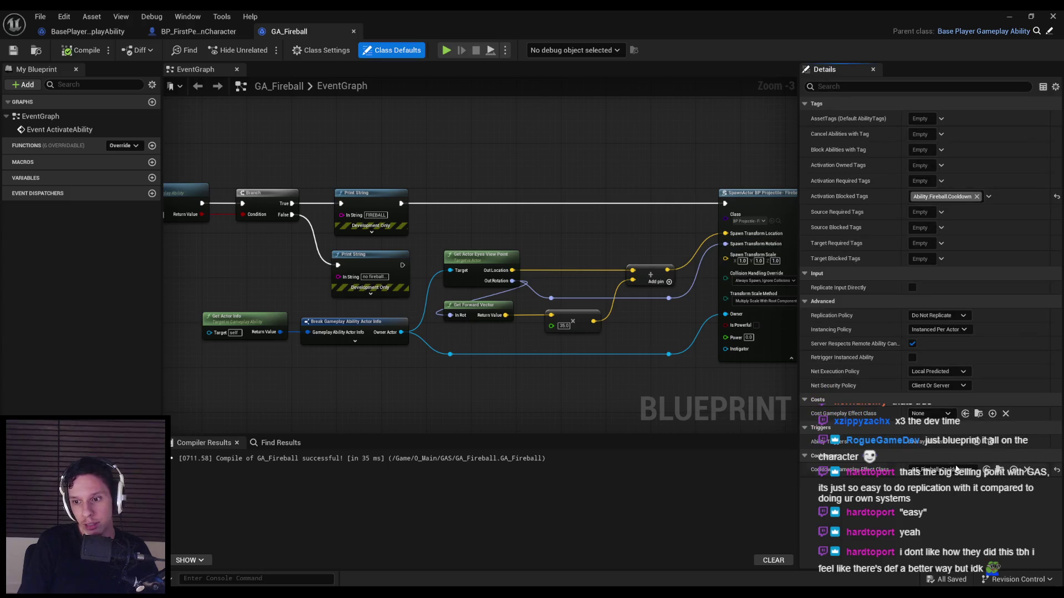
pyautogui.click(1000, 470)
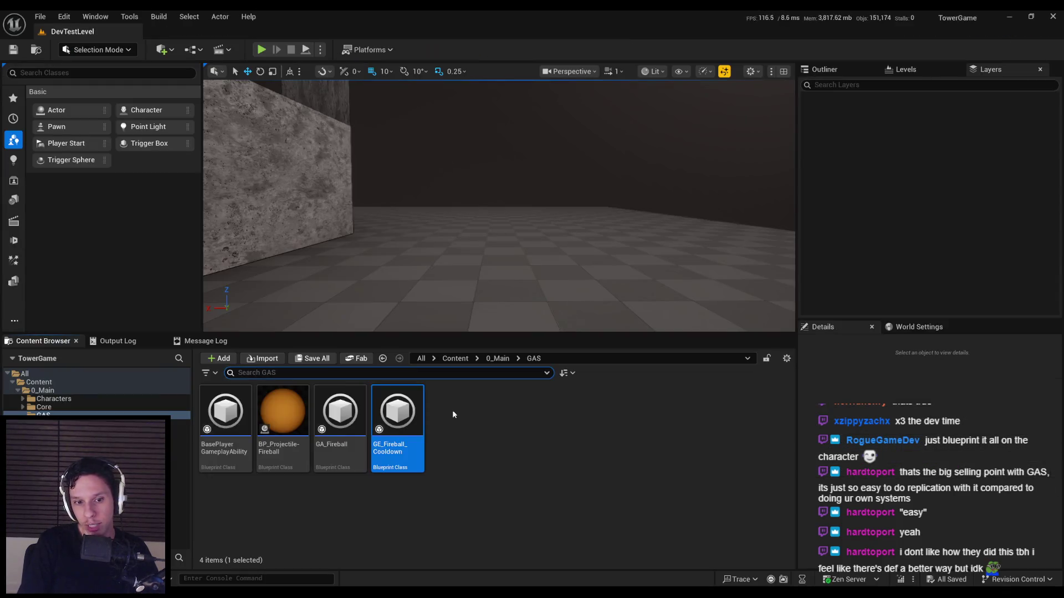
pyautogui.doubleClick(418, 454)
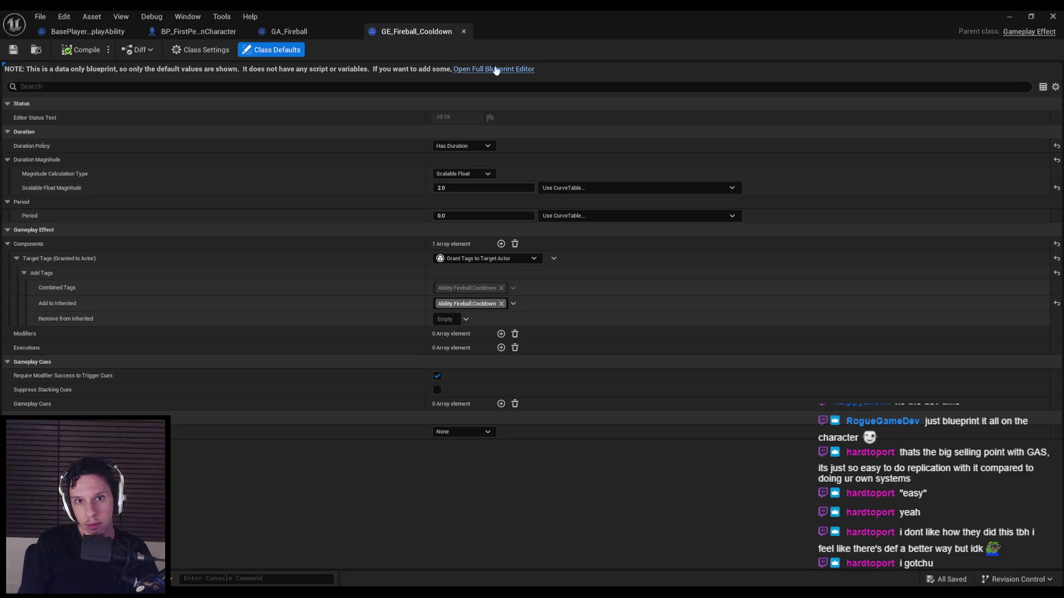
pyautogui.click(497, 69)
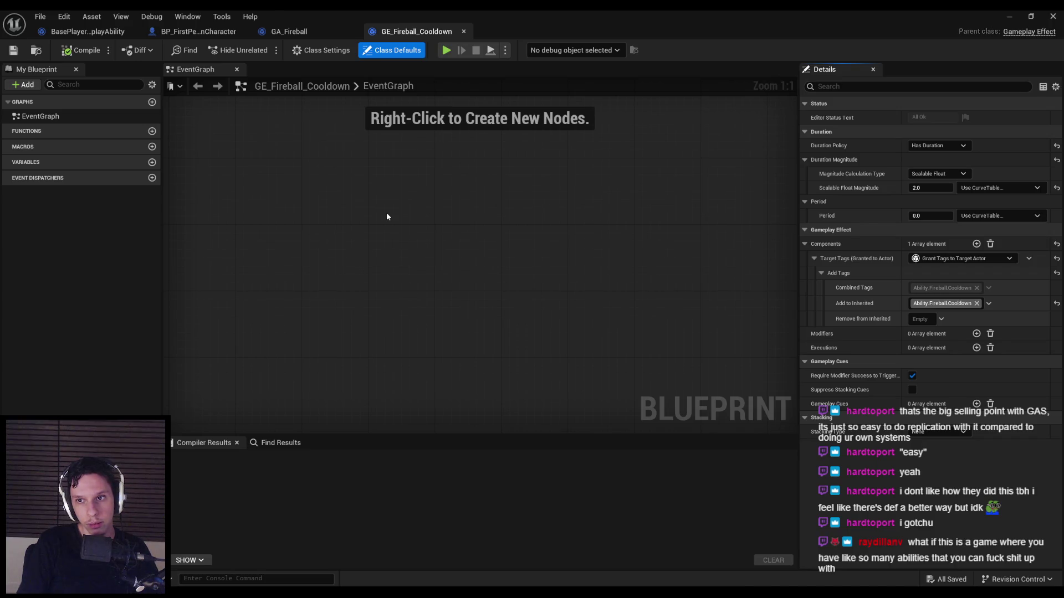
# Step: Search the EventGraph node list for 'float man' and 'agn' without adding a node
pyautogui.rightClick(416, 257)
pyautogui.write('float man')
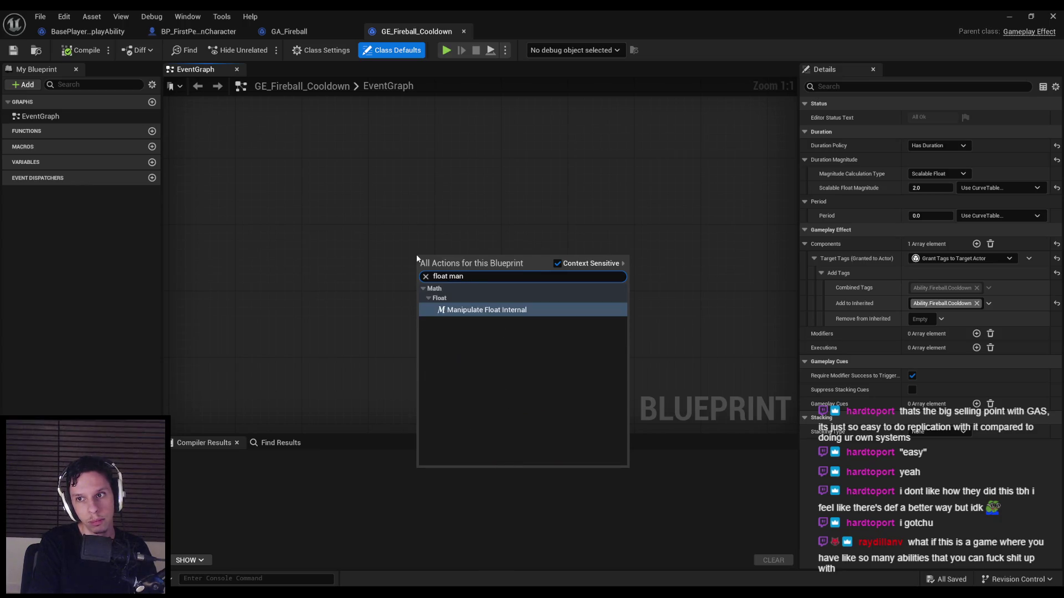
pyautogui.press('BackSpace')
pyautogui.press('BackSpace')
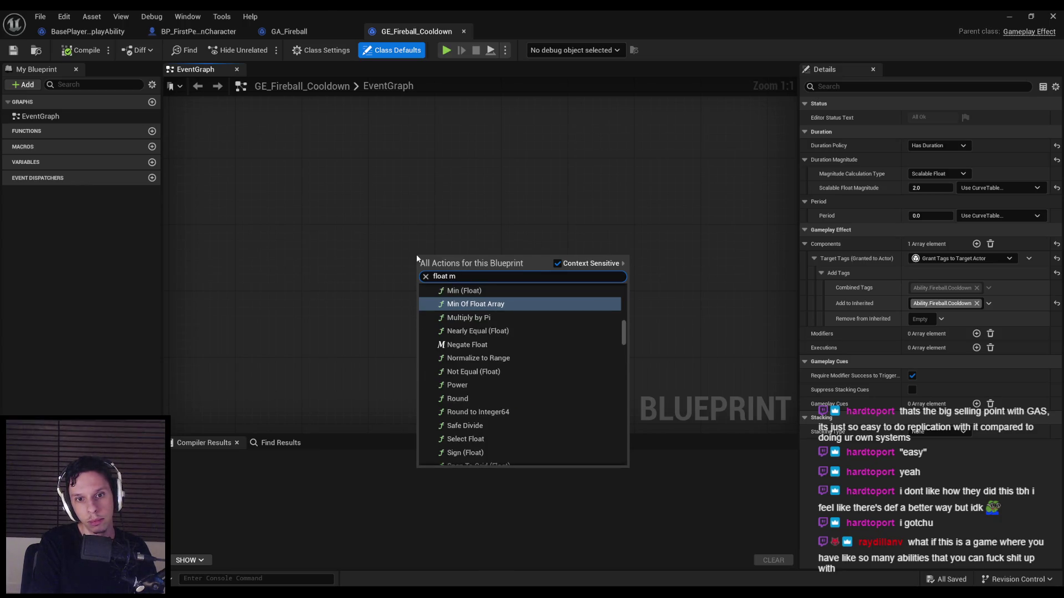
pyautogui.write('agn')
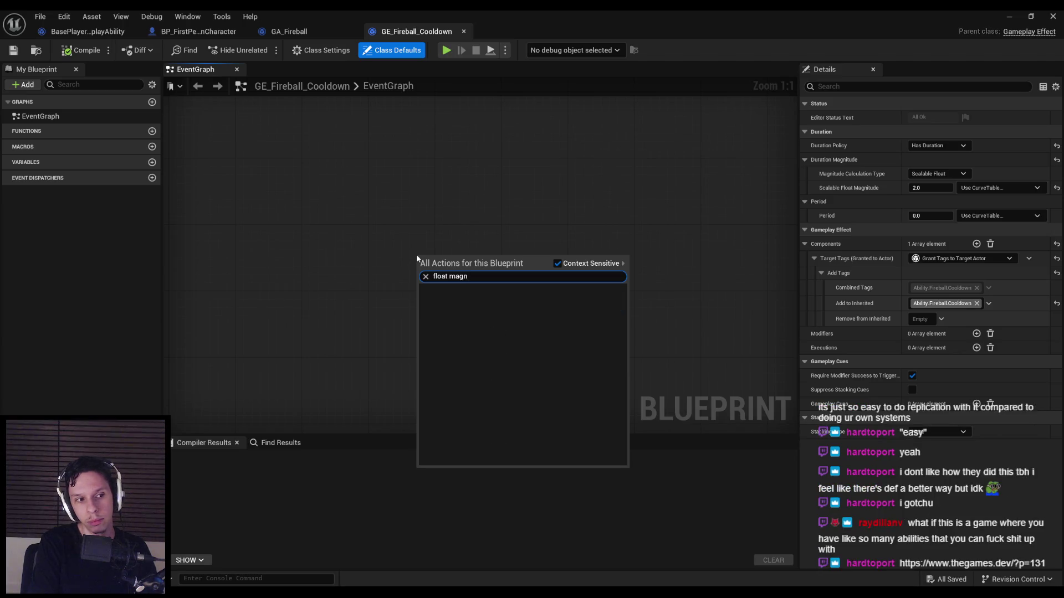
pyautogui.press('BackSpace')
pyautogui.click(311, 207)
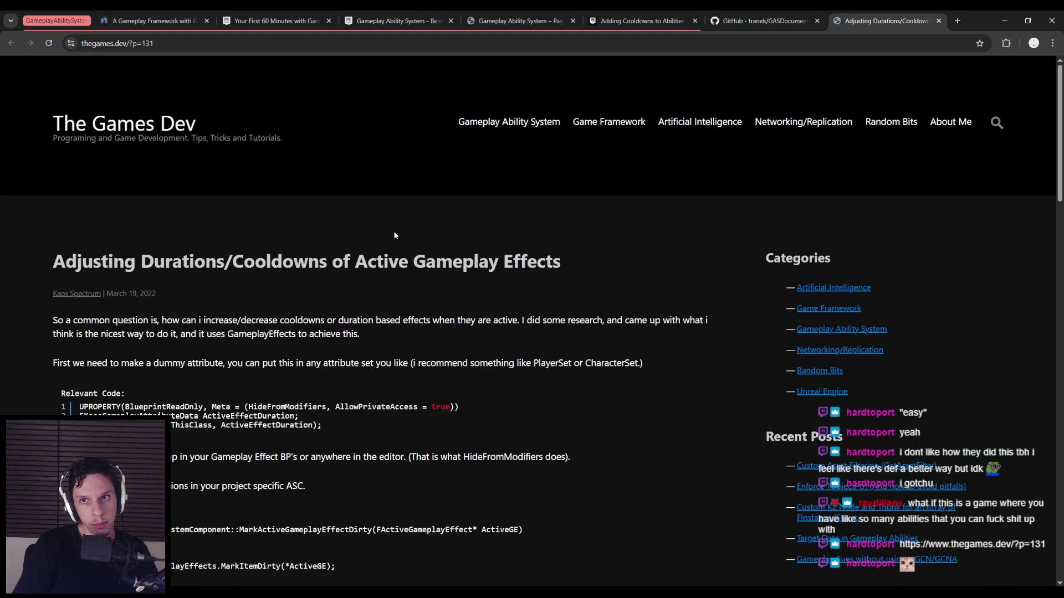
pyautogui.scroll(-1, 391, 236)
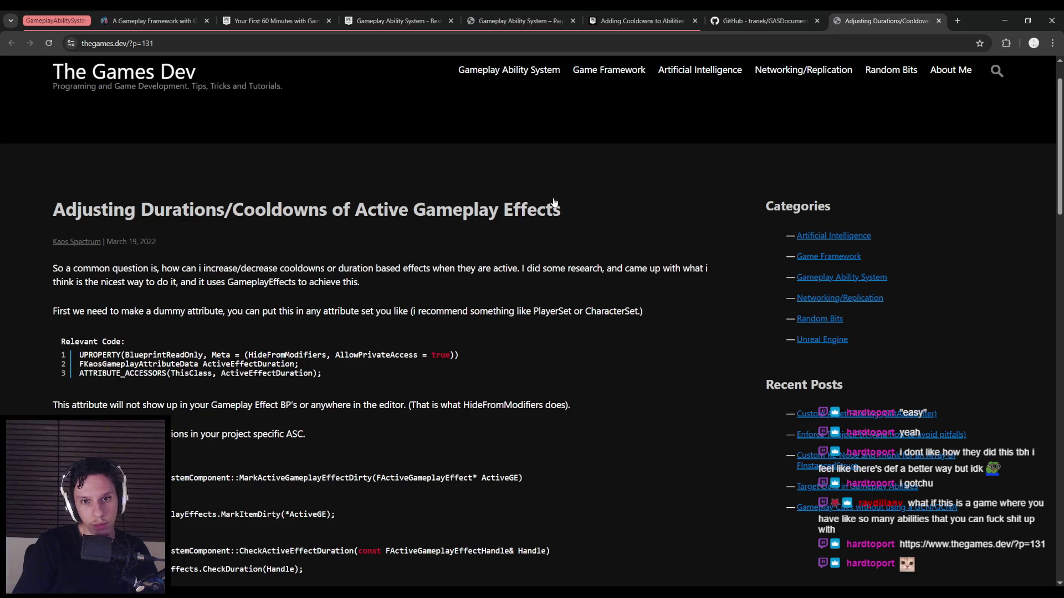
pyautogui.scroll(-2, 289, 263)
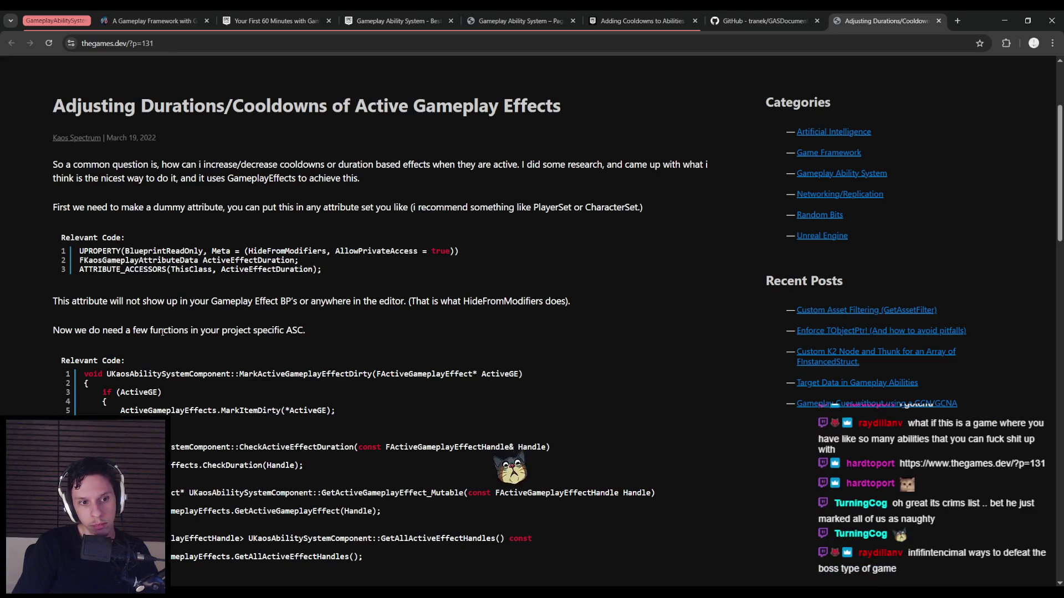
pyautogui.scroll(-5, 44, 340)
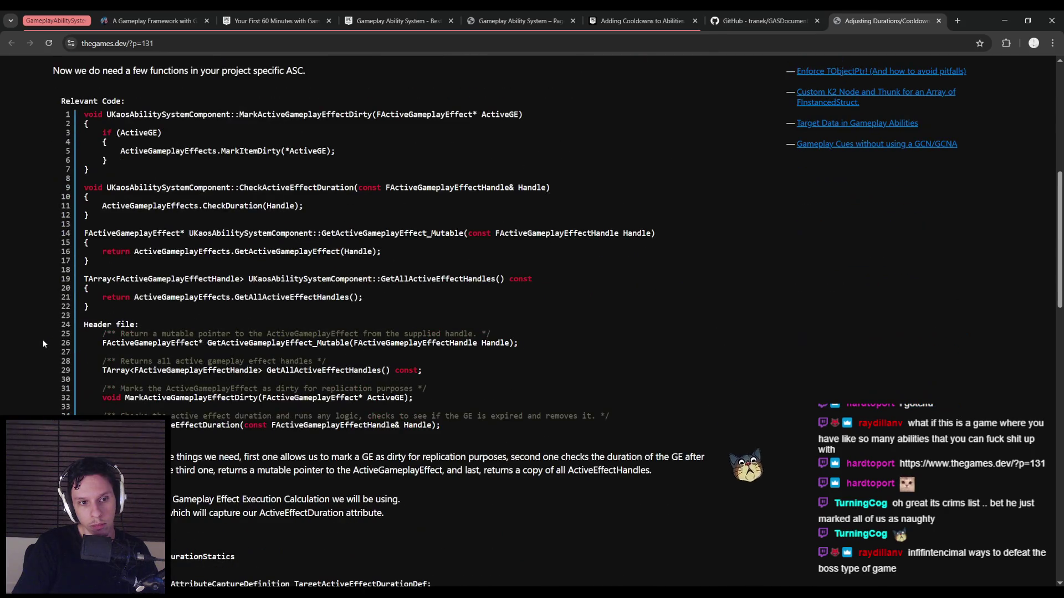
pyautogui.scroll(2, 42, 340)
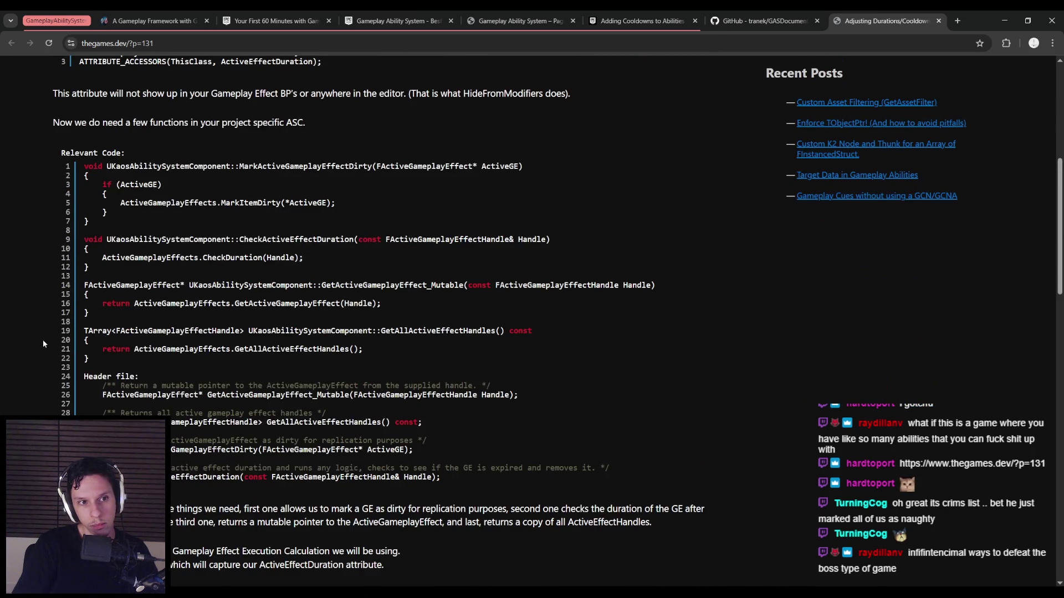
pyautogui.scroll(-3, 44, 341)
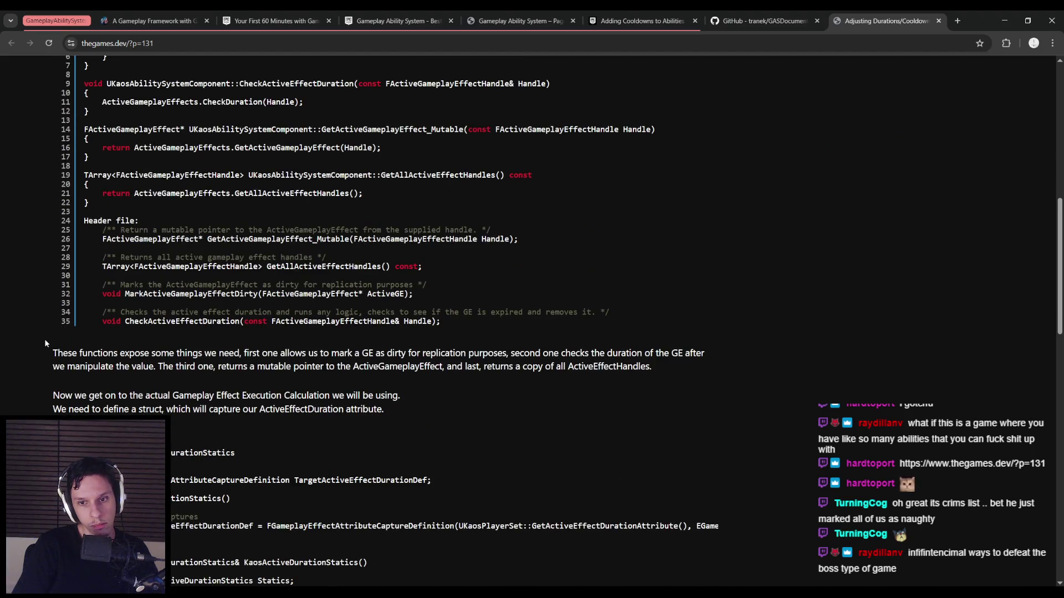
pyautogui.scroll(-3, 46, 343)
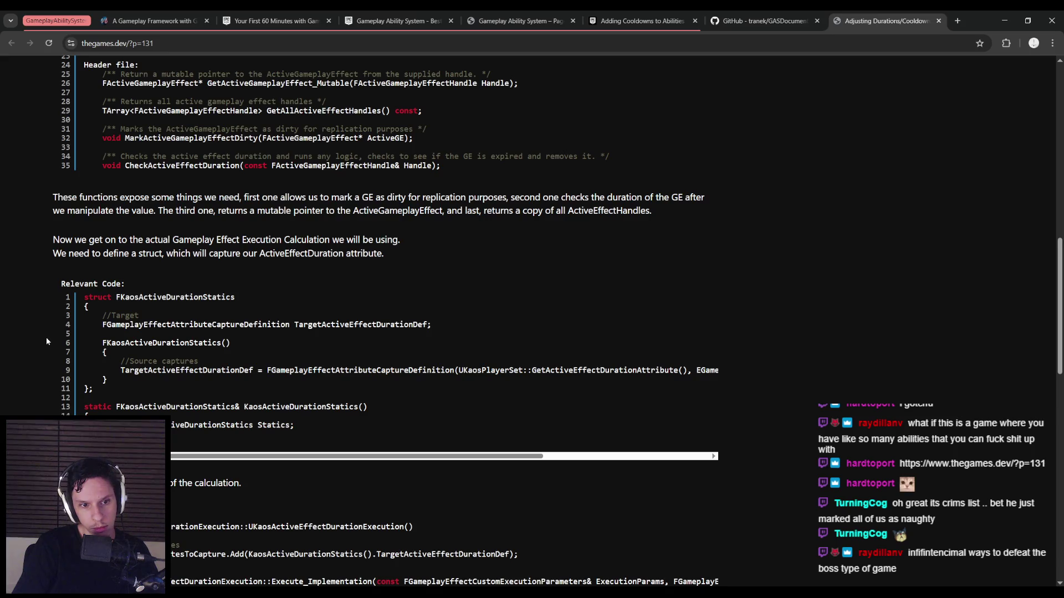
pyautogui.scroll(-3, 46, 340)
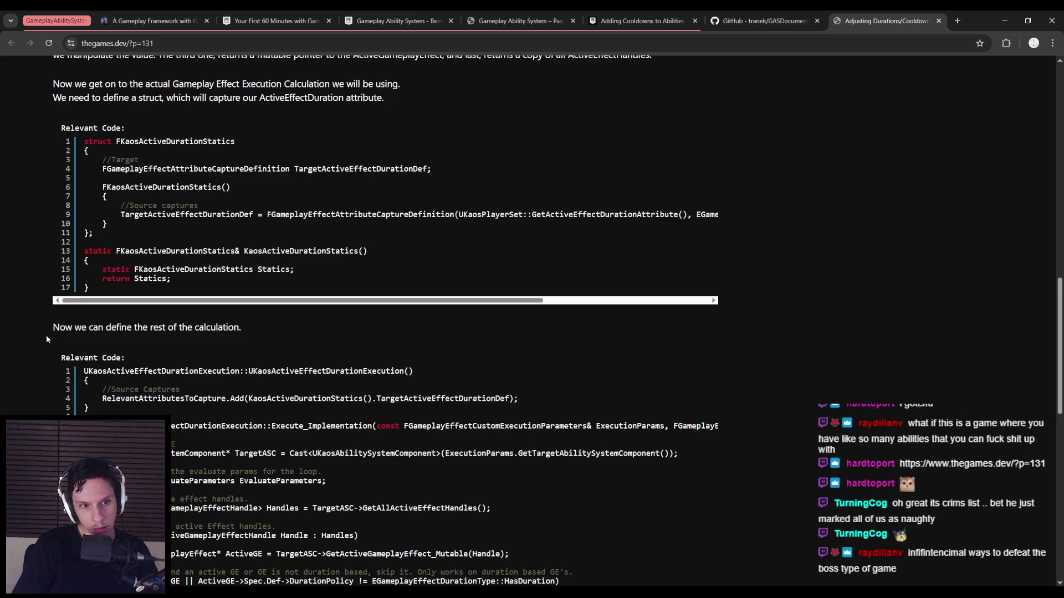
pyautogui.scroll(-1, 47, 338)
pyautogui.scroll(-1, 46, 338)
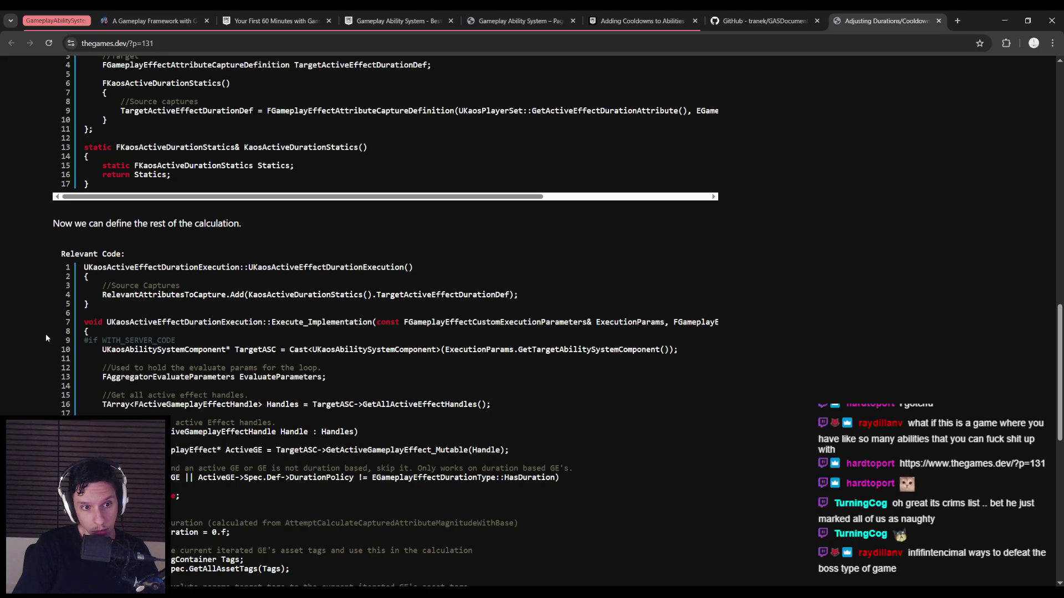
pyautogui.scroll(-1, 47, 338)
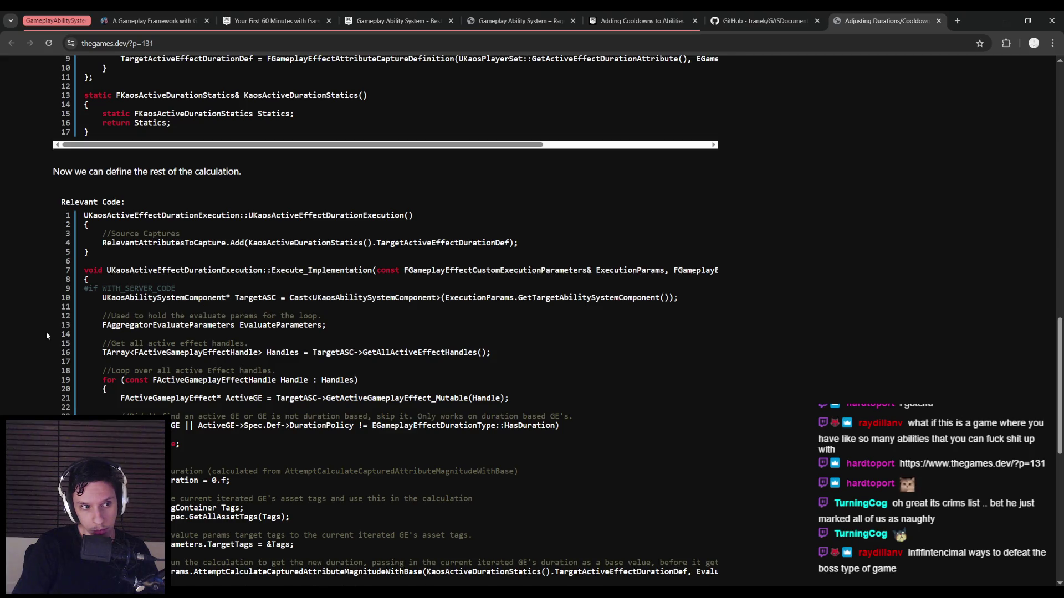
pyautogui.scroll(-1, 47, 336)
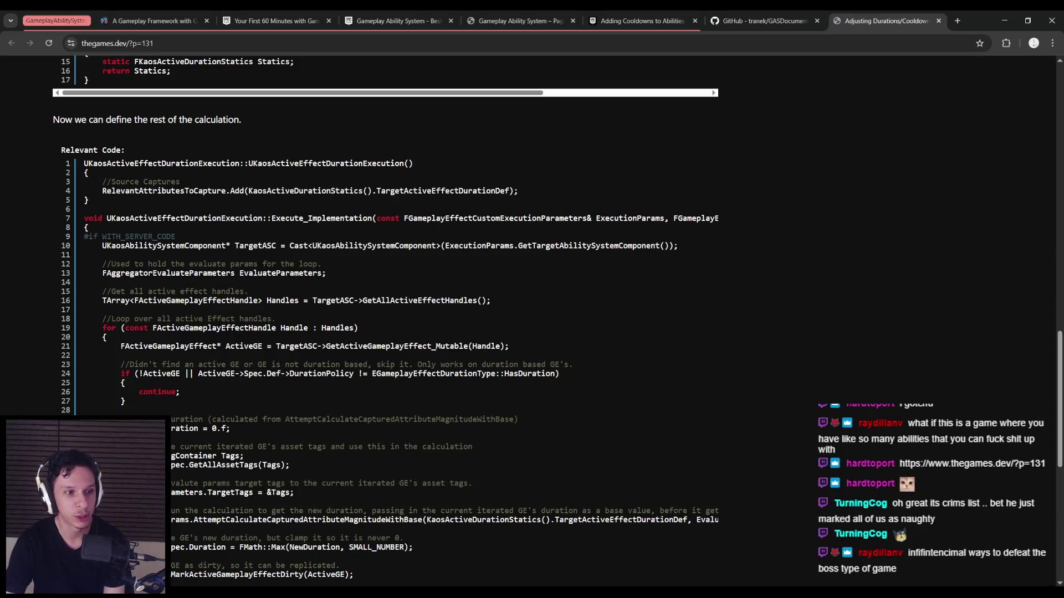
pyautogui.scroll(-3, 55, 323)
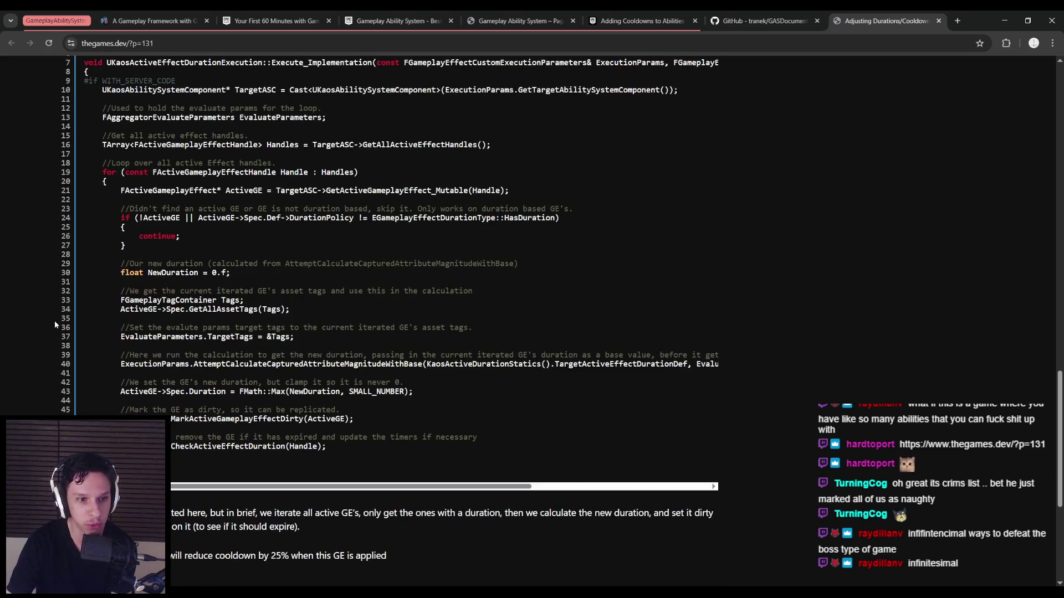
pyautogui.scroll(-3, 54, 321)
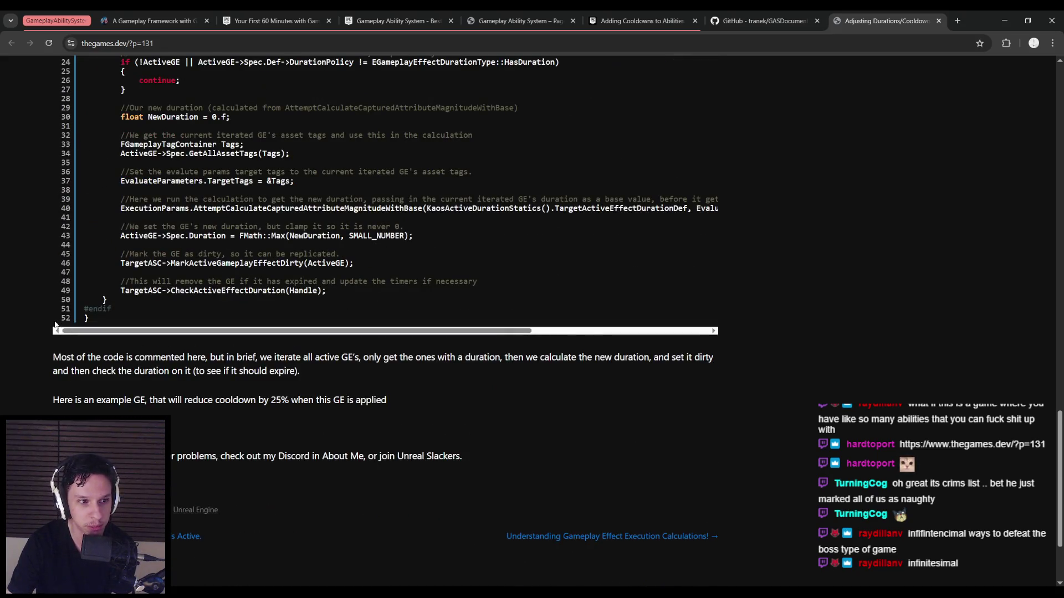
pyautogui.scroll(-2, 55, 324)
pyautogui.scroll(12, 44, 322)
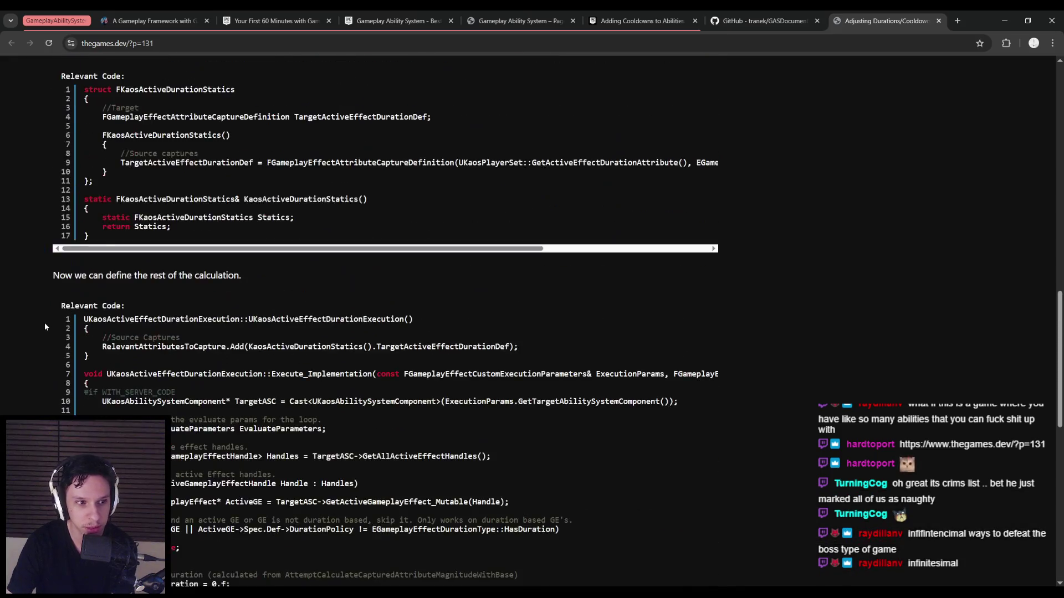
pyautogui.scroll(8, 44, 323)
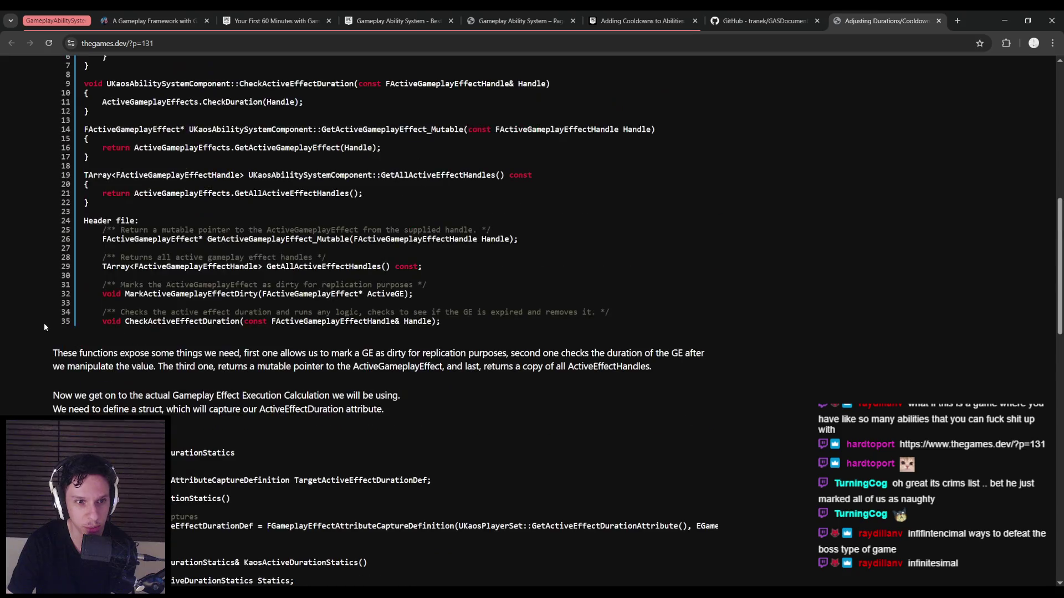
pyautogui.scroll(-4, 55, 321)
pyautogui.scroll(-3, 53, 322)
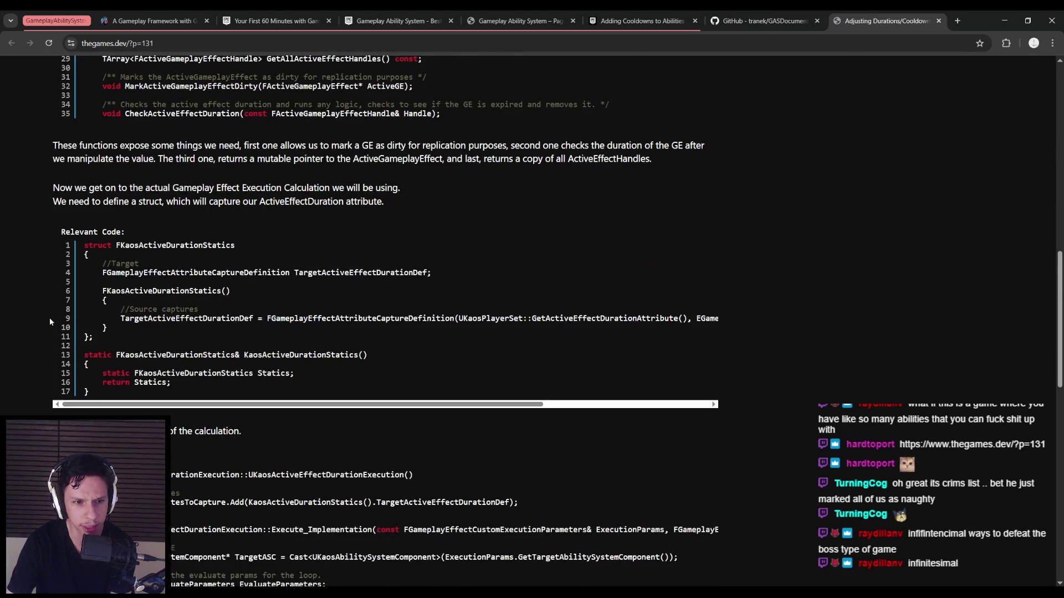
pyautogui.scroll(-5, 49, 323)
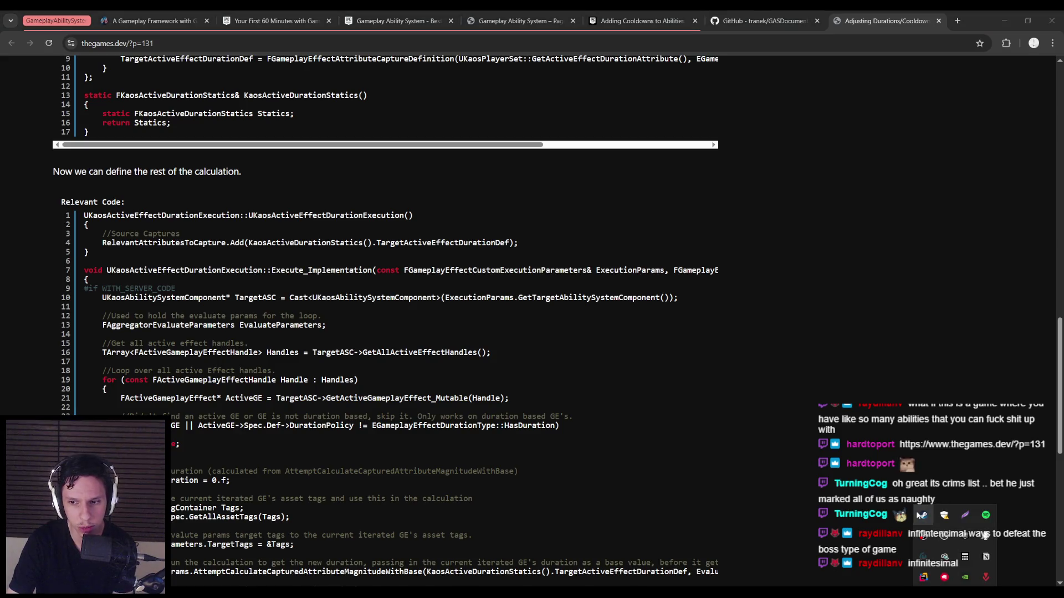
pyautogui.click(923, 515)
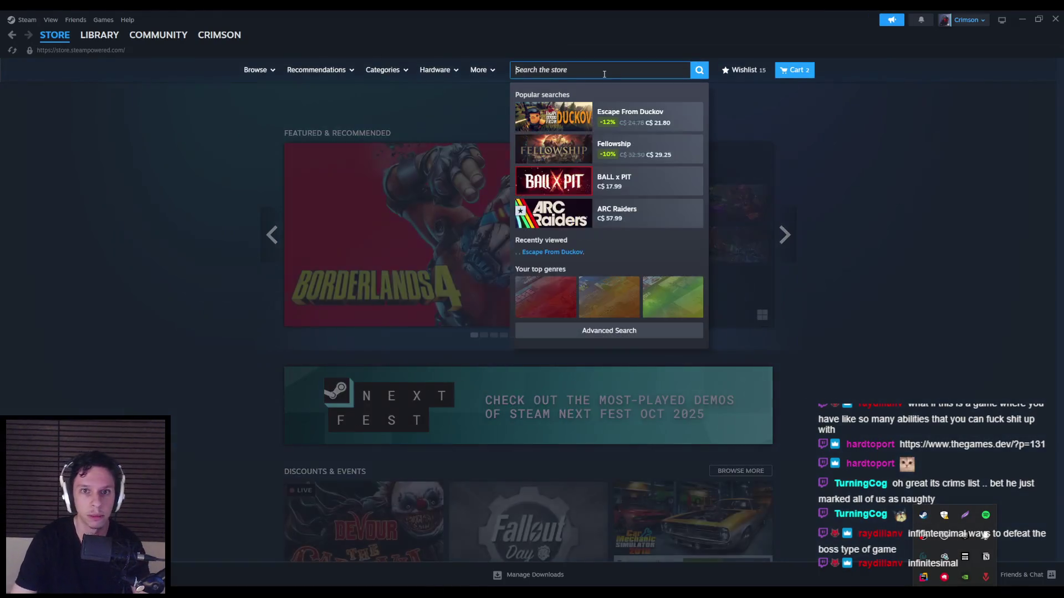
pyautogui.write('infinitesi')
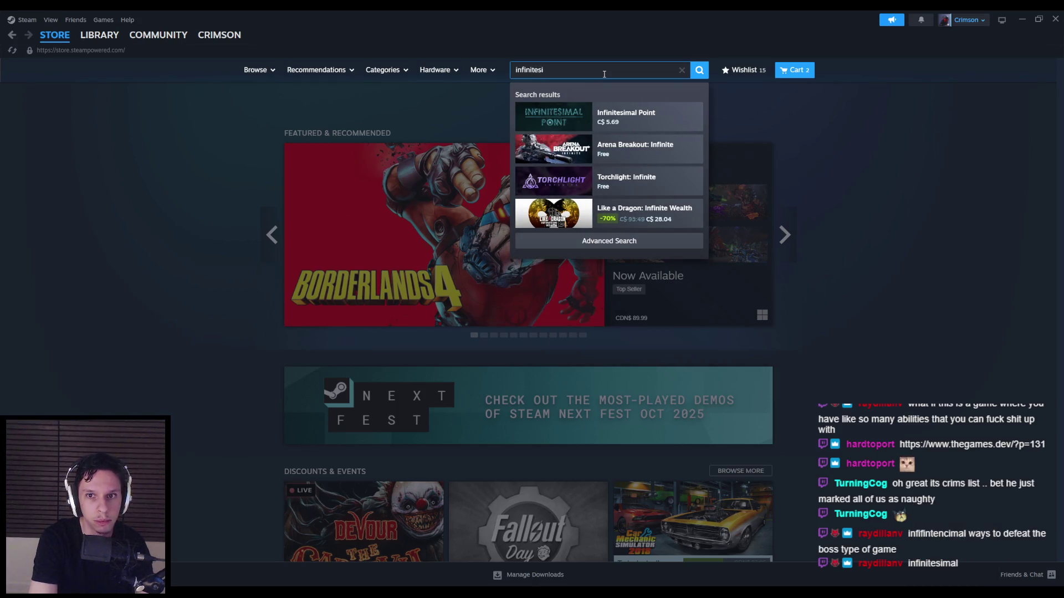
pyautogui.write('mal')
pyautogui.press('Return')
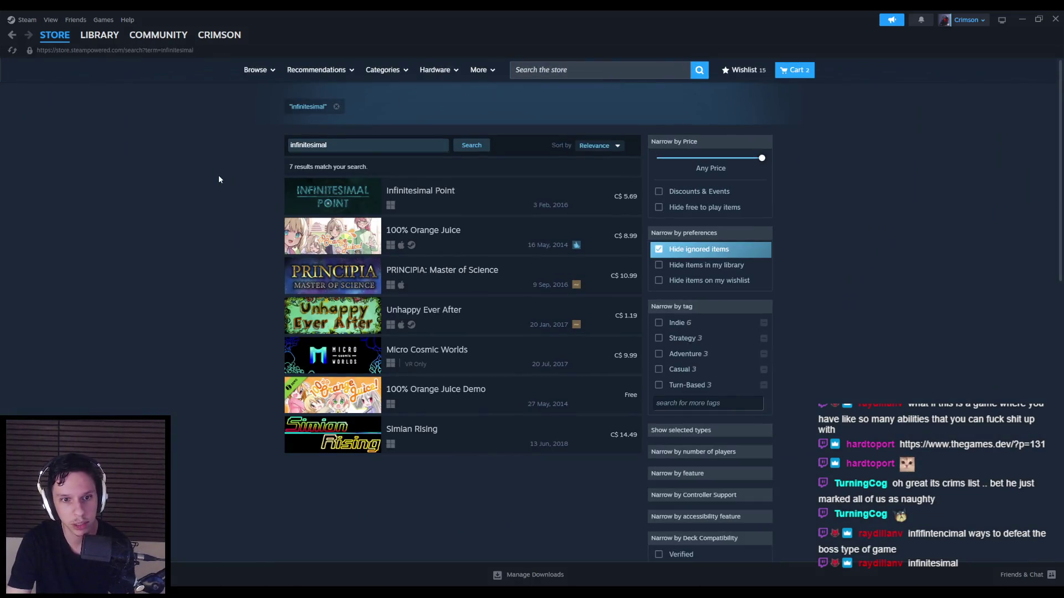
pyautogui.click(1056, 19)
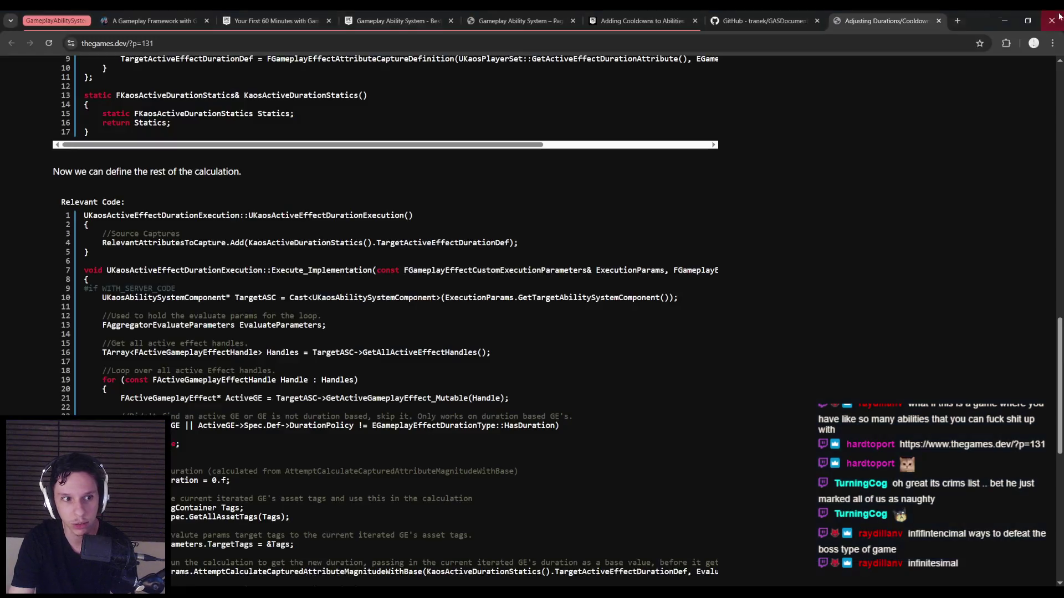
# Step: Return to the thegames.dev article and scroll down to its duration-recalculation code
pyautogui.click(957, 21)
pyautogui.hotkey('ctrl', 'w')
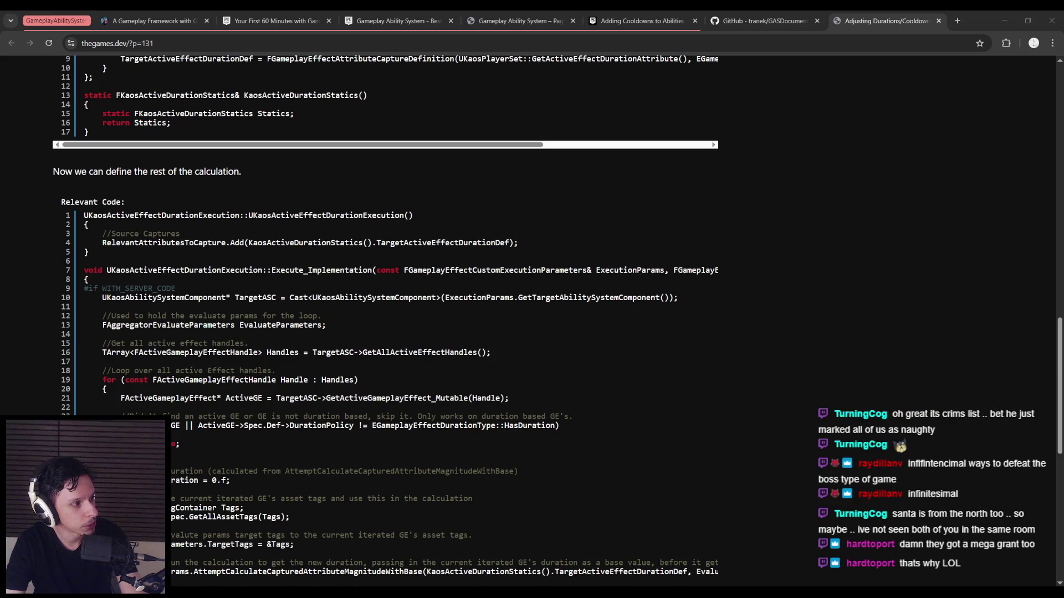
pyautogui.click(31, 347)
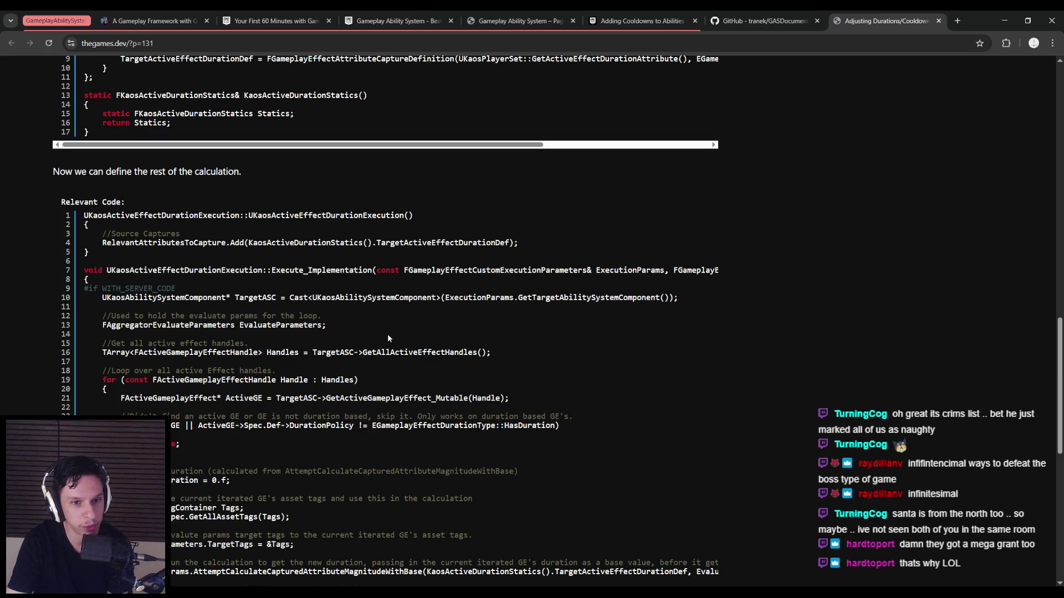
pyautogui.scroll(-4, 386, 334)
pyautogui.scroll(-3, 51, 394)
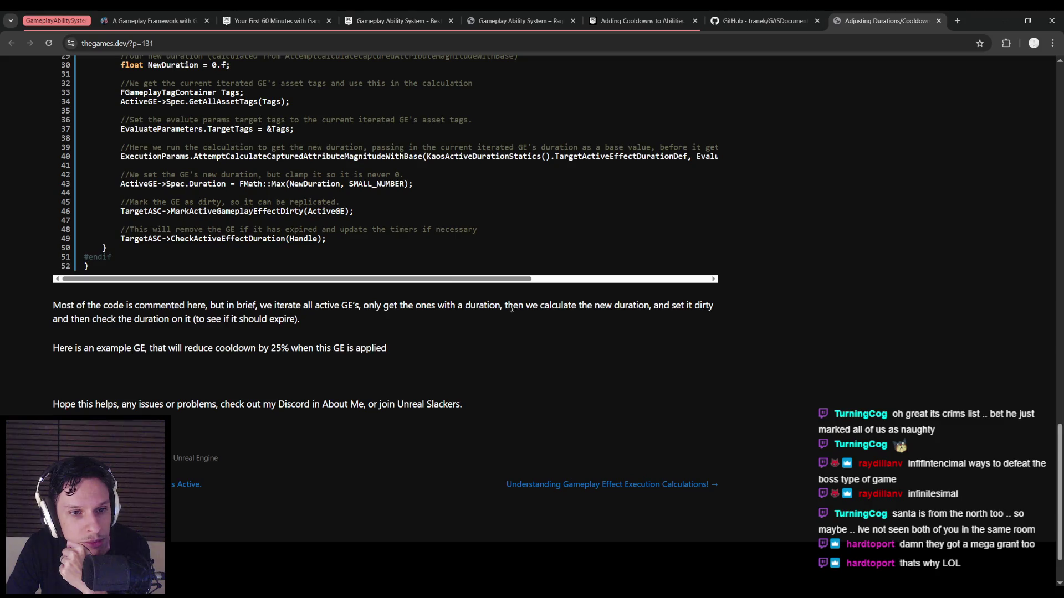
# Step: Highlight the summary of how the code works, then scroll back up to the article title
pyautogui.moveTo(139, 305)
pyautogui.mouseDown()
pyautogui.moveTo(674, 308)
pyautogui.moveTo(139, 320)
pyautogui.moveTo(320, 327)
pyautogui.mouseUp()
pyautogui.click(320, 327)
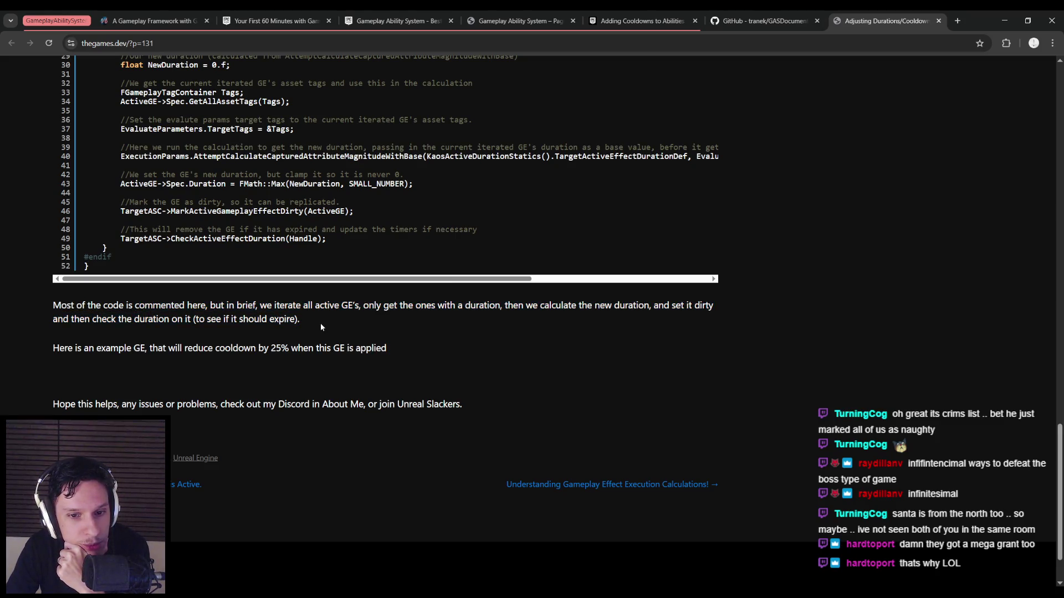
pyautogui.scroll(7, 82, 381)
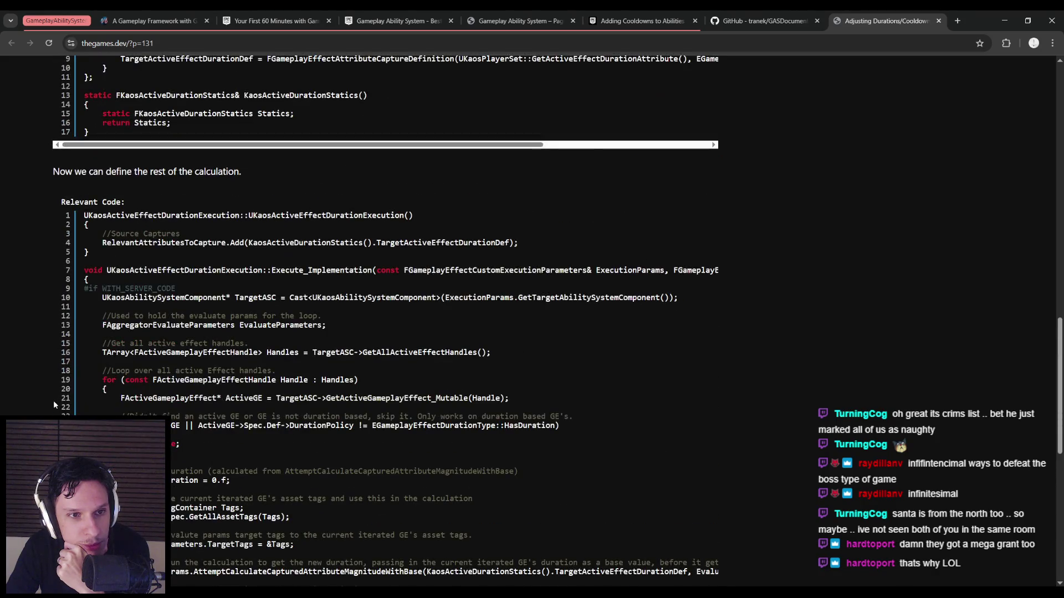
pyautogui.scroll(15, 54, 403)
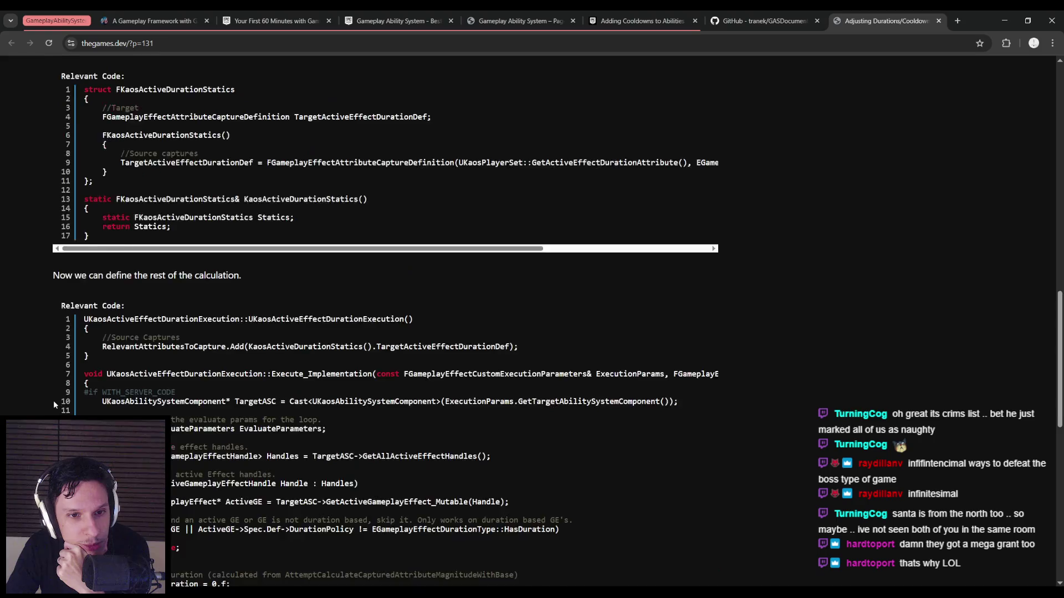
pyautogui.scroll(3, 54, 398)
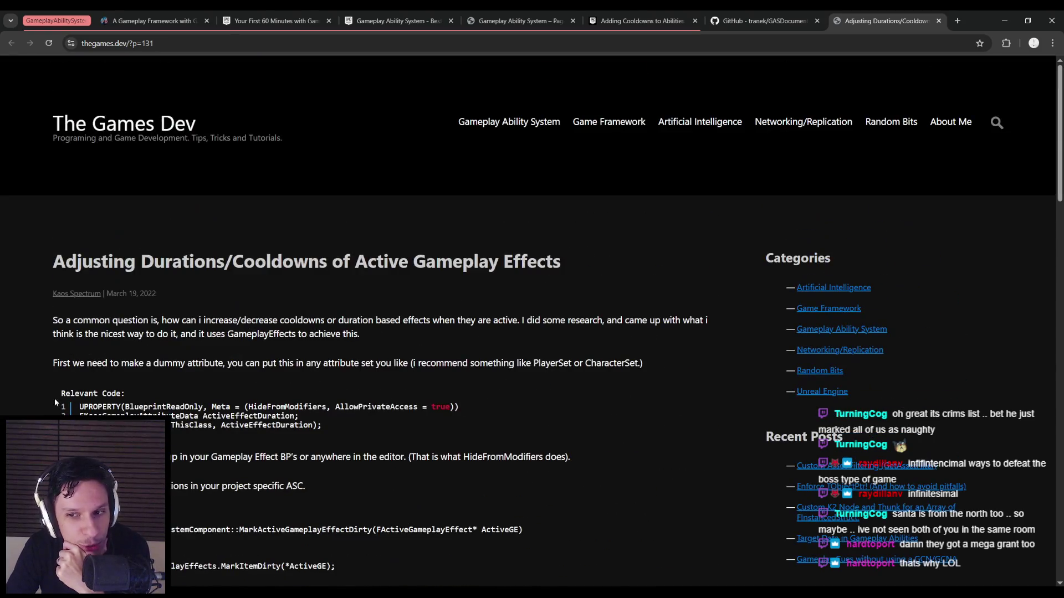
# Step: Try adding a modifier to GE_Fireball_Cooldown, then remove it unchanged
pyautogui.hotkey('alt', 'Tab')
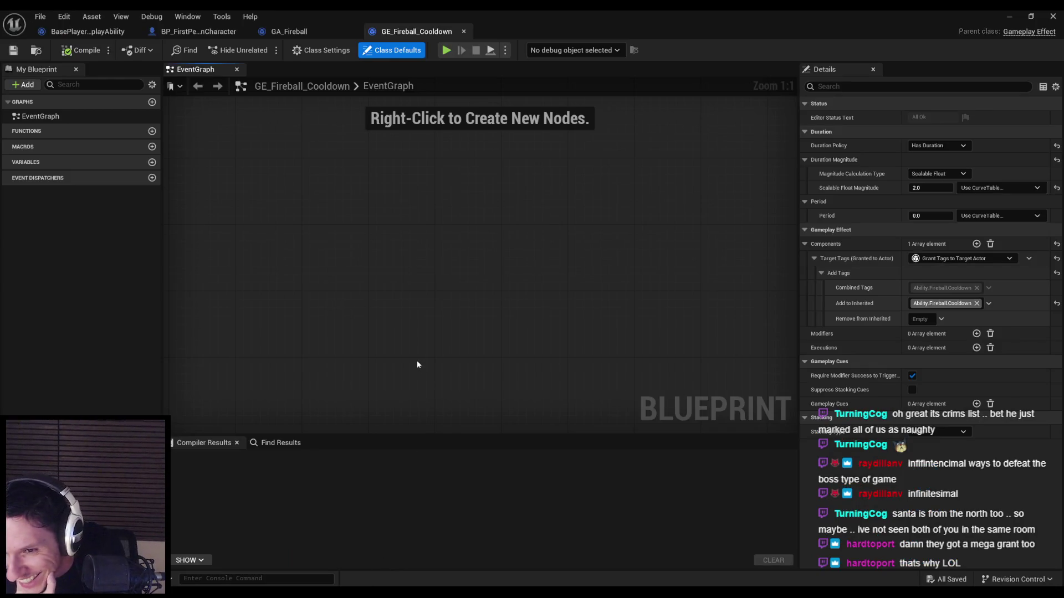
pyautogui.click(976, 334)
pyautogui.click(814, 348)
pyautogui.click(938, 363)
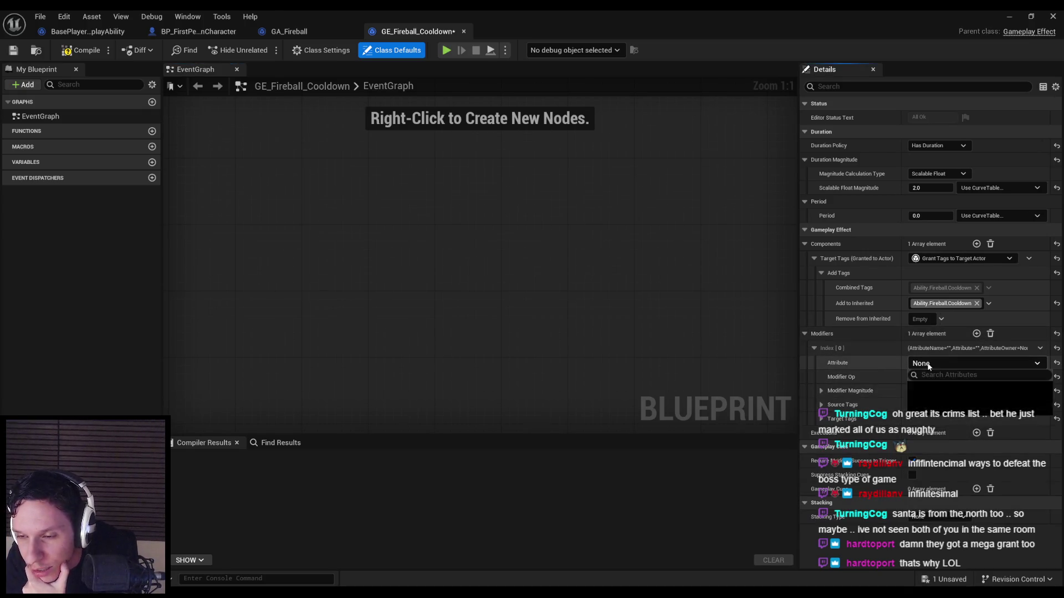
pyautogui.click(814, 391)
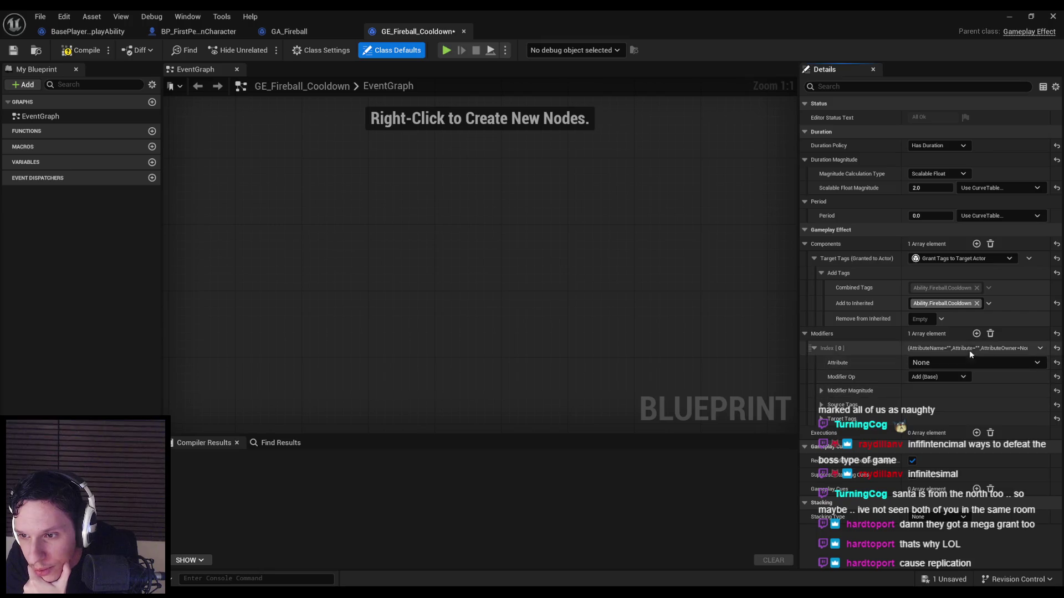
pyautogui.click(990, 333)
# Step: Compile and save GE_Fireball_Cooldown with no modifiers, returning to the article
pyautogui.click(78, 50)
pyautogui.click(15, 51)
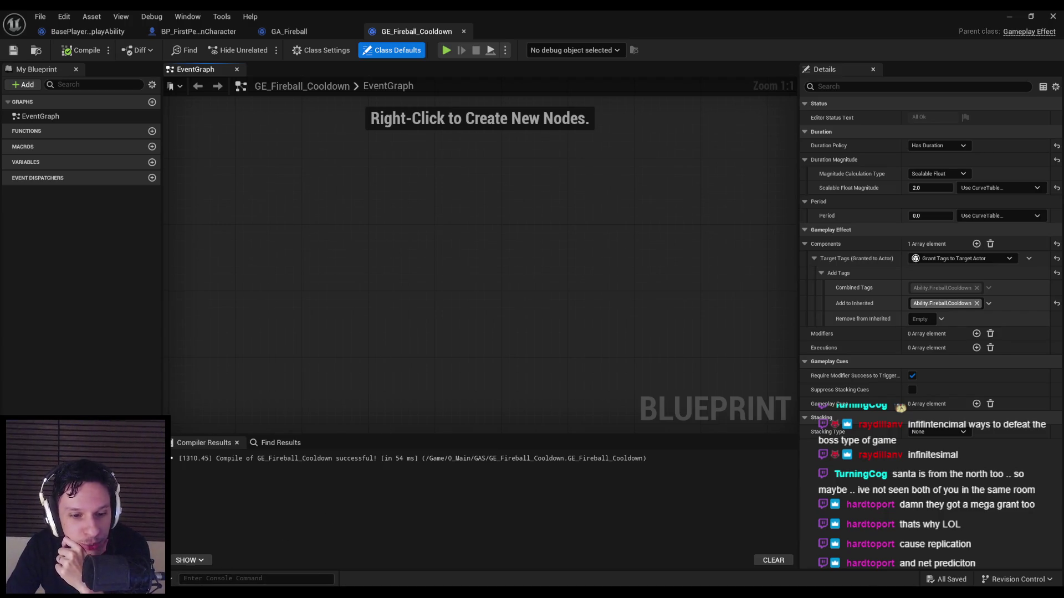
pyautogui.hotkey('alt', 'Tab')
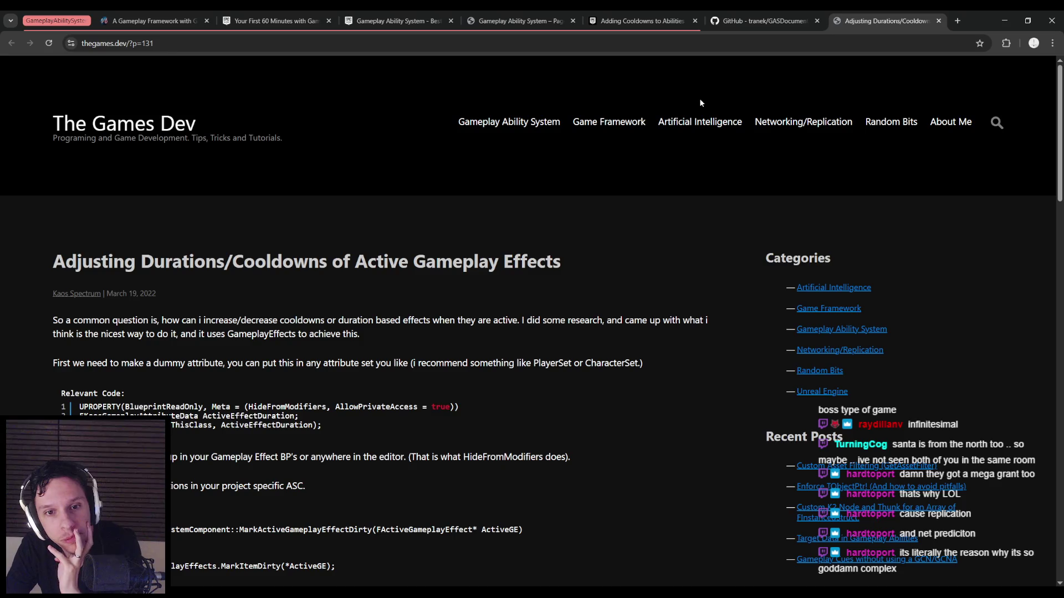
# Step: Move the cooldowns article tab before the GitHub tab and open GASDocumentation's cooldown section
pyautogui.moveTo(895, 11)
pyautogui.mouseDown()
pyautogui.moveTo(651, 25)
pyautogui.moveTo(726, 26)
pyautogui.mouseUp()
pyautogui.click(864, 24)
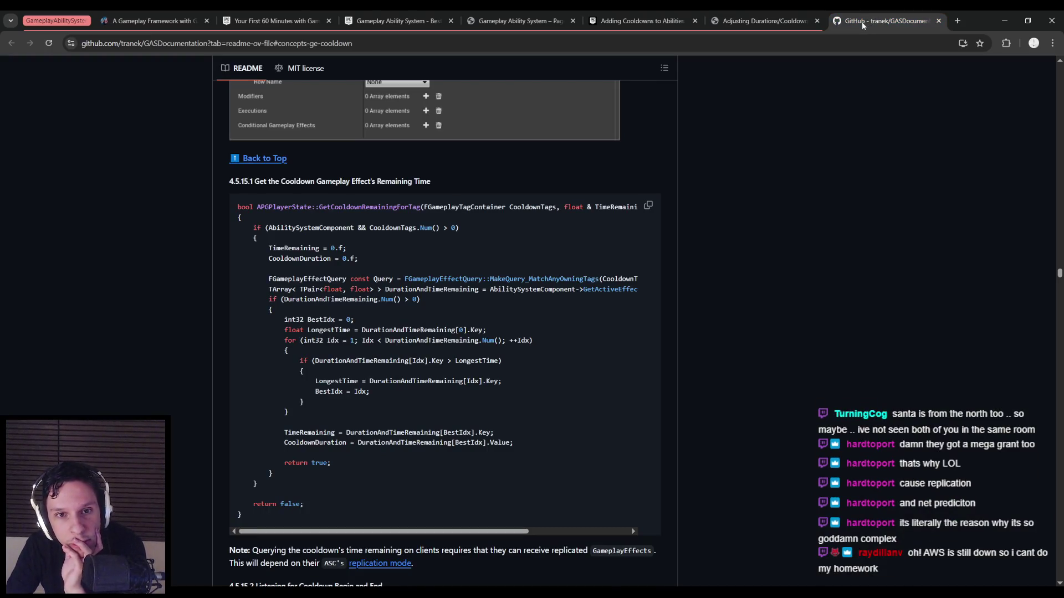
pyautogui.scroll(-3, 219, 343)
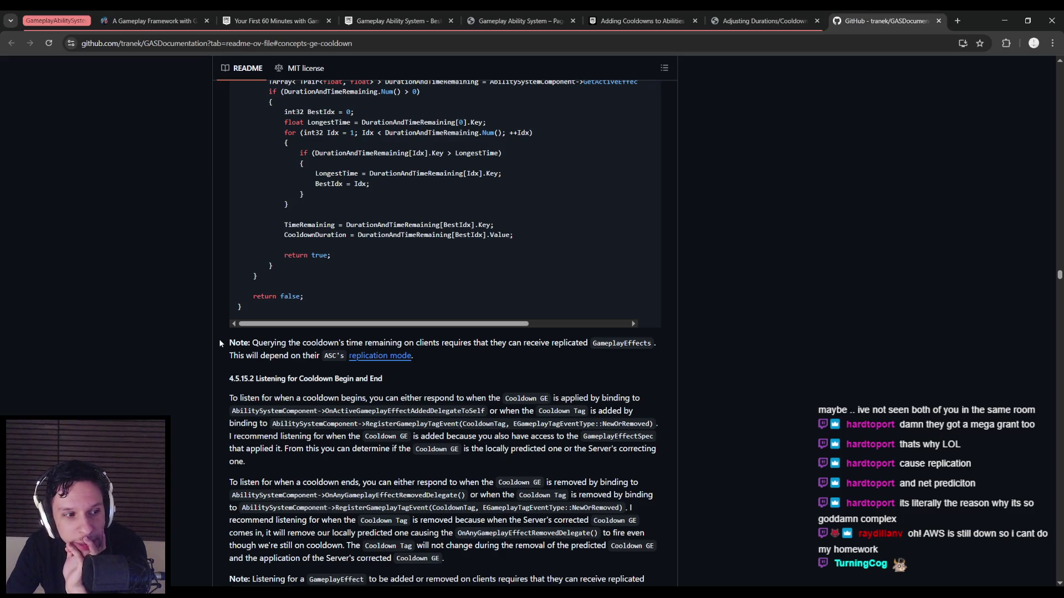
pyautogui.scroll(-1, 219, 343)
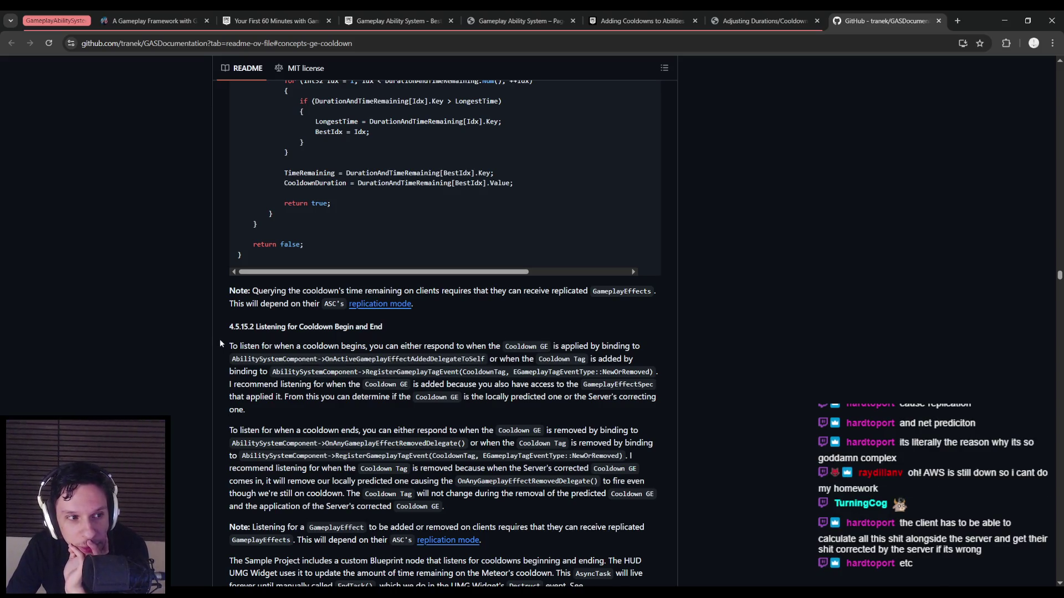
pyautogui.scroll(-1, 220, 341)
pyautogui.scroll(1, 220, 340)
pyautogui.scroll(-1, 220, 341)
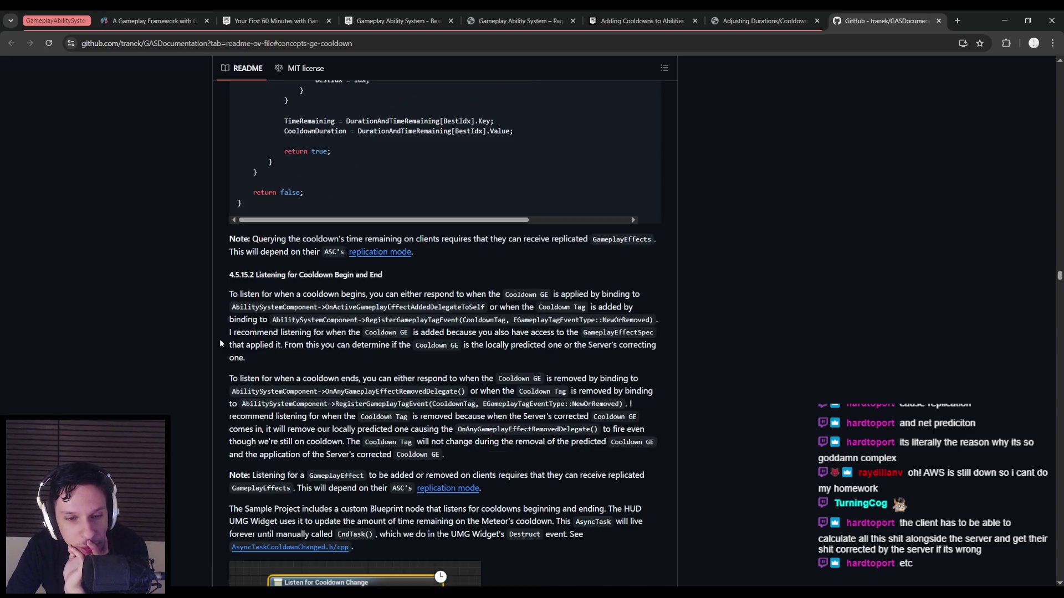
pyautogui.scroll(1, 221, 329)
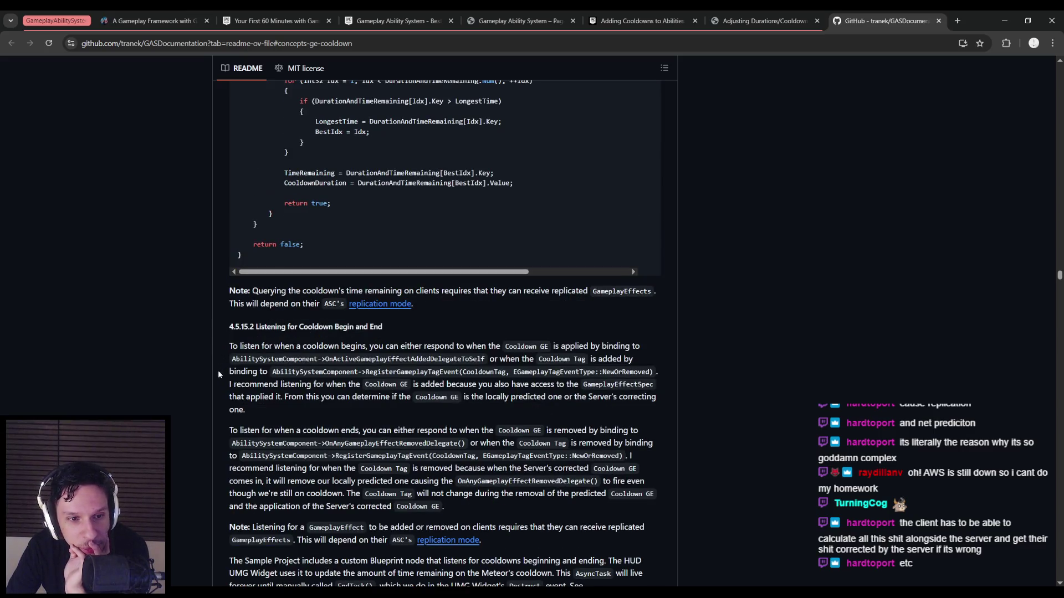
pyautogui.scroll(-4, 221, 373)
pyautogui.scroll(2, 221, 373)
pyautogui.scroll(-3, 221, 369)
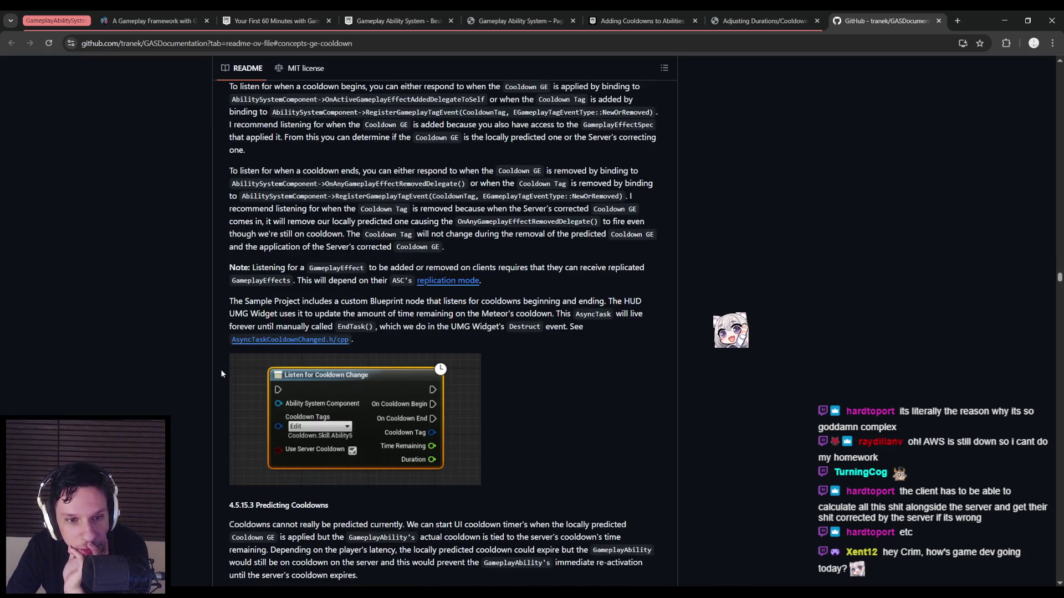
pyautogui.scroll(1, 221, 369)
# Step: Read the section on listening for cooldown begin and end, then go back to Unreal
pyautogui.scroll(3, 221, 369)
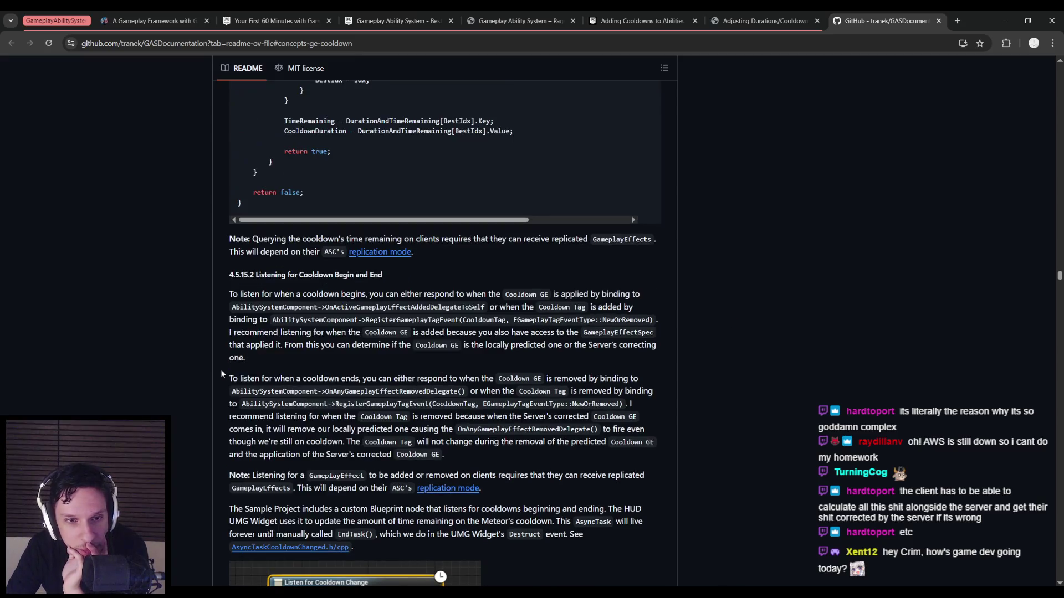
pyautogui.scroll(-1, 221, 369)
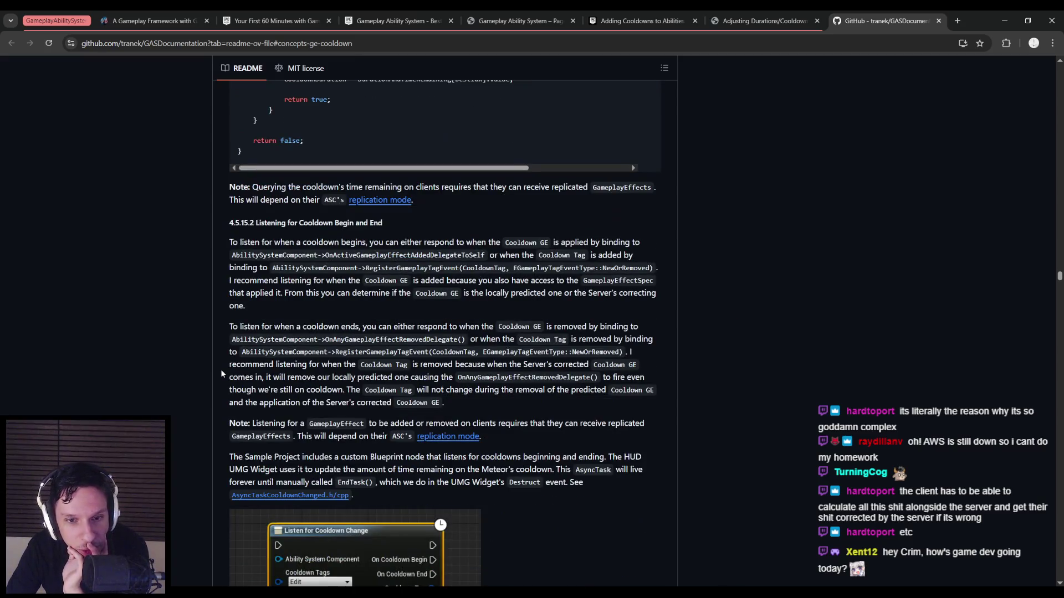
pyautogui.scroll(-2, 221, 369)
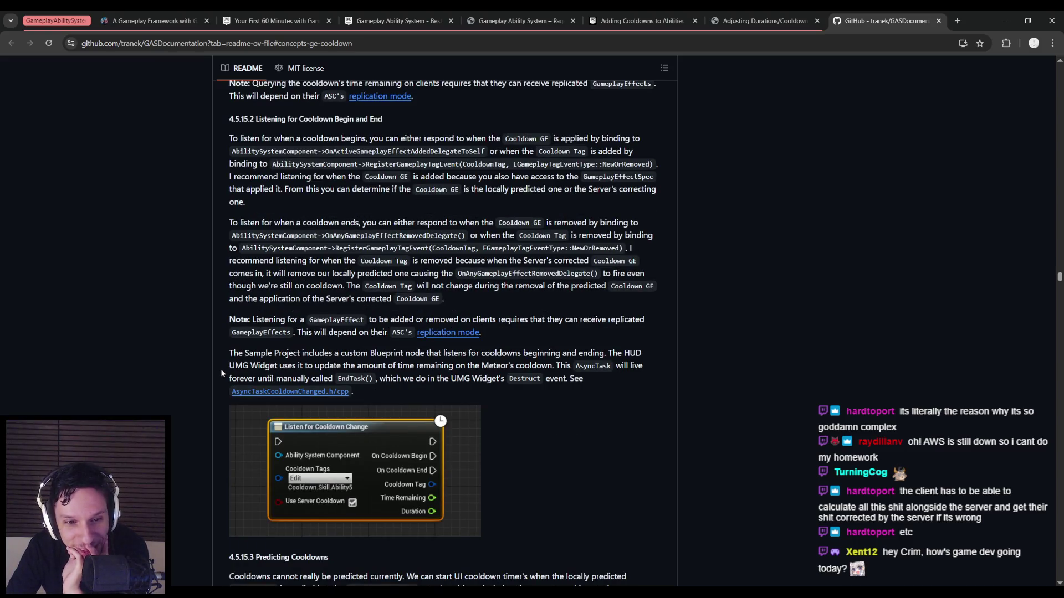
pyautogui.scroll(-3, 220, 368)
pyautogui.scroll(-1, 221, 368)
pyautogui.scroll(6, 220, 368)
pyautogui.scroll(6, 220, 367)
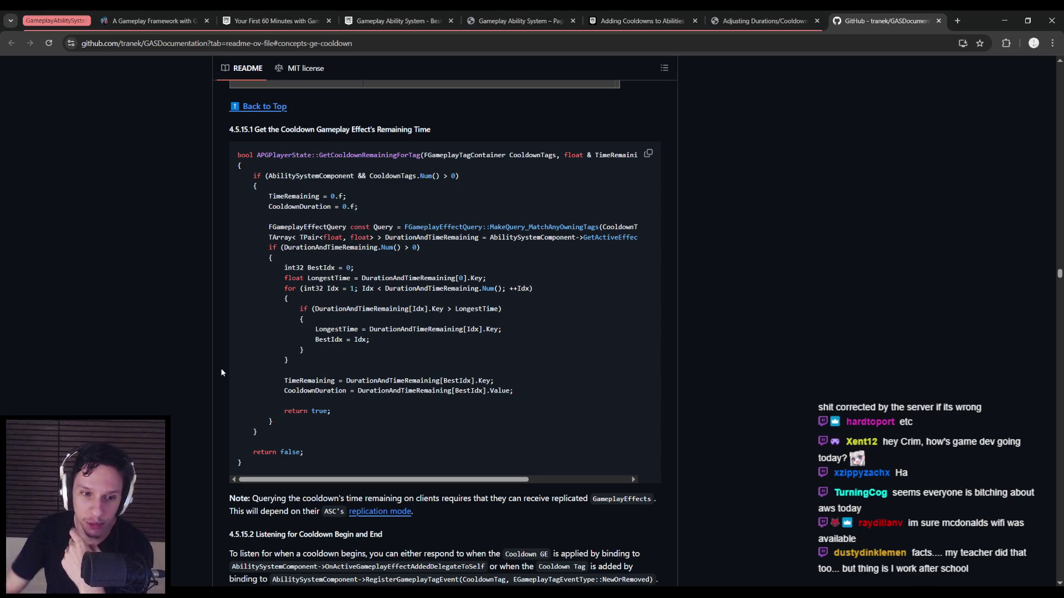
pyautogui.scroll(-3, 221, 368)
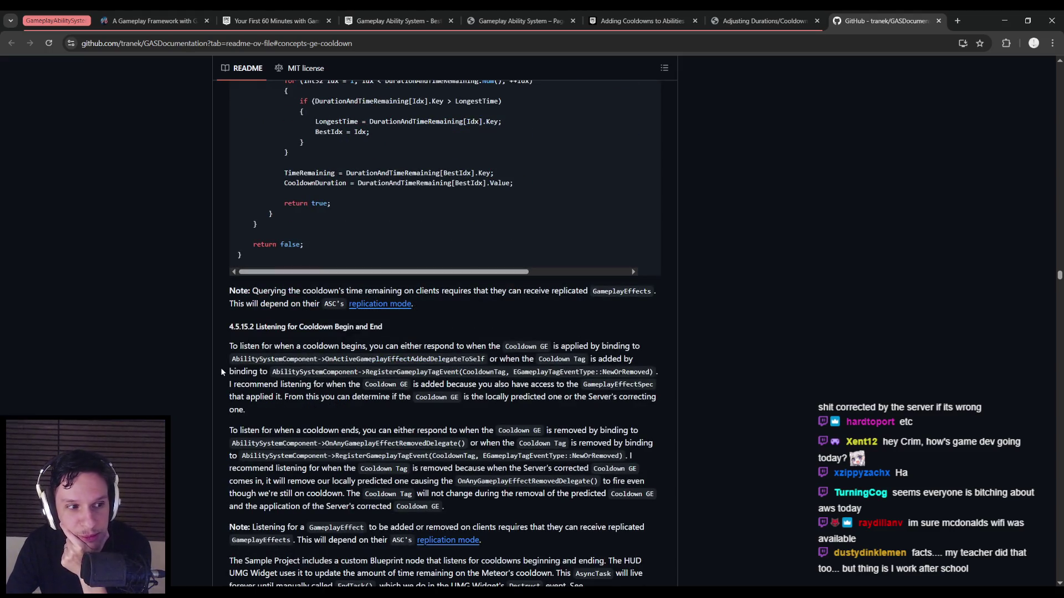
pyautogui.scroll(-5, 220, 367)
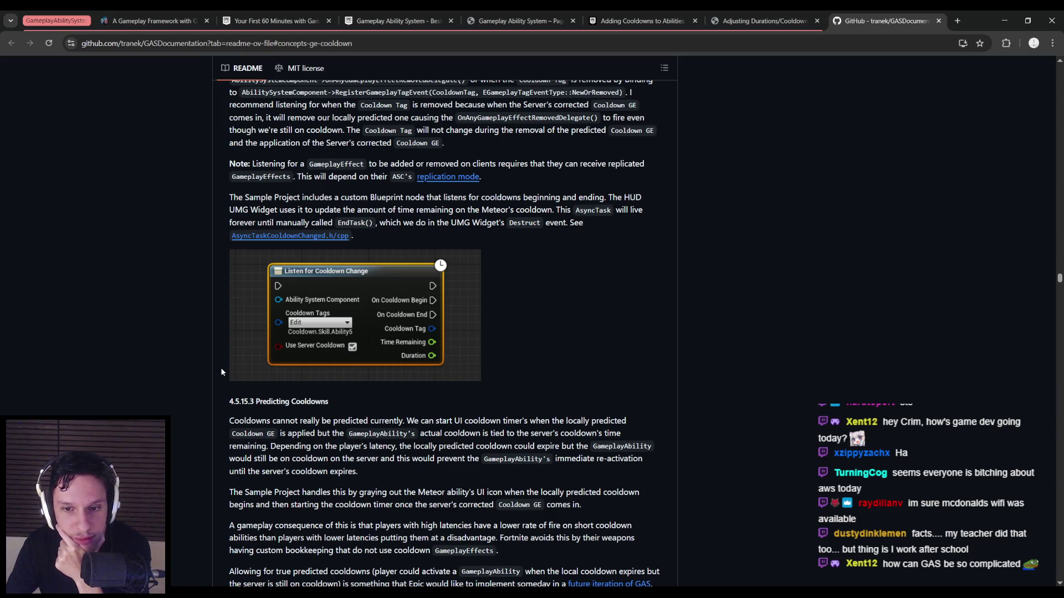
pyautogui.scroll(4, 221, 367)
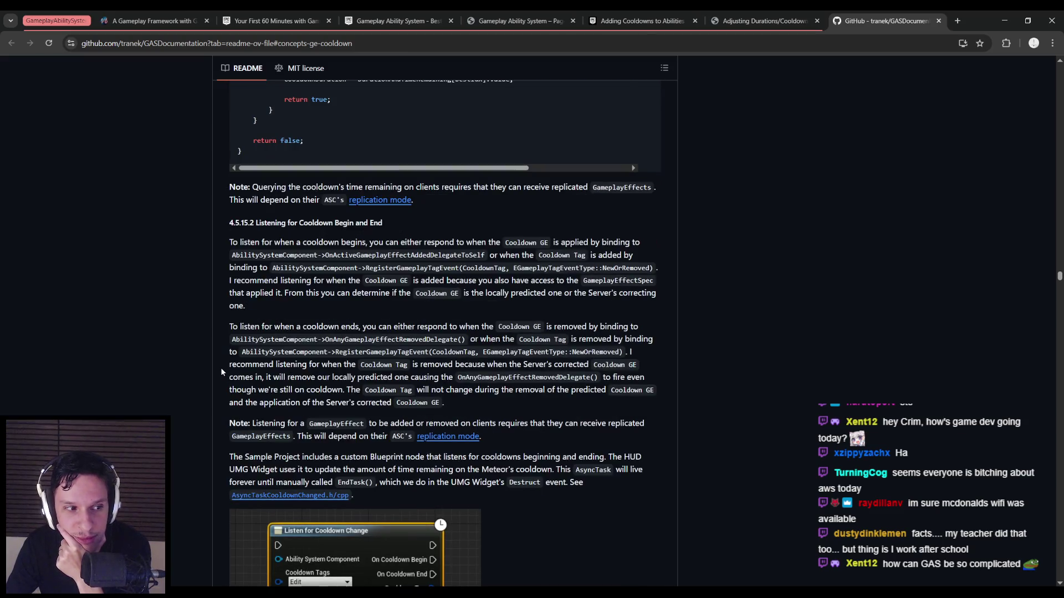
pyautogui.click(765, 21)
pyautogui.click(887, 20)
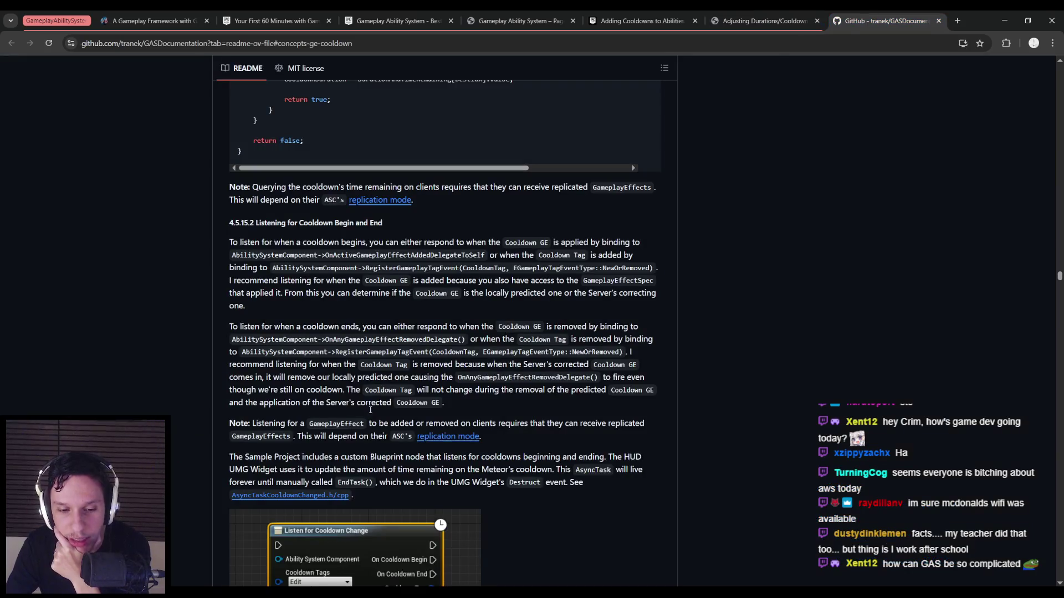
pyautogui.hotkey('alt', 'Tab')
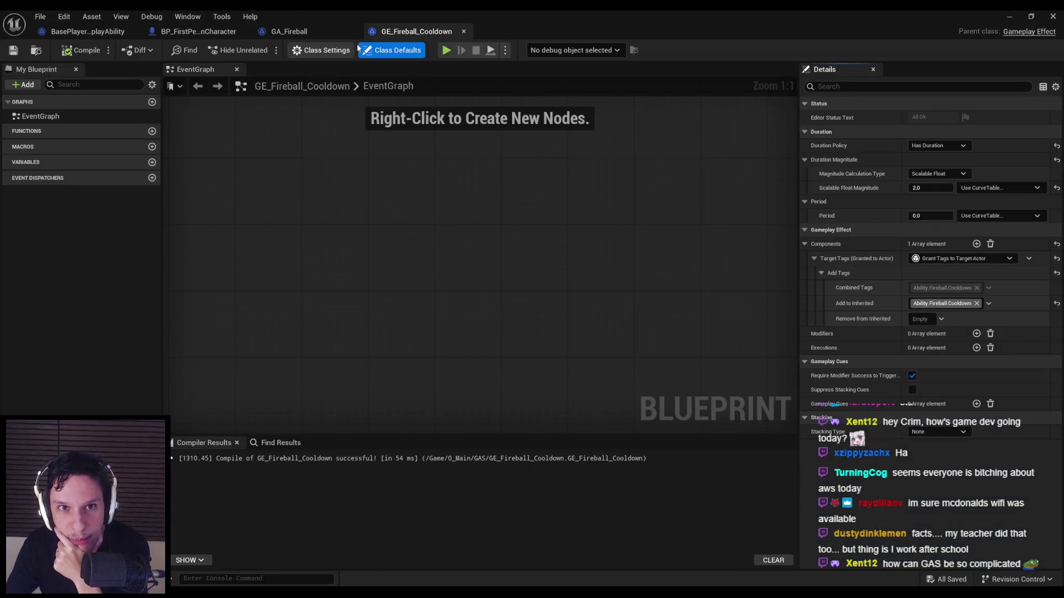
pyautogui.click(464, 31)
pyautogui.click(88, 31)
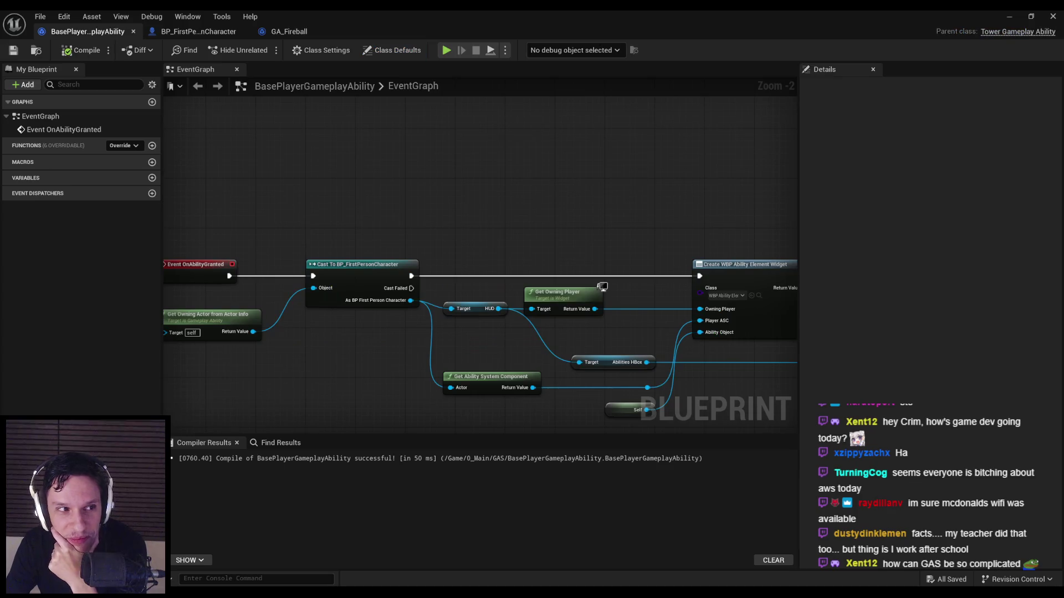
pyautogui.hotkey('alt', 'Tab')
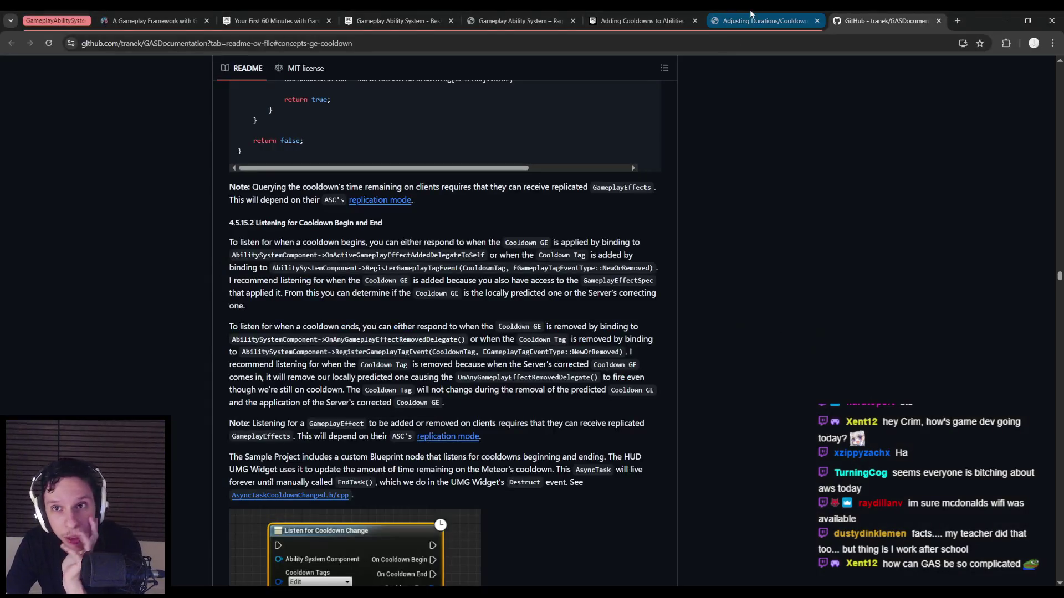
pyautogui.click(750, 17)
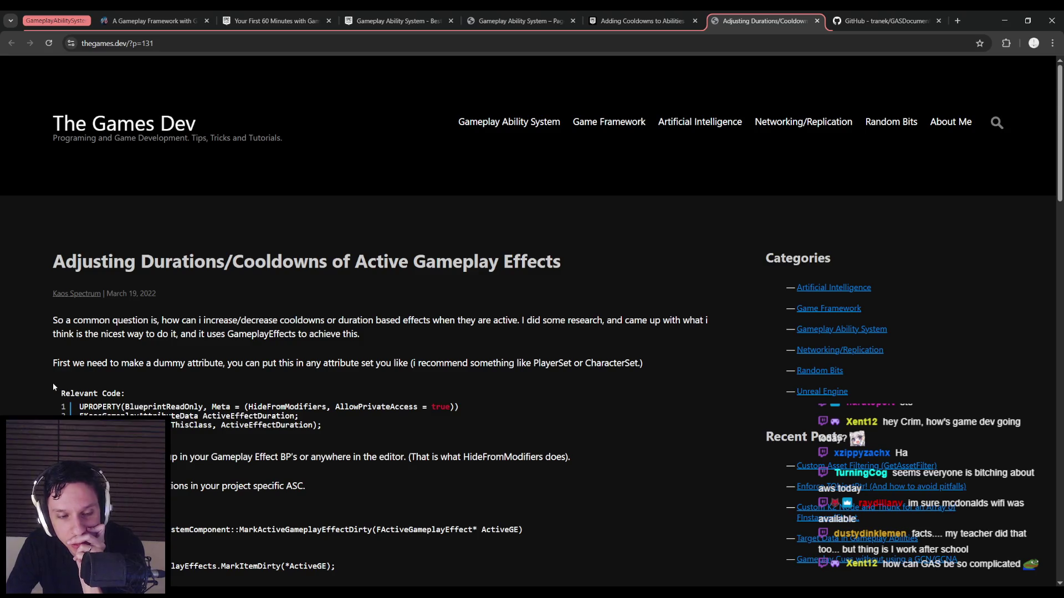
pyautogui.scroll(-2, 52, 384)
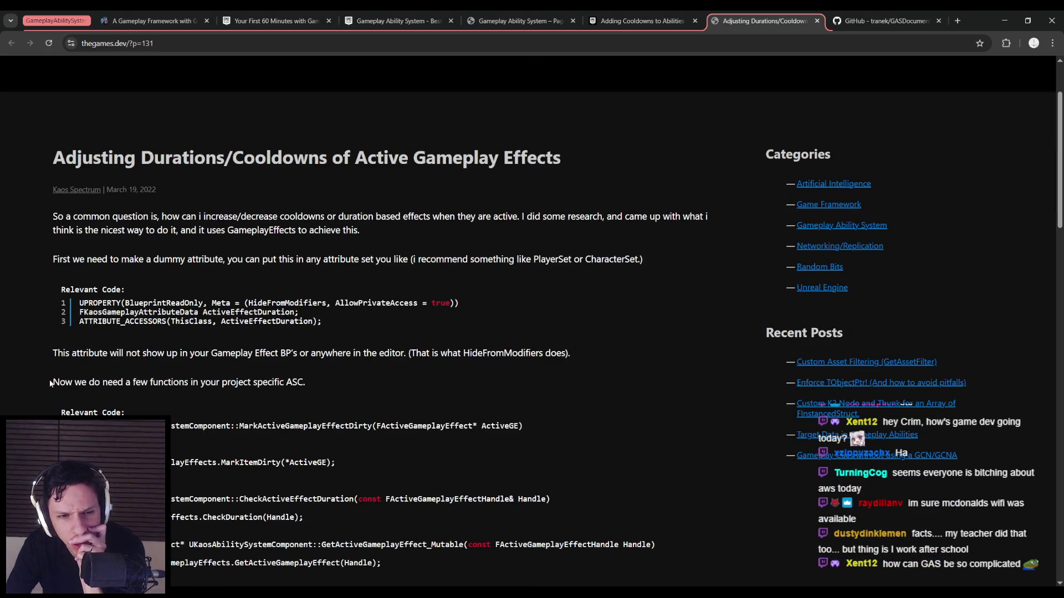
pyautogui.scroll(-6, 50, 383)
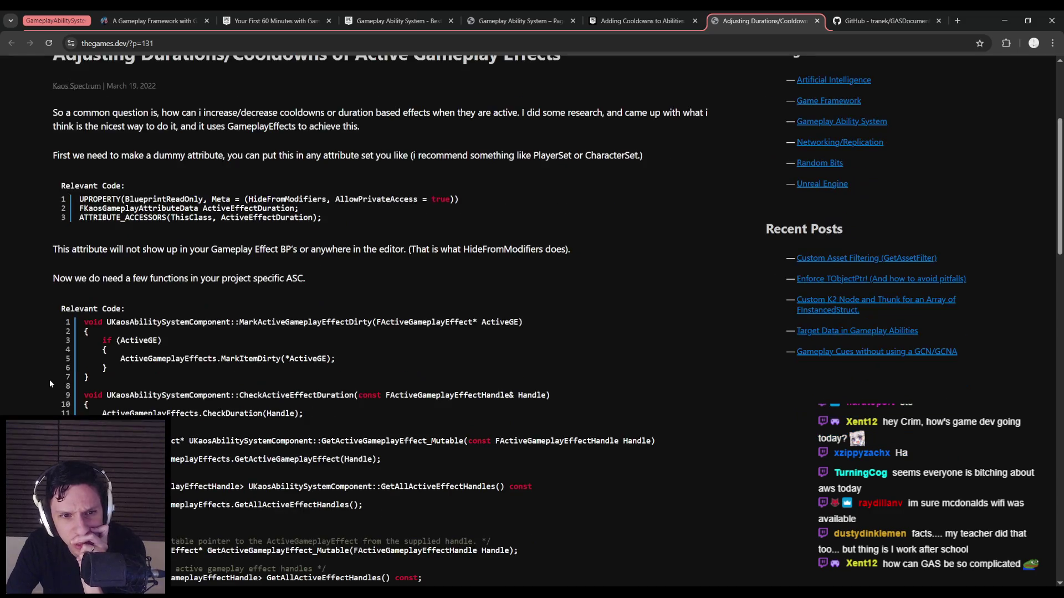
pyautogui.scroll(-3, 49, 382)
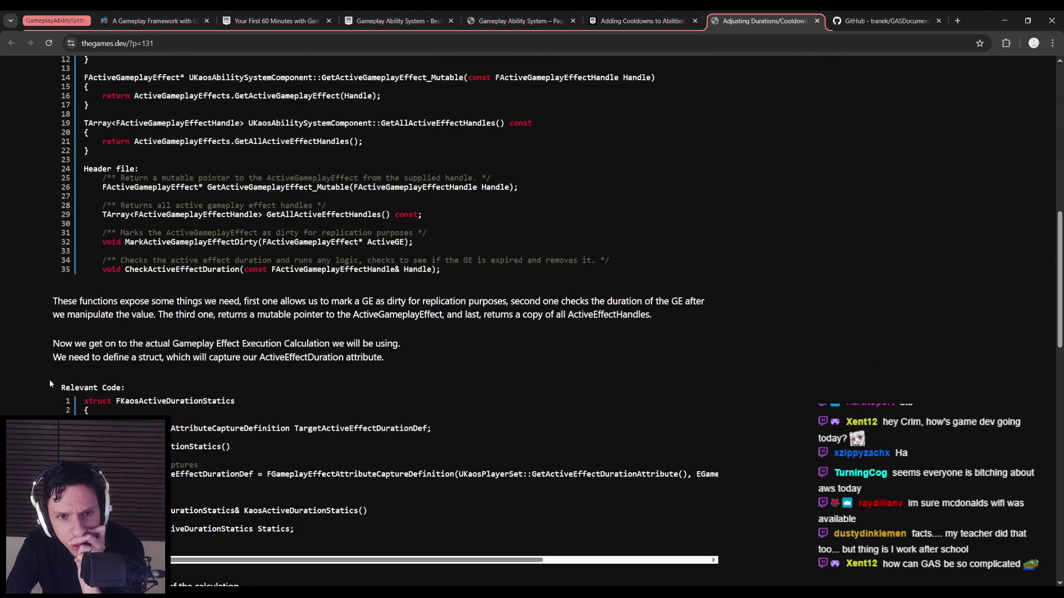
pyautogui.scroll(-1, 49, 380)
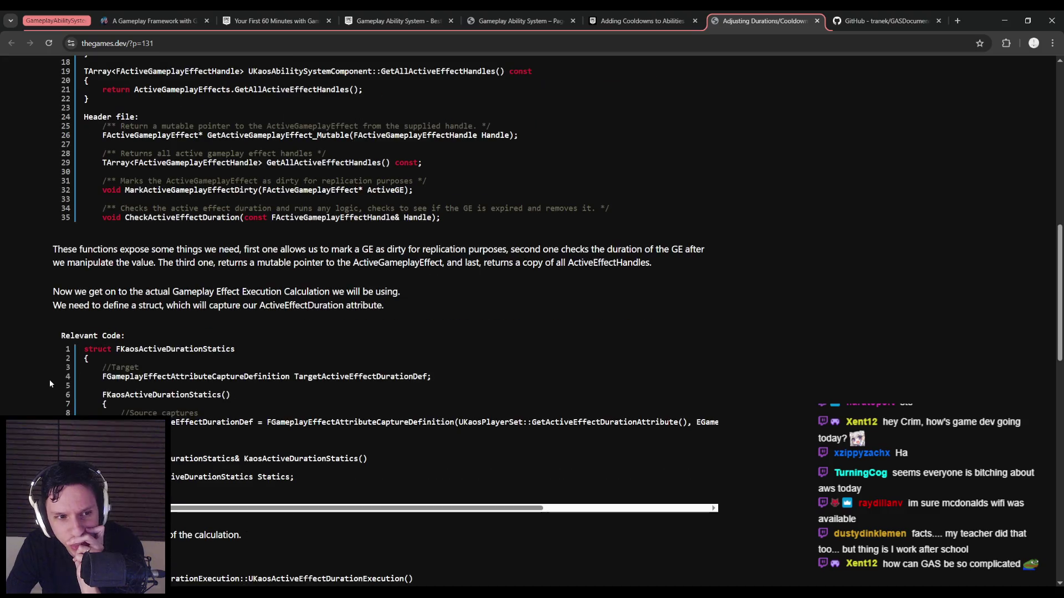
pyautogui.scroll(-1, 49, 380)
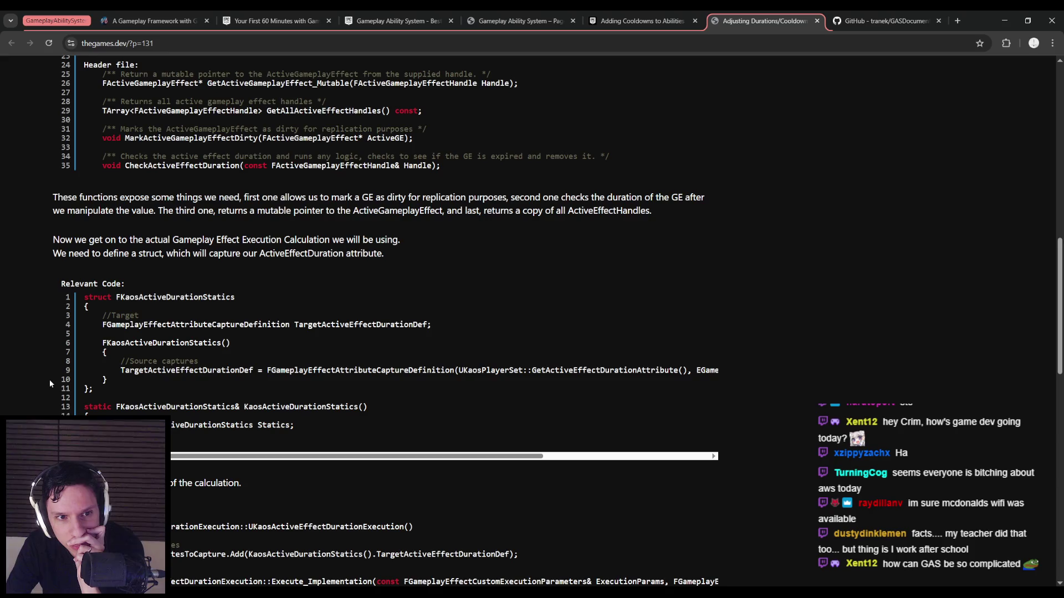
pyautogui.moveTo(130, 240); pyautogui.dragTo(400, 241)
pyautogui.click(400, 242)
pyautogui.moveTo(185, 253); pyautogui.dragTo(384, 253)
pyautogui.click(387, 260)
pyautogui.scroll(-5, 39, 333)
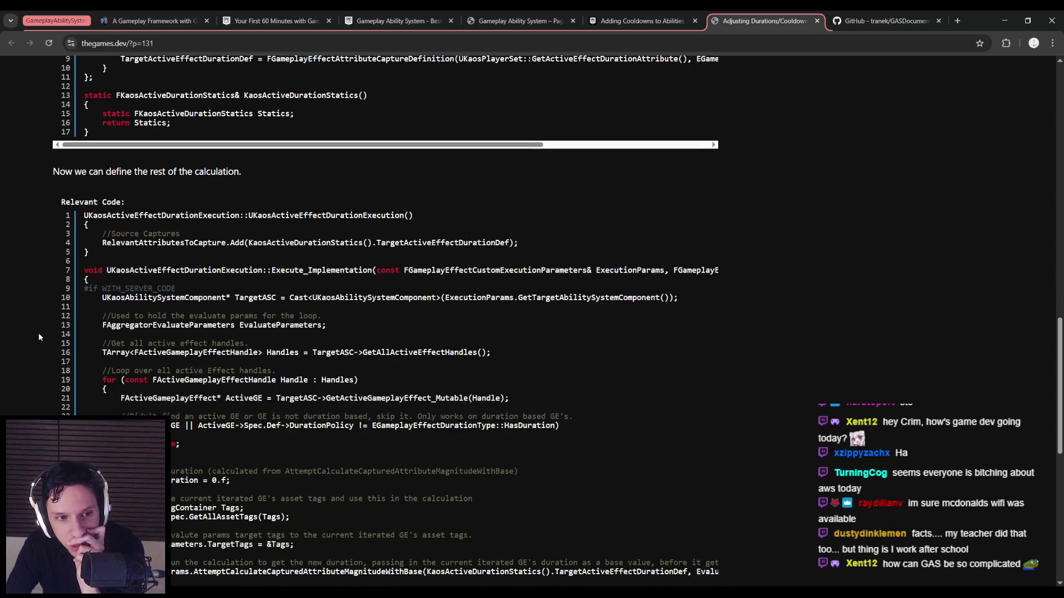
pyautogui.scroll(-2, 39, 336)
pyautogui.scroll(-3, 39, 336)
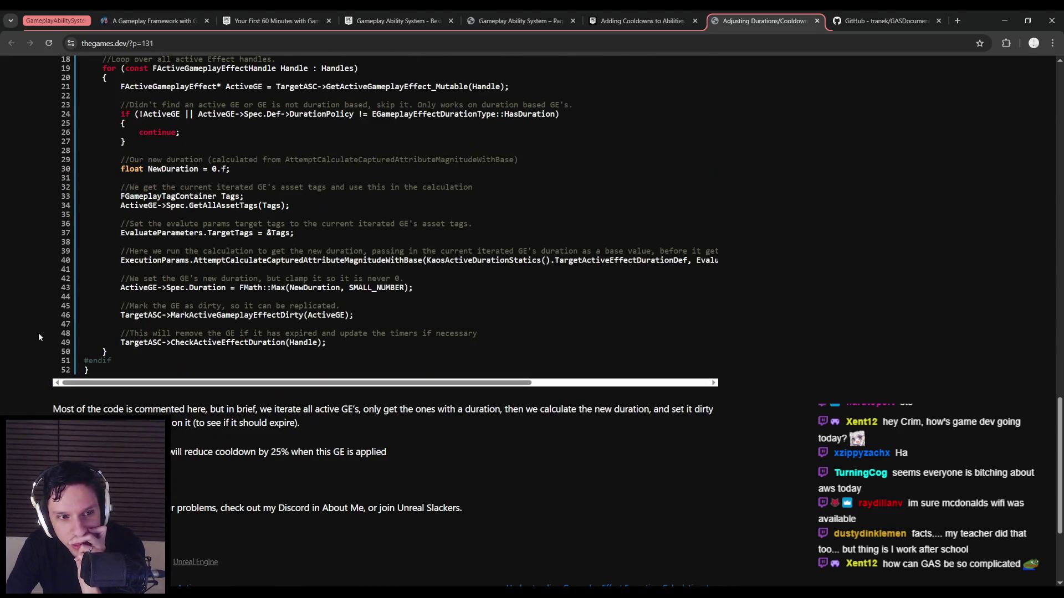
pyautogui.scroll(-1, 38, 333)
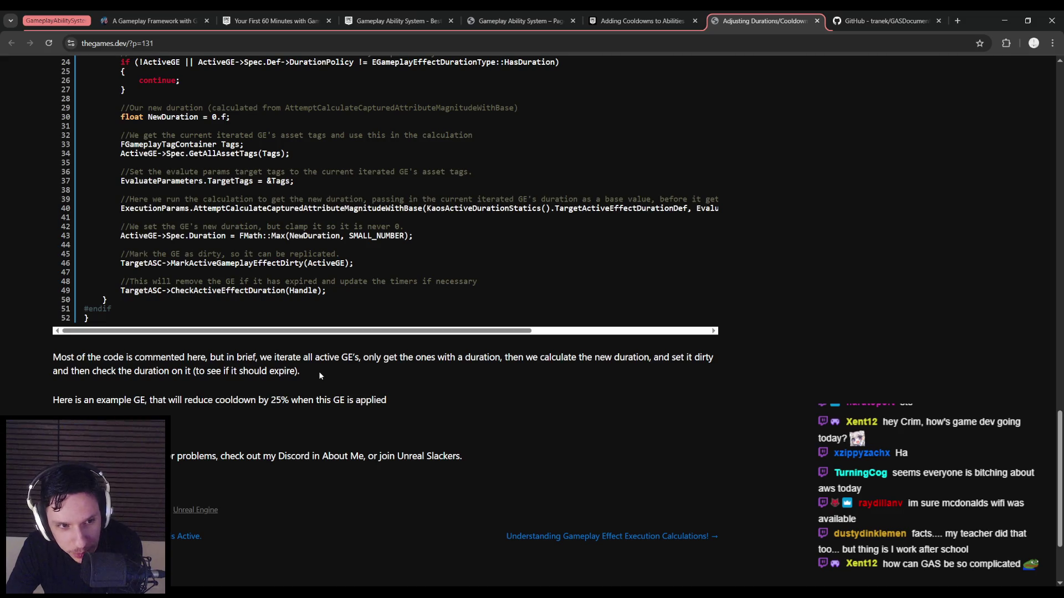
pyautogui.scroll(20, 319, 376)
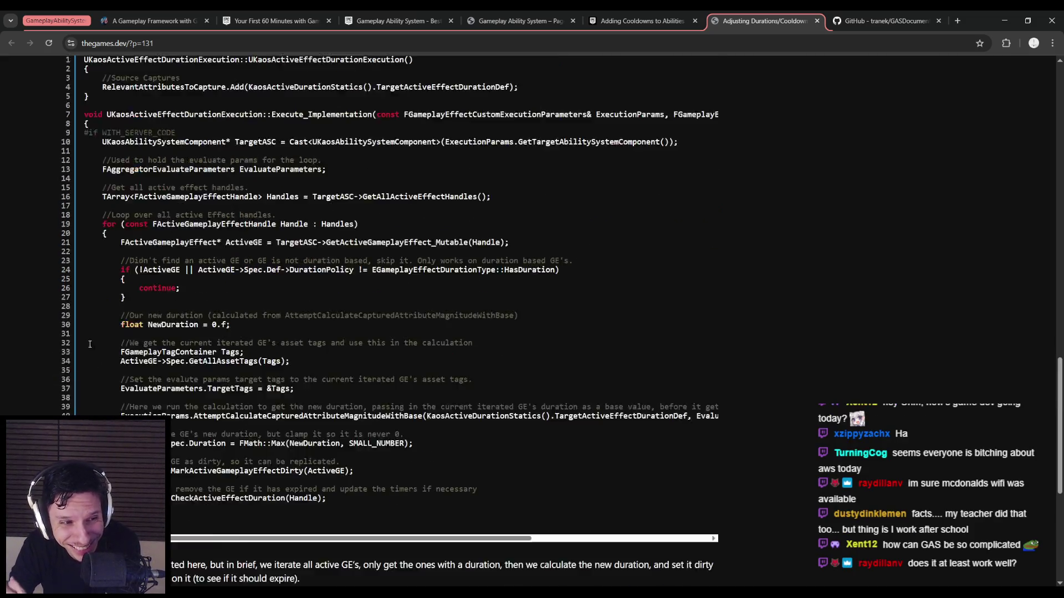
pyautogui.scroll(5, 44, 351)
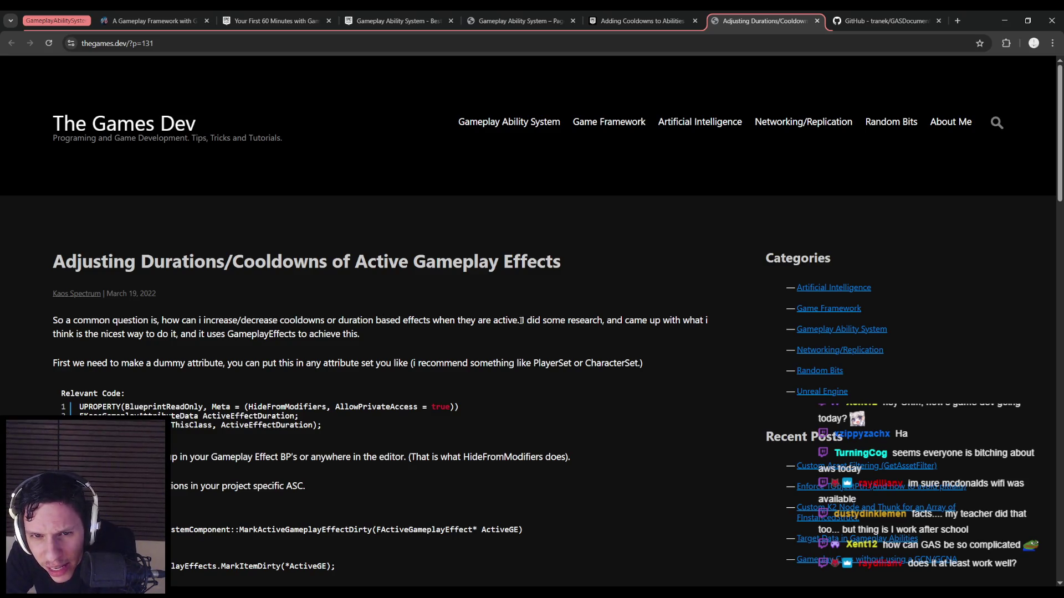
# Step: Reread the article's 'they are active' passage and scroll through its code blocks
pyautogui.moveTo(521, 321); pyautogui.dragTo(460, 320)
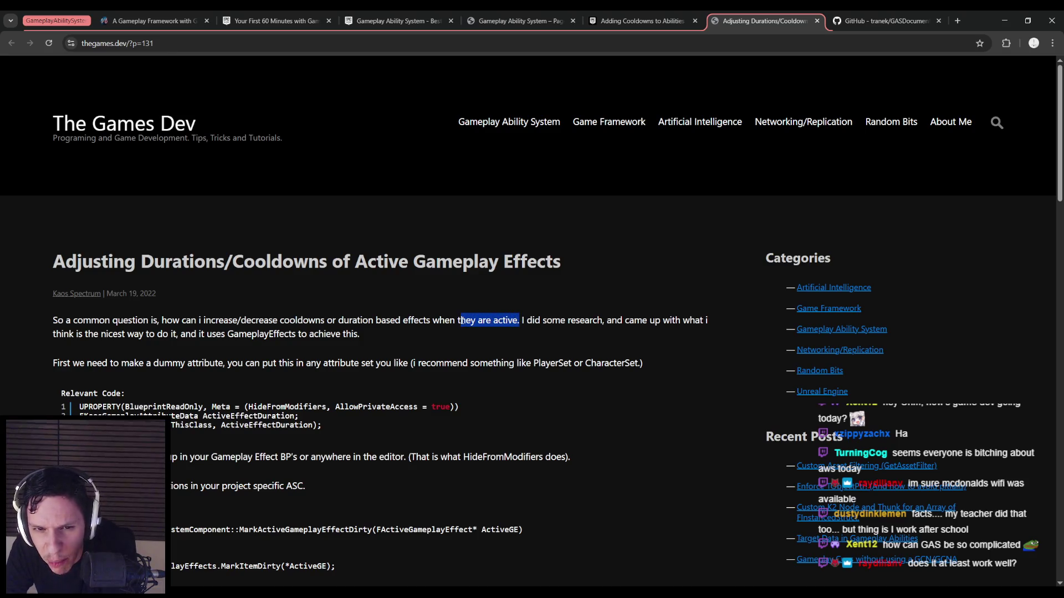
pyautogui.click(461, 321)
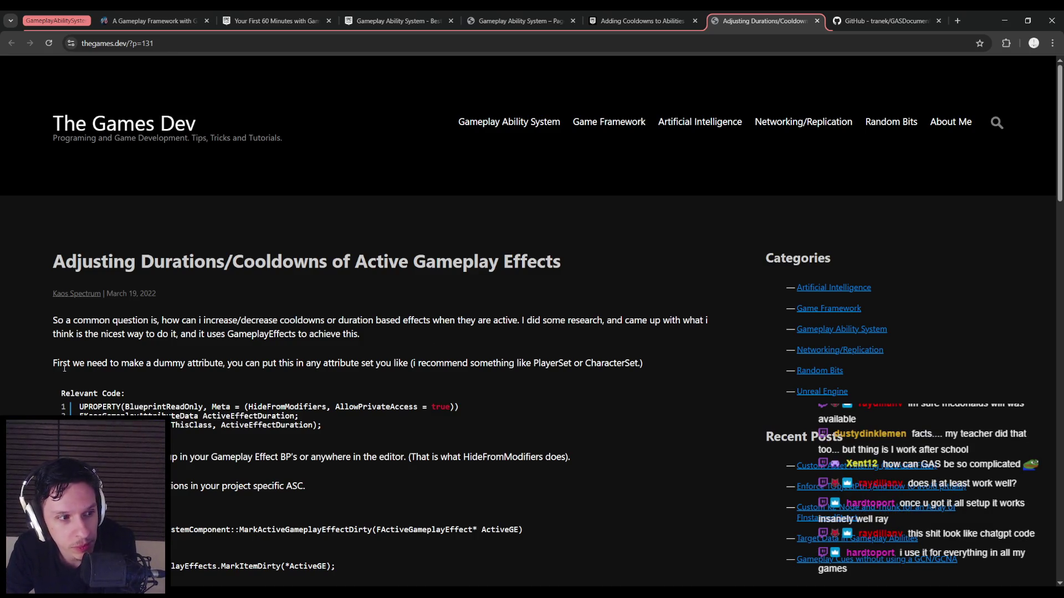
pyautogui.scroll(-1, 42, 376)
pyautogui.moveTo(458, 268); pyautogui.dragTo(521, 270)
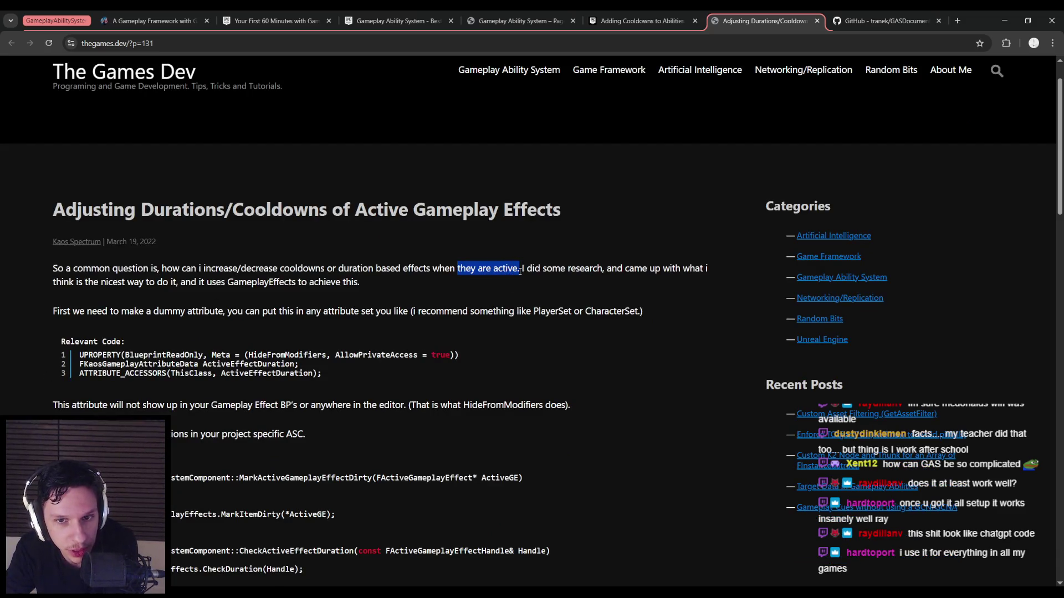
pyautogui.click(519, 272)
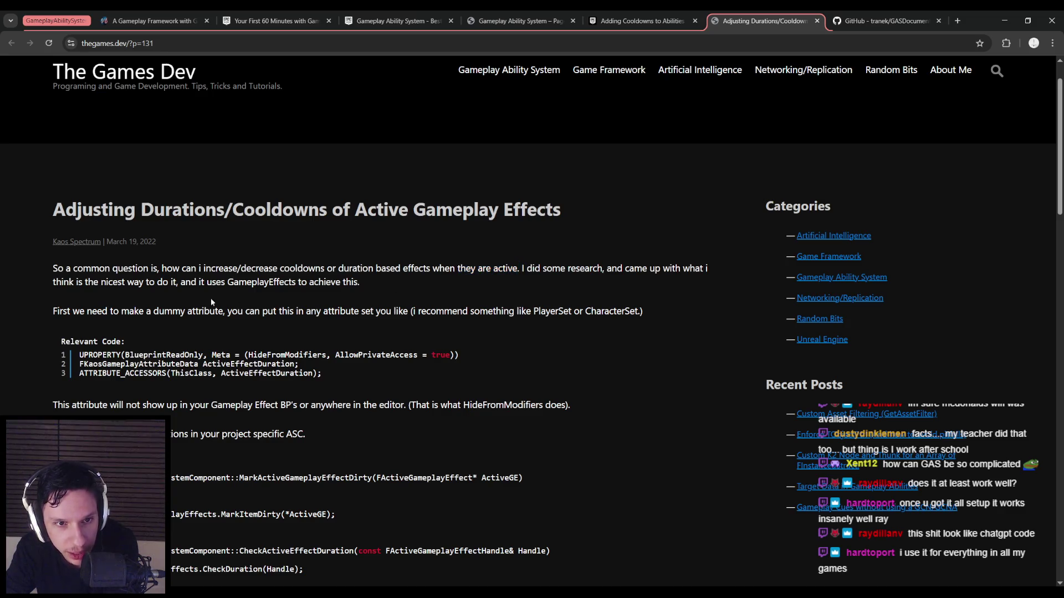
pyautogui.scroll(-4, 23, 340)
pyautogui.scroll(-3, 25, 350)
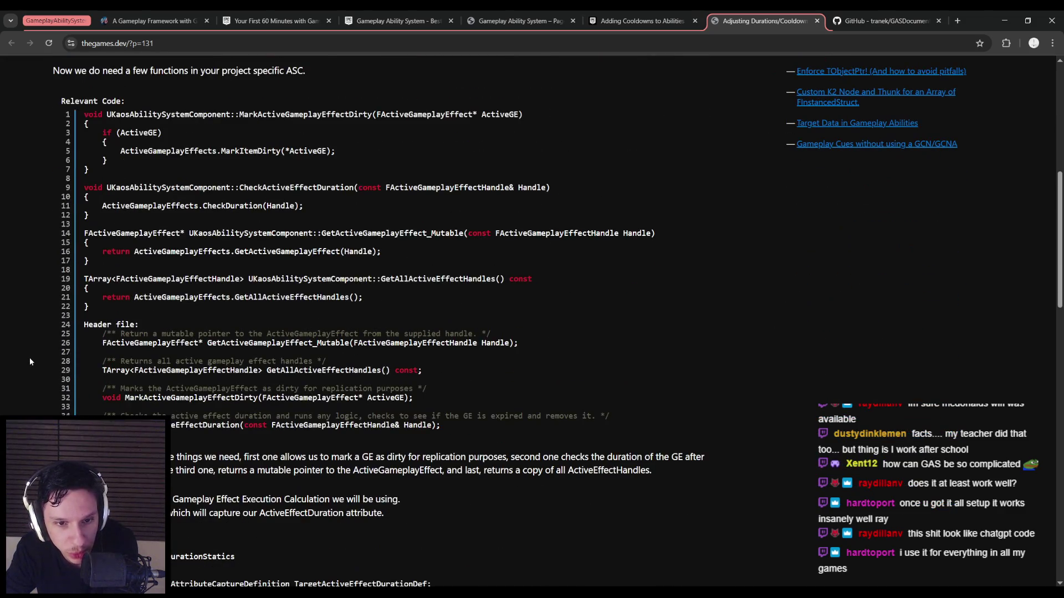
pyautogui.scroll(-8, 25, 362)
pyautogui.scroll(-7, 25, 362)
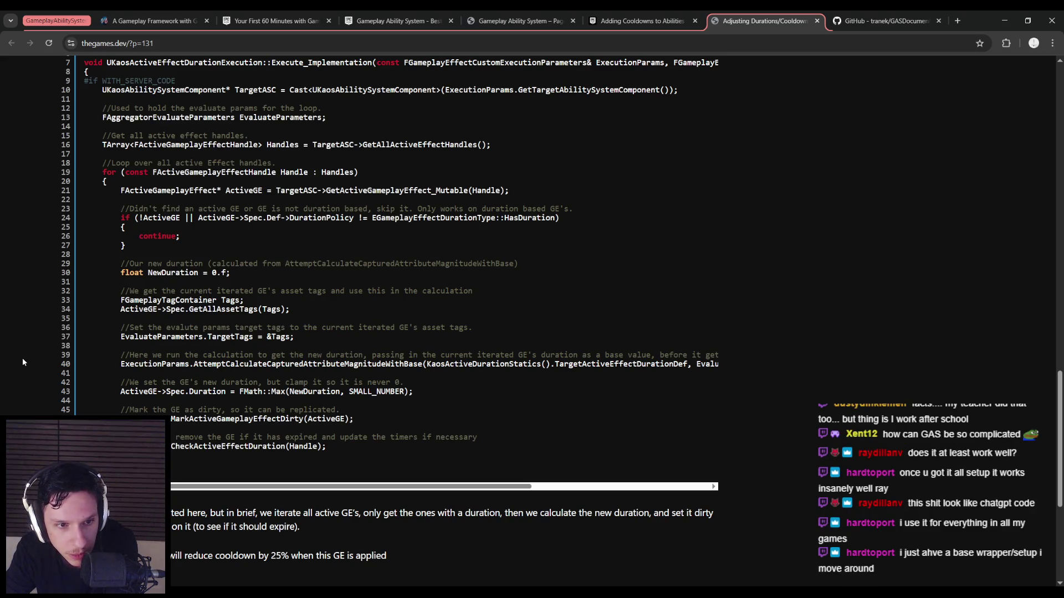
pyautogui.scroll(2, 22, 362)
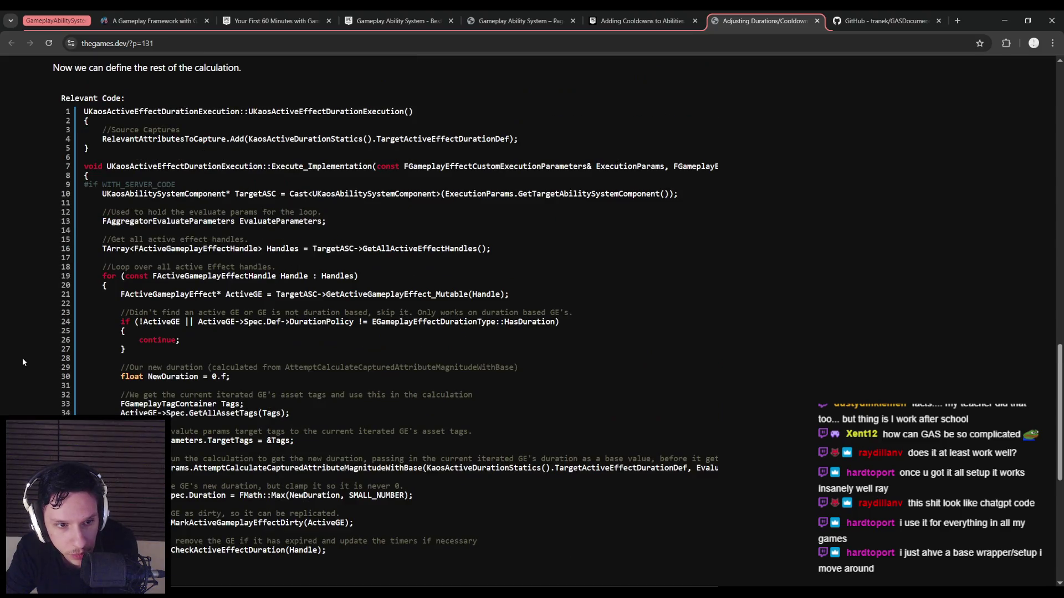
pyautogui.scroll(3, 23, 362)
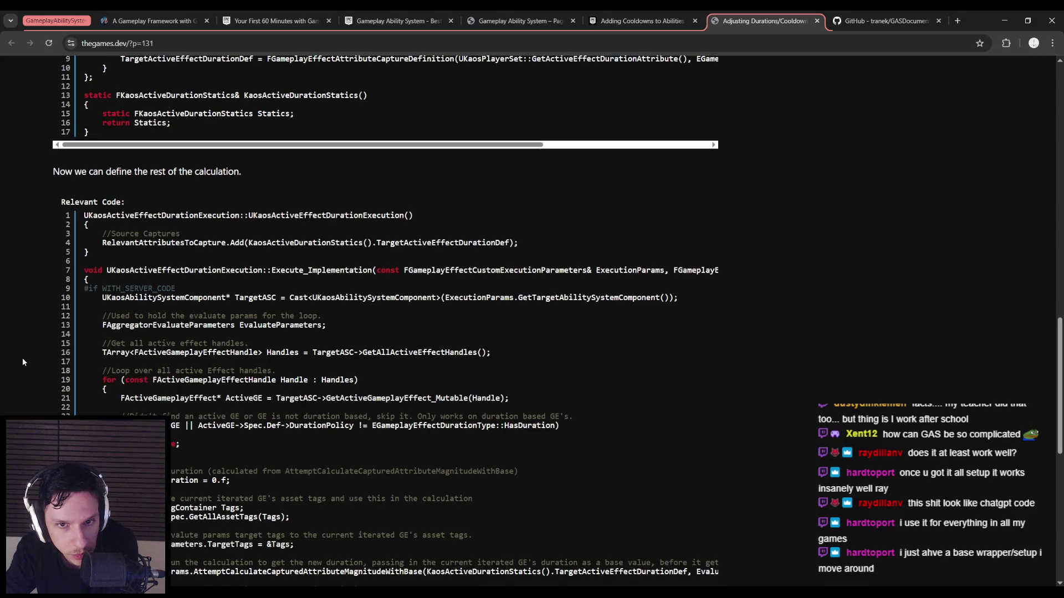
pyautogui.scroll(-3, 22, 362)
# Step: Review code lines 29–30 and the surrounding code, then return to the Unreal Editor
pyautogui.moveTo(23, 362); pyautogui.dragTo(172, 381)
pyautogui.click(175, 382)
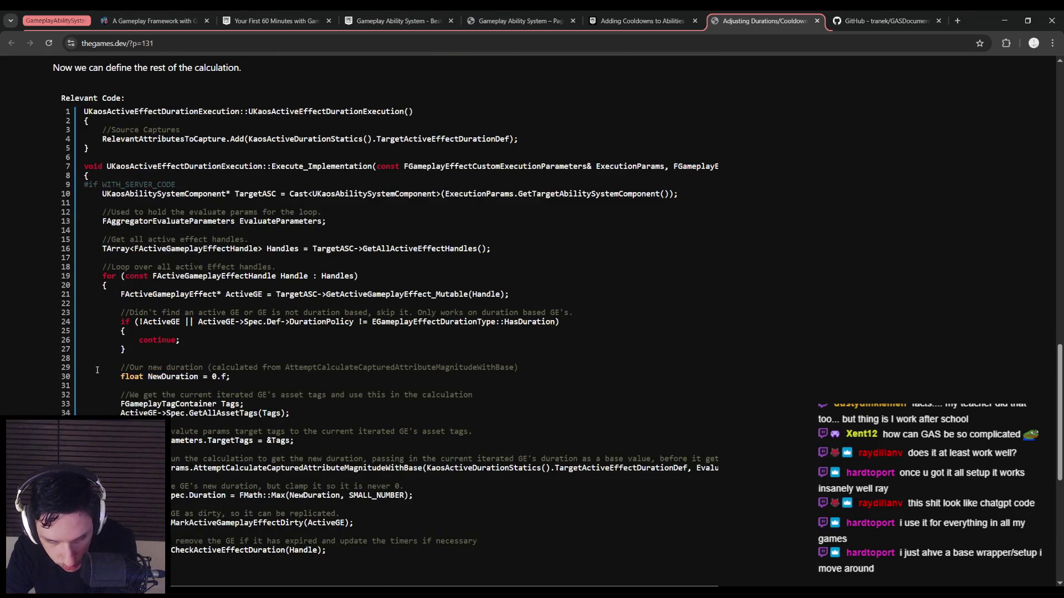
pyautogui.scroll(7, 70, 371)
pyautogui.scroll(3, 61, 372)
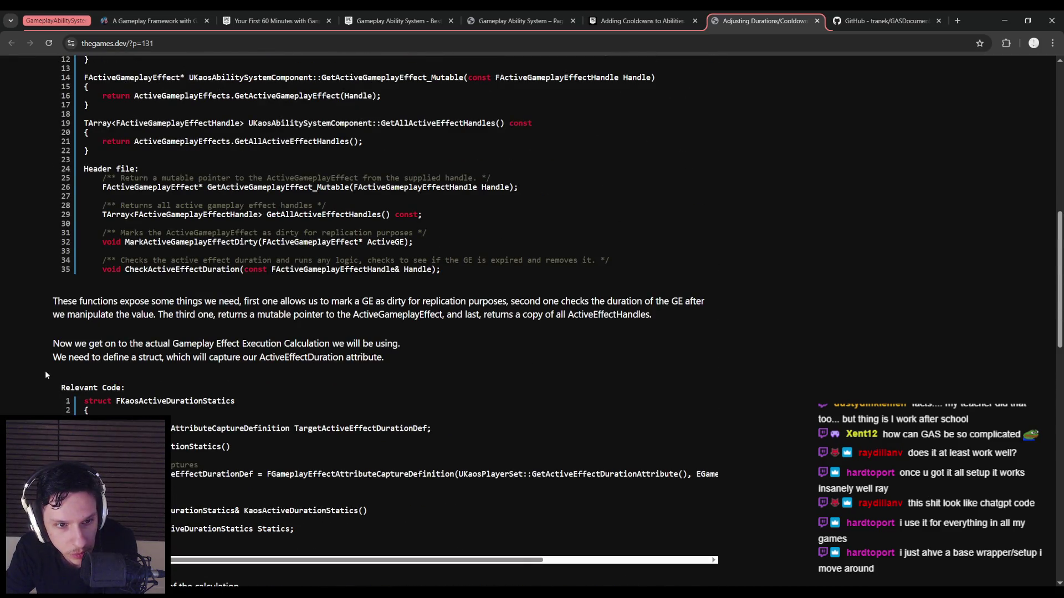
pyautogui.scroll(7, 44, 371)
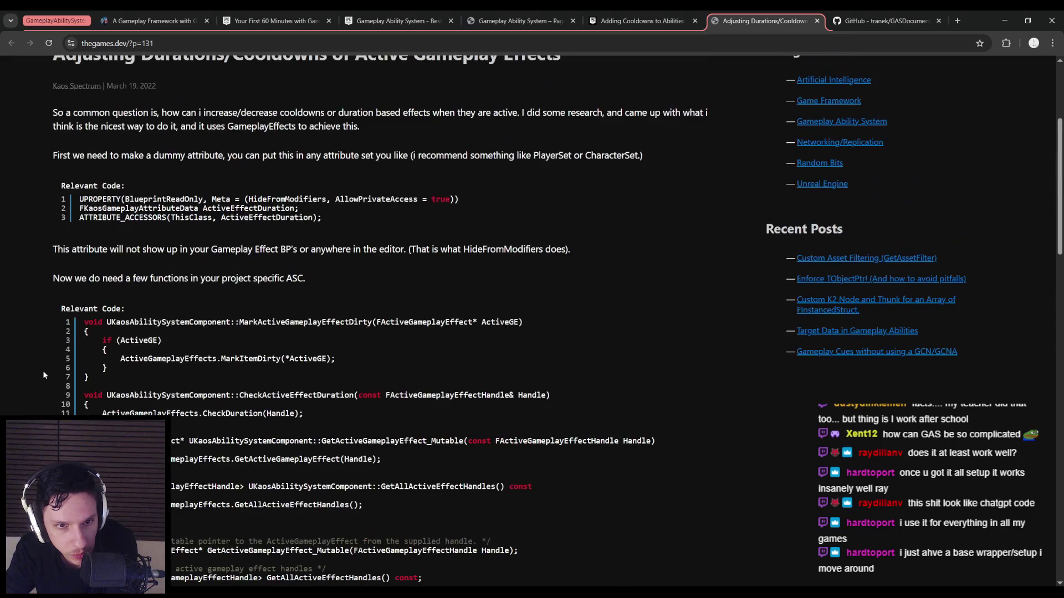
pyautogui.scroll(3, 42, 370)
pyautogui.scroll(-10, 45, 375)
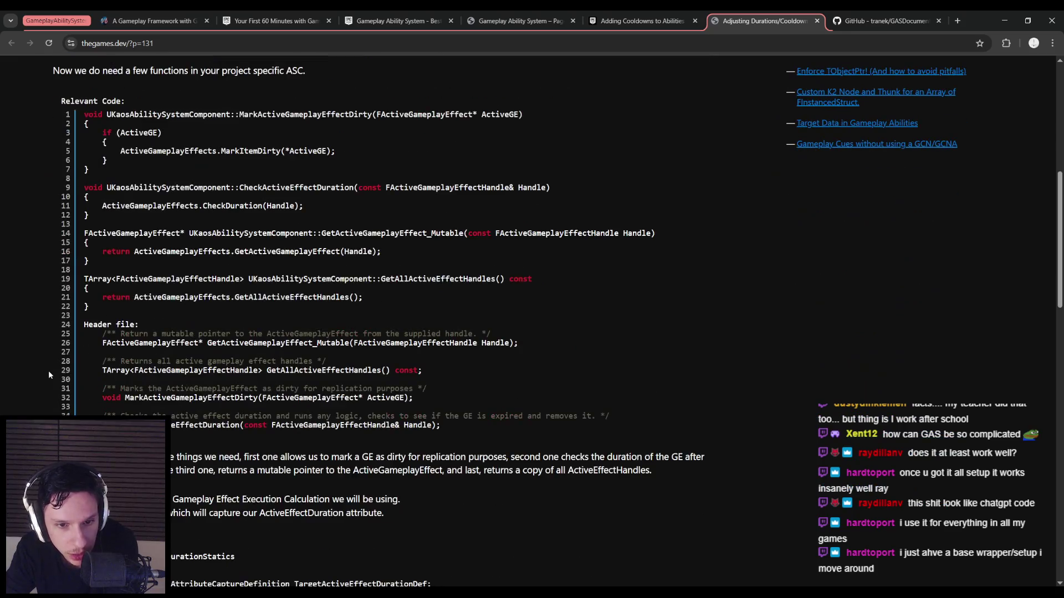
pyautogui.scroll(-5, 48, 377)
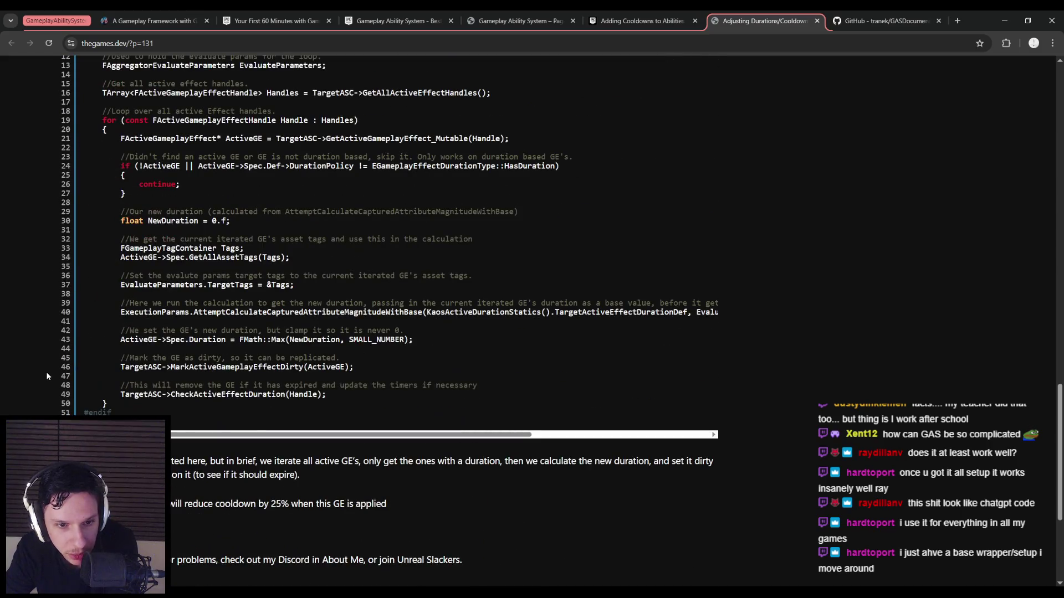
pyautogui.scroll(-2, 46, 375)
pyautogui.scroll(8, 46, 376)
pyautogui.scroll(10, 46, 377)
pyautogui.scroll(8, 45, 377)
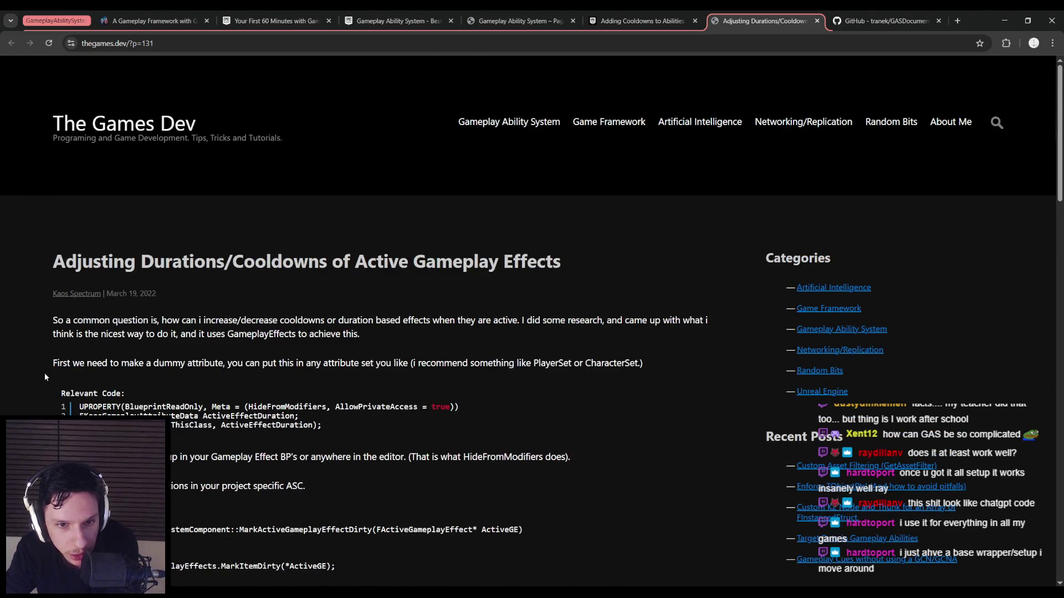
pyautogui.hotkey('alt', 'Tab')
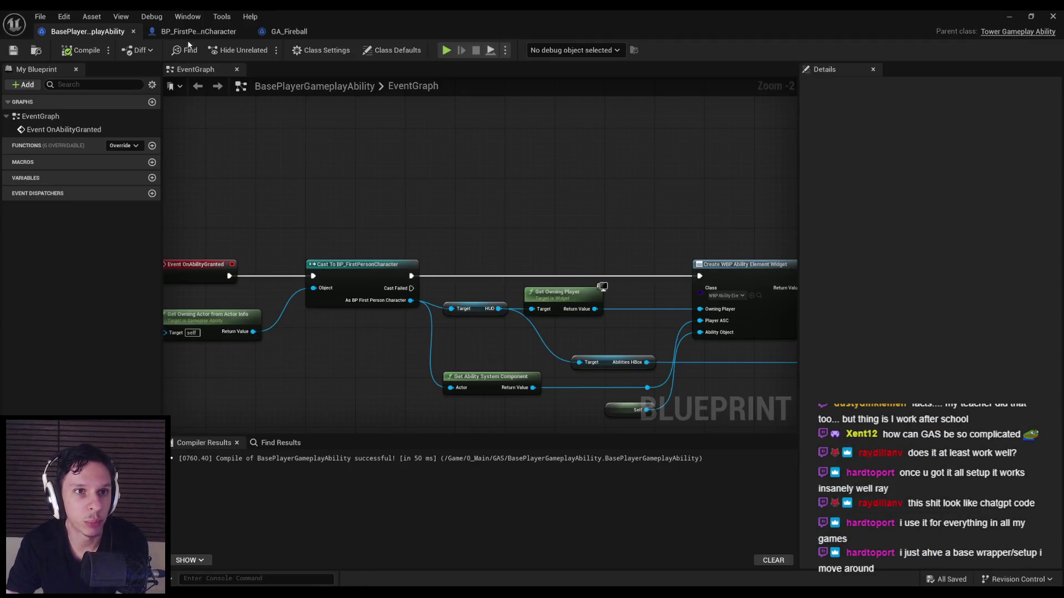
# Step: Inspect BP_FirstPersonCharacter's BeginPlay ability-granting nodes, then minimize the Blueprint editor
pyautogui.click(198, 31)
pyautogui.scroll(-2, 82, 205)
pyautogui.click(66, 192)
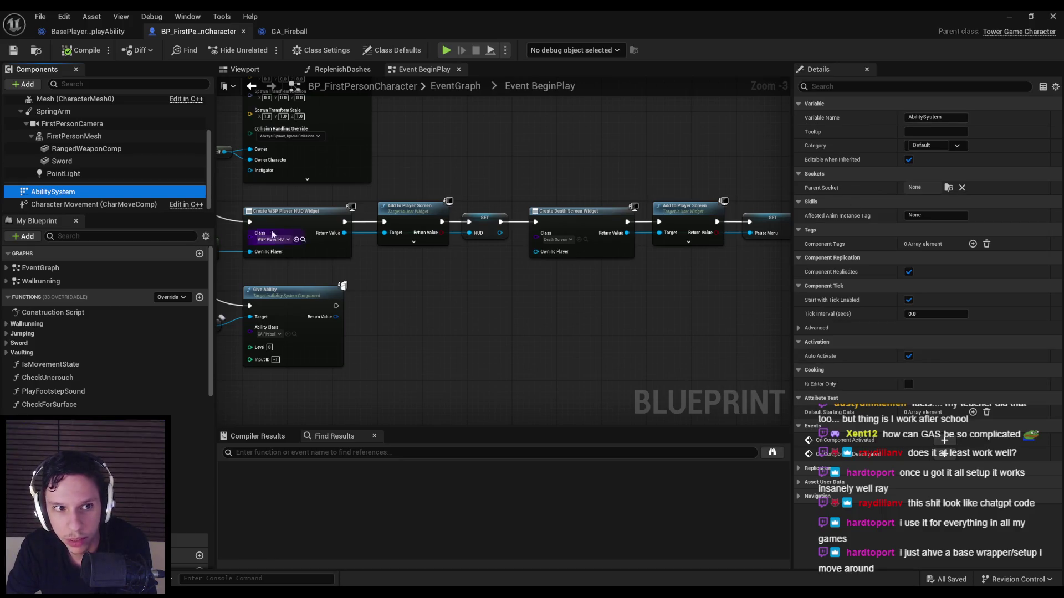
pyautogui.scroll(-1, 320, 247)
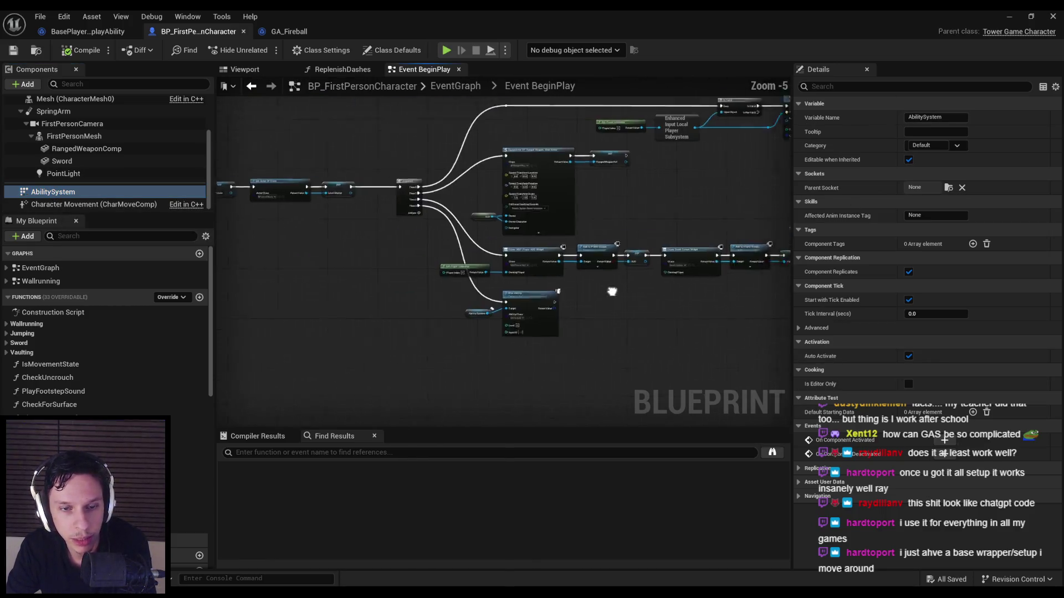
pyautogui.moveTo(553, 289); pyautogui.dragTo(648, 290)
pyautogui.scroll(1, 648, 289)
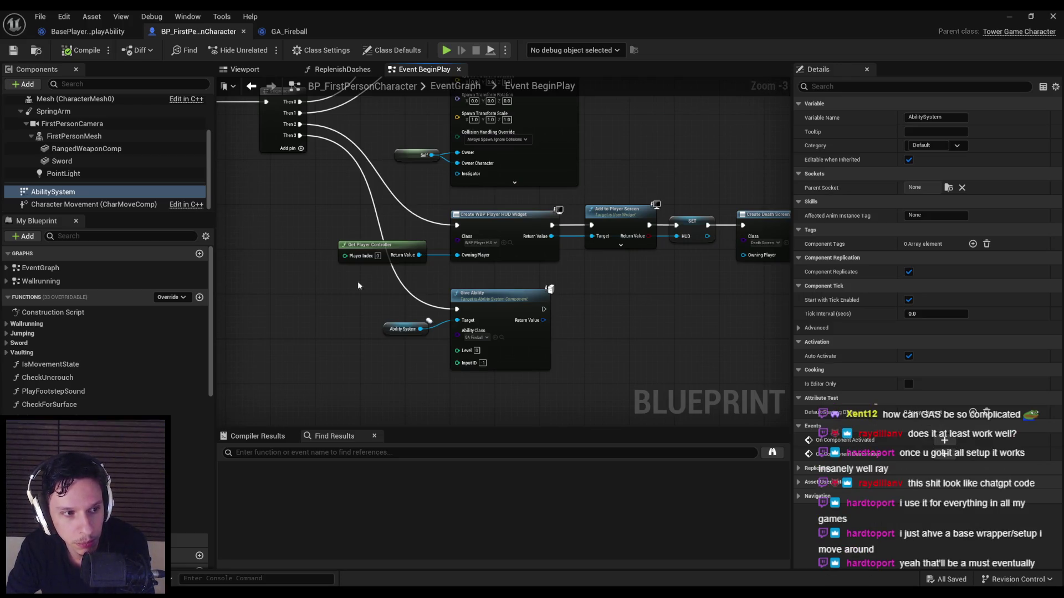
pyautogui.scroll(-3, 368, 276)
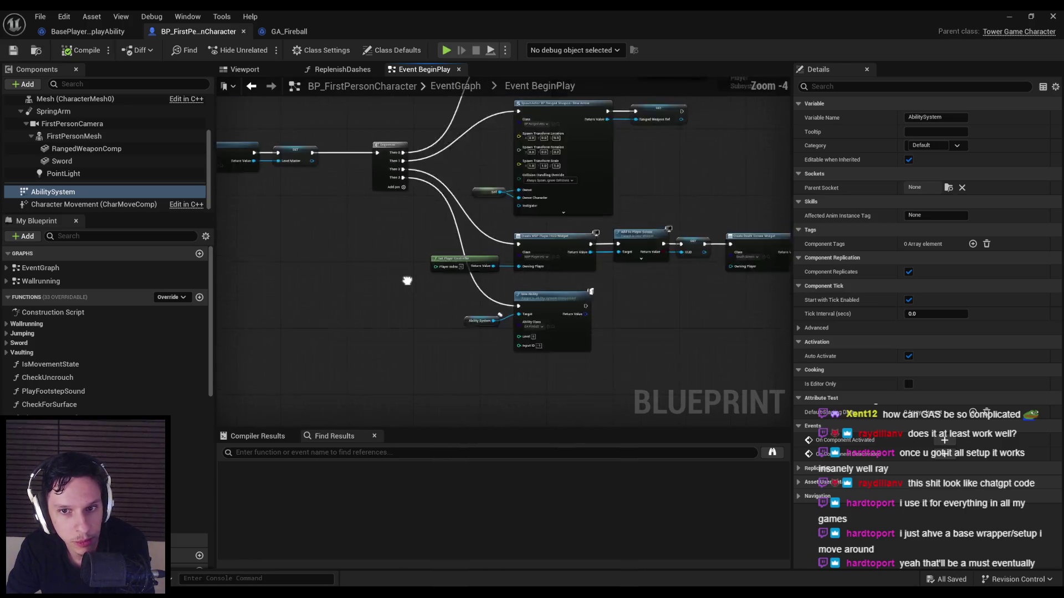
pyautogui.moveTo(406, 280); pyautogui.dragTo(377, 359)
pyautogui.scroll(1, 363, 296)
pyautogui.moveTo(360, 294)
pyautogui.mouseDown()
pyautogui.moveTo(387, 303)
pyautogui.moveTo(432, 276)
pyautogui.mouseUp()
pyautogui.click(1007, 18)
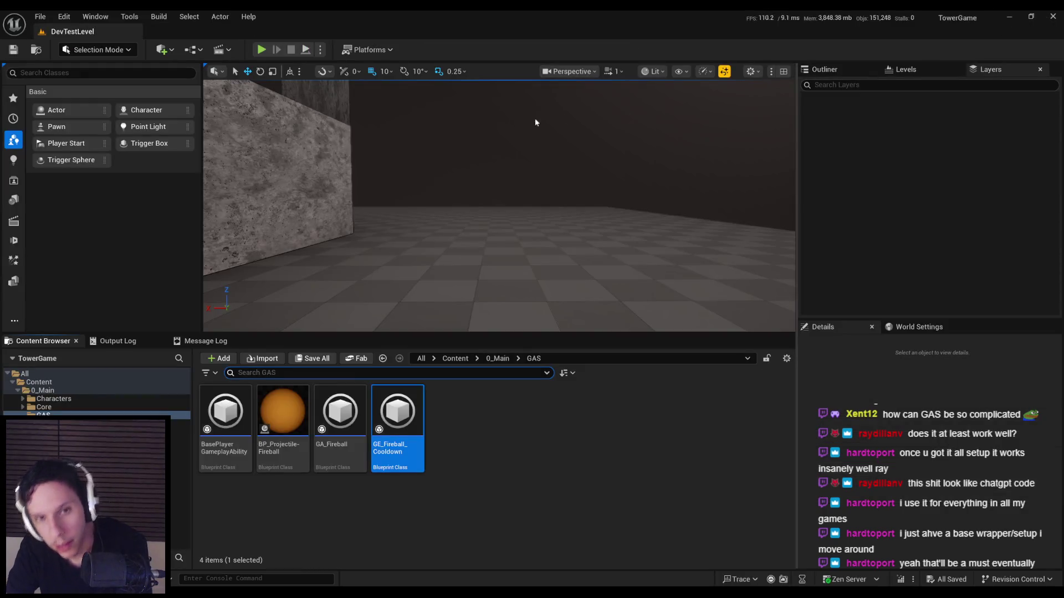
# Step: Start a play-test and cast fireballs at enemies with Q to test the cooldown
pyautogui.click(261, 49)
pyautogui.press('F11')
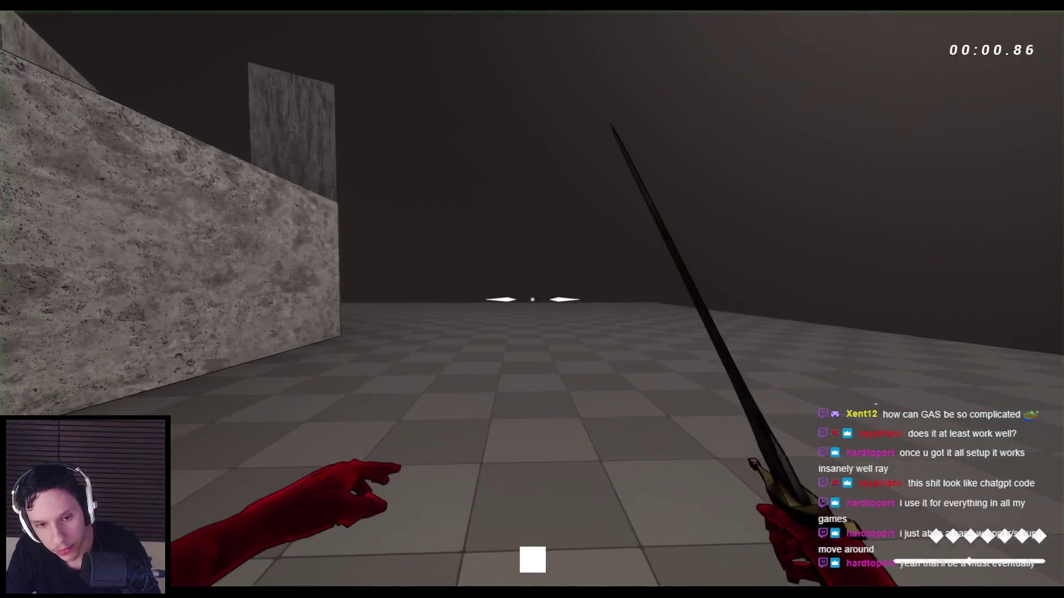
pyautogui.press('q')
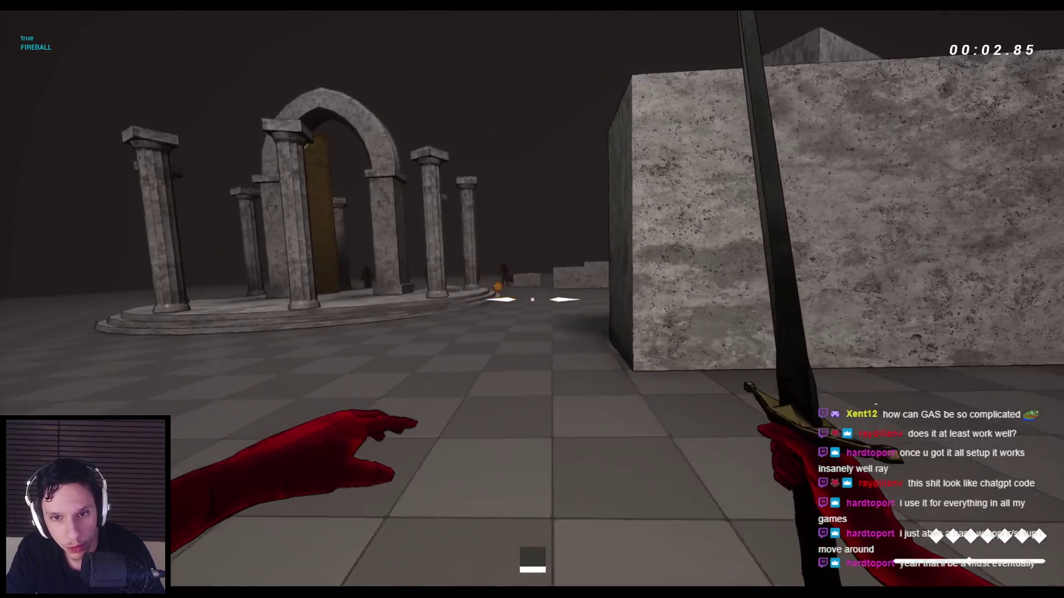
pyautogui.press('q')
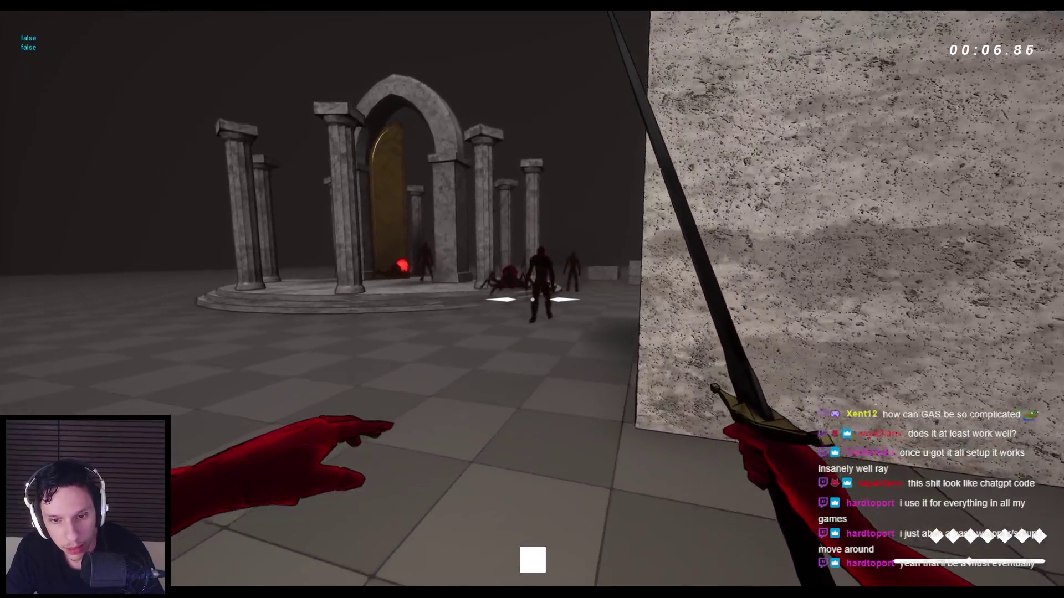
pyautogui.press('q')
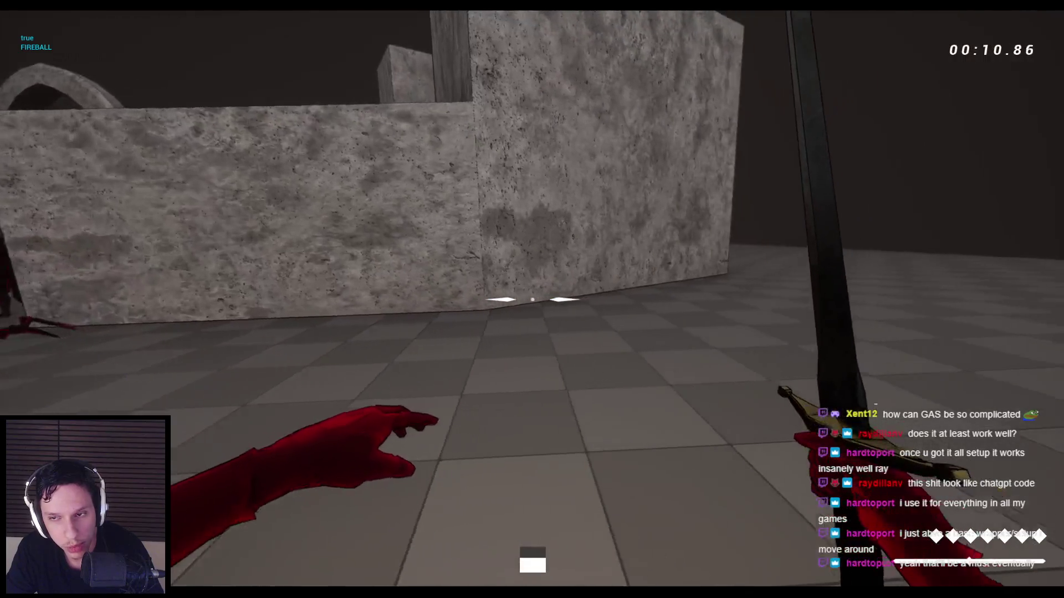
pyautogui.press('q')
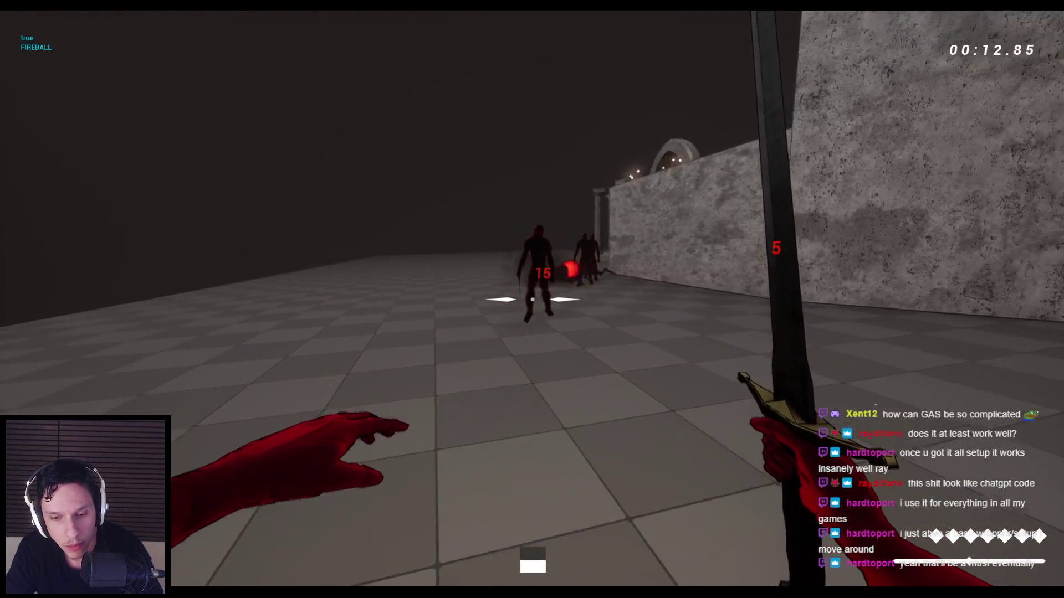
pyautogui.press('q')
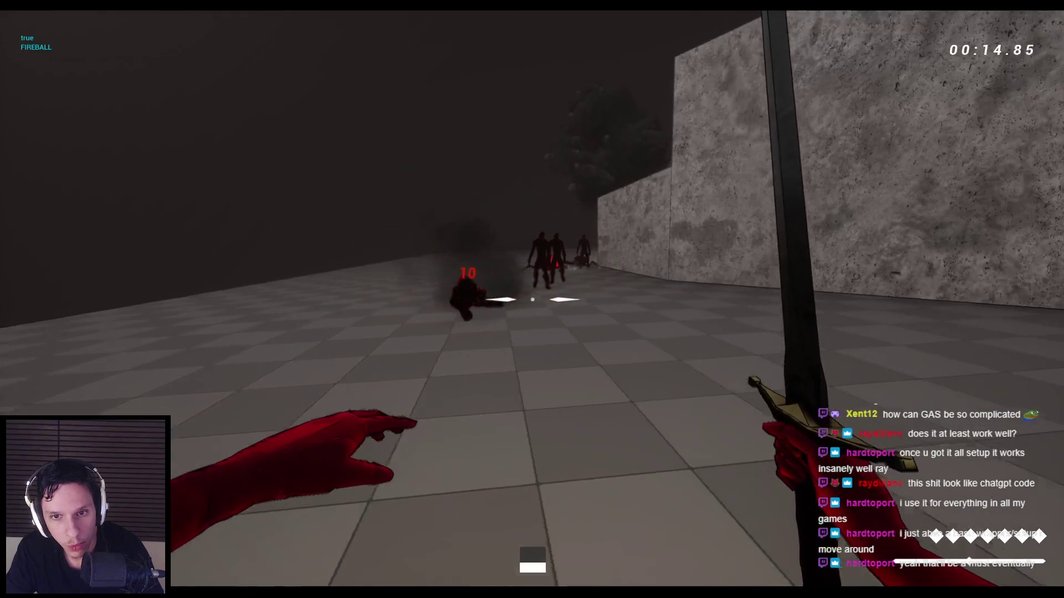
pyautogui.press('q')
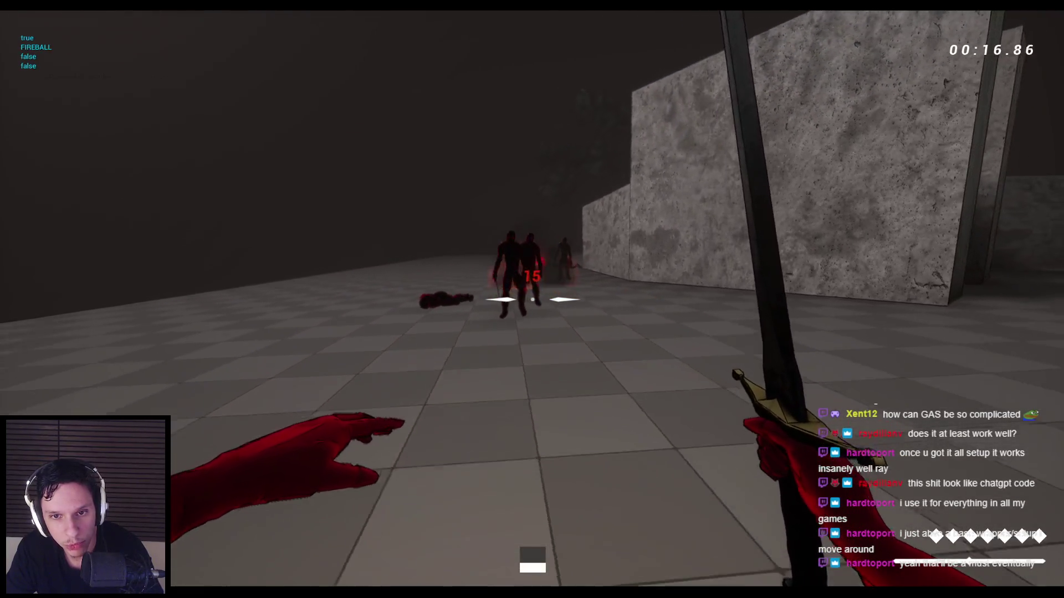
pyautogui.press('q')
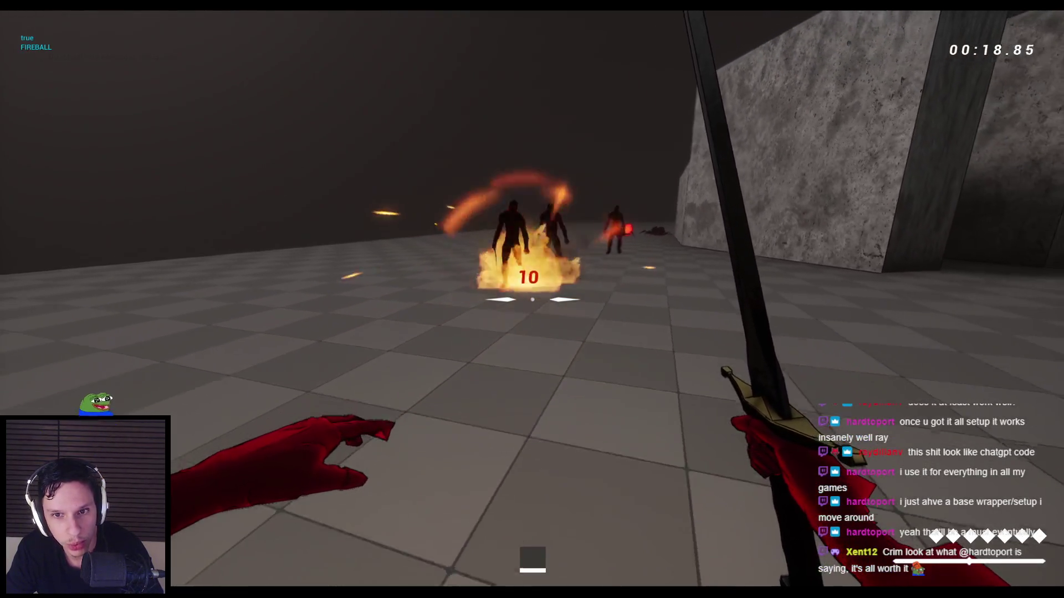
pyautogui.press('q')
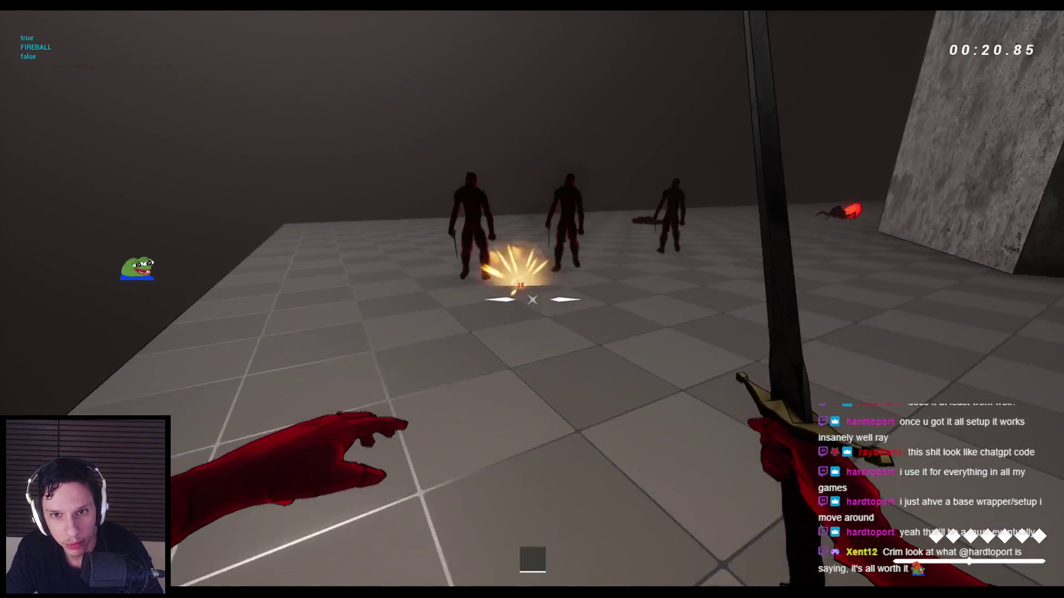
pyautogui.press('q')
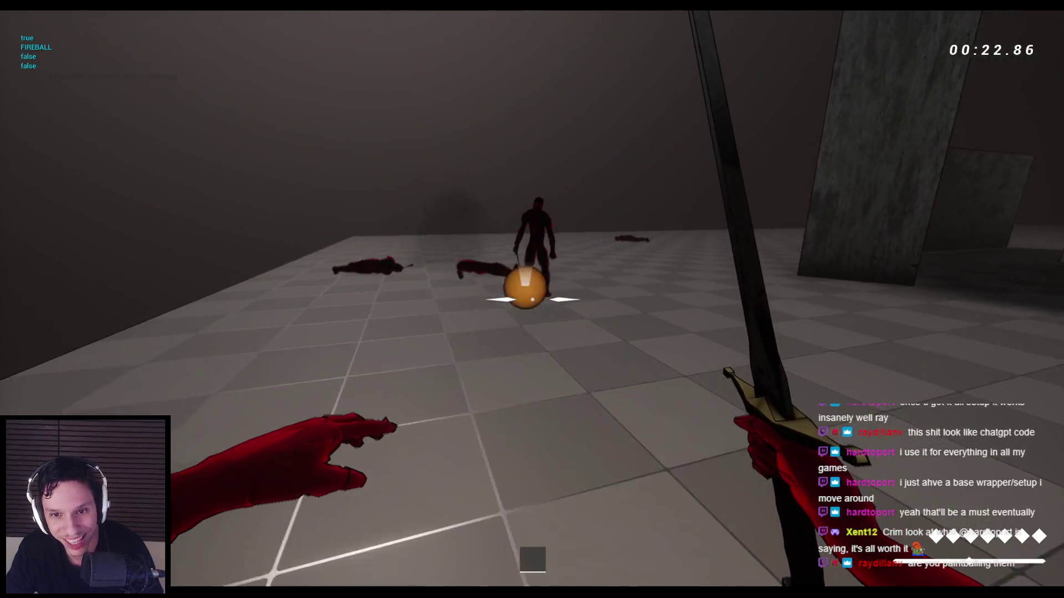
# Step: Pull an enemy in with the red weapon and punch it repeatedly
pyautogui.press('e')
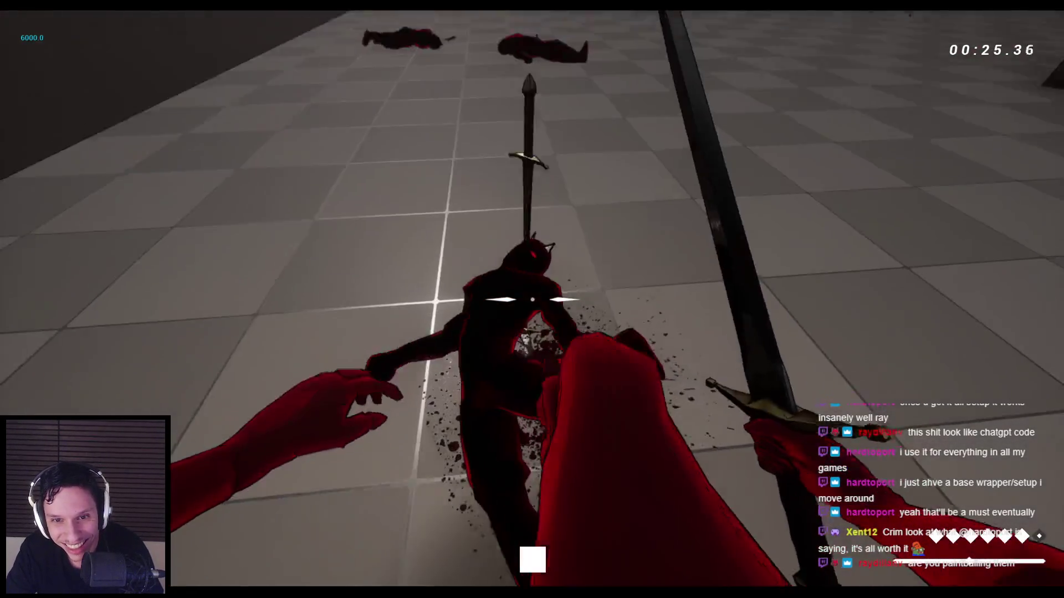
pyautogui.click(532, 299)
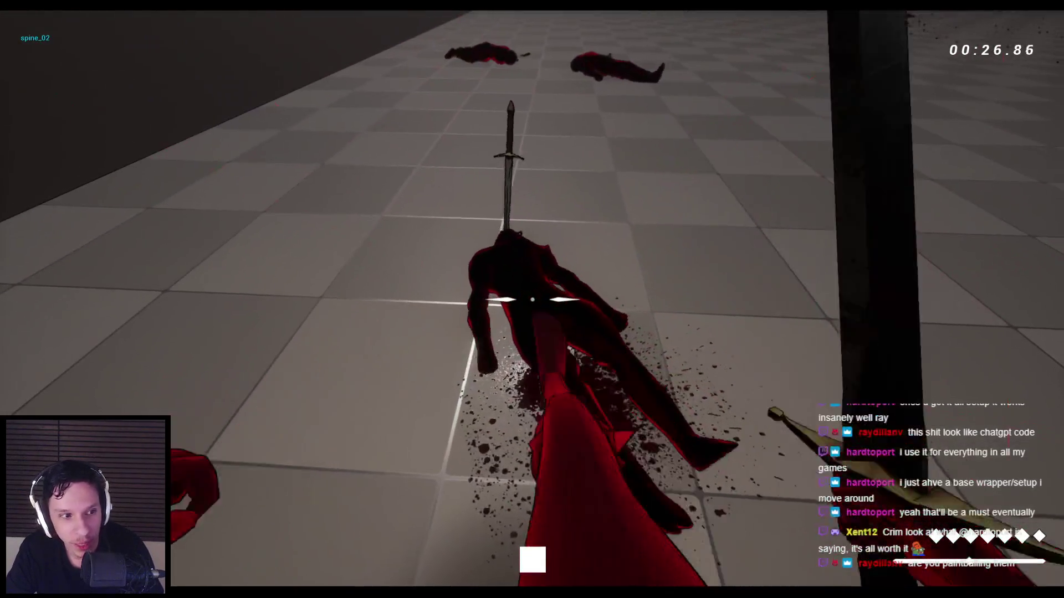
pyautogui.click(532, 299)
pyautogui.click(532, 299)
pyautogui.click(532, 299)
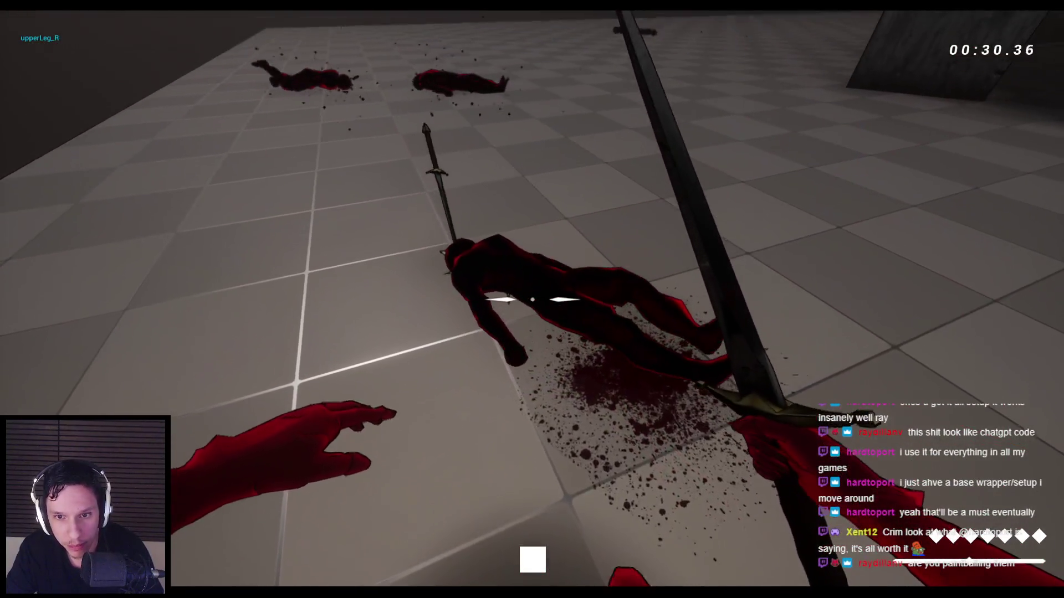
pyautogui.click(532, 299)
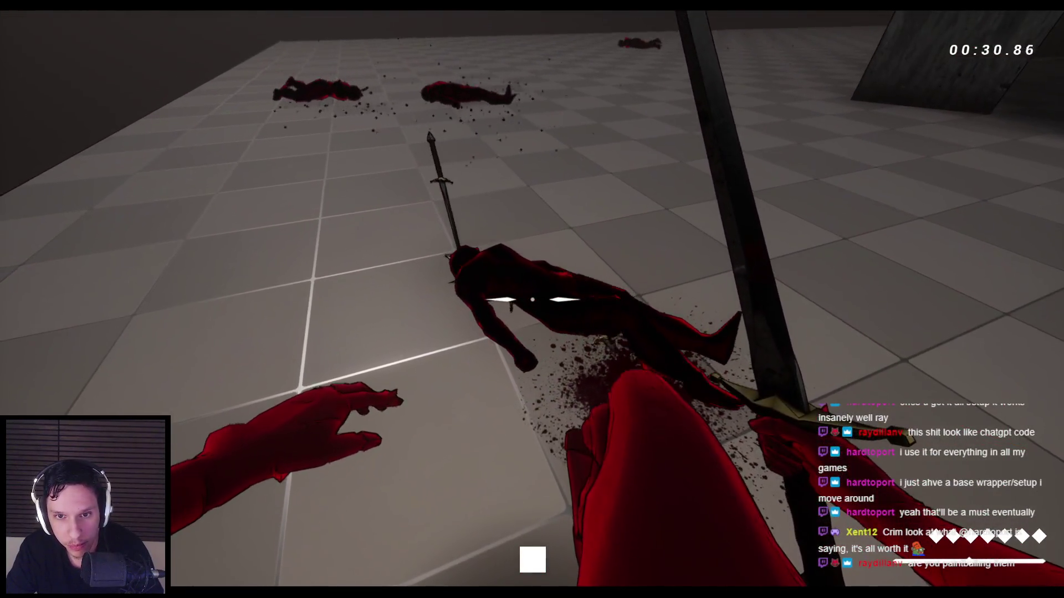
pyautogui.click(532, 300)
pyautogui.click(532, 299)
pyautogui.click(532, 299)
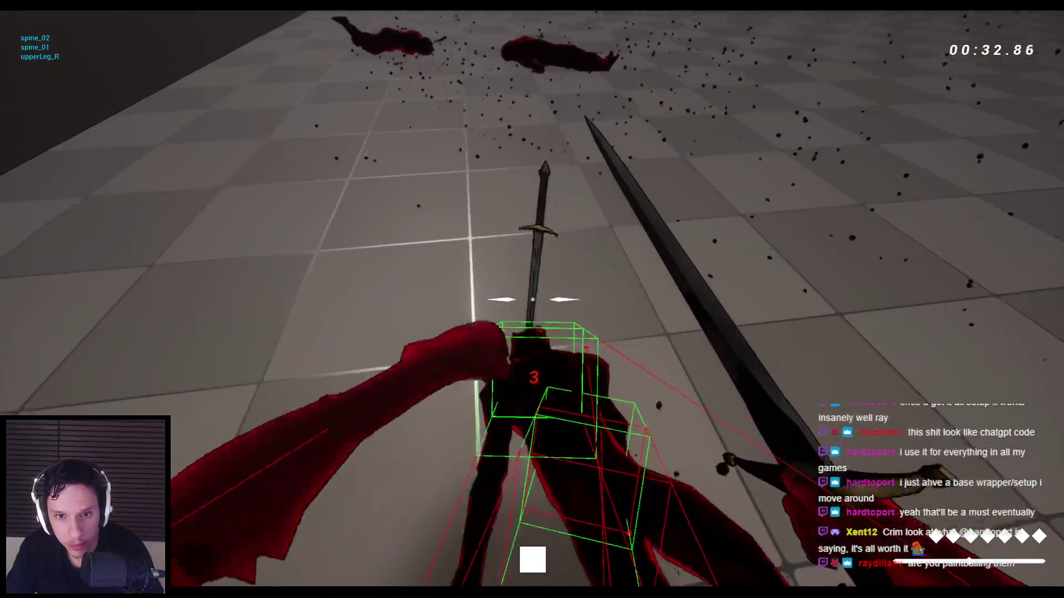
# Step: Wallrun, vault and jump across the arena toward the temple
pyautogui.press('space')
pyautogui.press('space')
pyautogui.press('space')
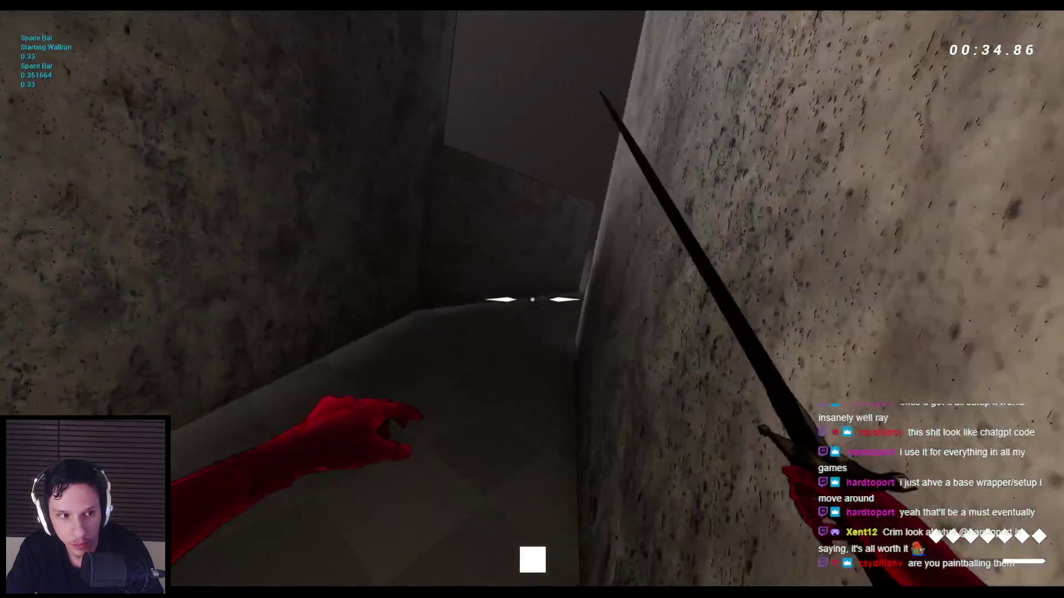
pyautogui.press('space')
pyautogui.press('space')
pyautogui.press('c')
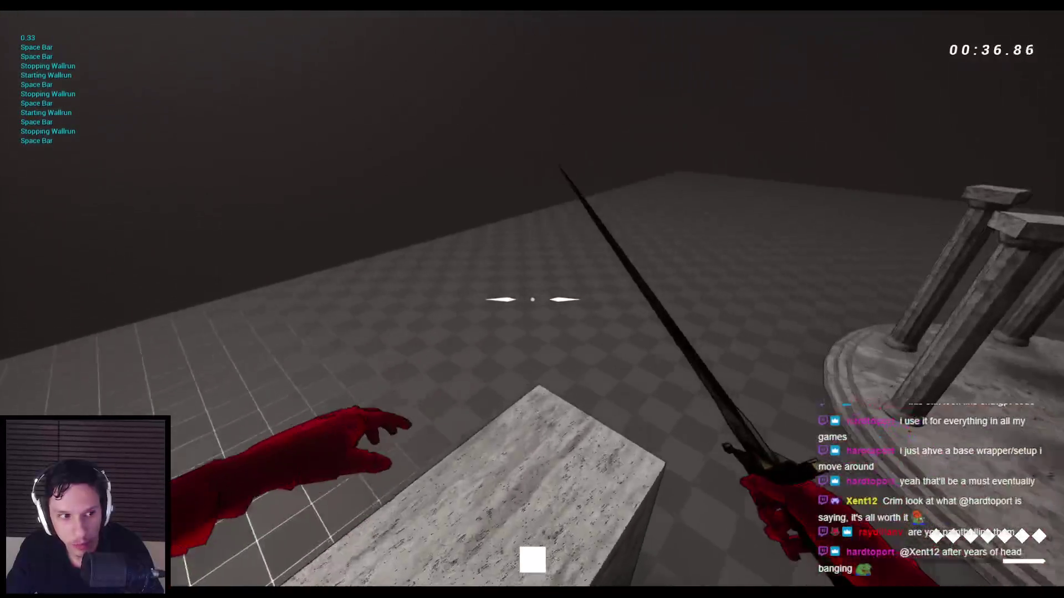
pyautogui.press('space')
pyautogui.press('space')
pyautogui.press('space')
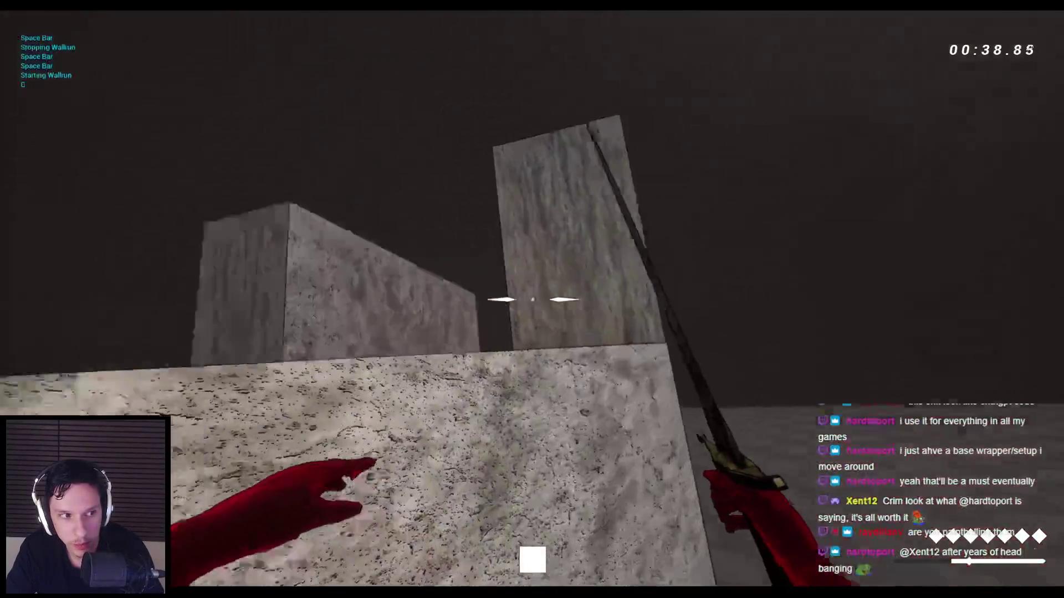
pyautogui.press('space')
pyautogui.press('space')
pyautogui.press('space')
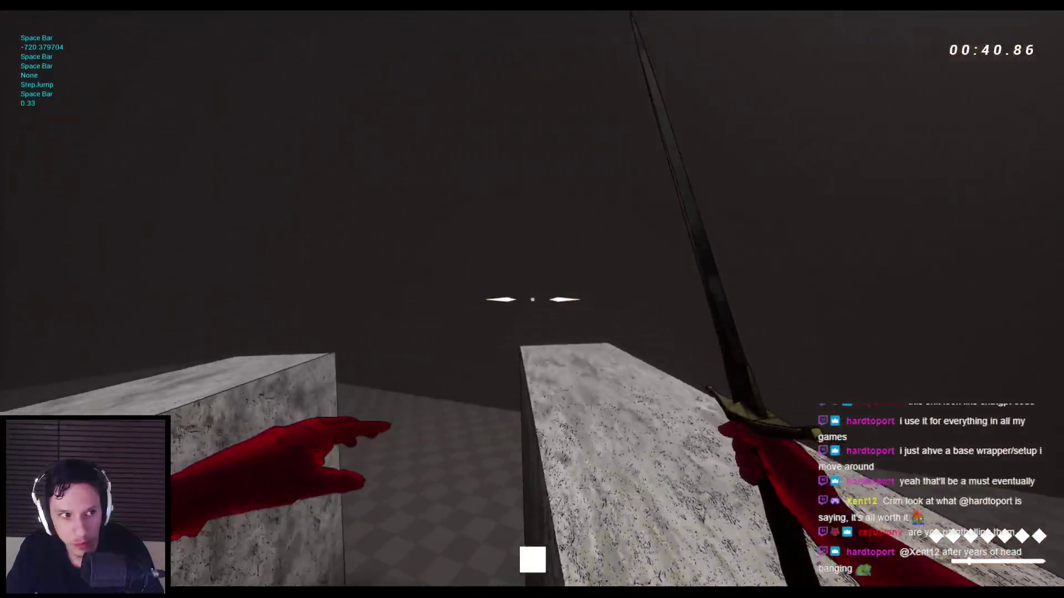
pyautogui.press('space')
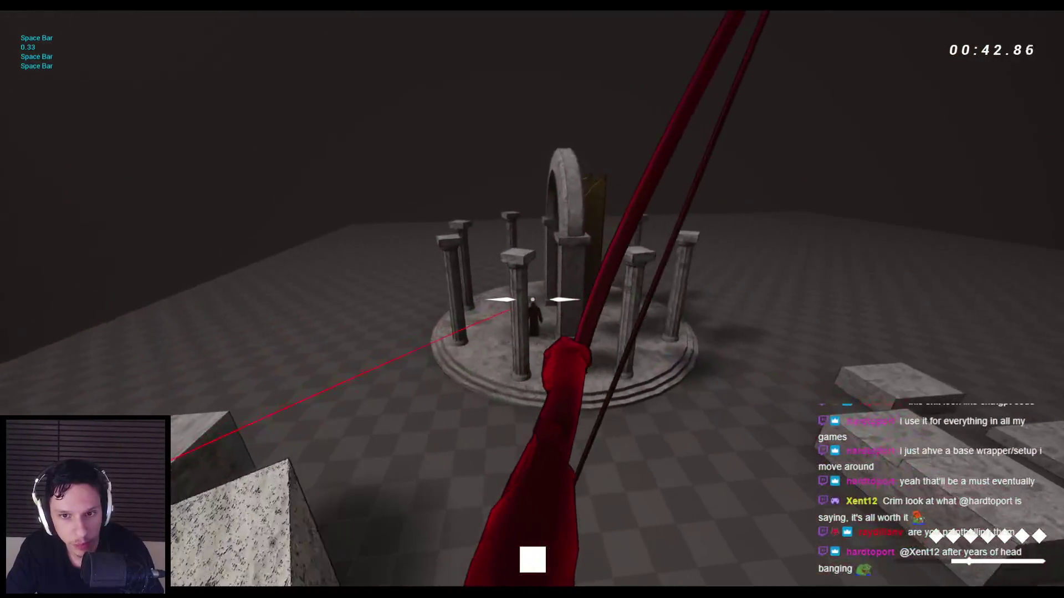
pyautogui.press('space')
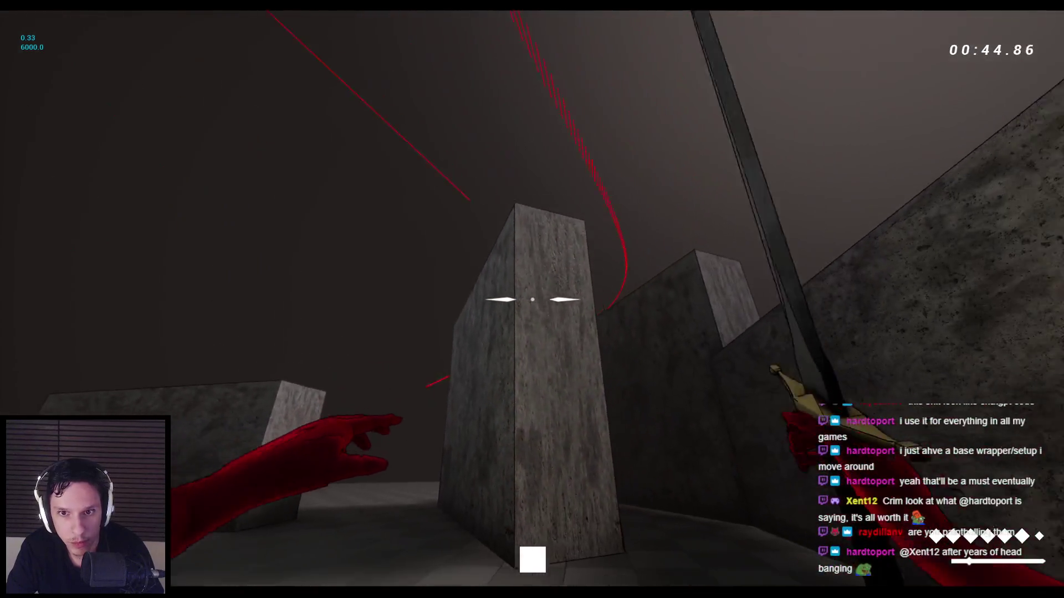
pyautogui.press('space')
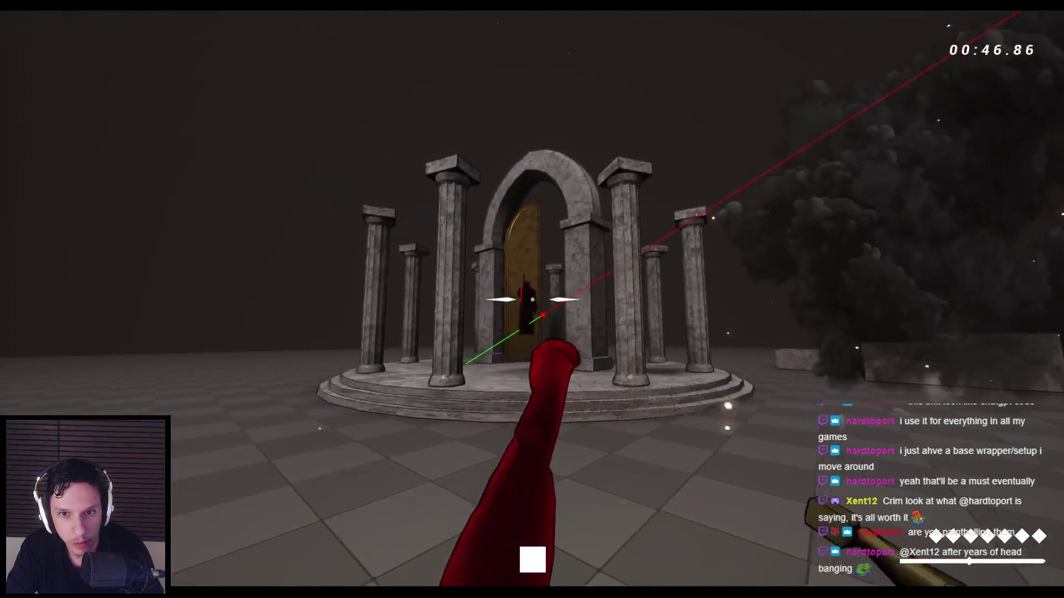
pyautogui.press('space')
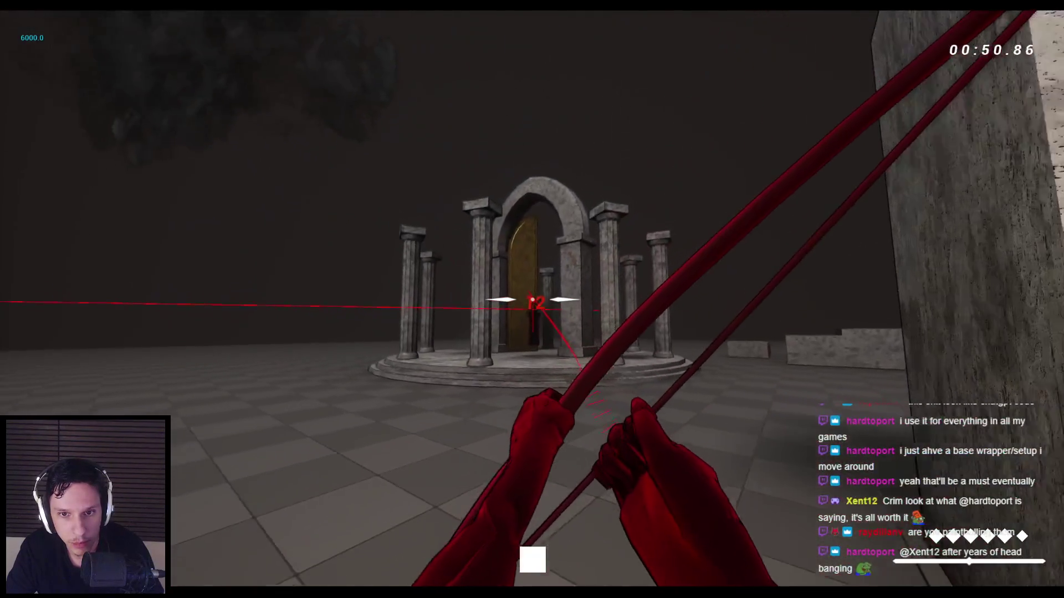
pyautogui.press('space')
pyautogui.press('space')
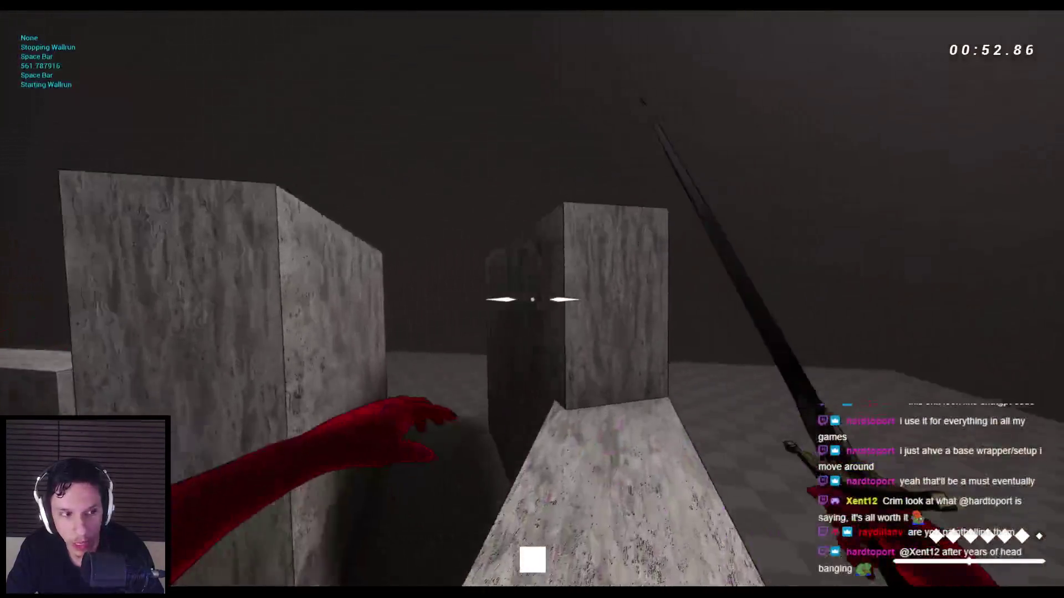
pyautogui.press('space')
pyautogui.press('space')
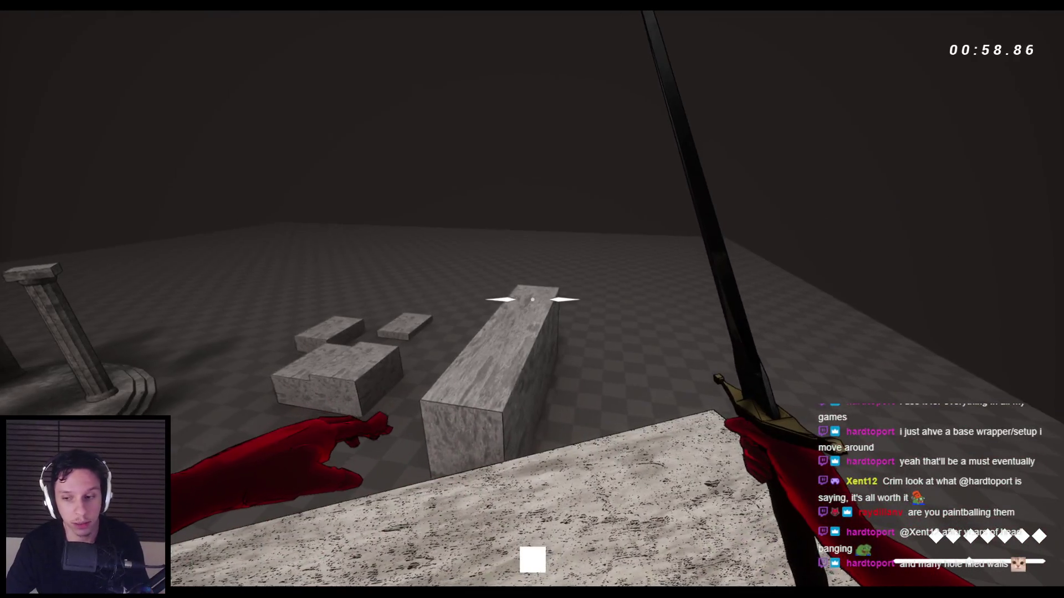
pyautogui.click(532, 299)
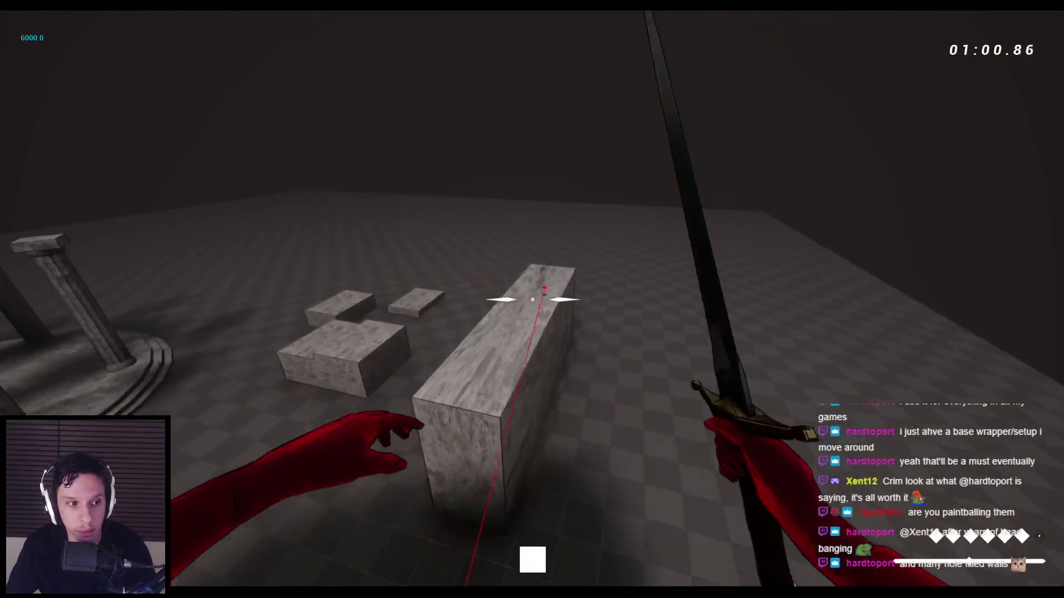
# Step: Parkour across the stone blocks, then end the play-test and return to the character Blueprint
pyautogui.press('space')
pyautogui.press('space')
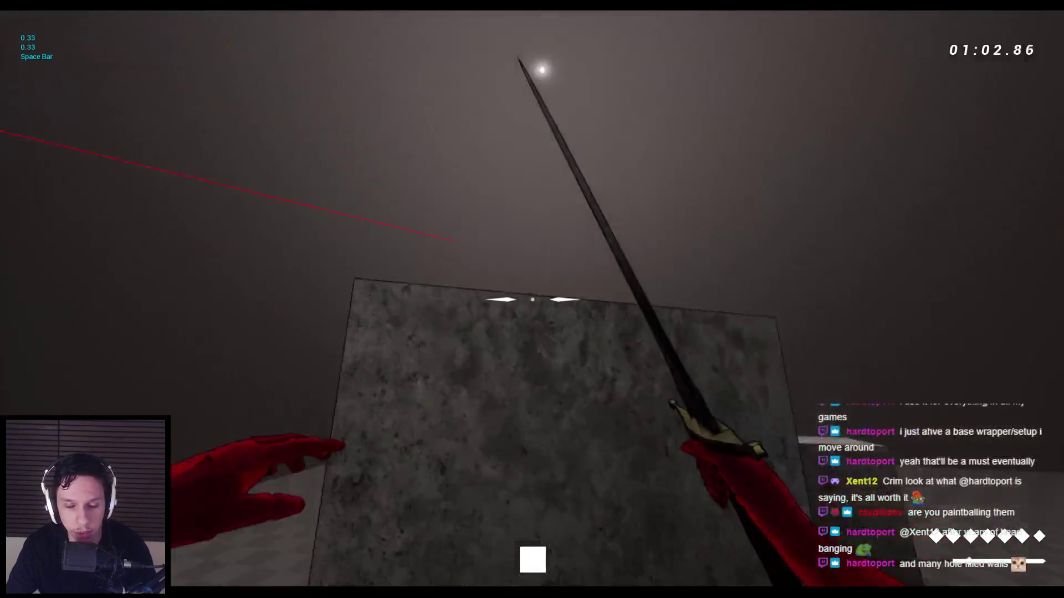
pyautogui.press('space')
pyautogui.press('space')
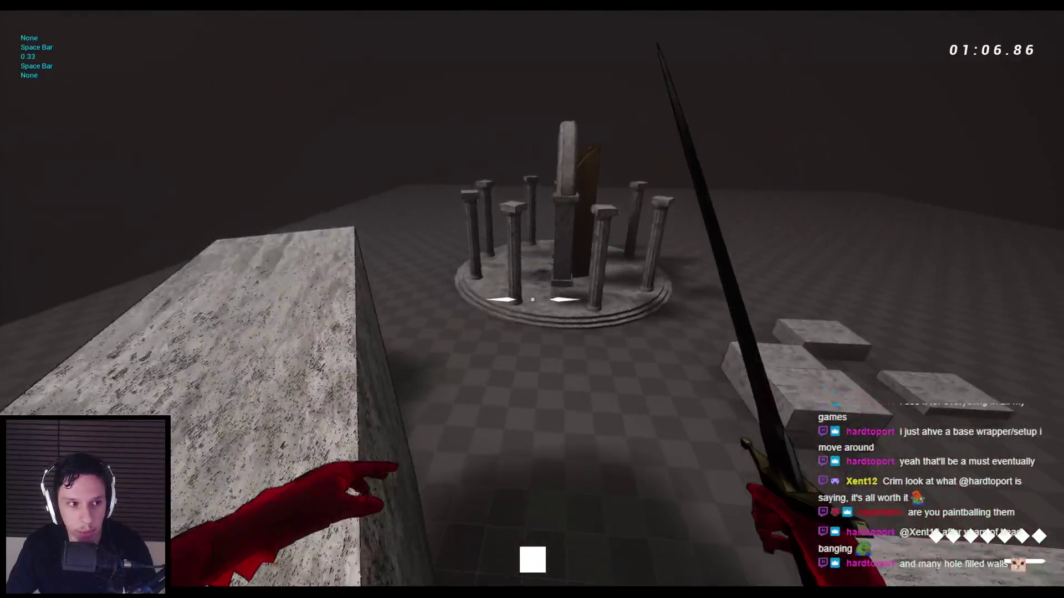
pyautogui.press('space')
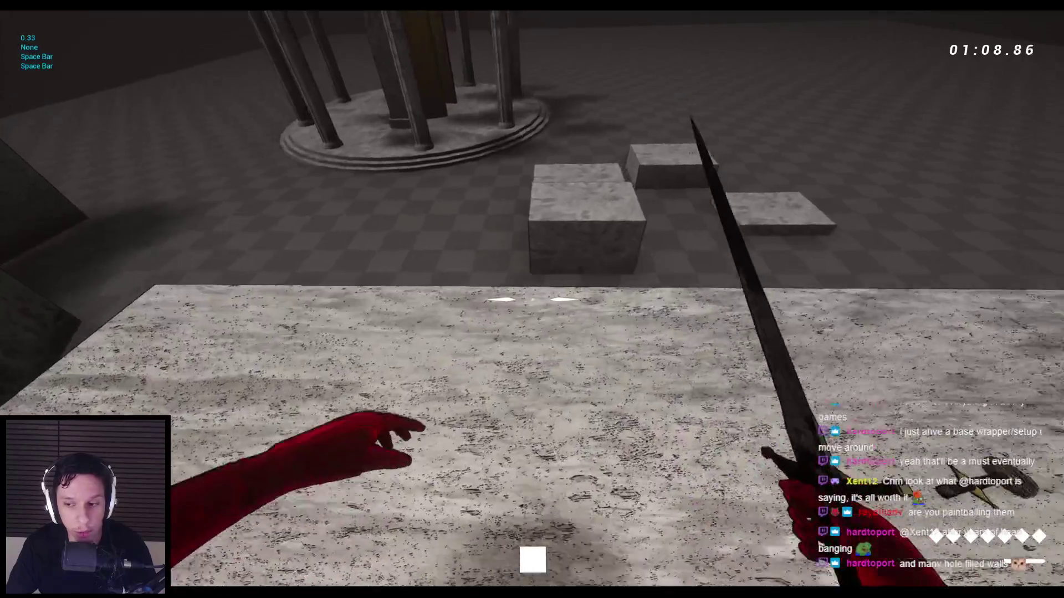
pyautogui.press('space')
pyautogui.press('space')
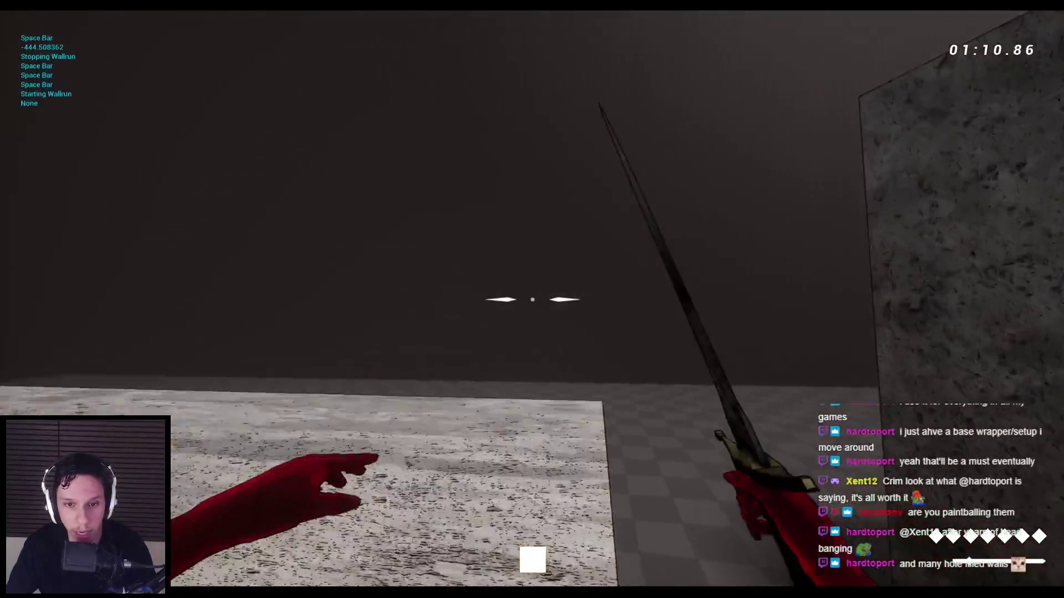
pyautogui.press('space')
pyautogui.press('space')
pyautogui.press('space')
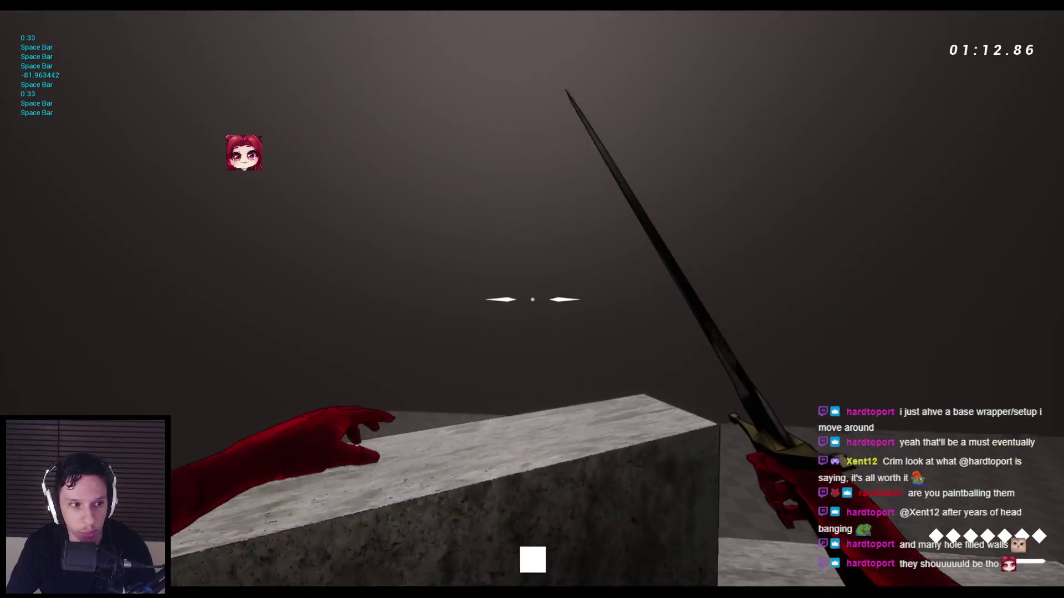
pyautogui.press('space')
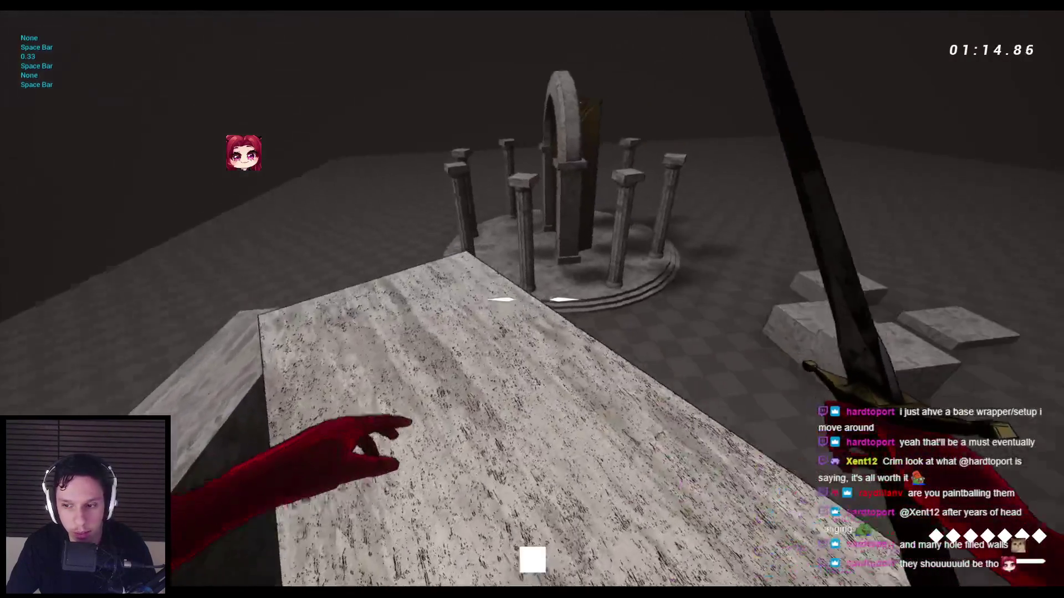
pyautogui.press('space')
pyautogui.press('space')
pyautogui.press('space')
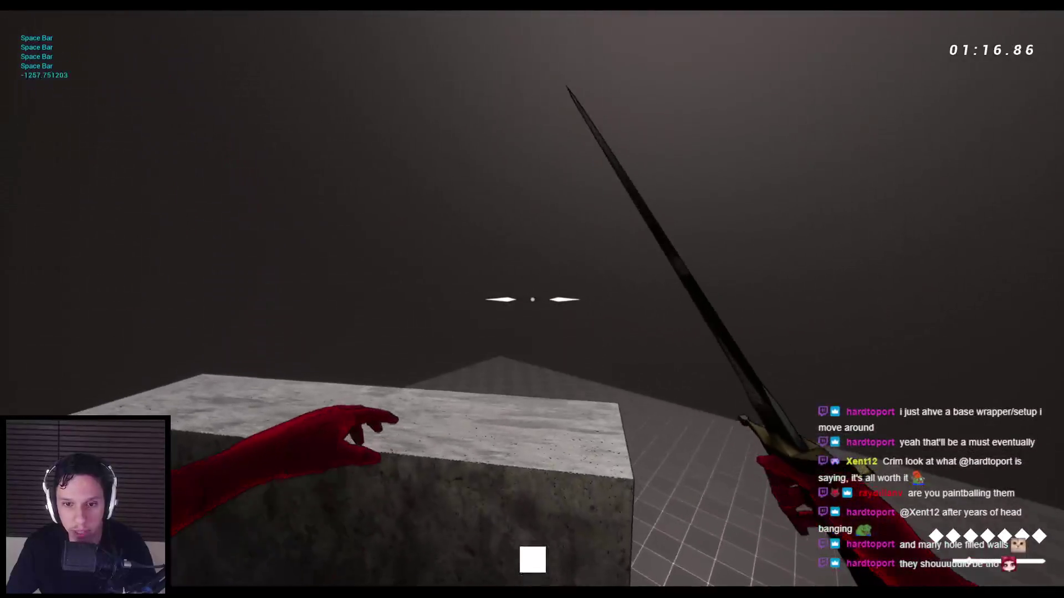
pyautogui.press('space')
pyautogui.press('space')
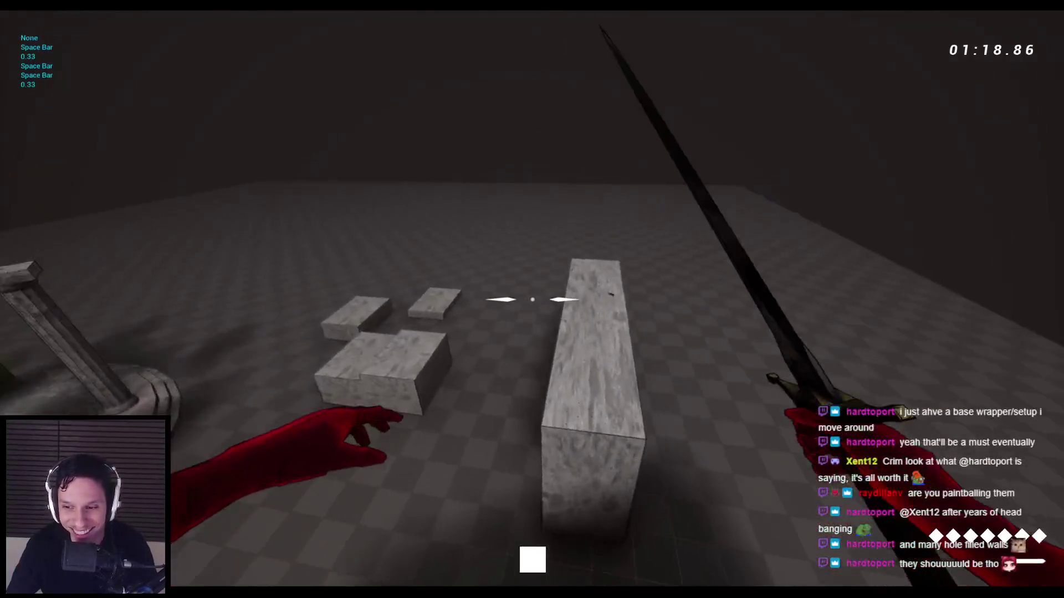
pyautogui.press('space')
pyautogui.press('space')
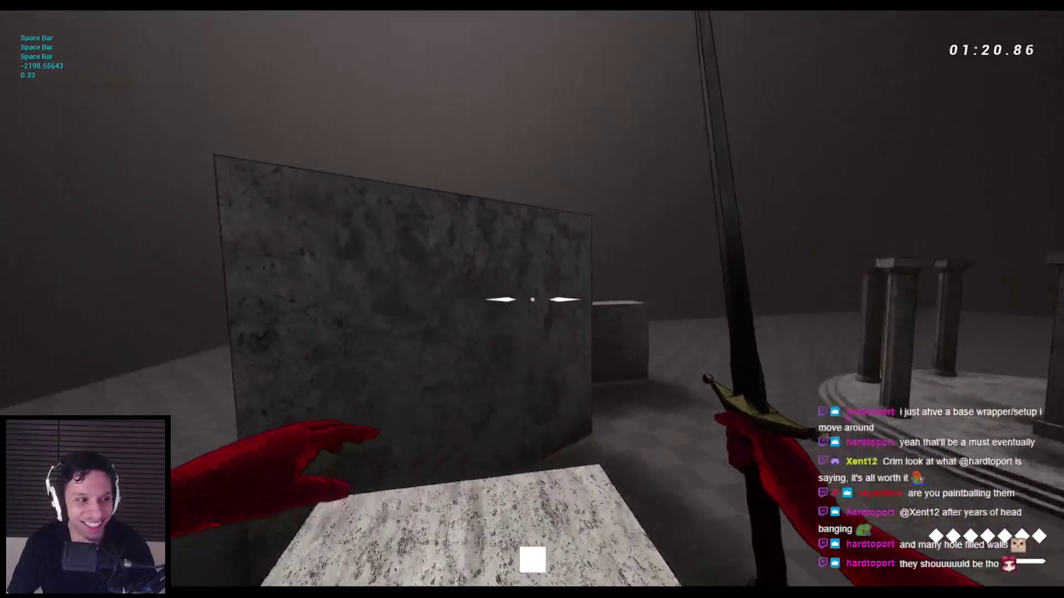
pyautogui.press('space')
pyautogui.press('space')
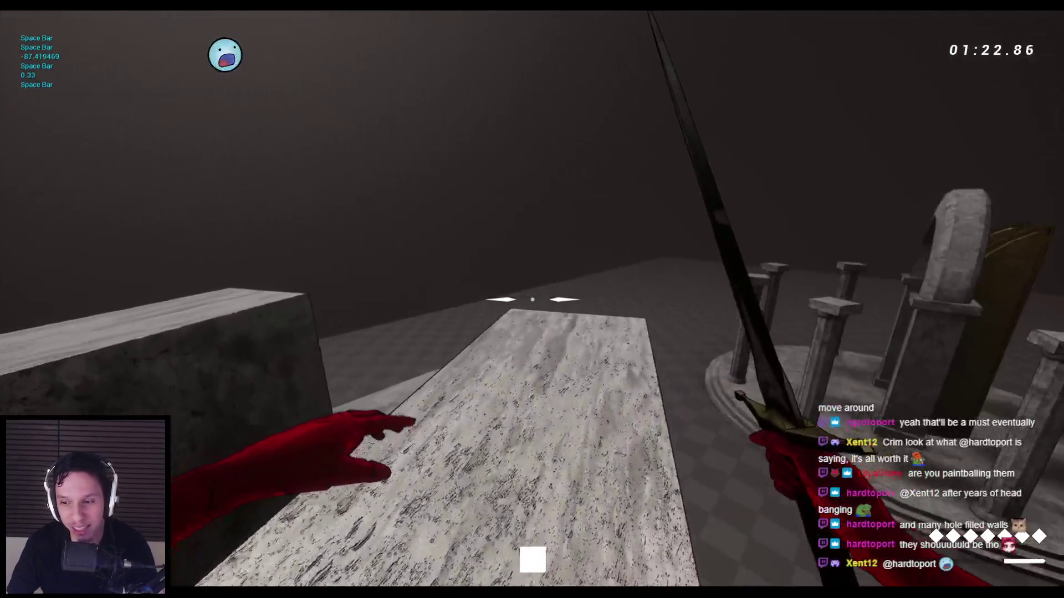
pyautogui.press('space')
pyautogui.press('space')
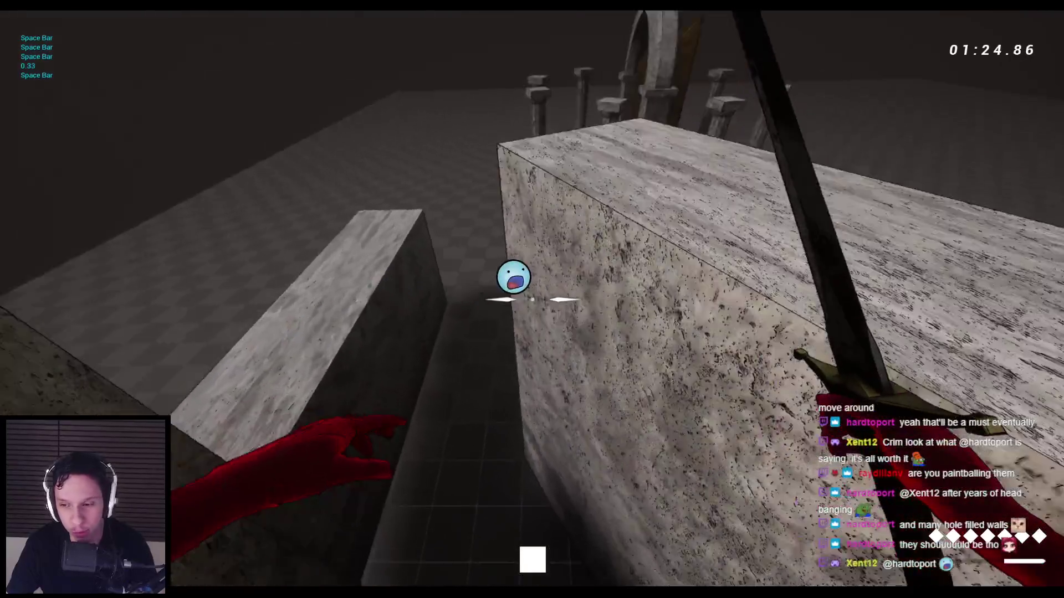
pyautogui.press('space')
pyautogui.press('space')
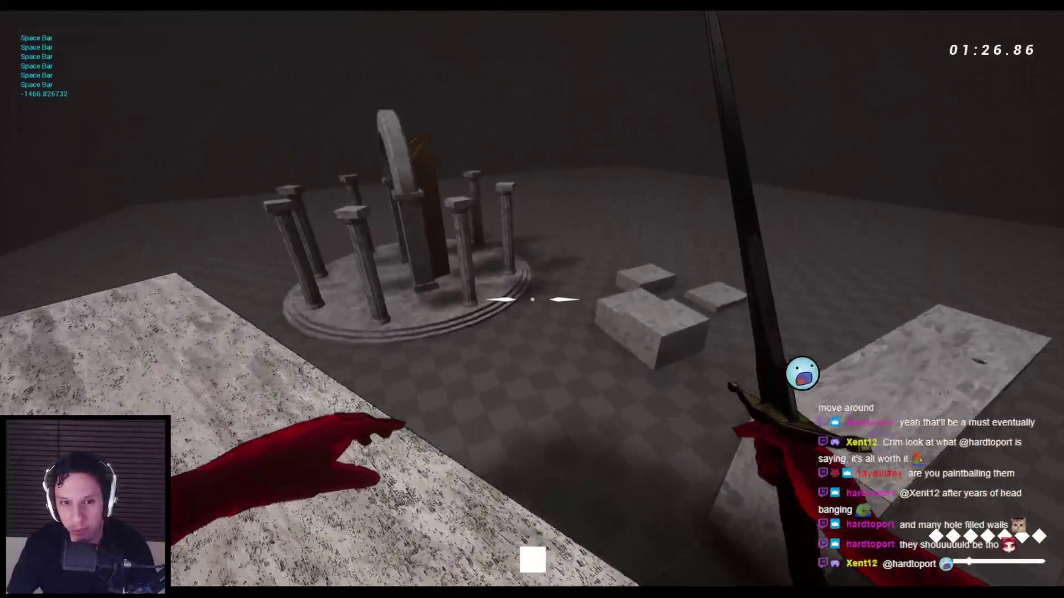
pyautogui.press('space')
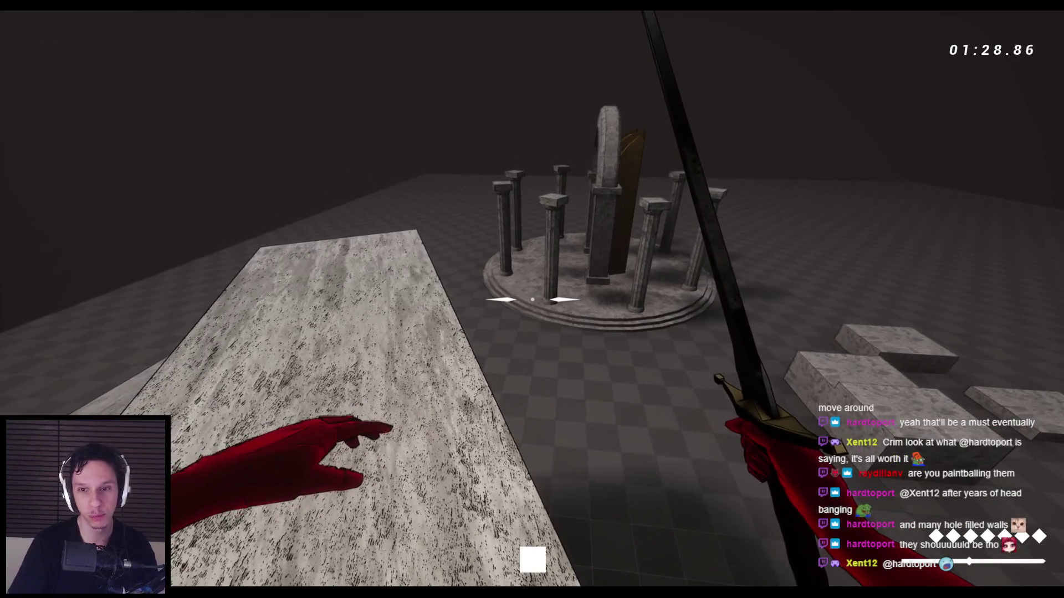
pyautogui.press('Escape')
pyautogui.click(250, 552)
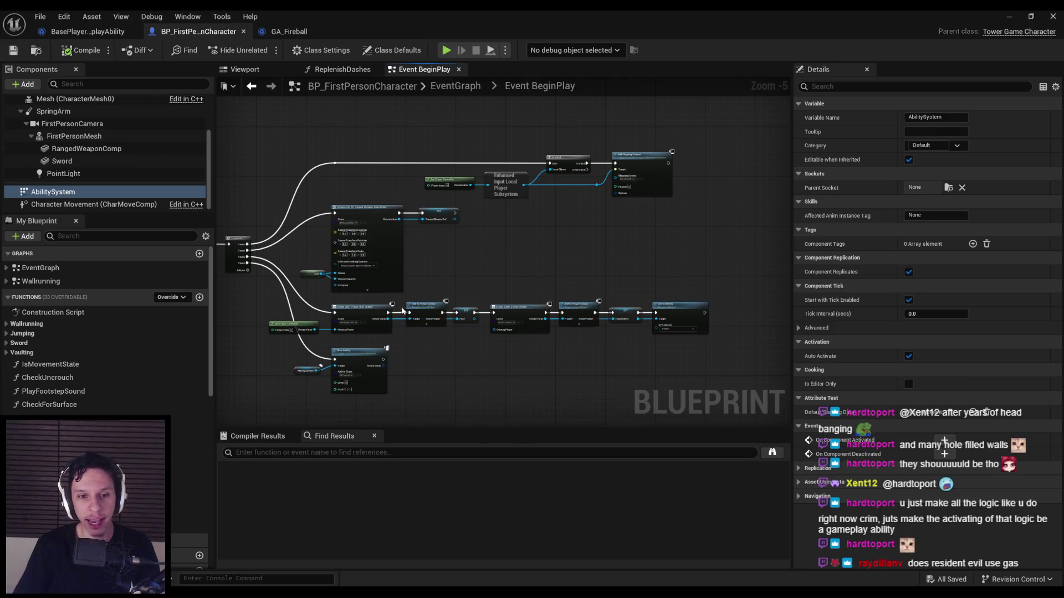
# Step: Inspect the character's BeginPlay graph, briefly checking the base player ability Blueprint
pyautogui.scroll(2, 403, 311)
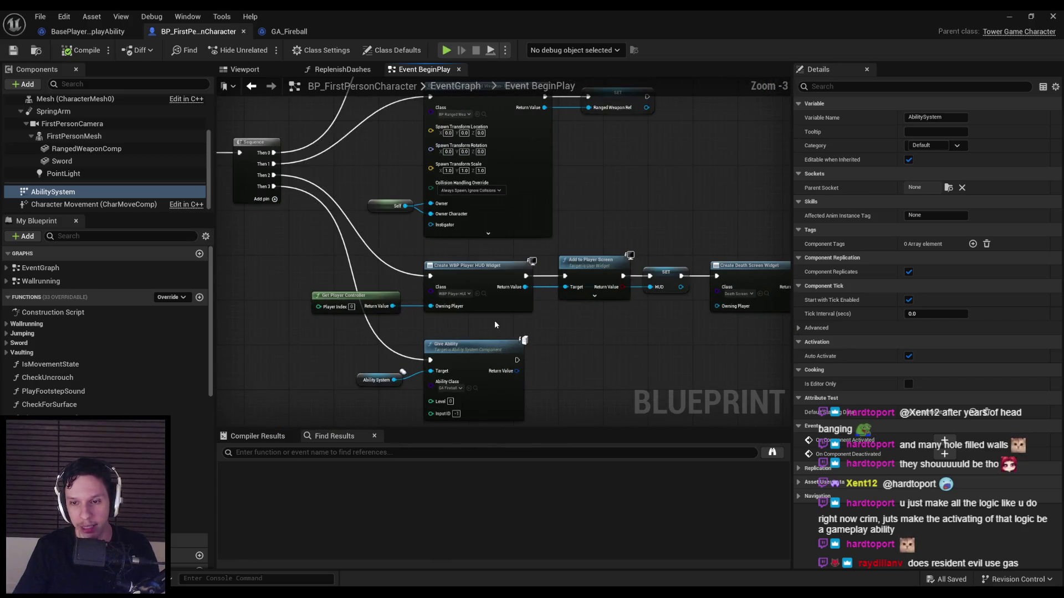
pyautogui.moveTo(550, 331); pyautogui.dragTo(457, 327)
pyautogui.scroll(-1, 351, 292)
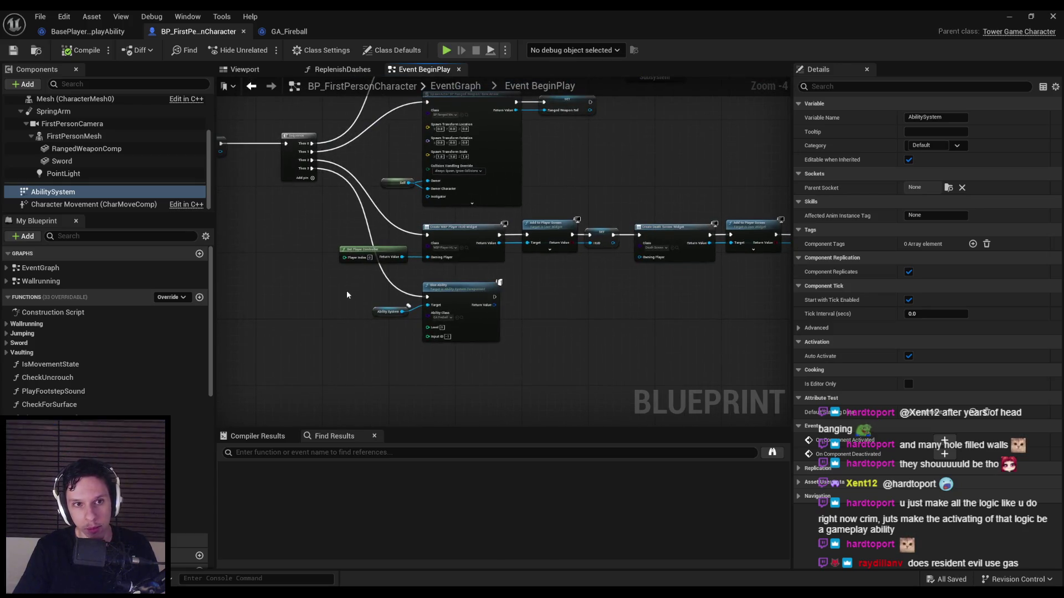
pyautogui.click(56, 35)
pyautogui.click(203, 35)
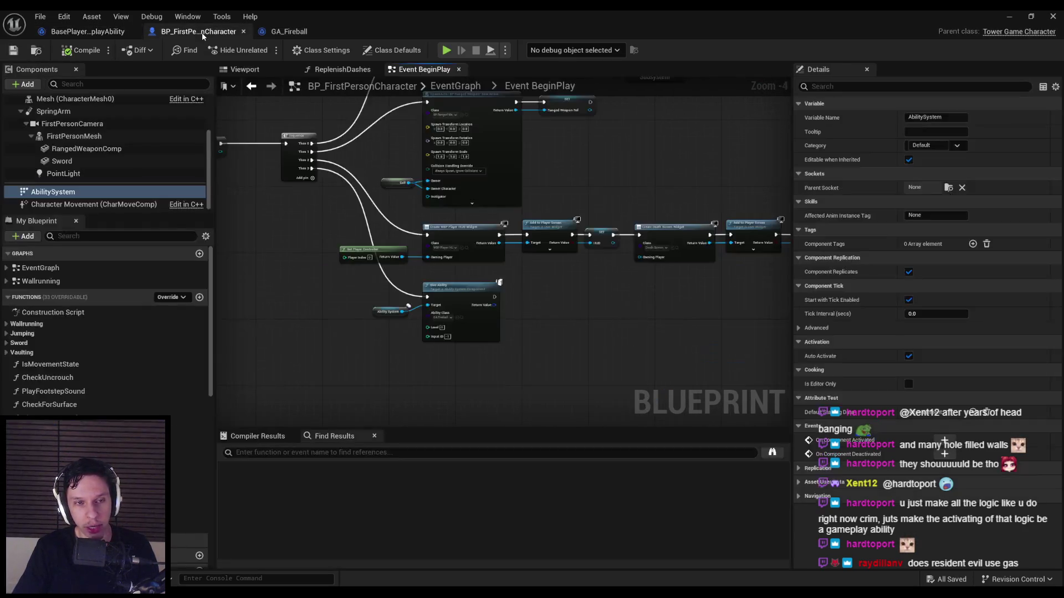
pyautogui.moveTo(262, 253); pyautogui.dragTo(452, 333)
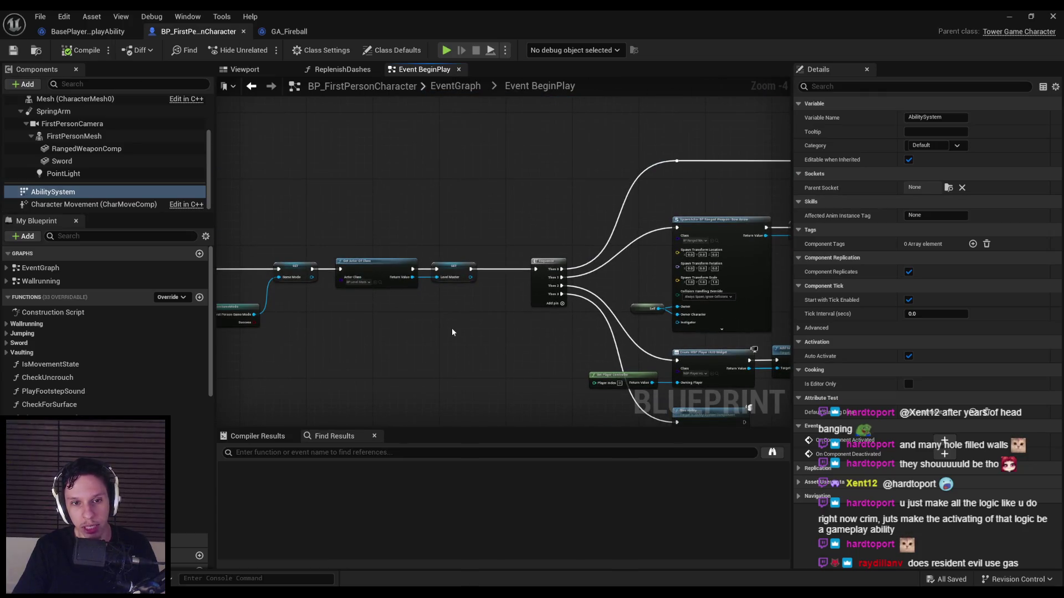
pyautogui.scroll(-2, 537, 307)
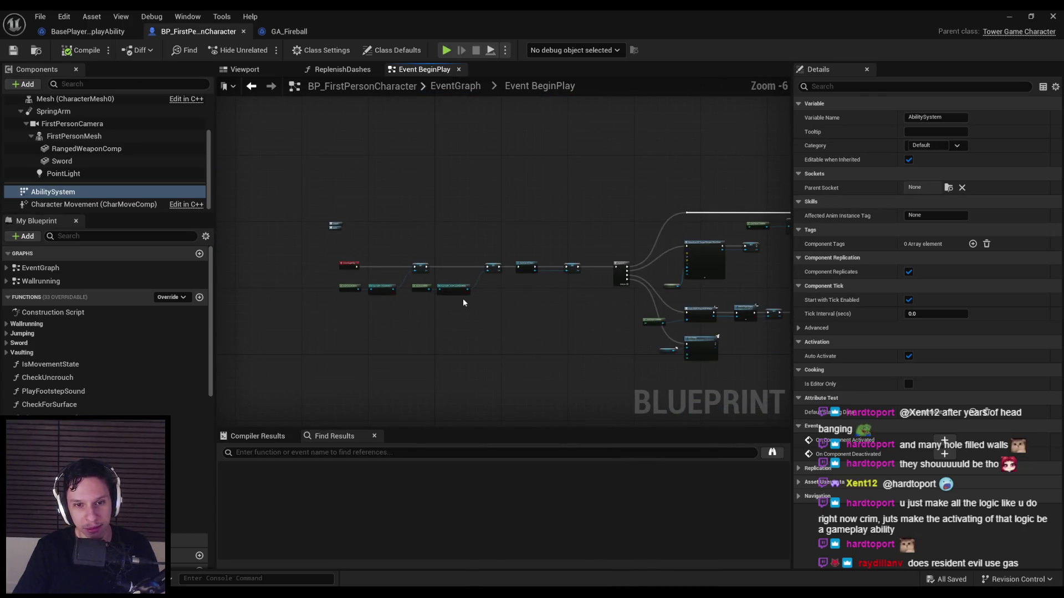
pyautogui.scroll(3, 395, 324)
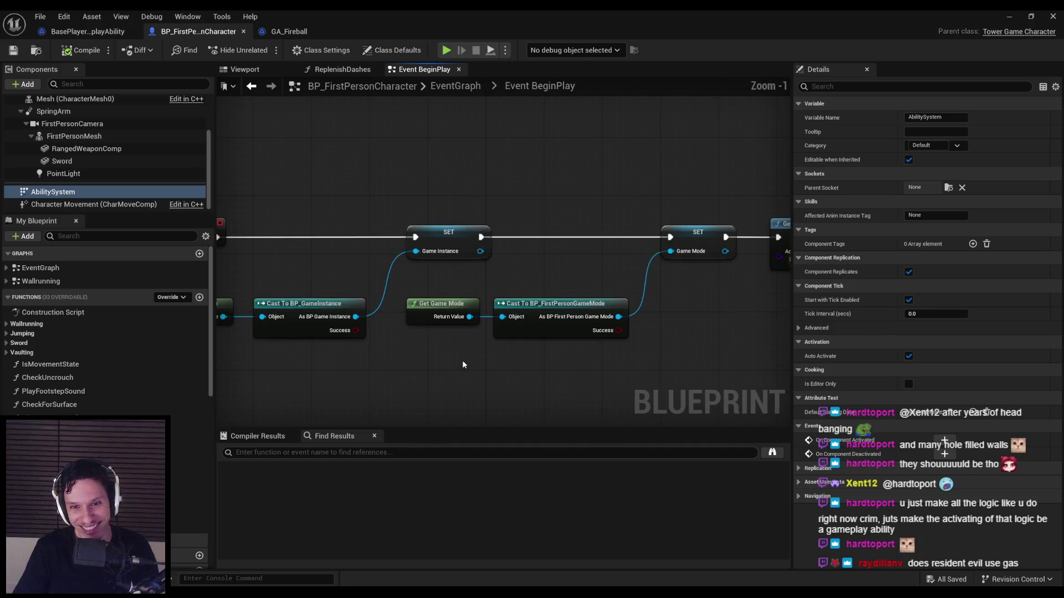
# Step: Review the Give Ability and widget nodes, then save BP_FirstPersonCharacter
pyautogui.moveTo(511, 348); pyautogui.dragTo(729, 339)
pyautogui.scroll(-1, 697, 336)
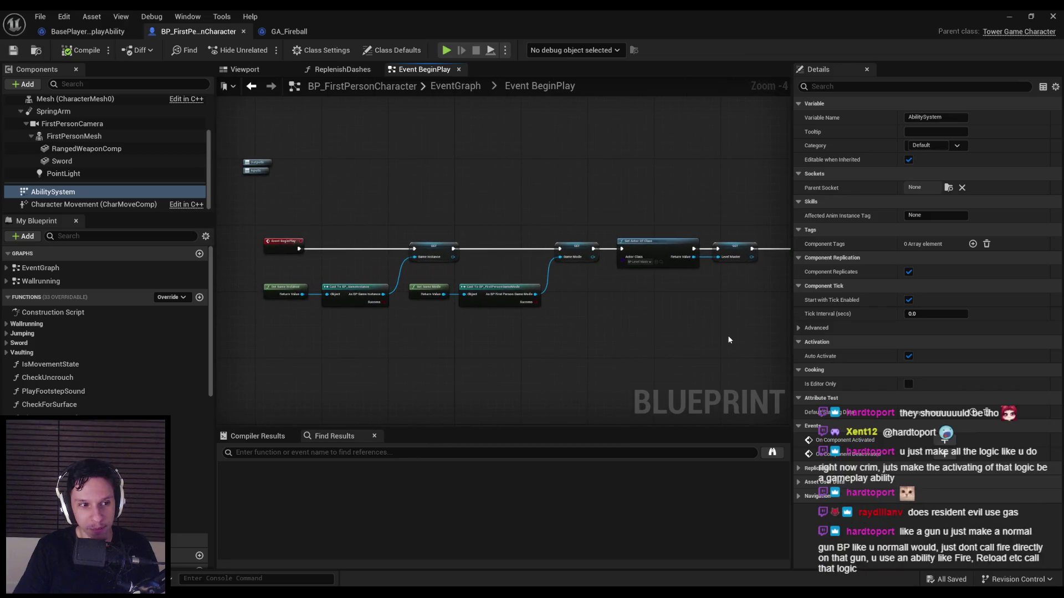
pyautogui.moveTo(650, 339)
pyautogui.mouseDown()
pyautogui.moveTo(454, 297)
pyautogui.moveTo(546, 280)
pyautogui.mouseUp()
pyautogui.scroll(1, 546, 279)
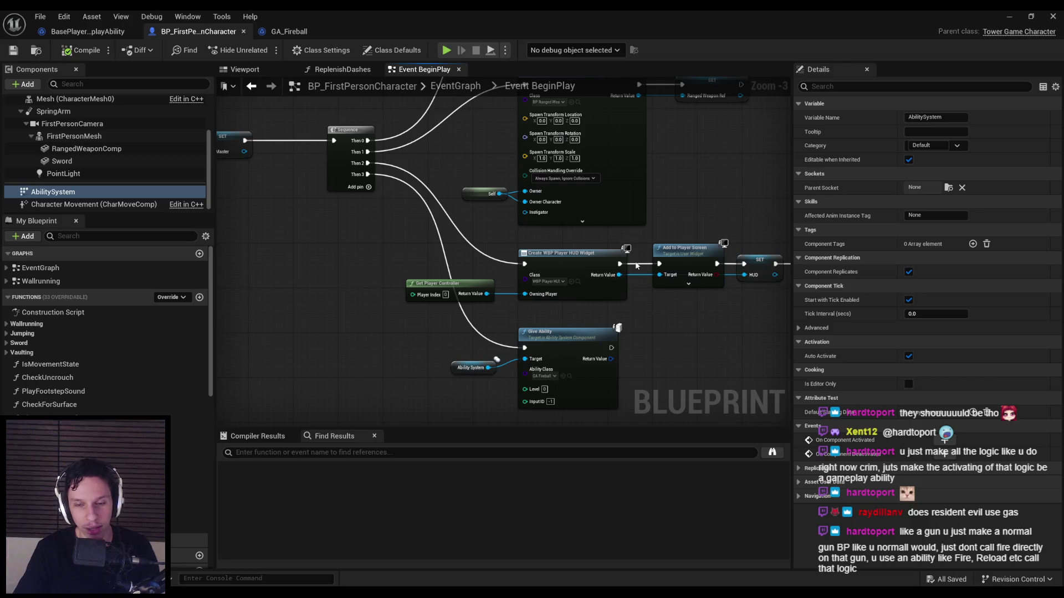
pyautogui.moveTo(535, 306)
pyautogui.mouseDown()
pyautogui.moveTo(418, 302)
pyautogui.moveTo(521, 279)
pyautogui.moveTo(453, 289)
pyautogui.mouseUp()
pyautogui.scroll(-1, 452, 289)
pyautogui.moveTo(381, 223); pyautogui.dragTo(703, 346)
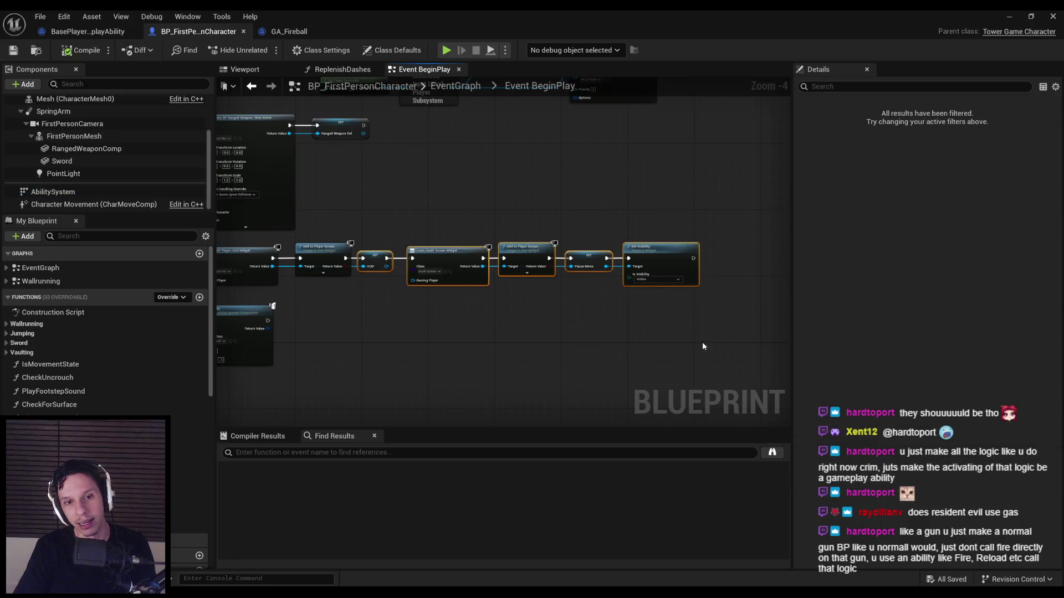
pyautogui.click(14, 54)
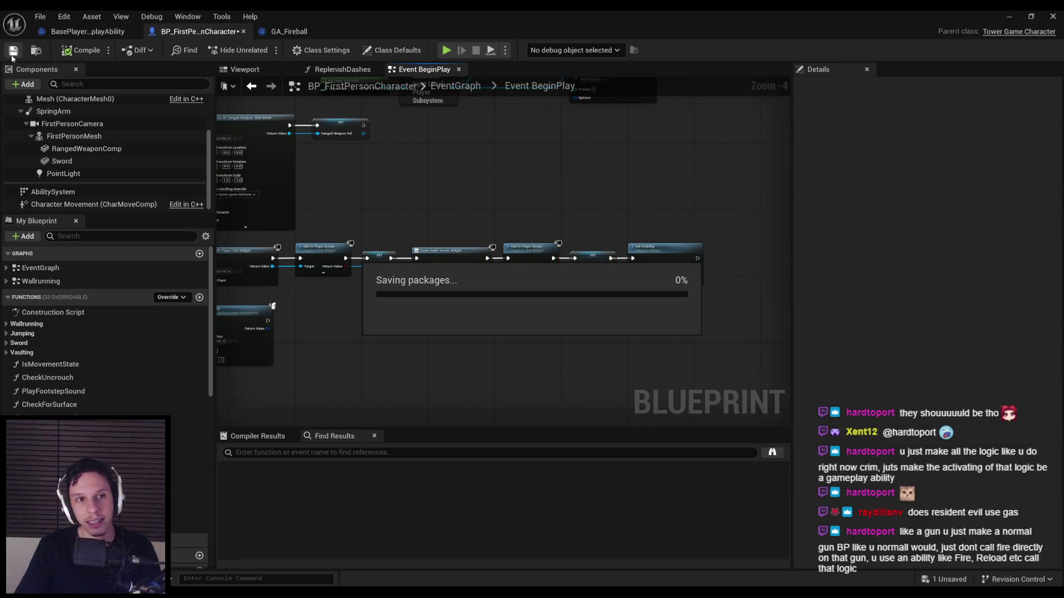
# Step: Check the GA_Fireball and BasePlayerGameplayAbility Blueprints, ending on the GA_Fireball graph
pyautogui.click(292, 31)
pyautogui.click(227, 32)
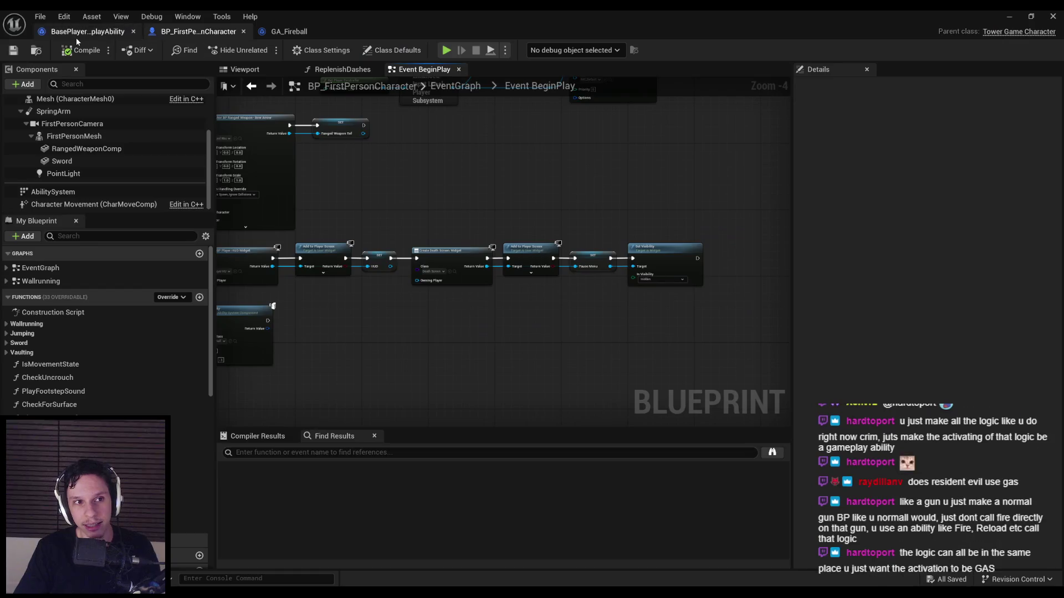
pyautogui.click(75, 37)
pyautogui.click(187, 35)
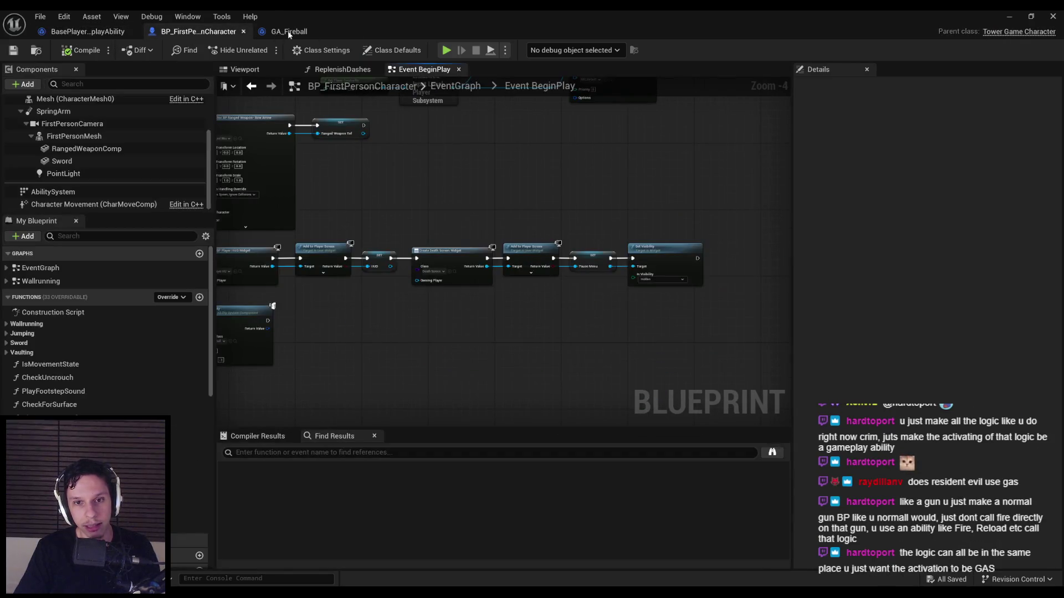
pyautogui.click(291, 32)
pyautogui.scroll(-1, 331, 189)
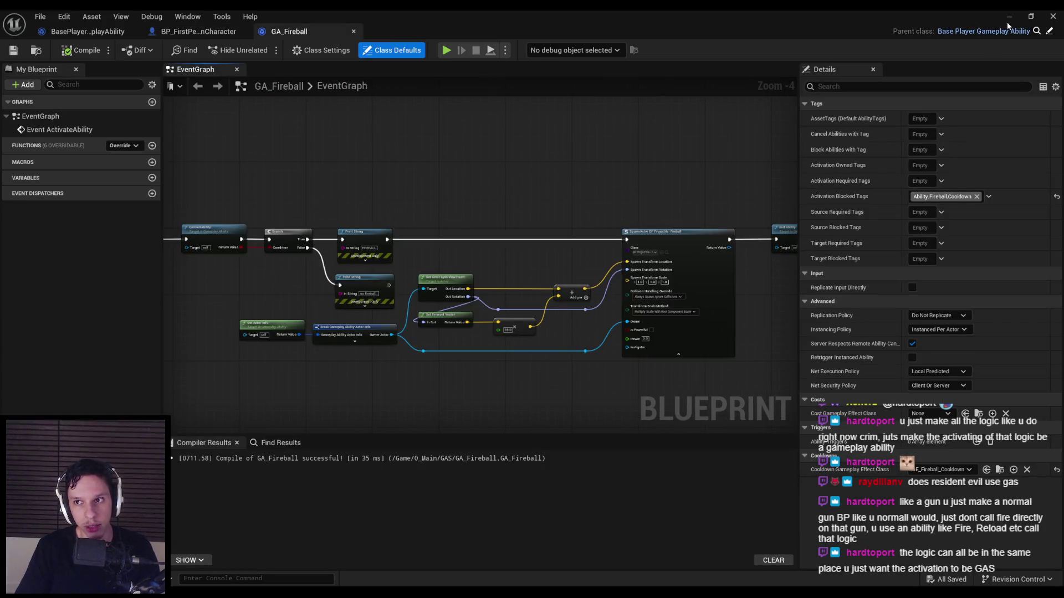
# Step: Minimize the Blueprint window, stop play-in-editor, and show the GAS folder's assets
pyautogui.click(1009, 16)
pyautogui.press('Escape')
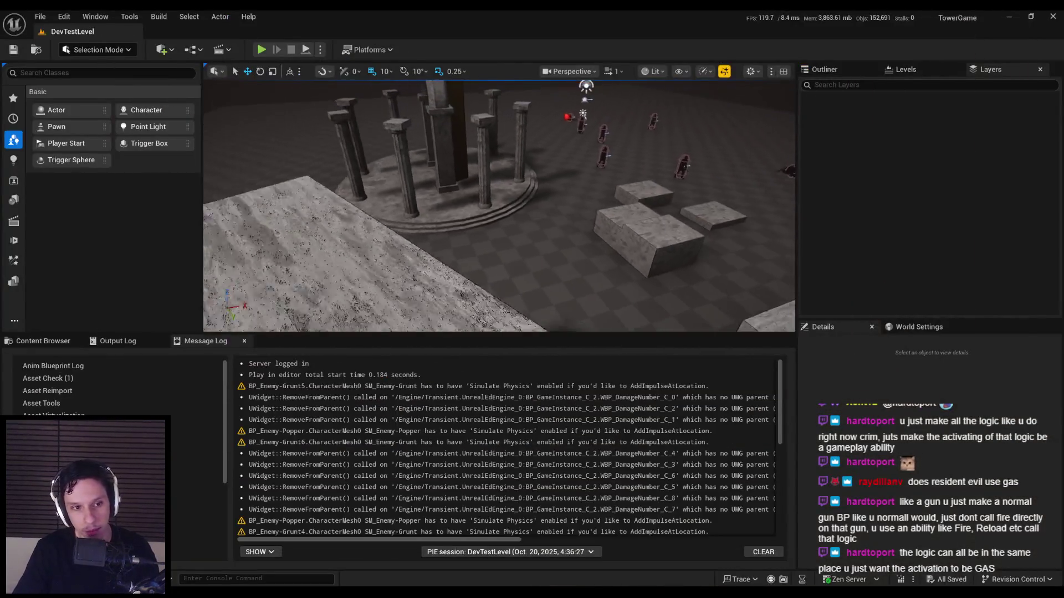
pyautogui.hotkey('ctrl', 'space')
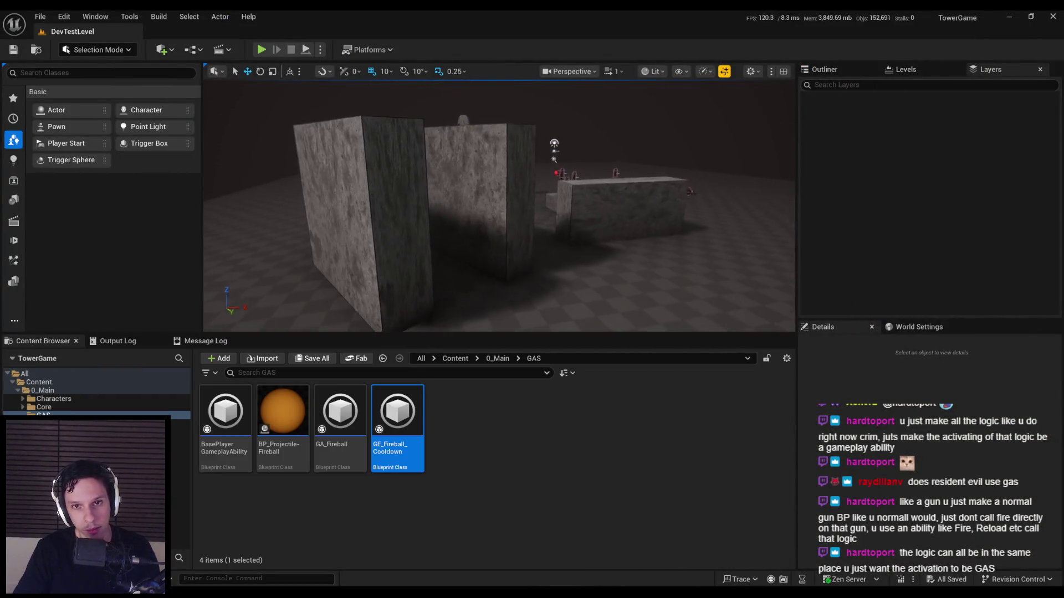
pyautogui.press('w')
pyautogui.moveTo(504, 256)
pyautogui.mouseDown()
pyautogui.moveTo(501, 238)
pyautogui.moveTo(503, 257)
pyautogui.mouseUp()
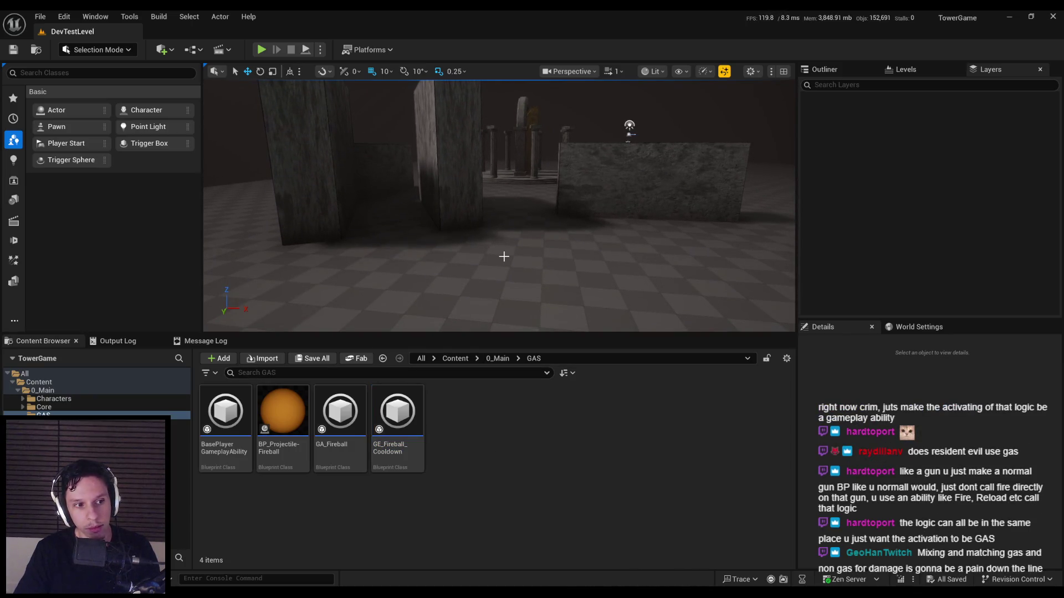
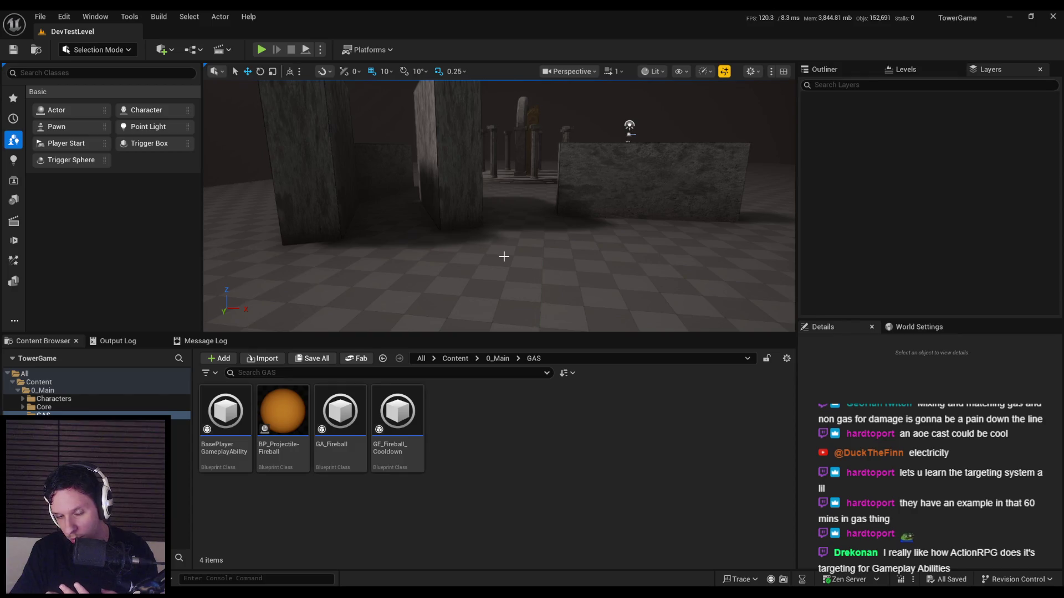
# Step: Browse the top-level Content folder, peeking into 2_FX and the asset filter list
pyautogui.click(454, 360)
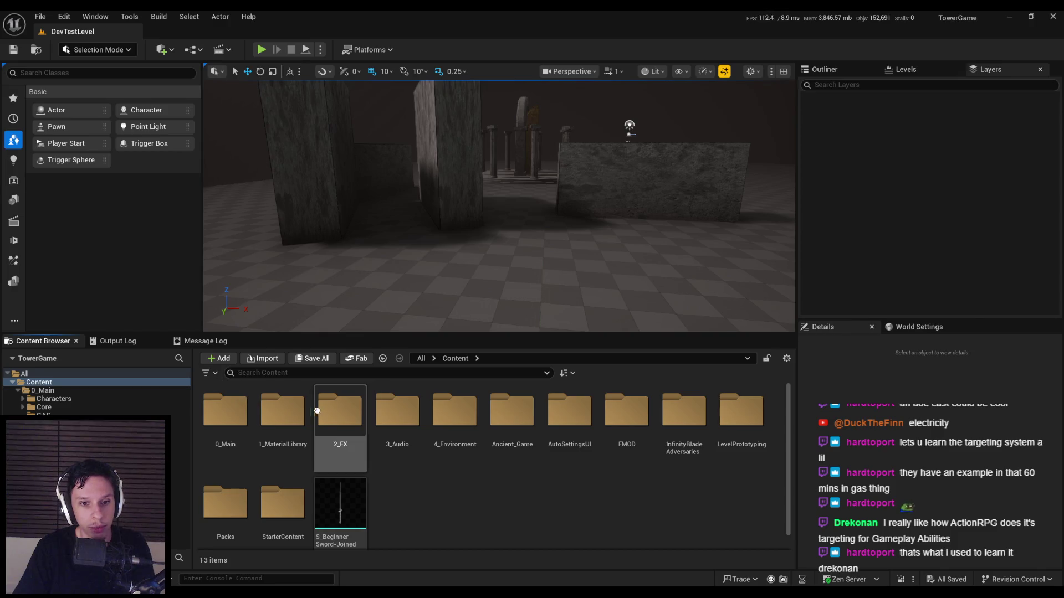
pyautogui.doubleClick(340, 410)
pyautogui.hotkey('alt', 'Left')
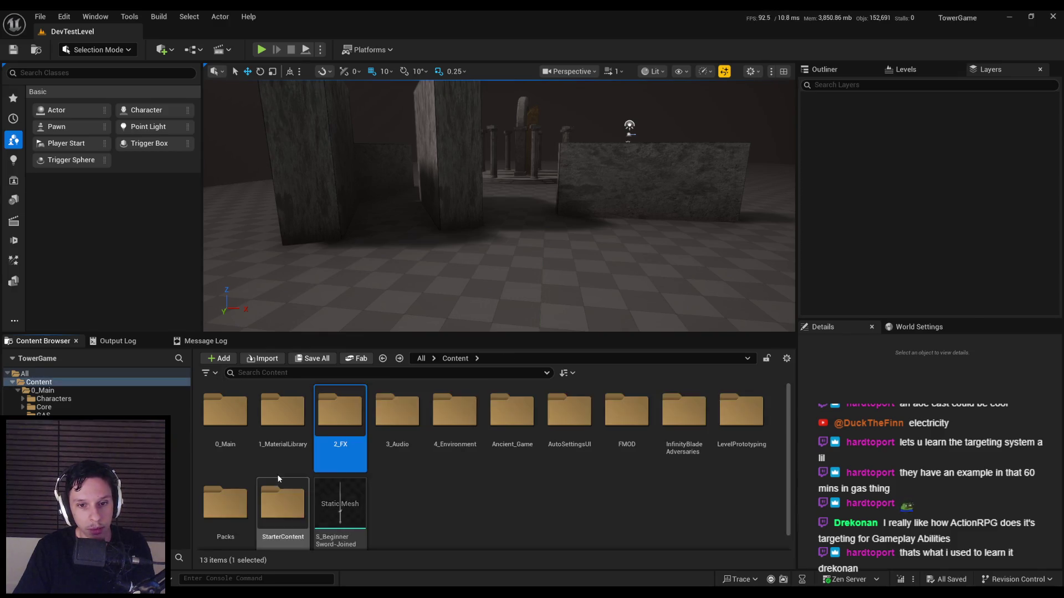
pyautogui.click(216, 376)
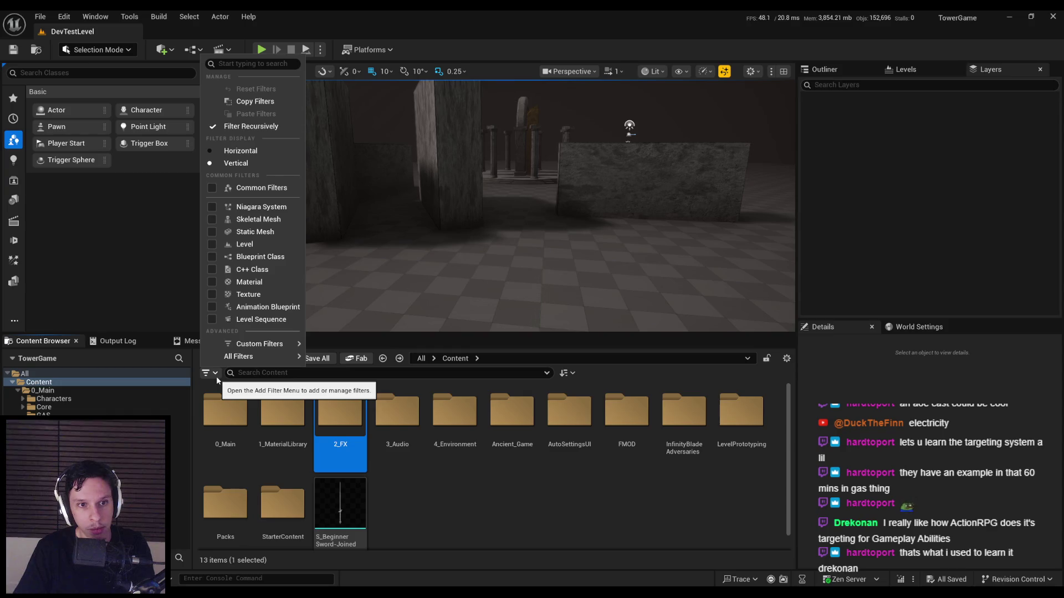
pyautogui.click(403, 480)
pyautogui.click(403, 484)
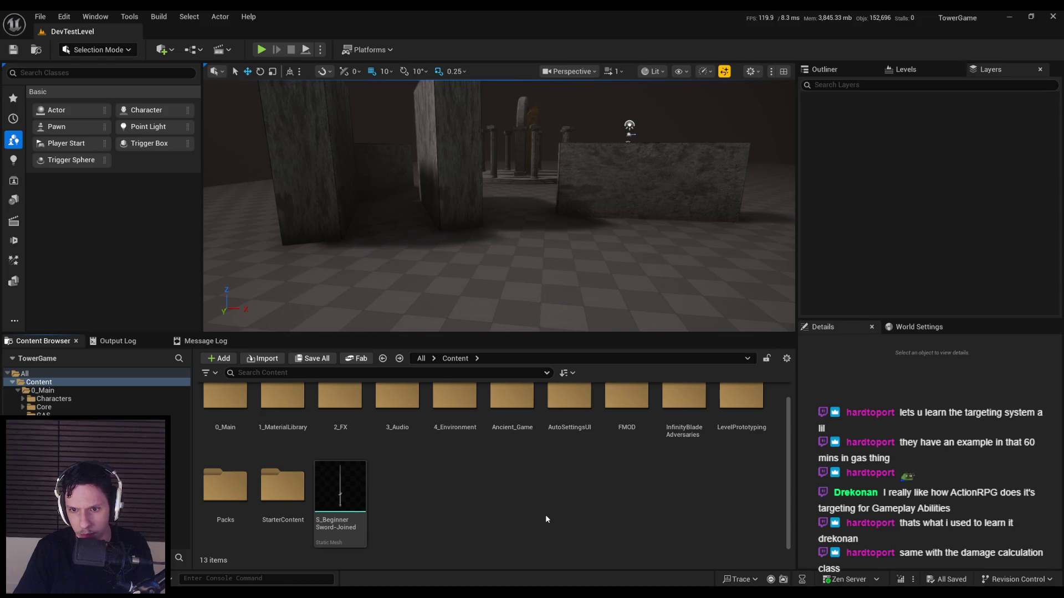
# Step: Look through InfinityBladeAdversaries, Enemy, Packs and BallisticsVFX, then open the 0_Main folder
pyautogui.doubleClick(682, 418)
pyautogui.doubleClick(227, 421)
pyautogui.hotkey('alt', 'Left')
pyautogui.hotkey('alt', 'Left')
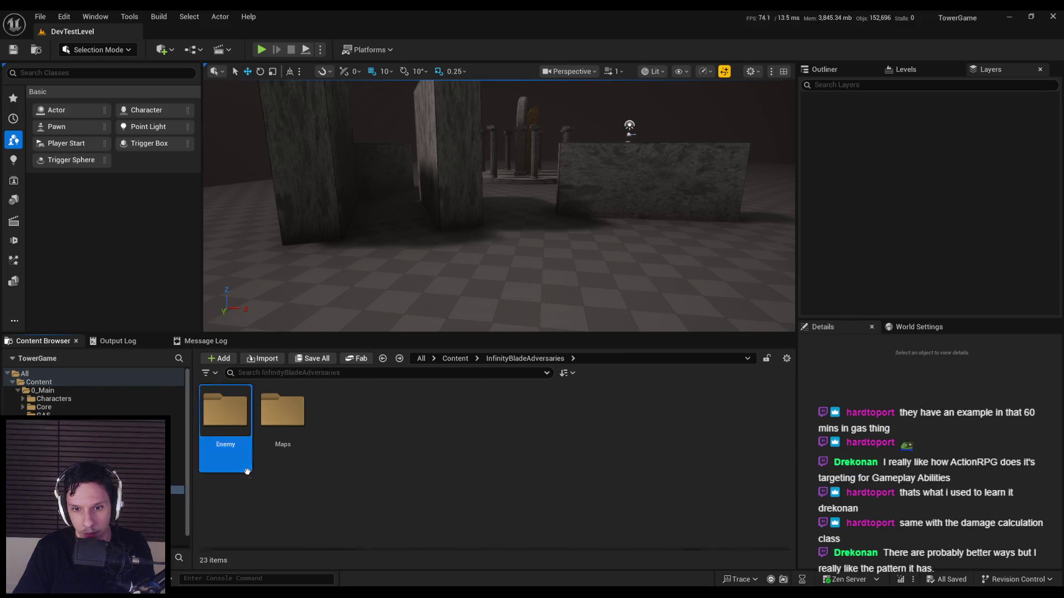
pyautogui.scroll(-1, 305, 493)
pyautogui.doubleClick(233, 489)
pyautogui.doubleClick(225, 413)
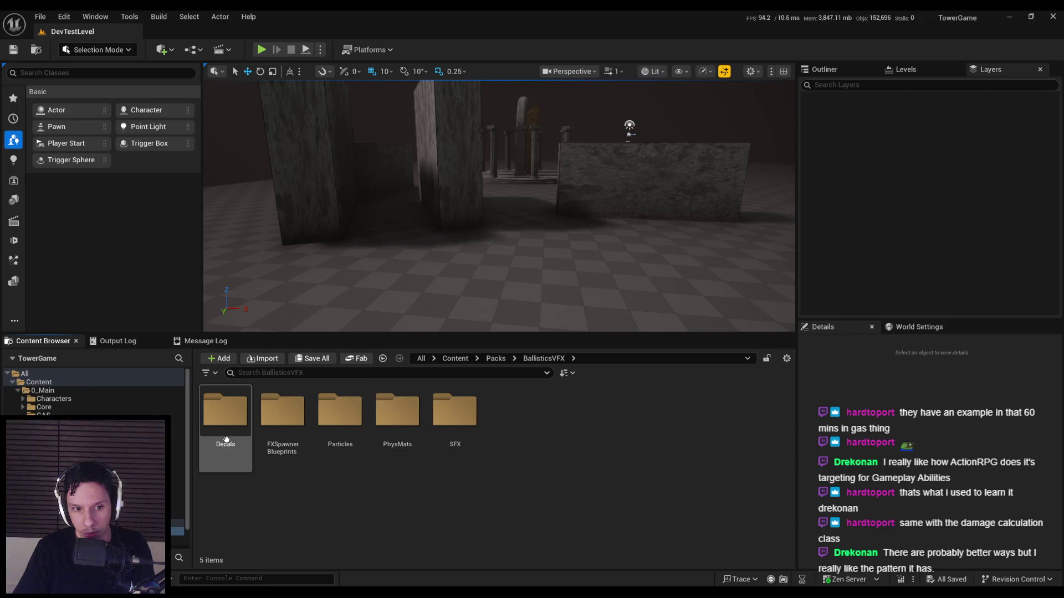
pyautogui.hotkey('alt', 'Left')
pyautogui.hotkey('alt', 'Left')
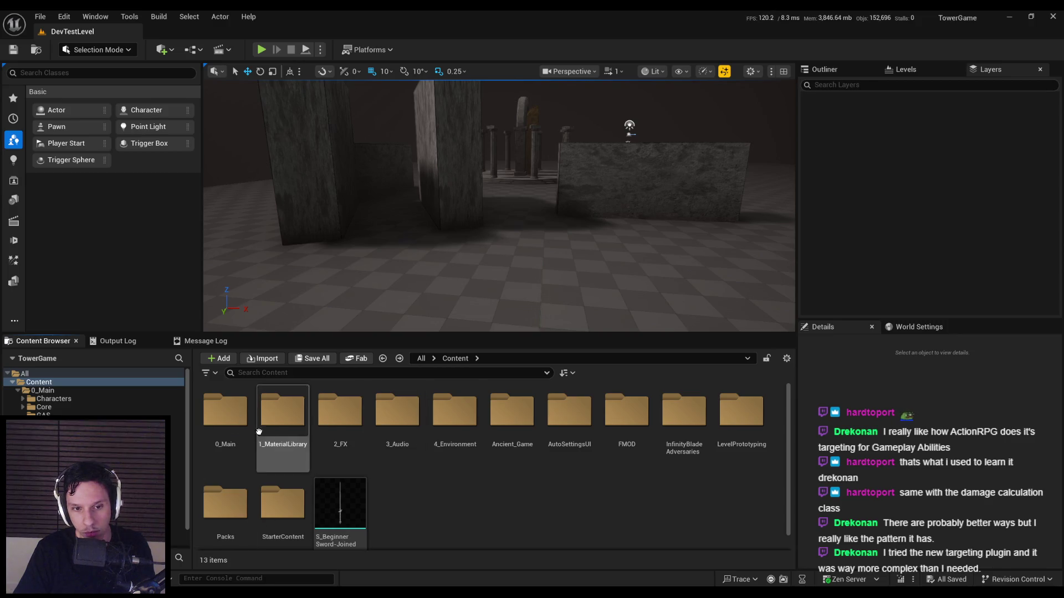
pyautogui.doubleClick(227, 460)
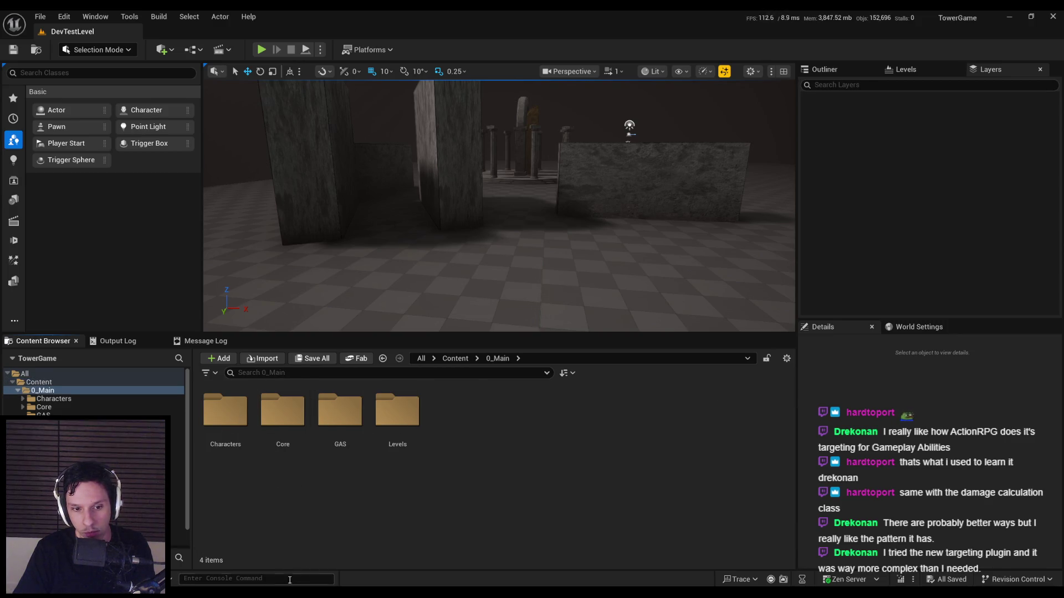
# Step: Switch to Spotify and start playing the Windblown album
pyautogui.hotkey('alt', 'Tab')
pyautogui.scroll(-3, 411, 255)
pyautogui.scroll(3, 411, 255)
pyautogui.doubleClick(147, 176)
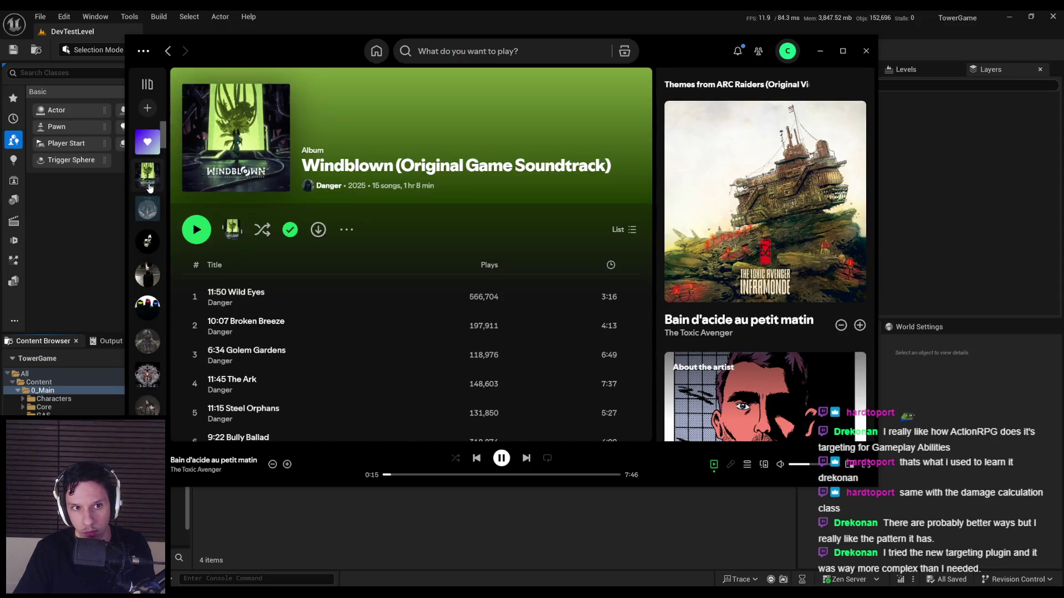
# Step: Leave Windblown playing in Spotify and return to the Unreal editor window
pyautogui.hotkey('alt', 'Tab')
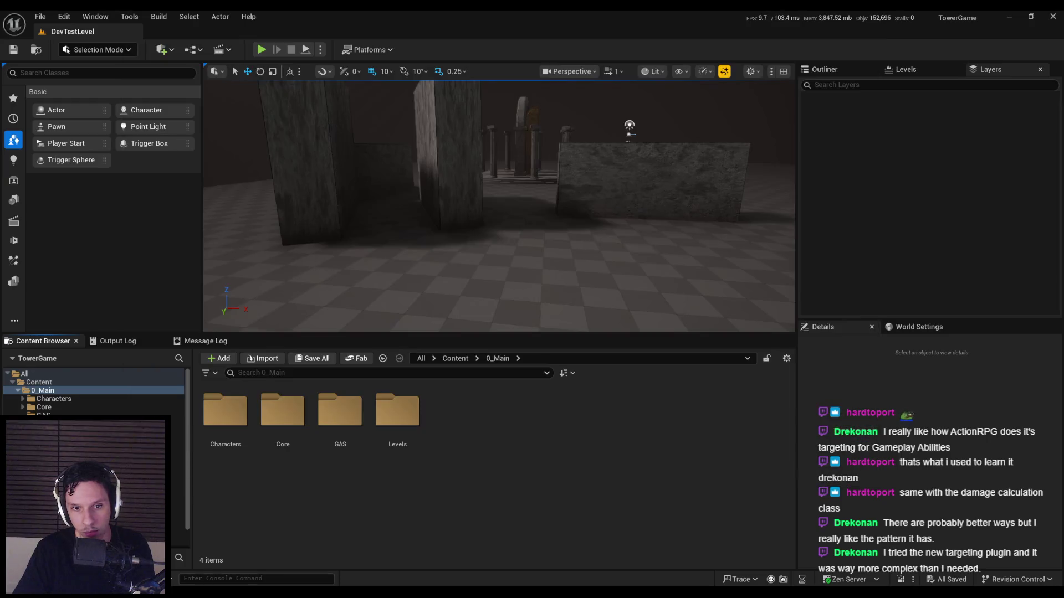
pyautogui.hotkey('alt', 'Tab')
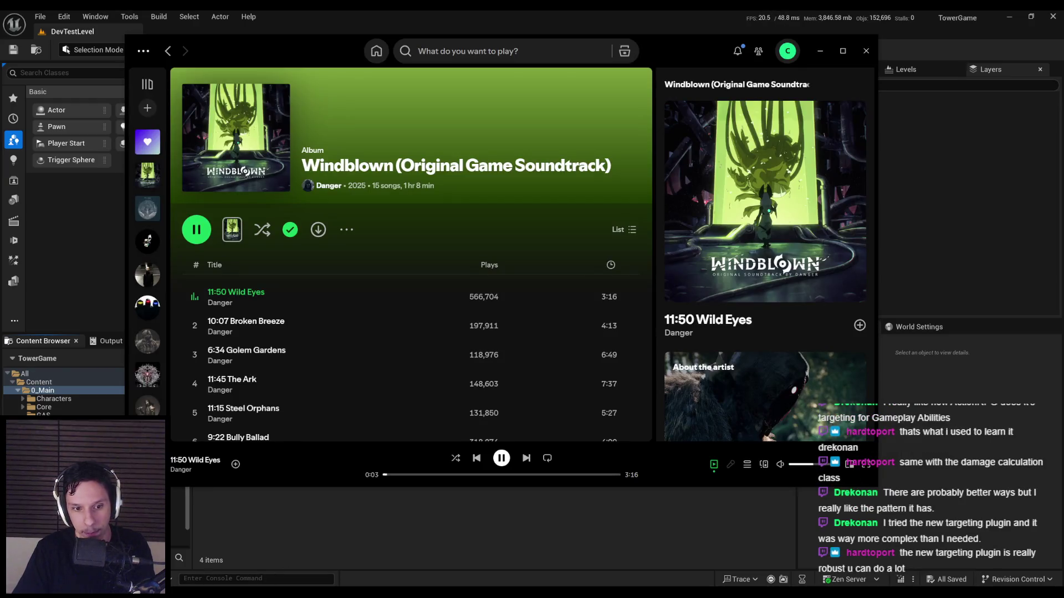
pyautogui.hotkey('alt', 'Tab')
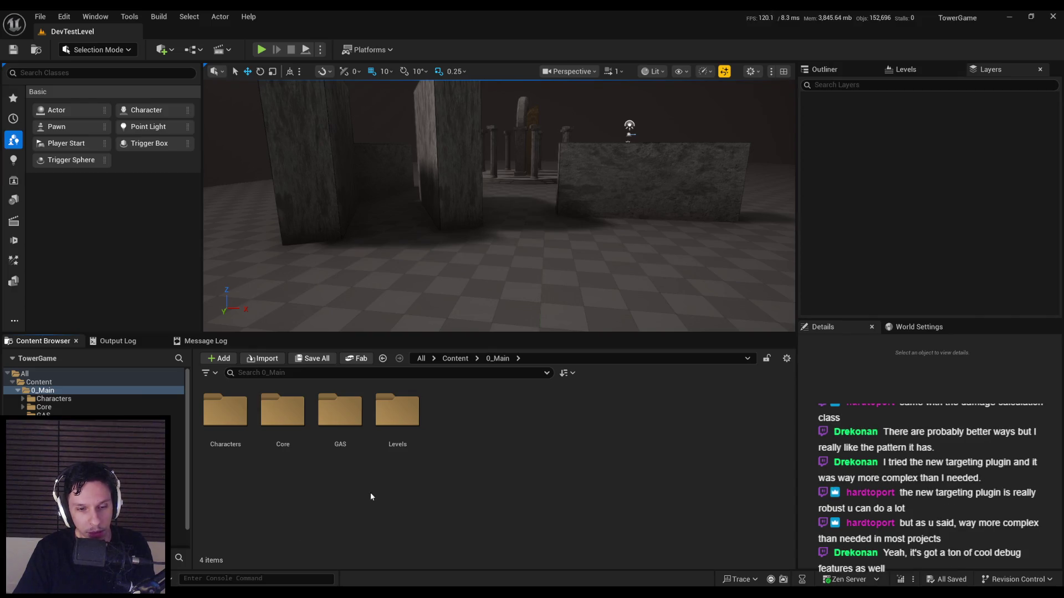
# Step: Open BP_Projectile-Fireball from the GAS folder, inspect its Viewport preview, then minimize it
pyautogui.doubleClick(341, 410)
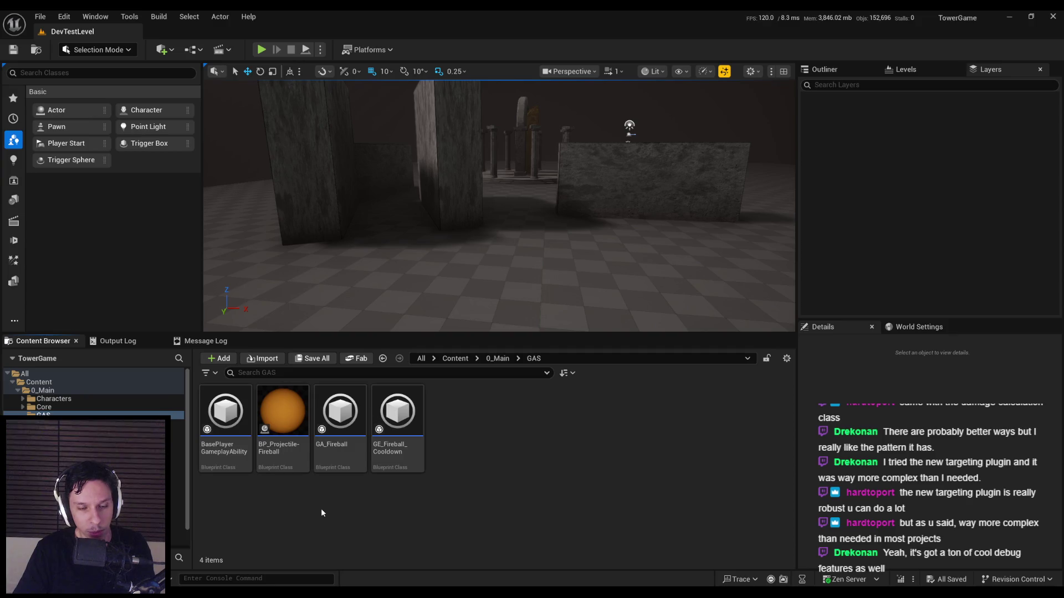
pyautogui.doubleClick(291, 456)
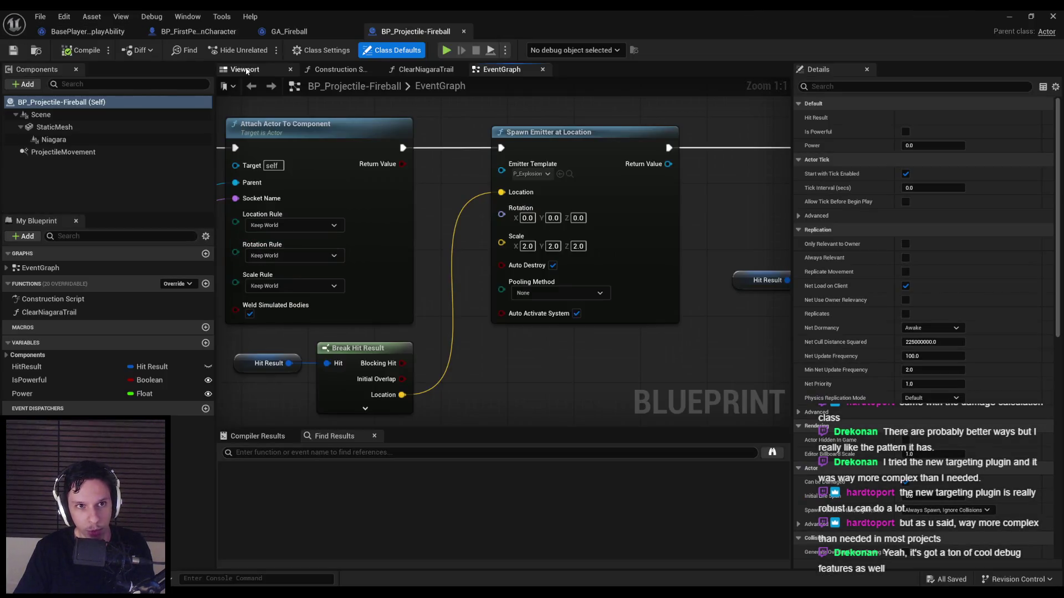
pyautogui.click(246, 70)
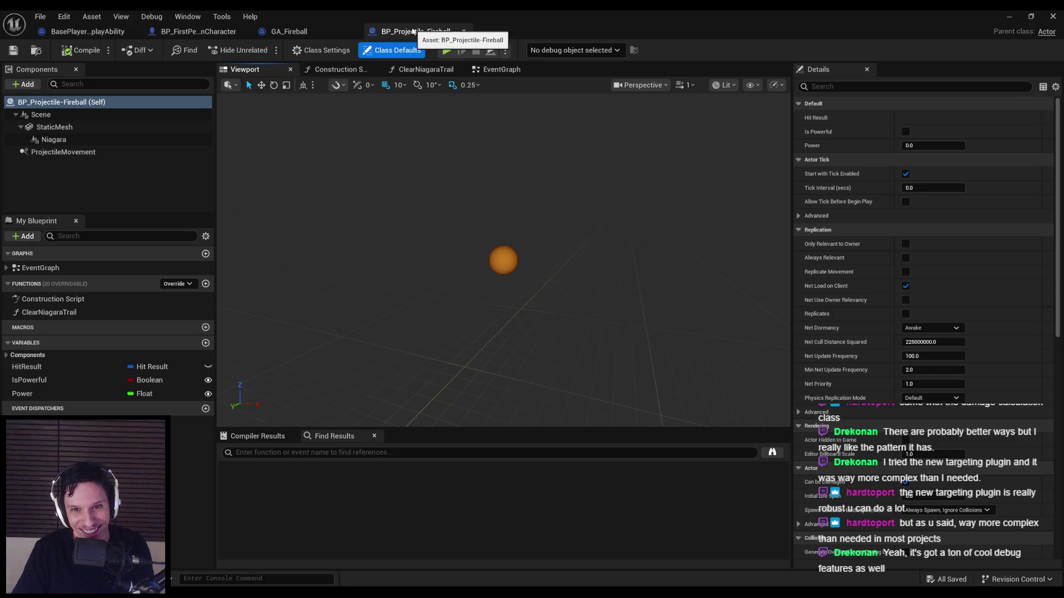
pyautogui.click(502, 69)
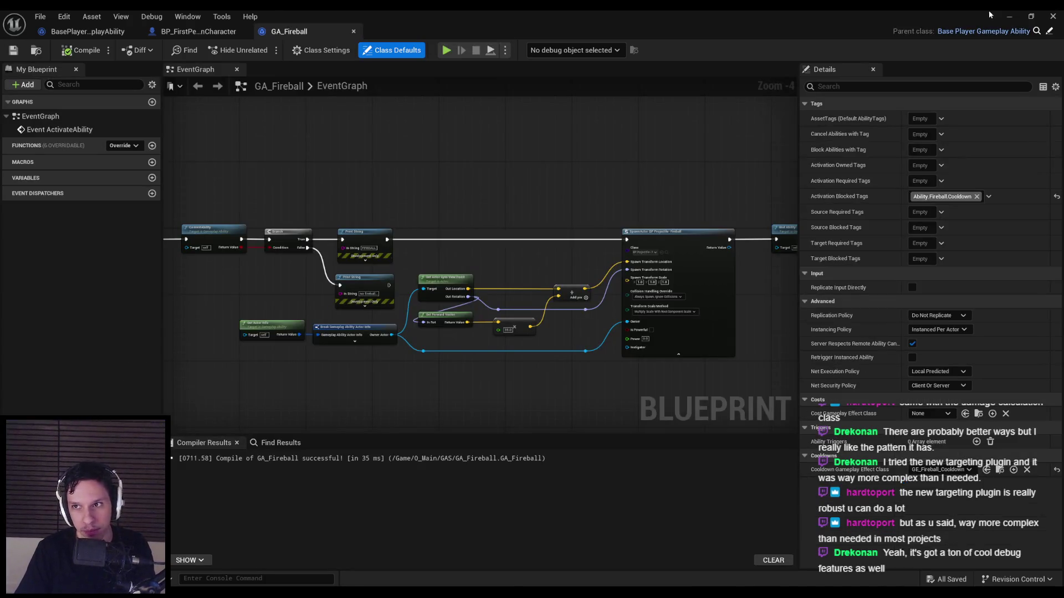
pyautogui.click(1009, 16)
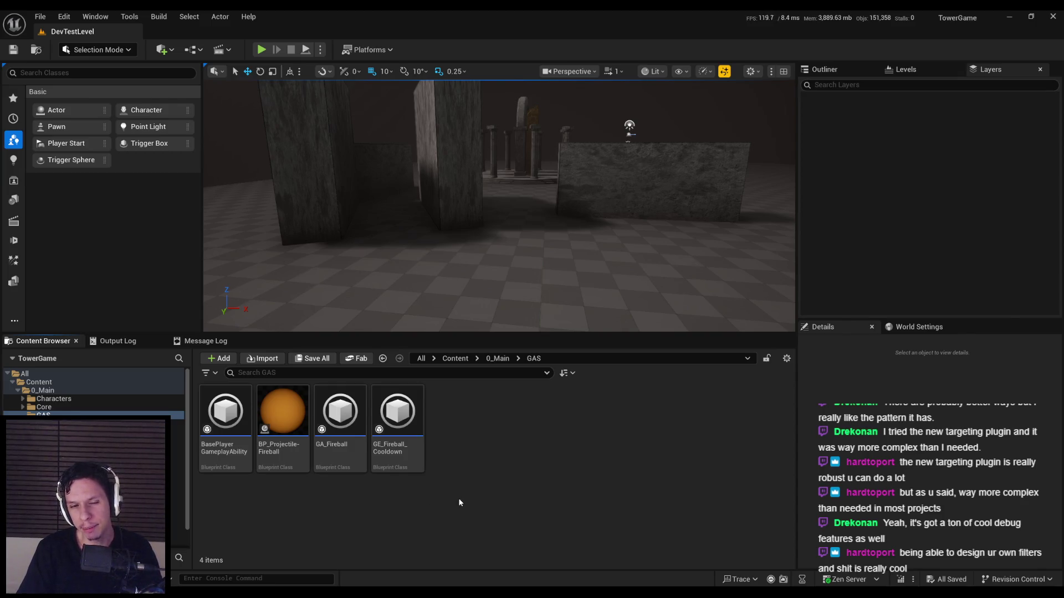
# Step: Open GA_Fireball and frame its ability nodes in the EventGraph
pyautogui.doubleClick(340, 421)
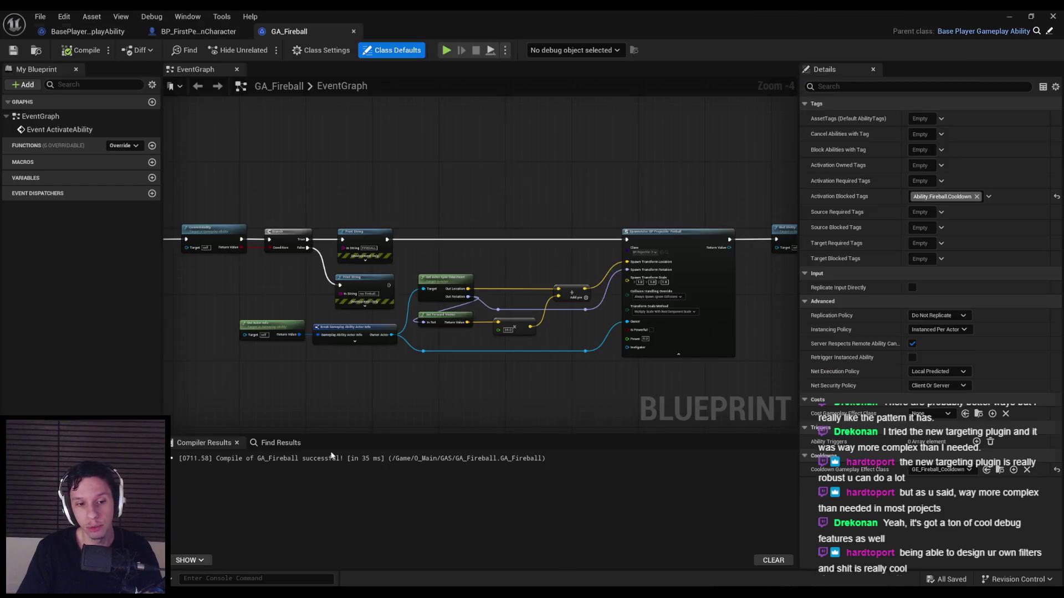
pyautogui.scroll(-1, 407, 283)
pyautogui.scroll(2, 423, 300)
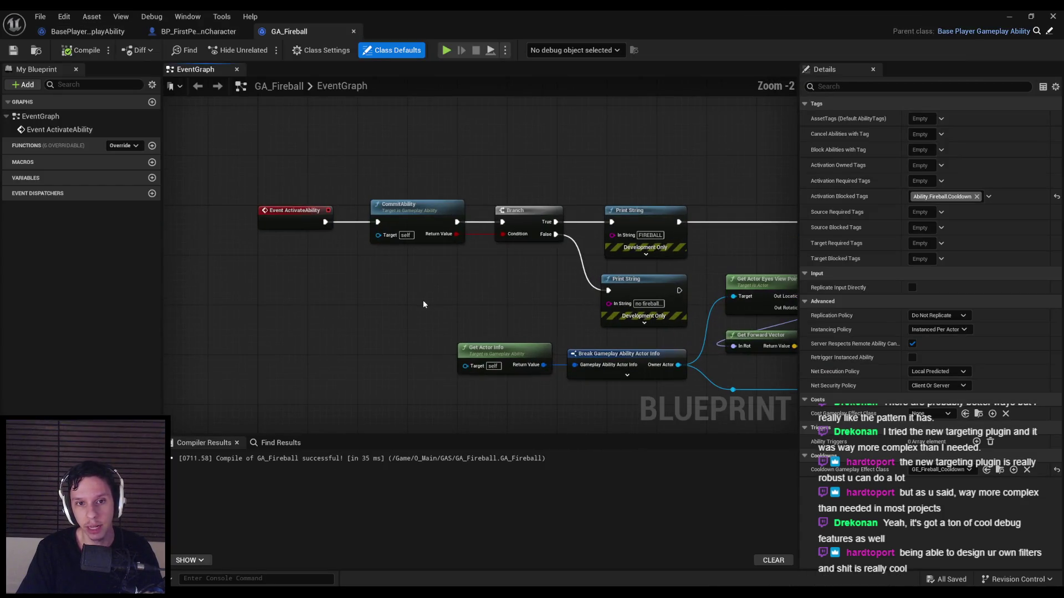
pyautogui.scroll(-2, 254, 284)
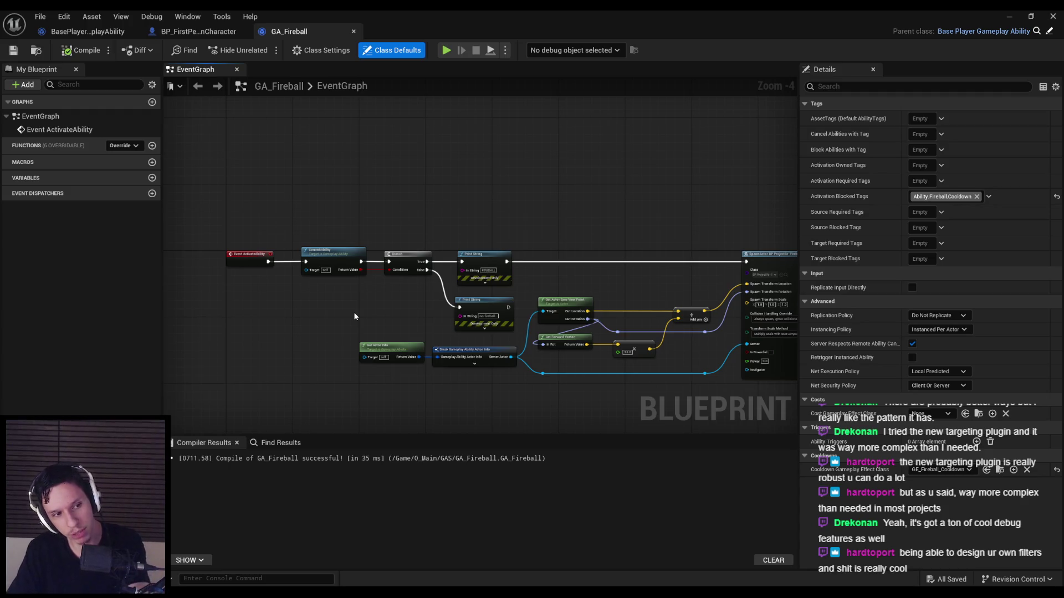
pyautogui.scroll(2, 385, 320)
pyautogui.scroll(-2, 541, 375)
pyautogui.moveTo(542, 375); pyautogui.dragTo(453, 355)
# Step: Examine the spawn actor node in GA_Fireball's chain and bring up BP_FirstPersonCharacter
pyautogui.scroll(1, 339, 318)
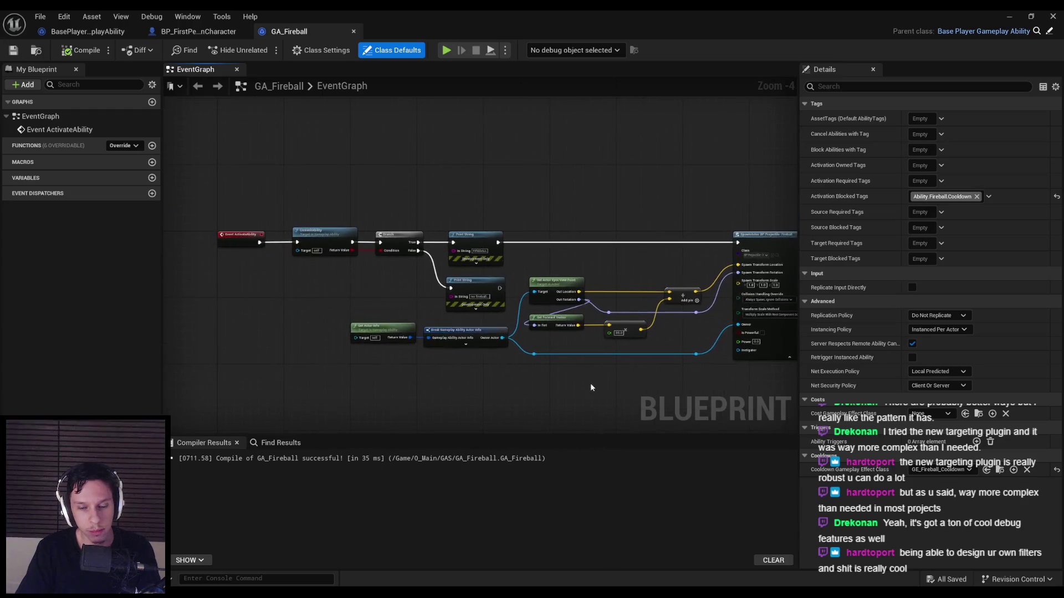
pyautogui.scroll(-1, 365, 295)
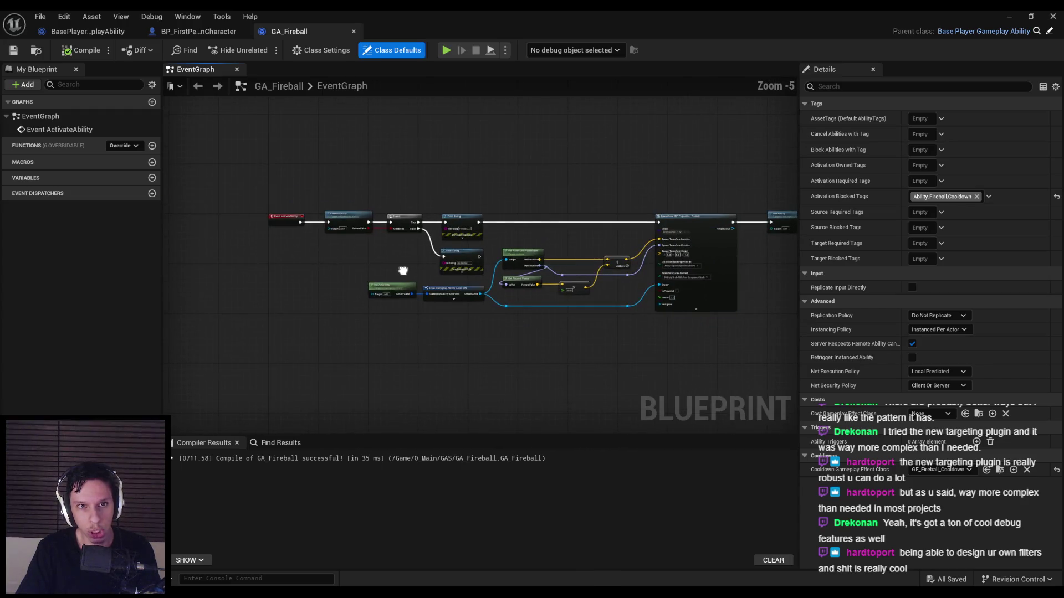
pyautogui.scroll(1, 402, 269)
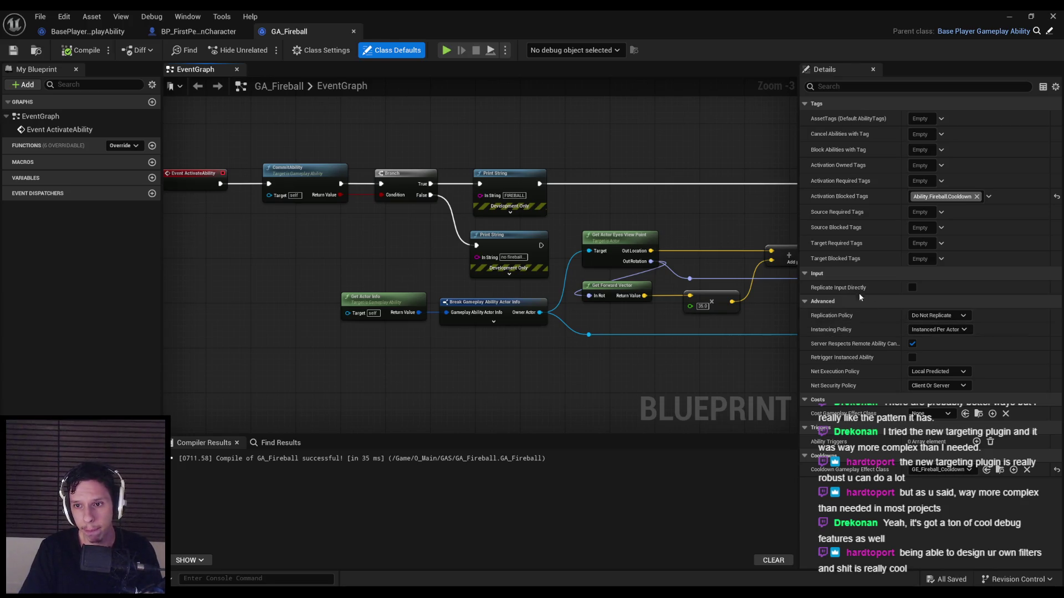
pyautogui.moveTo(848, 290)
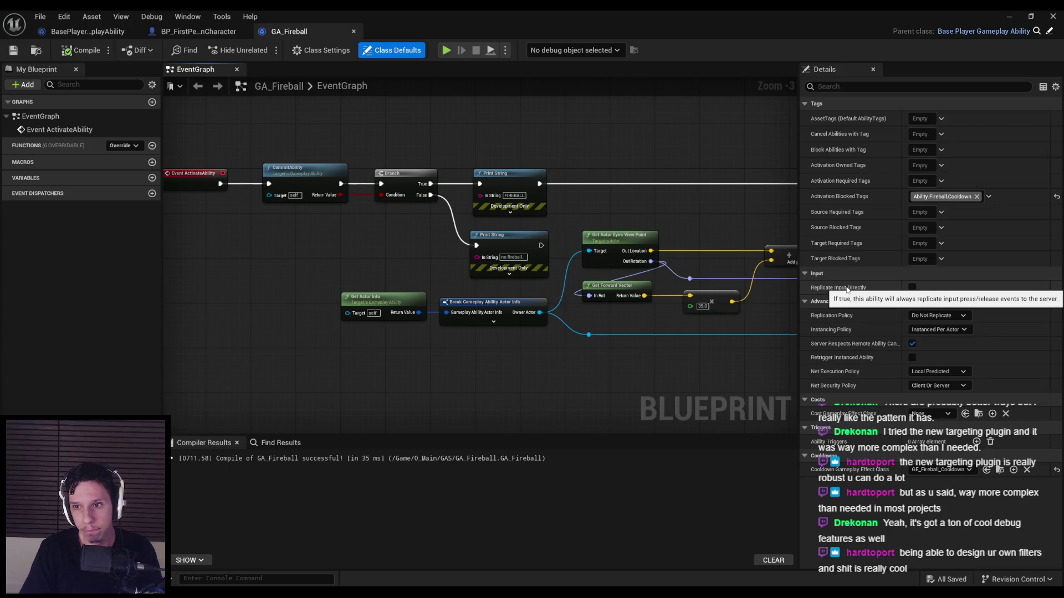
pyautogui.scroll(-1, 325, 321)
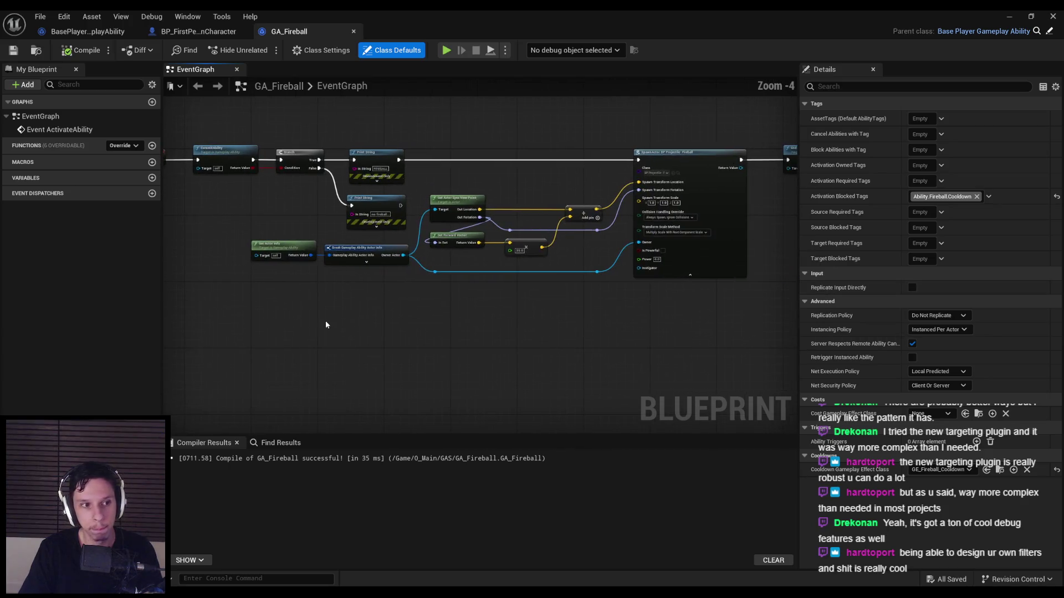
pyautogui.moveTo(321, 321)
pyautogui.mouseDown()
pyautogui.moveTo(242, 216)
pyautogui.moveTo(288, 260)
pyautogui.mouseUp()
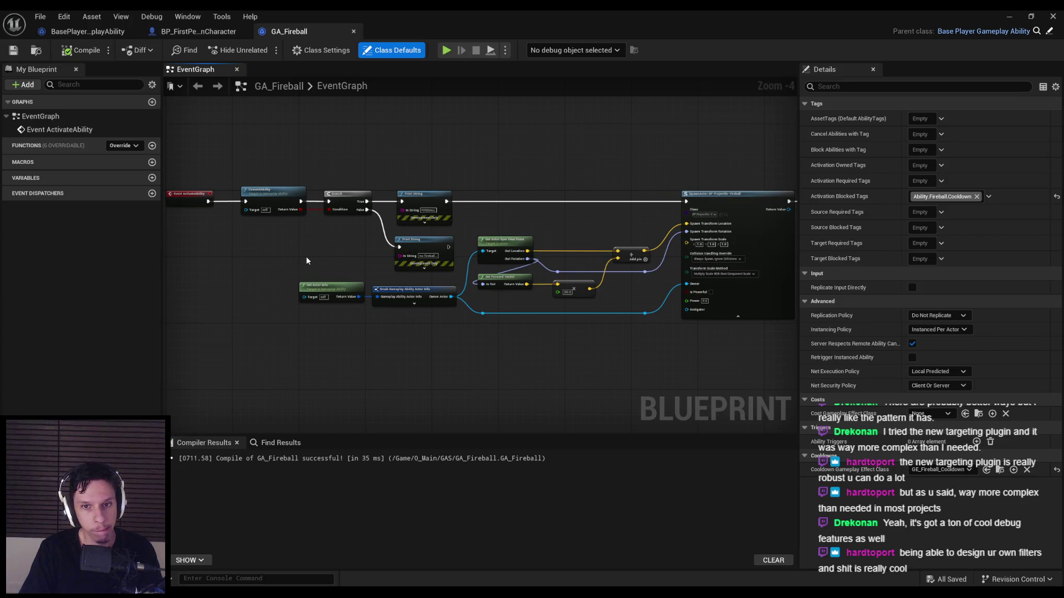
pyautogui.moveTo(302, 259); pyautogui.dragTo(346, 293)
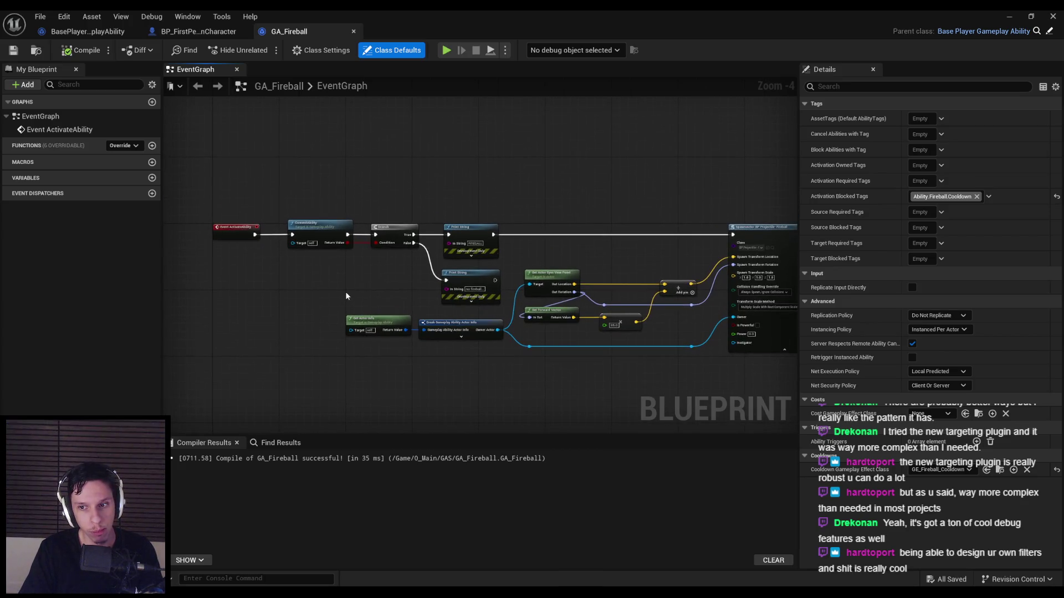
pyautogui.scroll(2, 208, 272)
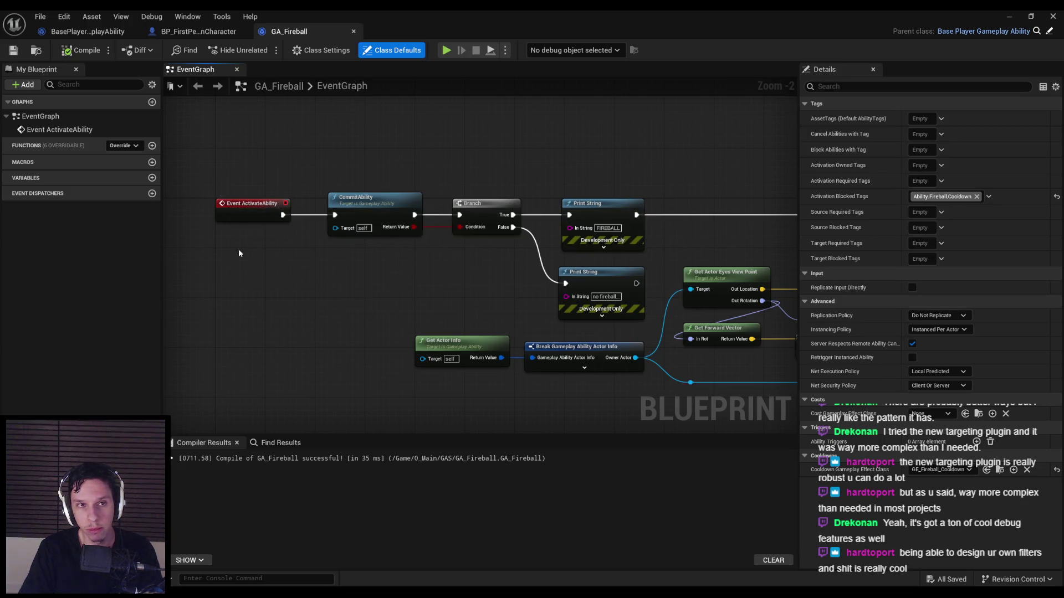
pyautogui.click(198, 31)
# Step: Review BP_FirstPersonCharacter's Event BeginPlay chain, then return to the GA_Fireball tab
pyautogui.scroll(1, 531, 244)
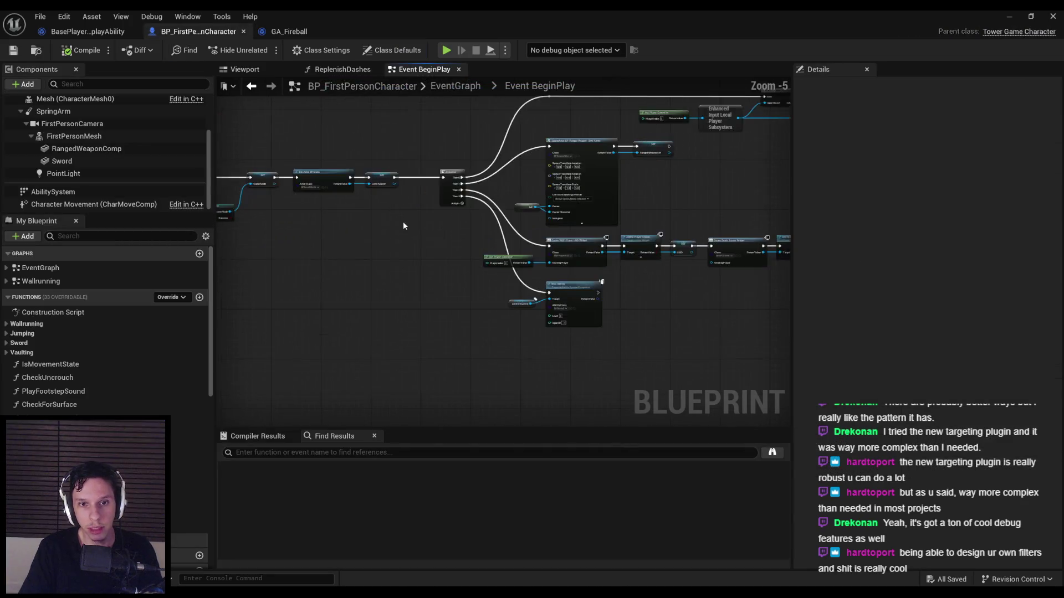
pyautogui.moveTo(534, 197); pyautogui.dragTo(470, 302)
pyautogui.scroll(3, 431, 217)
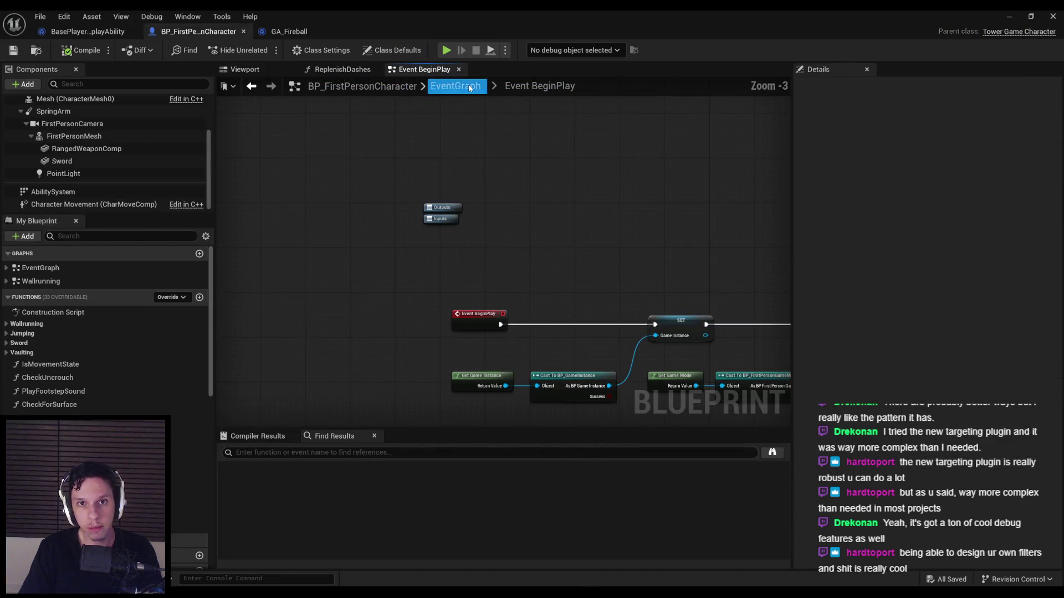
pyautogui.scroll(-2, 421, 244)
pyautogui.scroll(4, 319, 282)
pyautogui.scroll(1, 318, 283)
pyautogui.scroll(-1, 394, 338)
pyautogui.scroll(1, 393, 338)
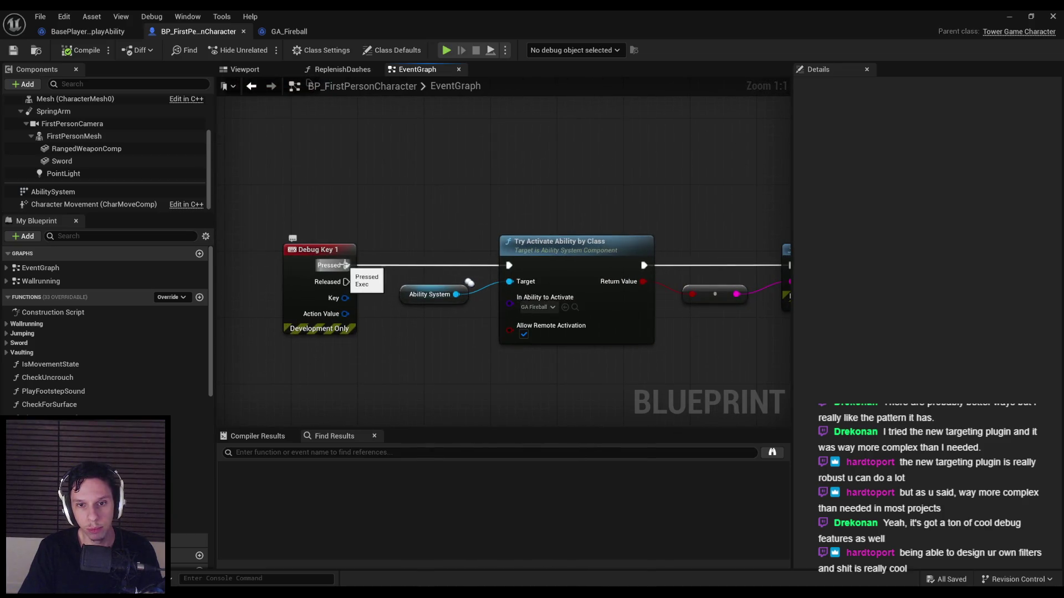
pyautogui.scroll(-1, 338, 282)
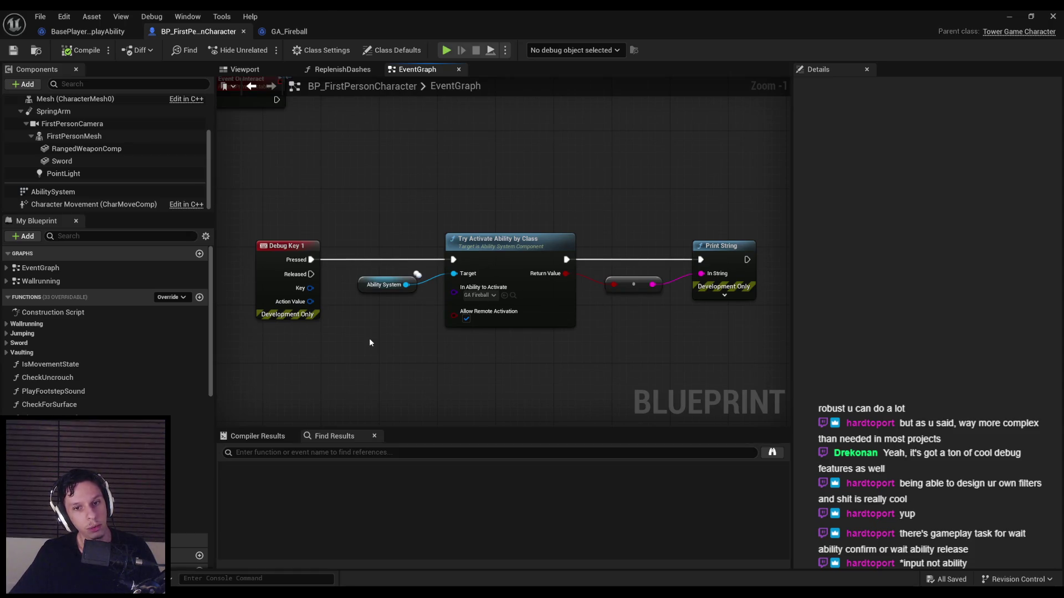
pyautogui.click(310, 33)
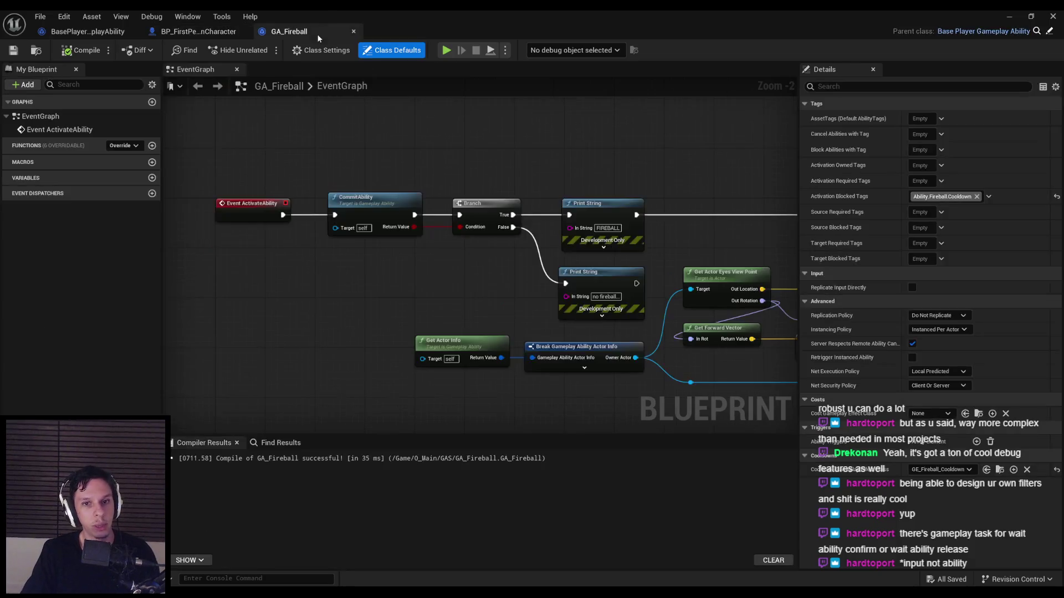
# Step: Add a Wait Gameplay Event node, check its Event Tag options, then delete it
pyautogui.scroll(5, 427, 226)
pyautogui.scroll(-2, 379, 225)
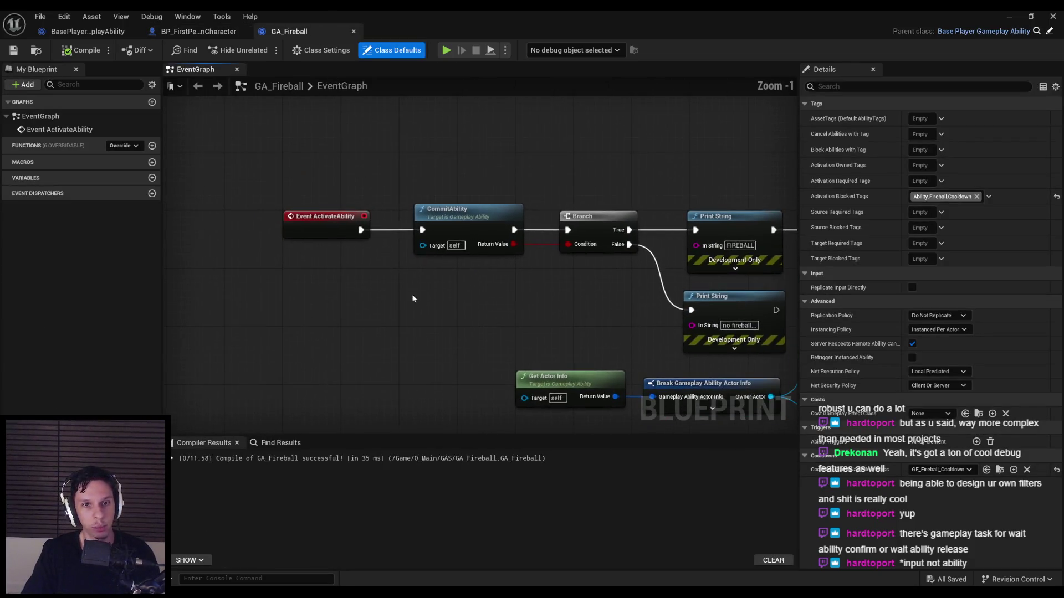
pyautogui.rightClick(330, 309)
pyautogui.write('gameplay task')
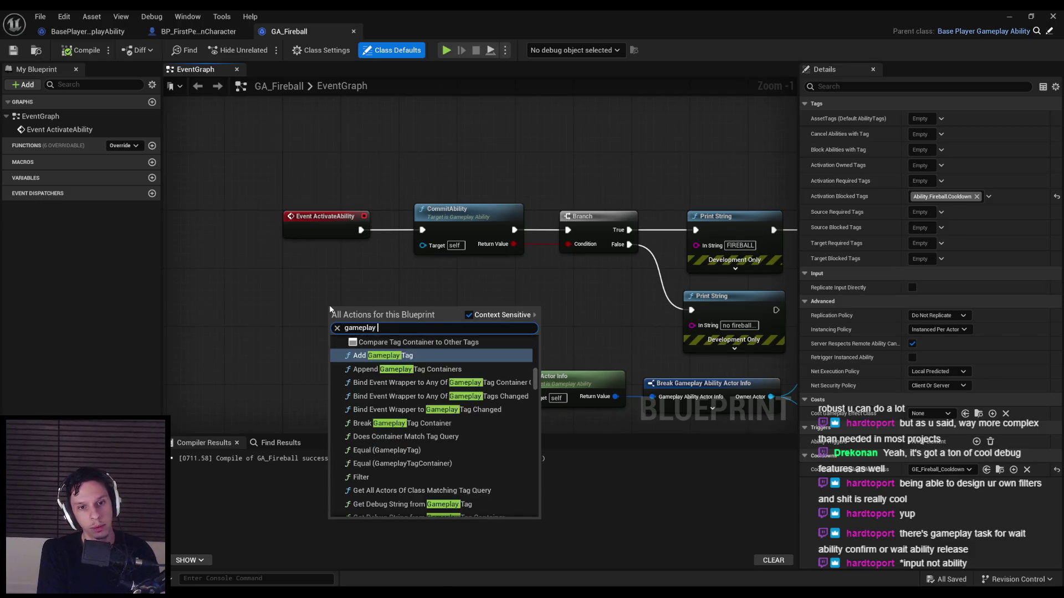
pyautogui.hotkey('ctrl', 'a')
pyautogui.write('wait gameplay')
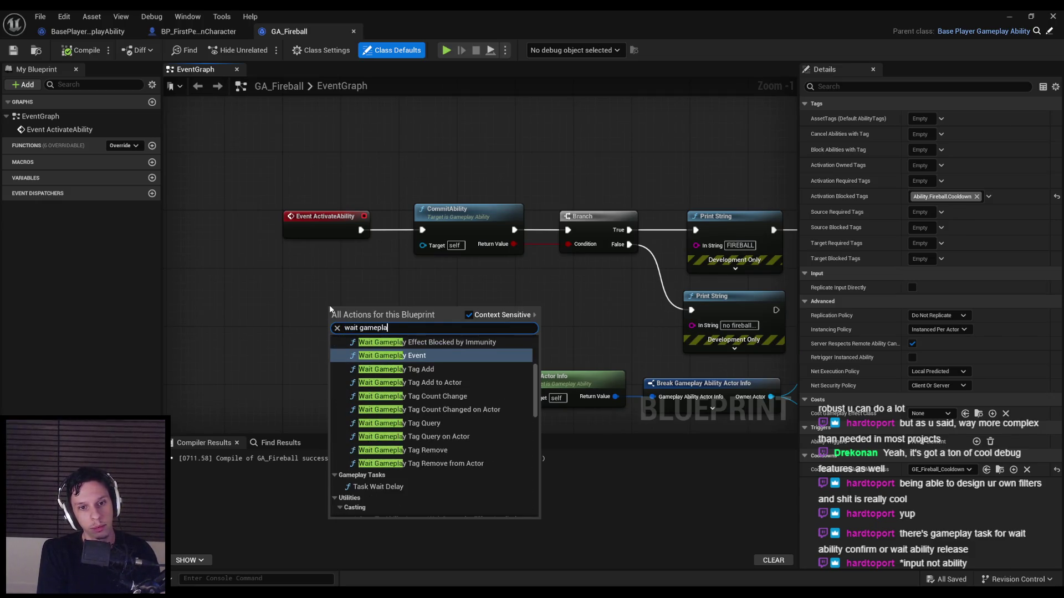
pyautogui.scroll(-3, 399, 406)
pyautogui.scroll(3, 399, 406)
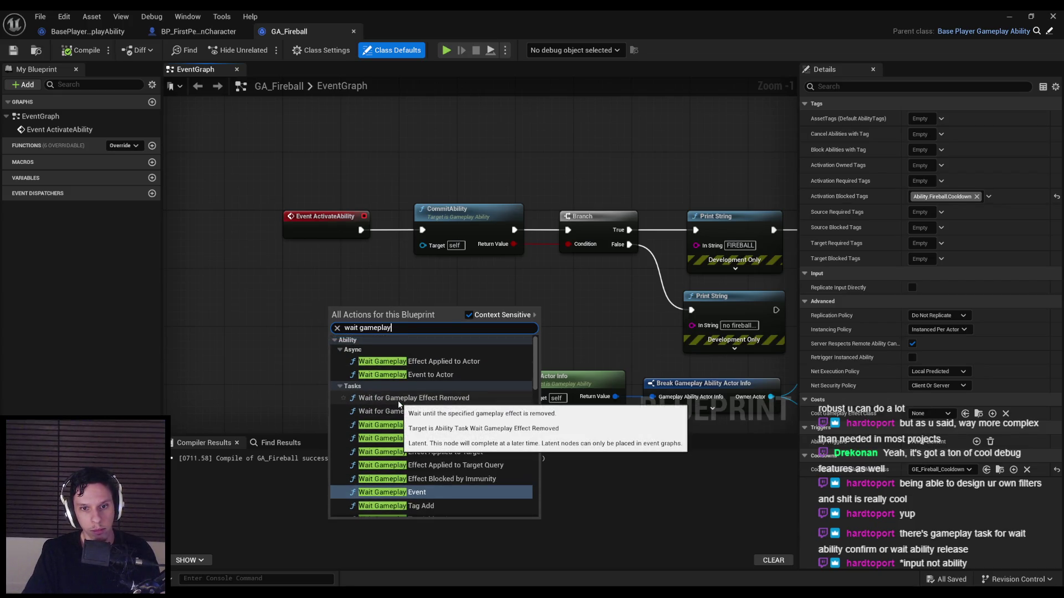
pyautogui.scroll(-1, 398, 401)
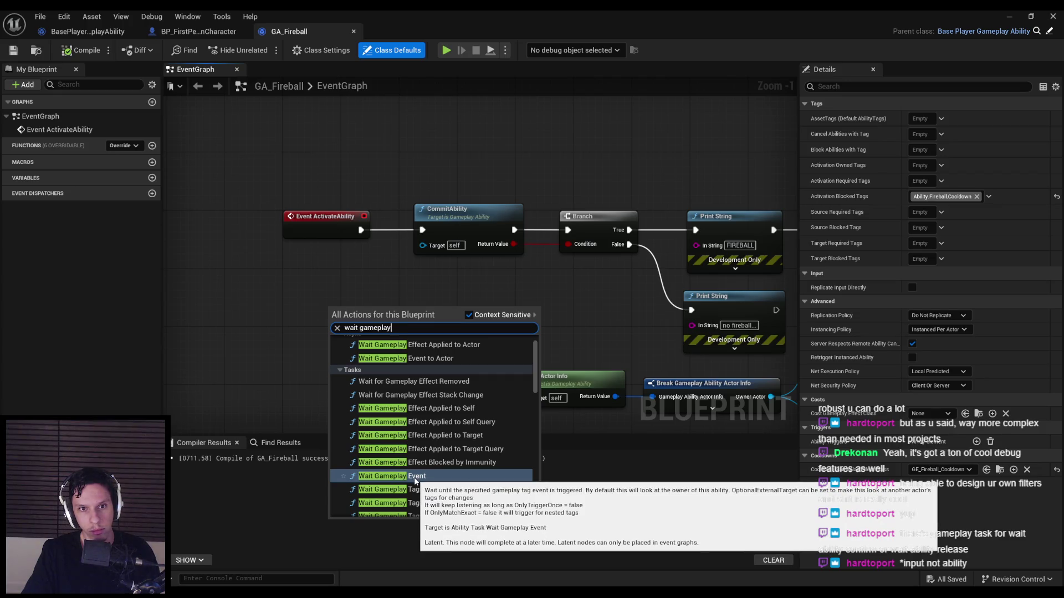
pyautogui.click(415, 477)
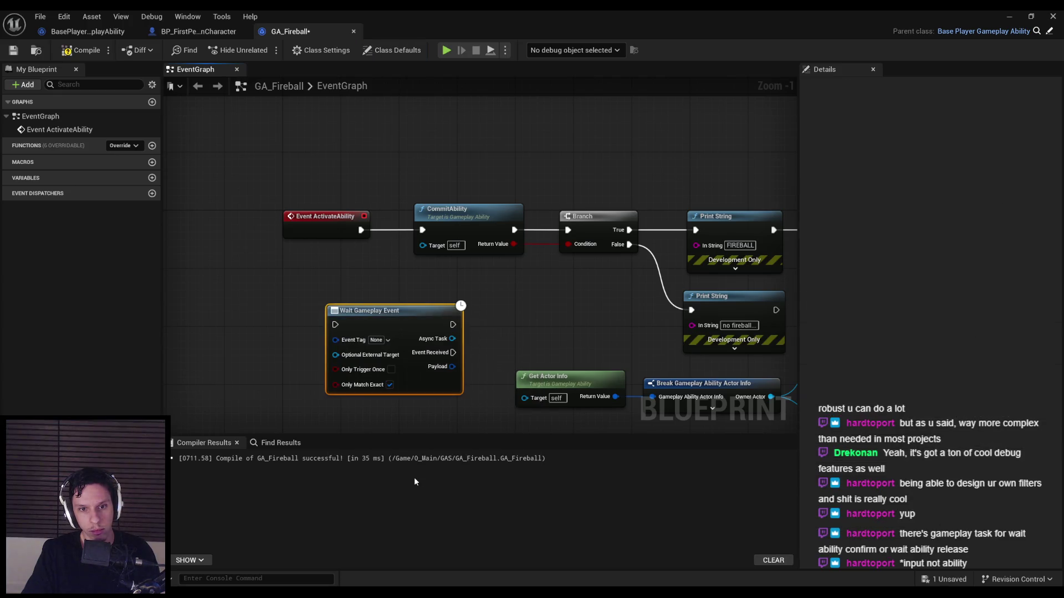
pyautogui.click(383, 340)
pyautogui.click(384, 340)
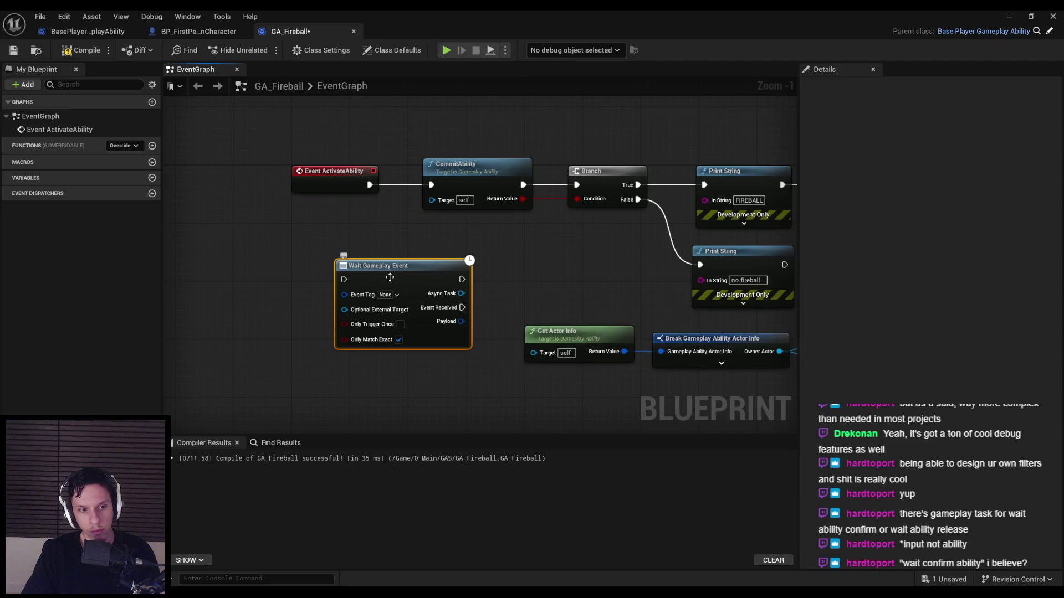
pyautogui.press('Delete')
# Step: Try adding Wait for Confirm Input and Wait Confirm nodes, deleting each one
pyautogui.rightClick(375, 297)
pyautogui.write('conf')
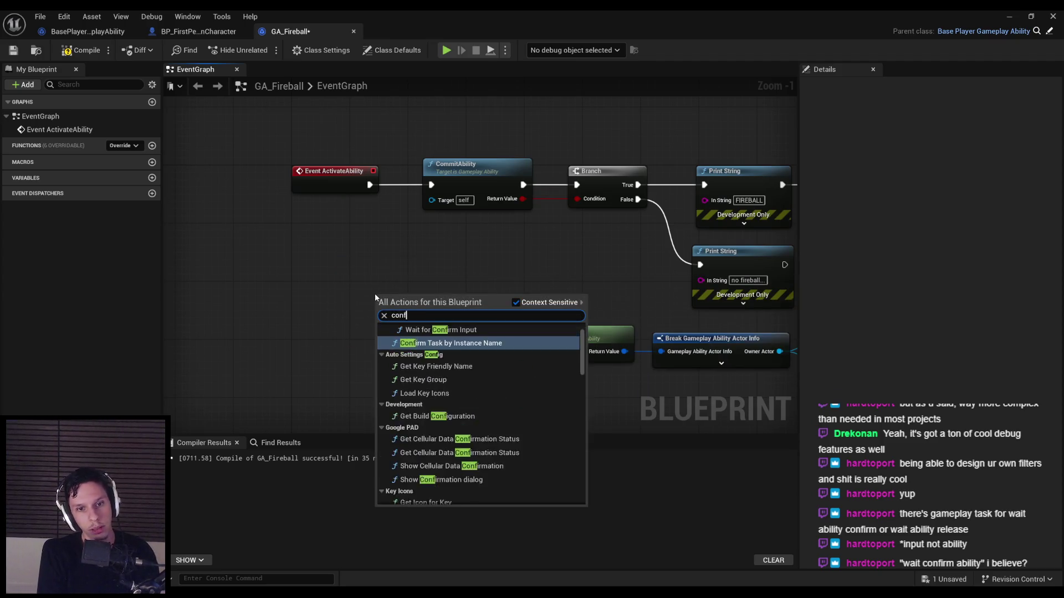
pyautogui.write('irm ability')
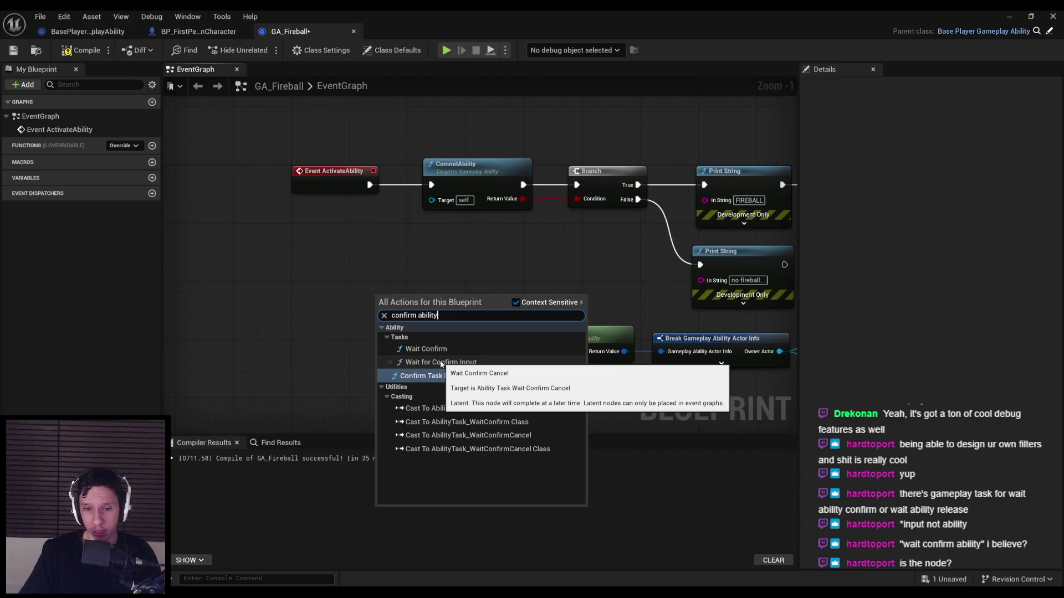
pyautogui.click(442, 364)
pyautogui.scroll(1, 420, 296)
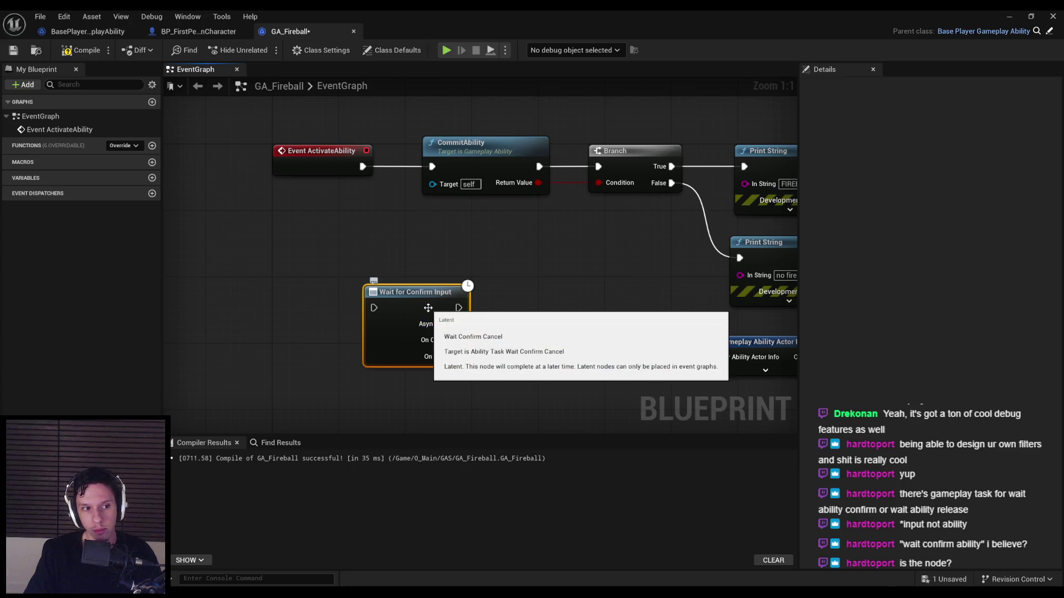
pyautogui.press('Delete')
pyautogui.rightClick(418, 271)
pyautogui.write('confirm ability')
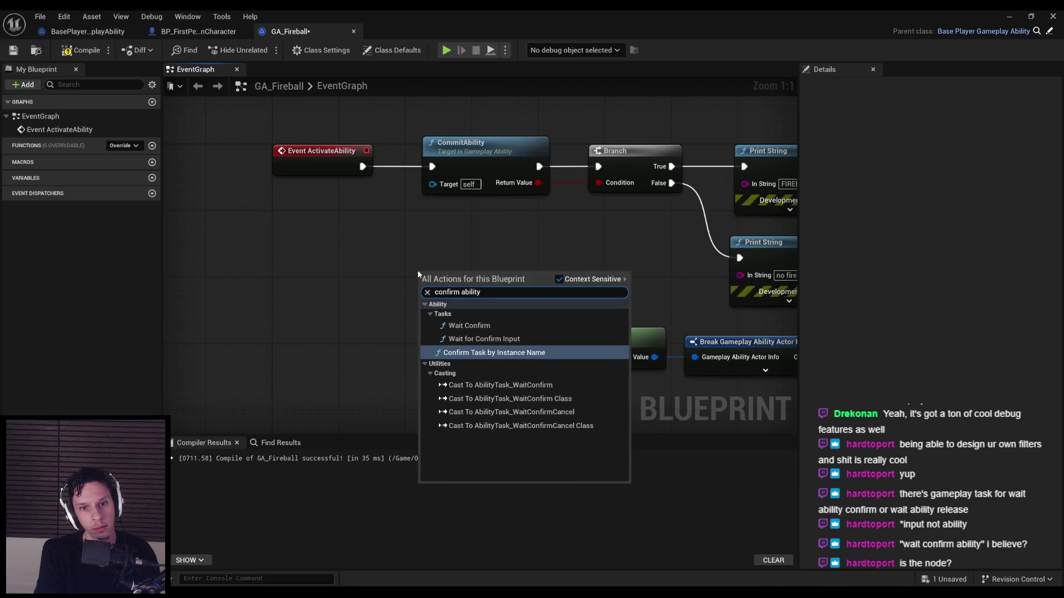
pyautogui.press('Up')
pyautogui.press('Return')
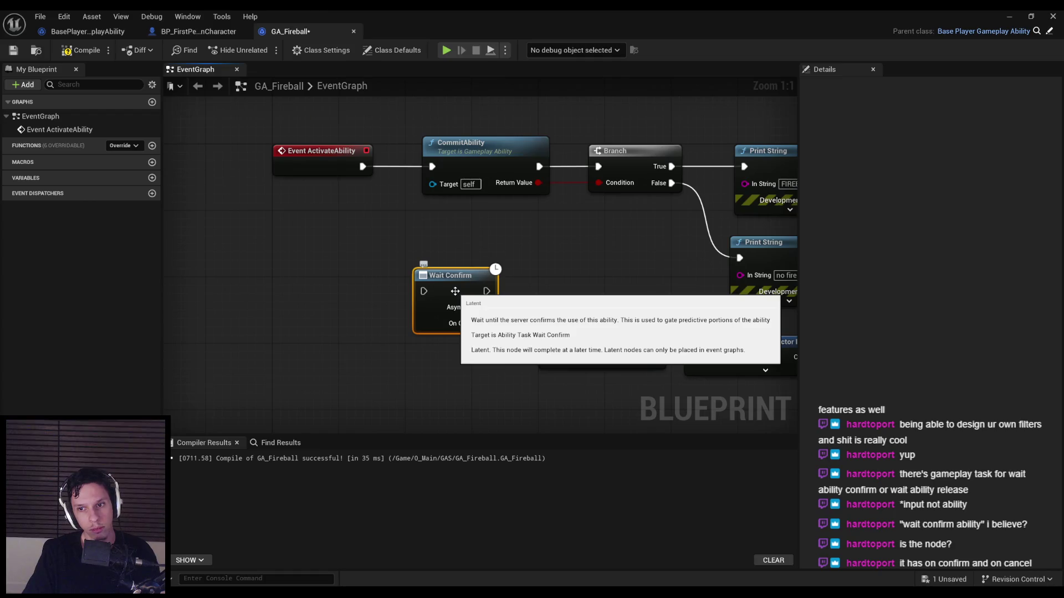
pyautogui.scroll(-2, 455, 291)
pyautogui.press('Delete')
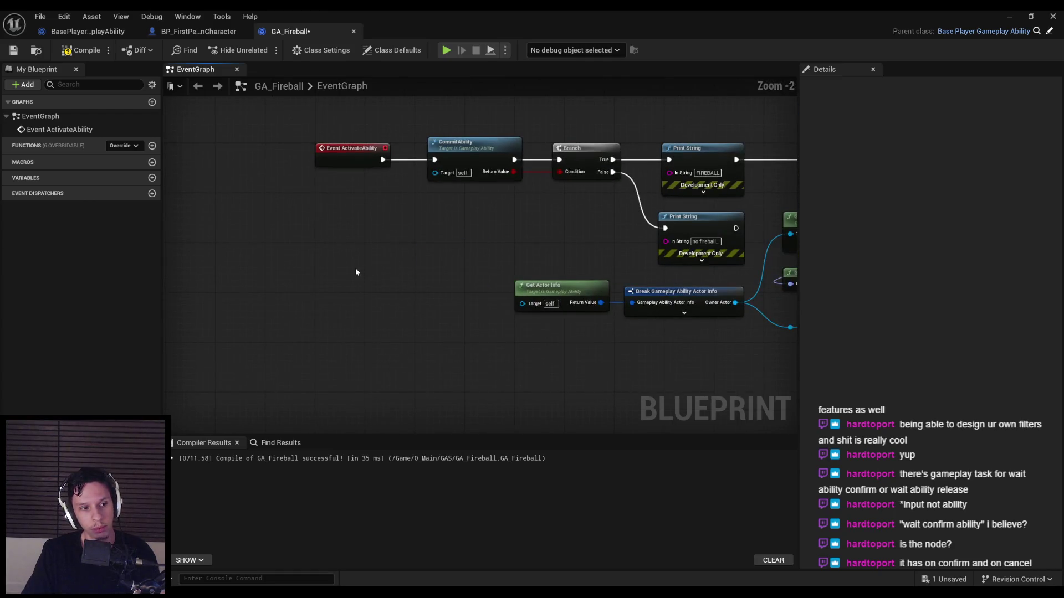
# Step: Add a Wait for Confirm Input node and test wiring from its Async Task output
pyautogui.rightClick(355, 268)
pyautogui.write('confirm')
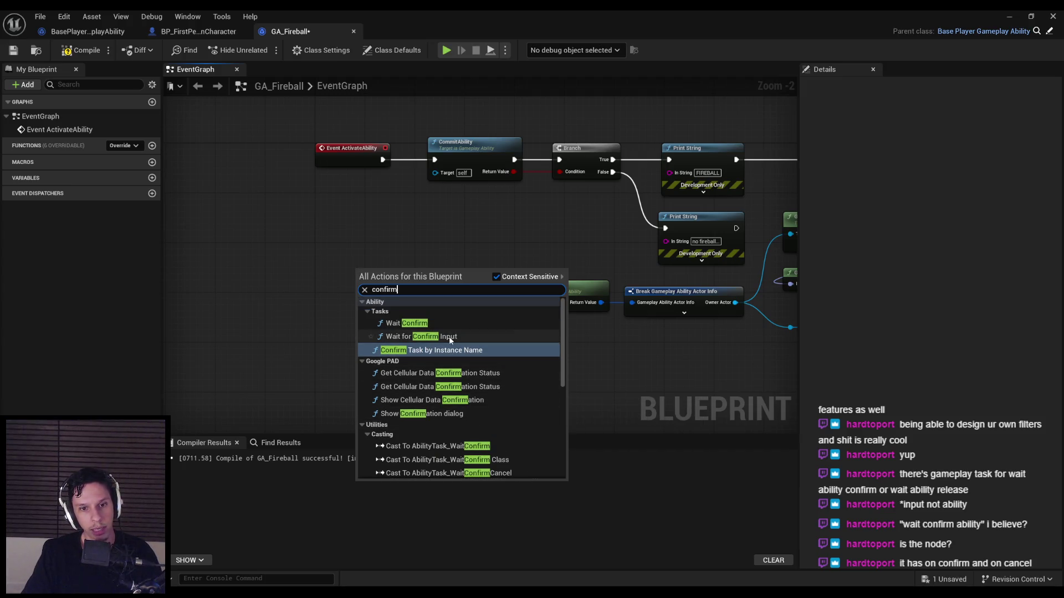
pyautogui.scroll(-10, 445, 339)
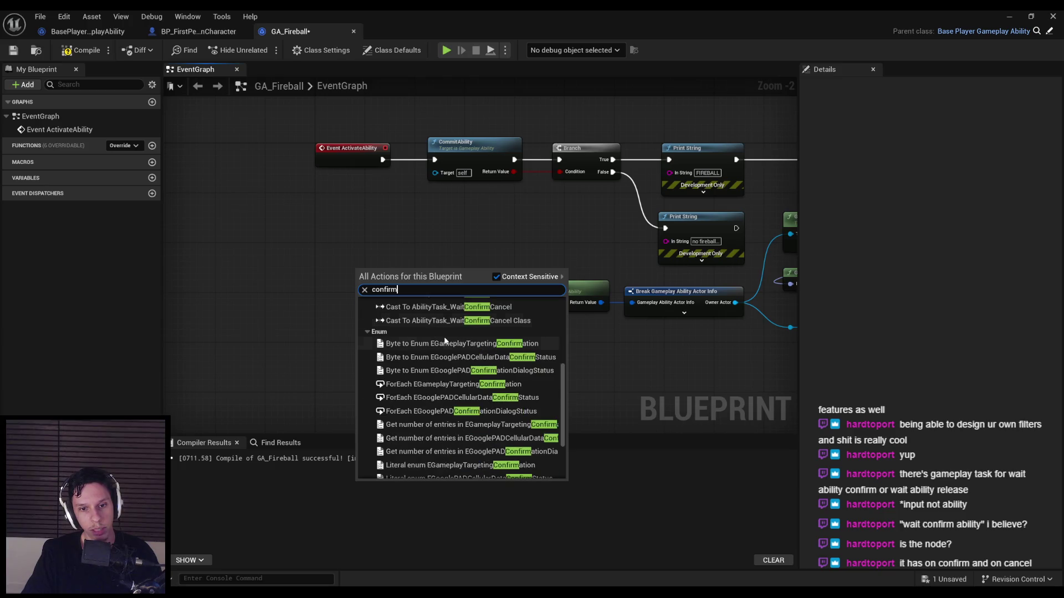
pyautogui.scroll(2, 447, 338)
pyautogui.click(444, 336)
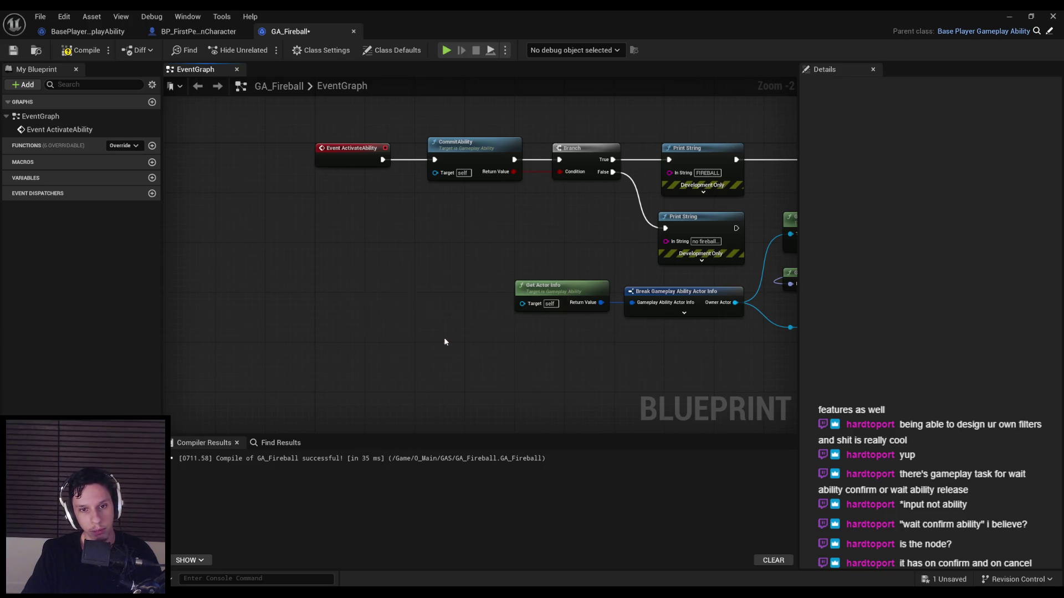
pyautogui.scroll(2, 444, 337)
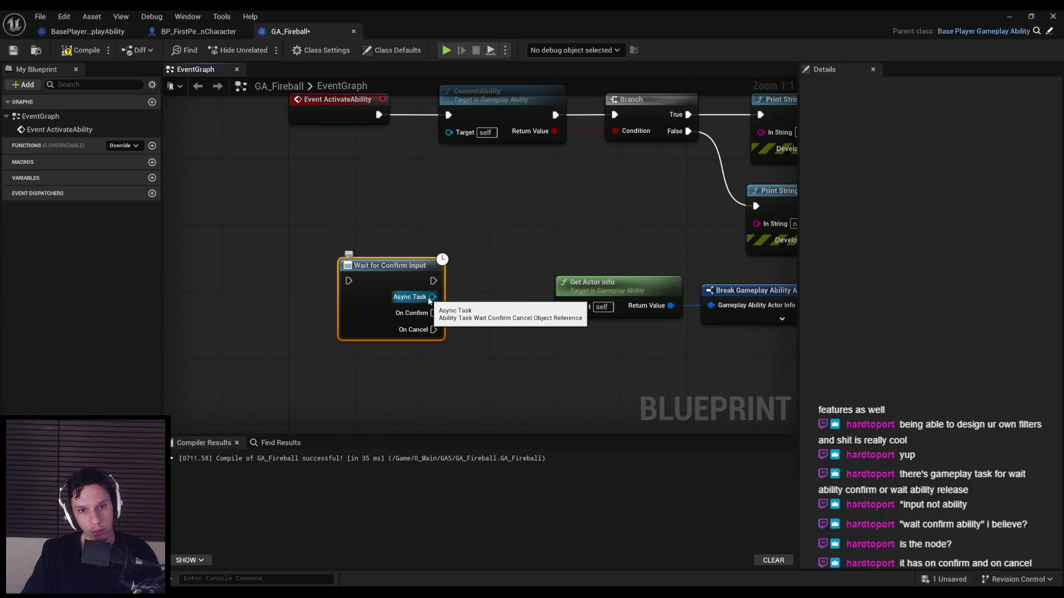
pyautogui.moveTo(430, 300); pyautogui.dragTo(487, 304)
pyautogui.press('Escape')
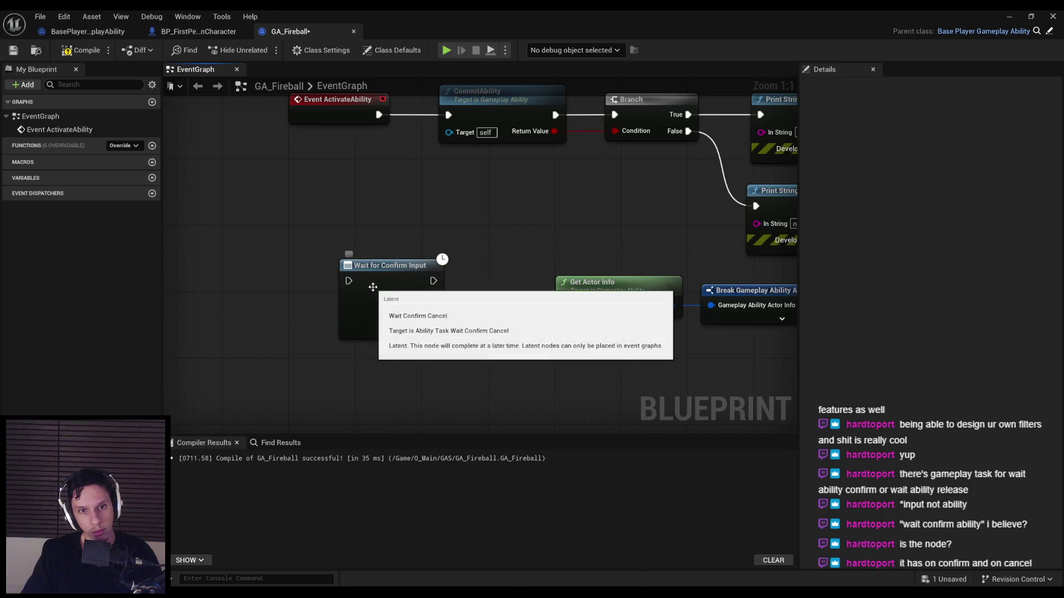
pyautogui.click(88, 32)
pyautogui.click(199, 31)
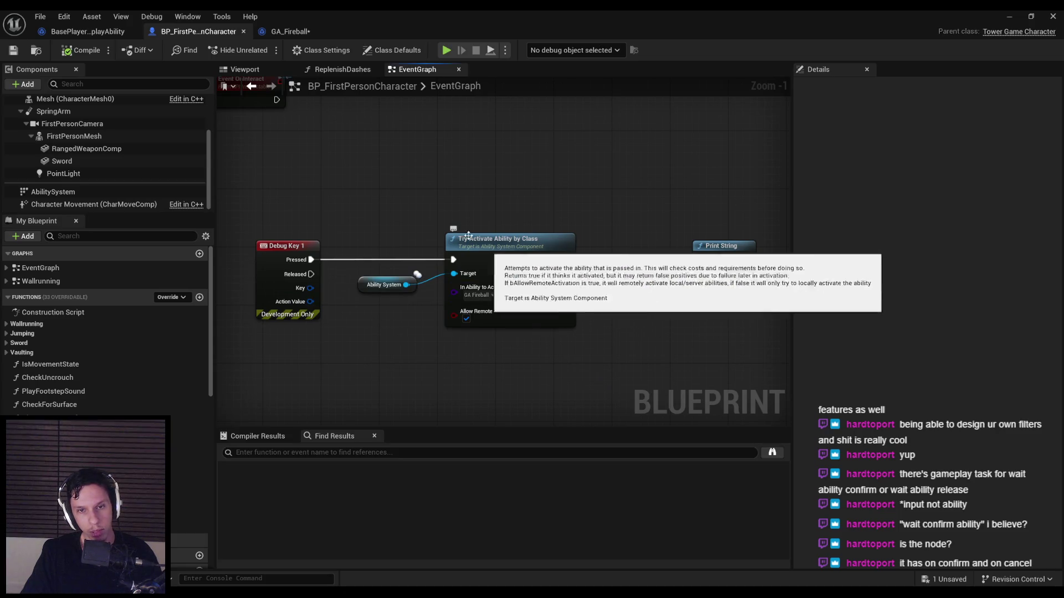
pyautogui.click(278, 32)
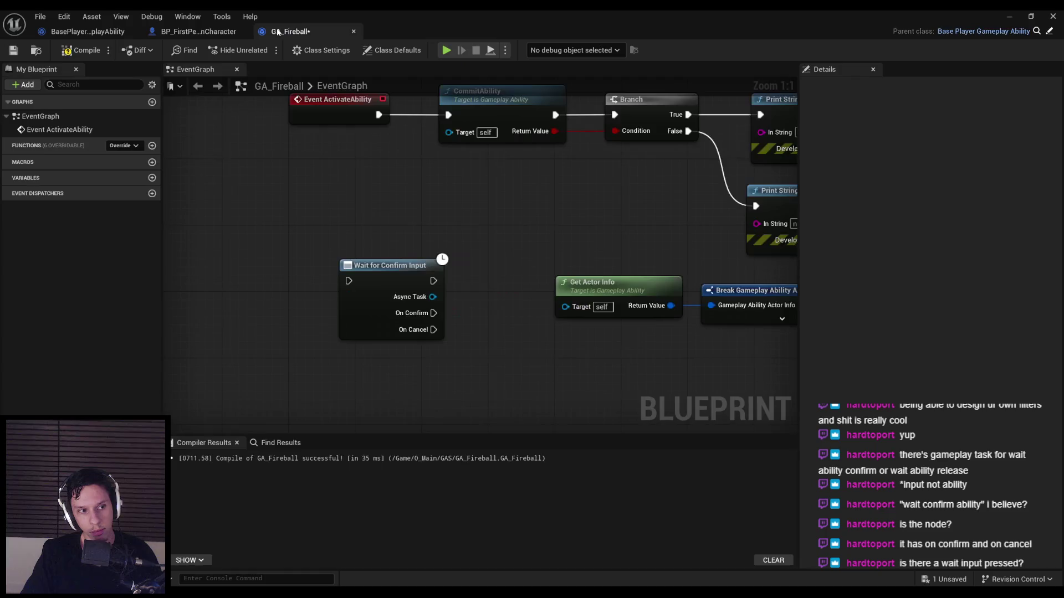
# Step: Replace the Wait for Confirm Input node with a Wait Input Release node
pyautogui.moveTo(341, 261); pyautogui.dragTo(359, 164)
pyautogui.rightClick(351, 326)
pyautogui.write('wait input')
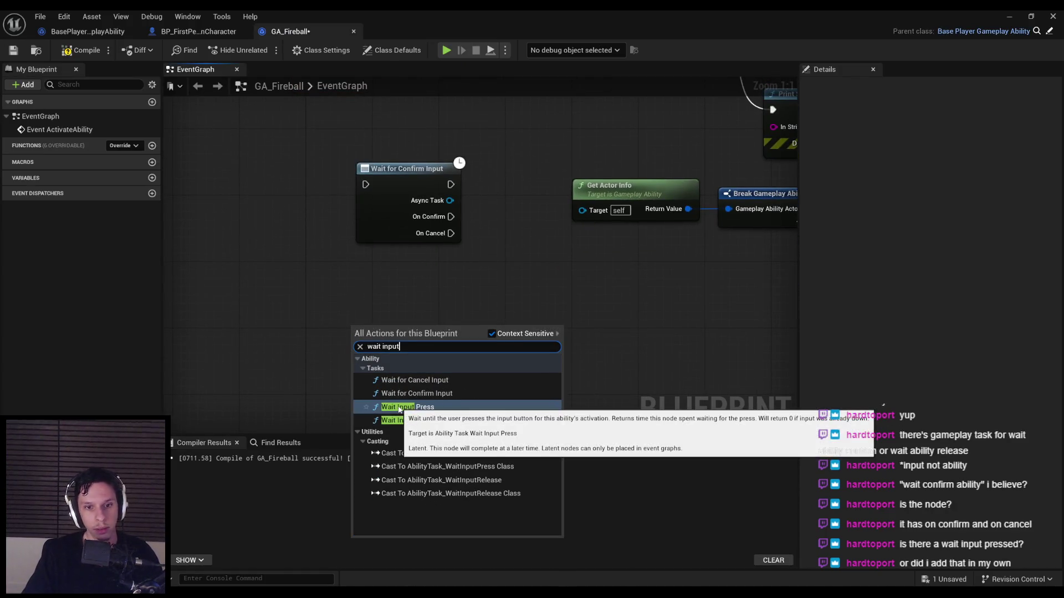
pyautogui.click(394, 420)
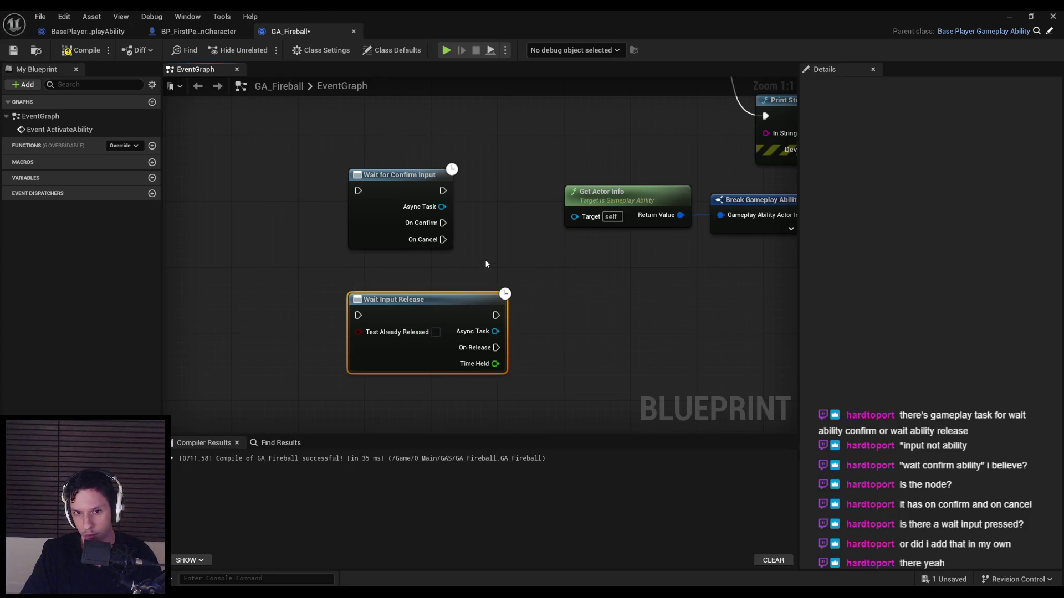
pyautogui.click(376, 191)
pyautogui.scroll(-2, 443, 277)
pyautogui.press('Delete')
pyautogui.moveTo(448, 365); pyautogui.dragTo(453, 254)
pyautogui.scroll(2, 453, 254)
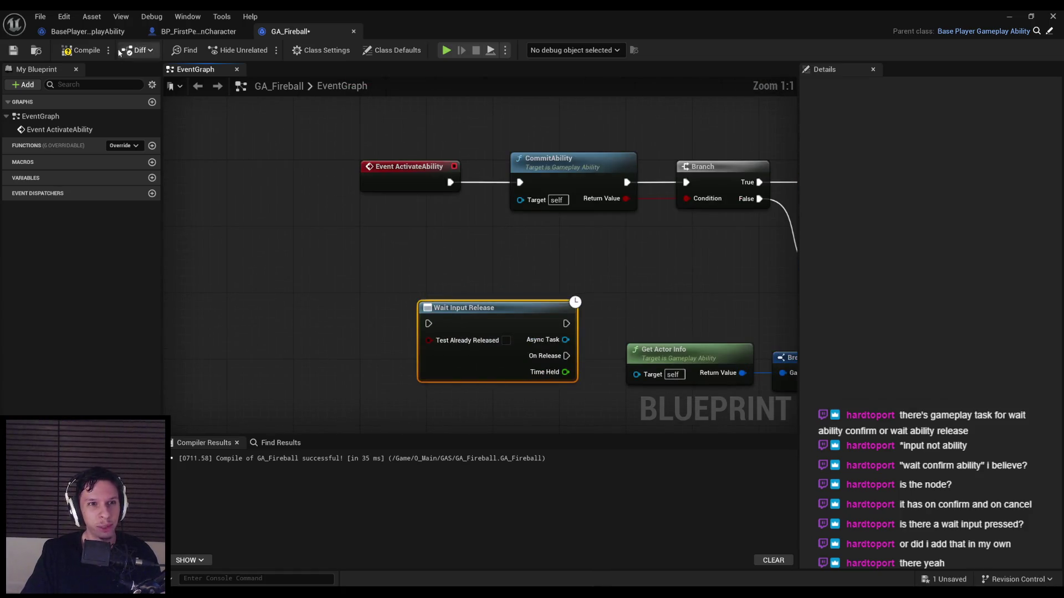
# Step: Insert Wait Input Release after Event ActivateAbility, wiring On Release to CommitAbility
pyautogui.click(374, 188)
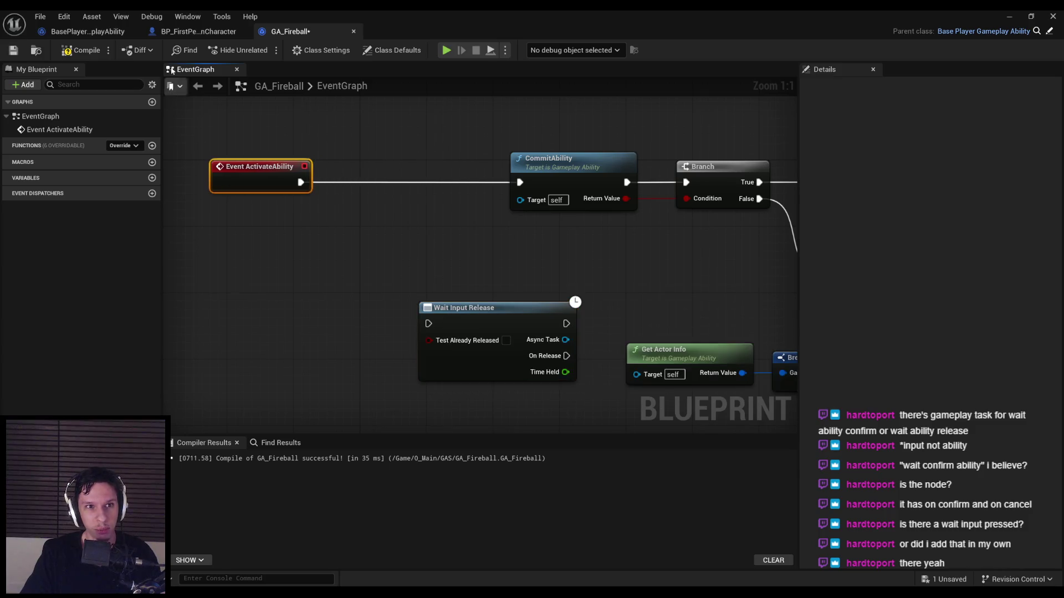
pyautogui.click(198, 31)
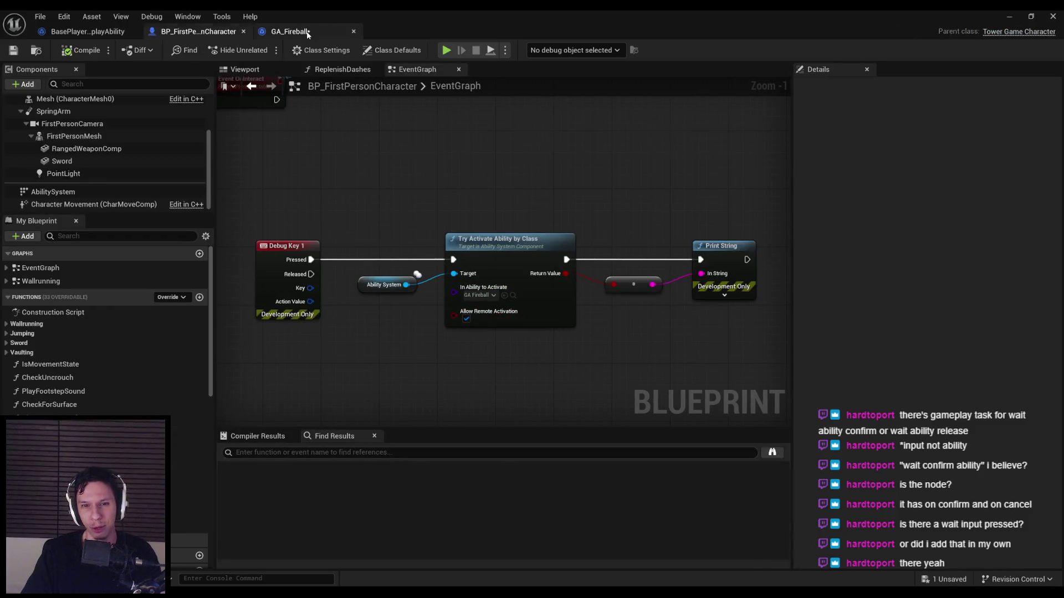
pyautogui.click(288, 32)
pyautogui.moveTo(261, 167); pyautogui.dragTo(205, 166)
pyautogui.moveTo(681, 349)
pyautogui.mouseDown()
pyautogui.moveTo(501, 197)
pyautogui.moveTo(533, 211)
pyautogui.mouseUp()
pyautogui.keyDown('alt'); pyautogui.click(638, 224); pyautogui.keyUp('alt')
pyautogui.moveTo(631, 228); pyautogui.dragTo(732, 224)
pyautogui.moveTo(645, 256)
pyautogui.mouseDown()
pyautogui.moveTo(668, 260)
pyautogui.moveTo(732, 224)
pyautogui.mouseUp()
# Step: Compile GA_Fireball and start a play test of the level
pyautogui.click(81, 50)
pyautogui.click(1009, 16)
pyautogui.click(266, 51)
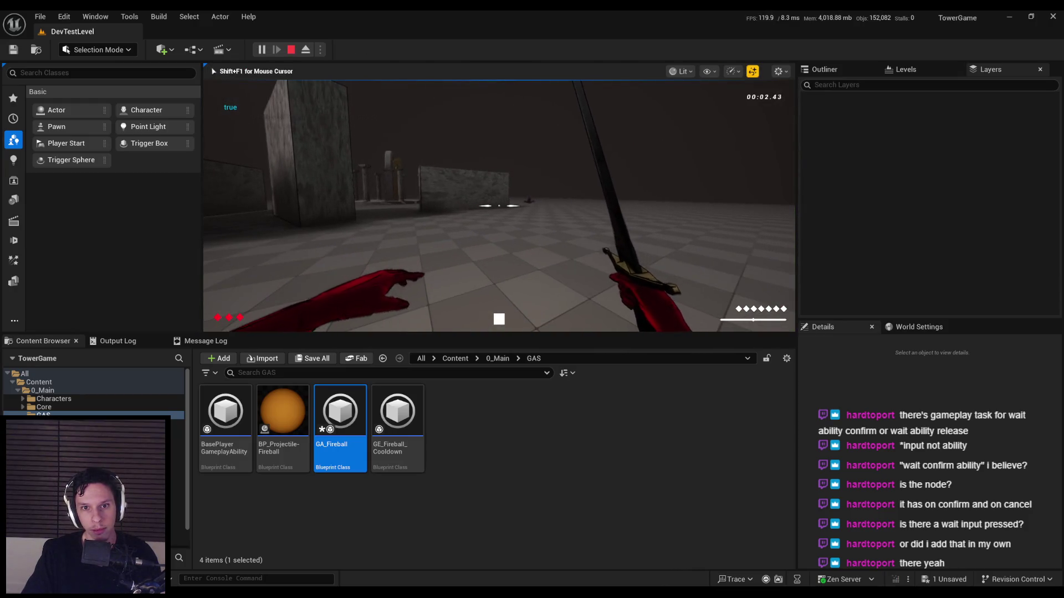
# Step: Enable Test Already Released on Wait Input Release and play-test the ability again
pyautogui.press('Escape')
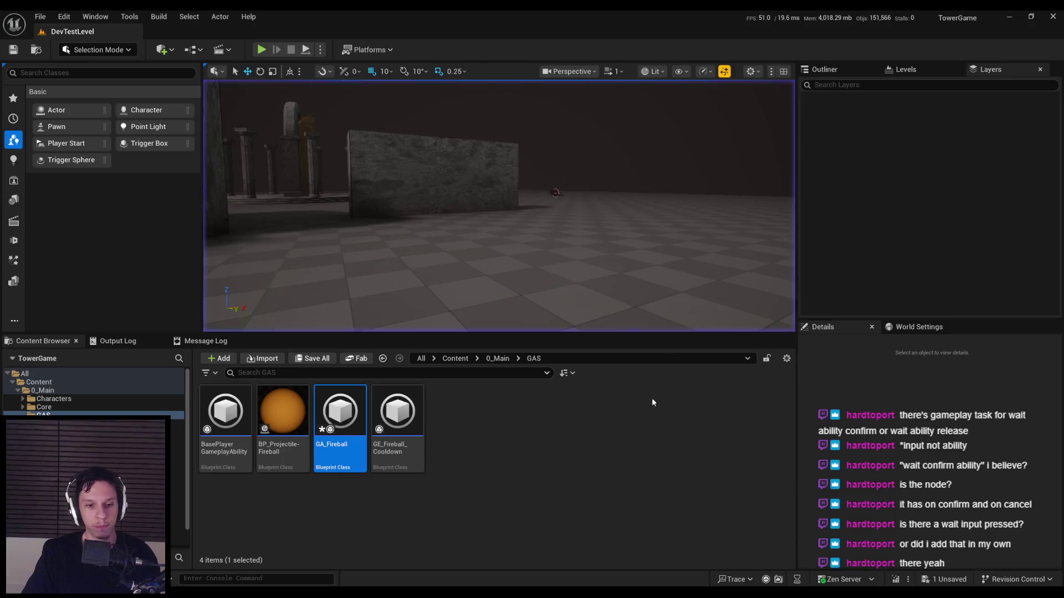
pyautogui.click(367, 550)
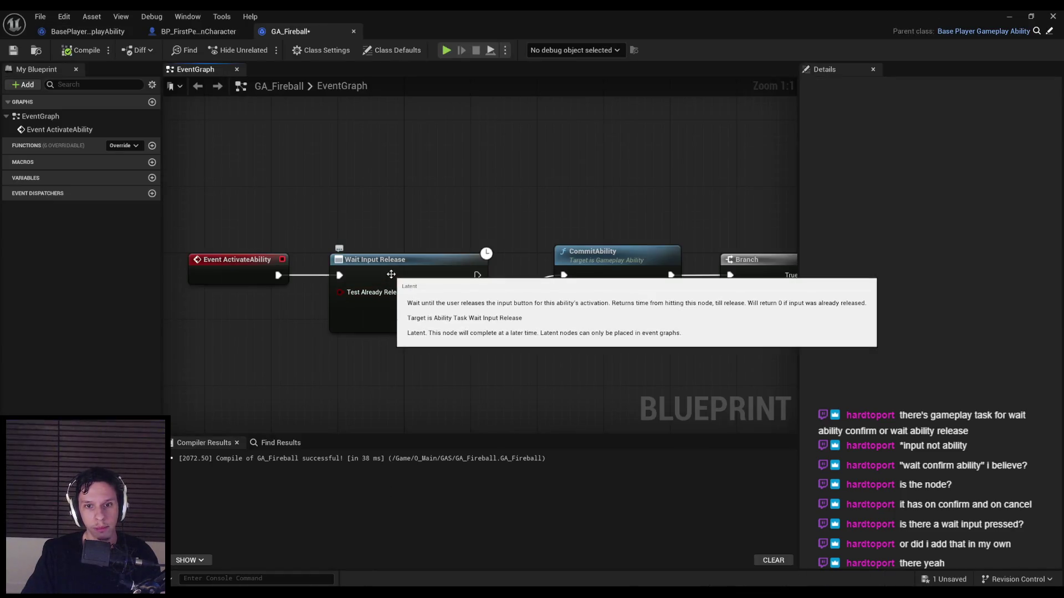
pyautogui.click(417, 292)
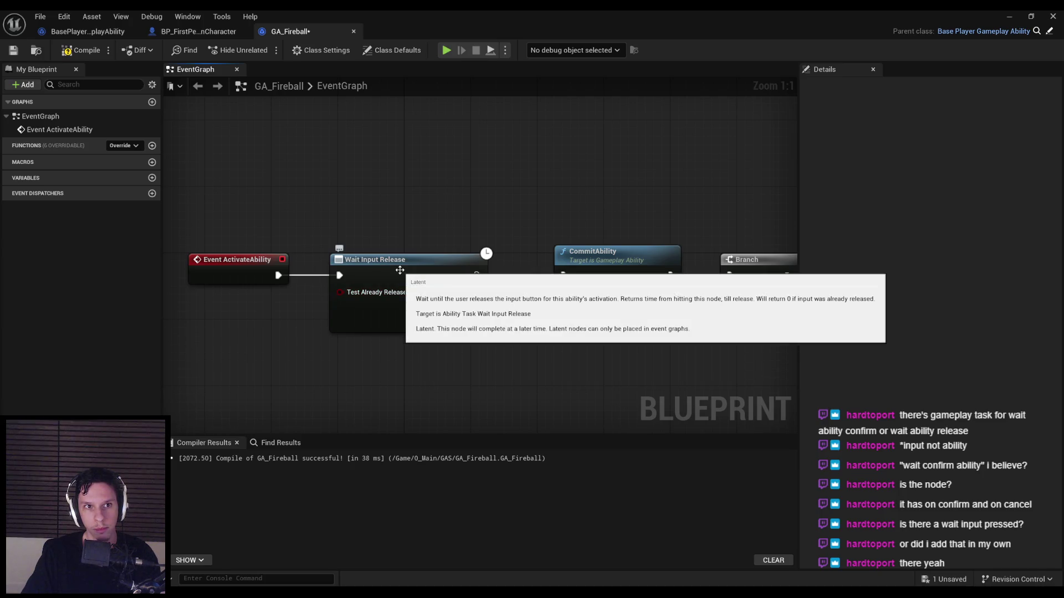
pyautogui.click(1009, 16)
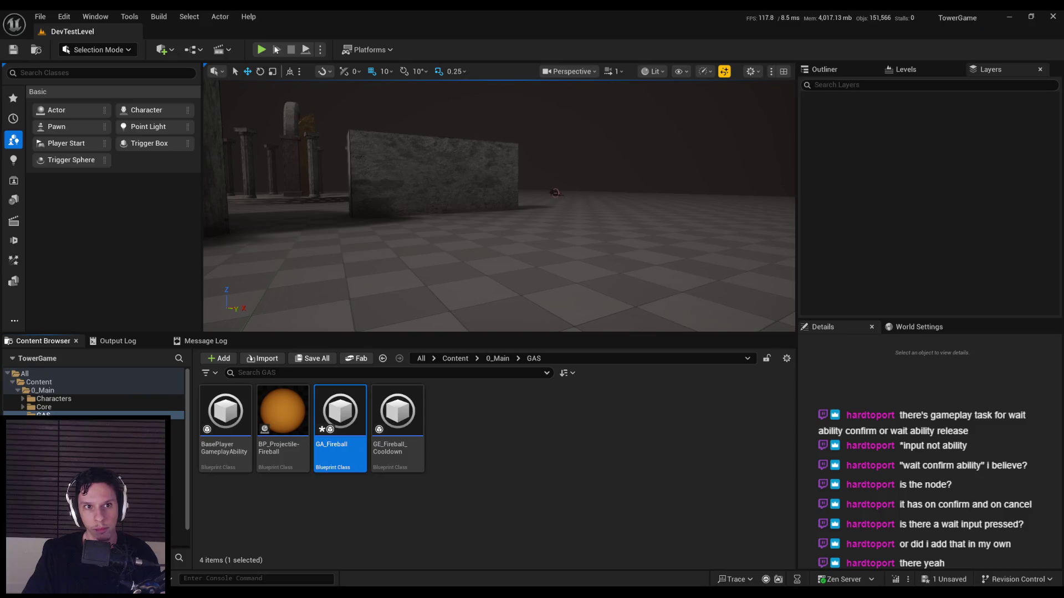
pyautogui.hotkey('alt', 'p')
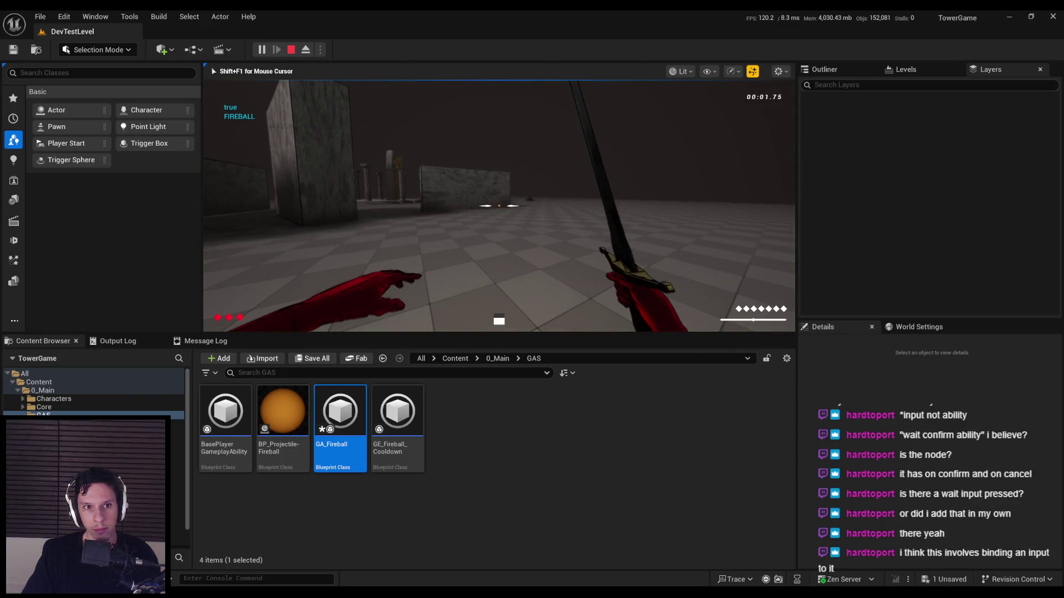
pyautogui.press('Escape')
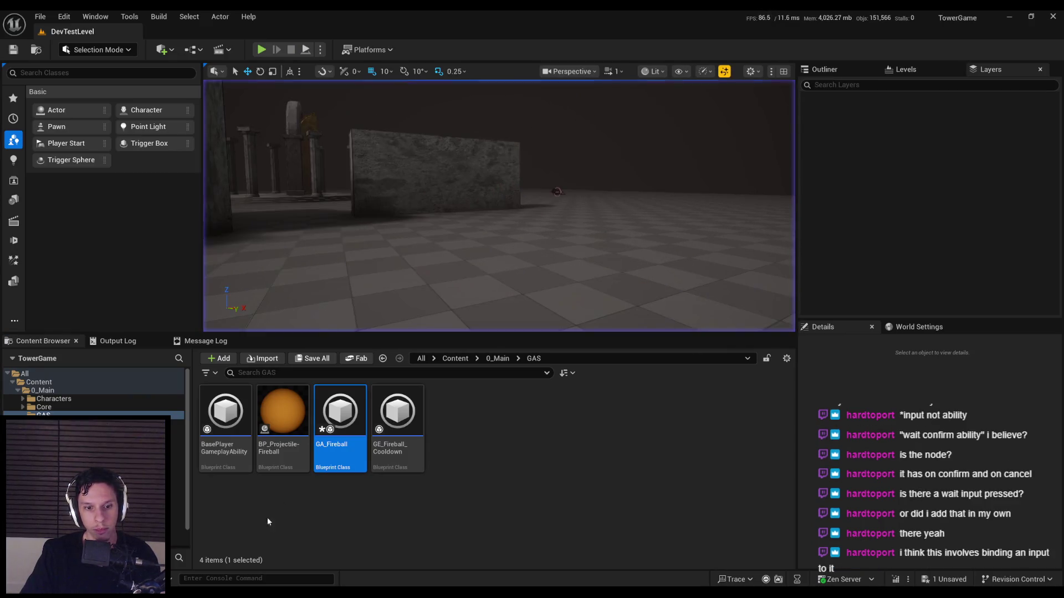
# Step: Recompile GA_Fireball and glance at BP_FirstPersonCharacter before returning to its graph
pyautogui.click(372, 569)
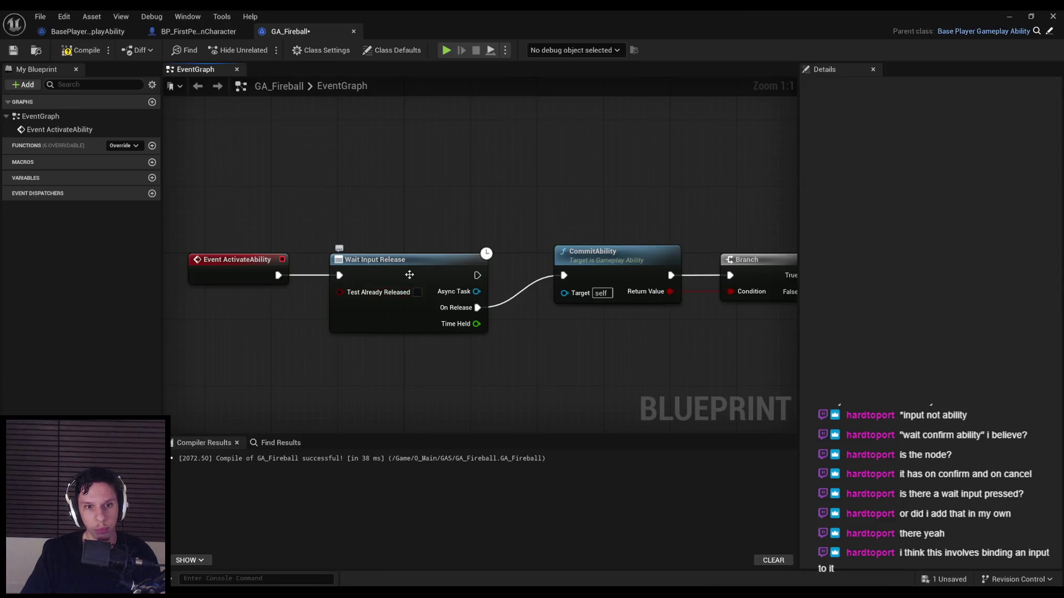
pyautogui.click(83, 31)
pyautogui.click(80, 50)
pyautogui.click(290, 31)
pyautogui.click(80, 50)
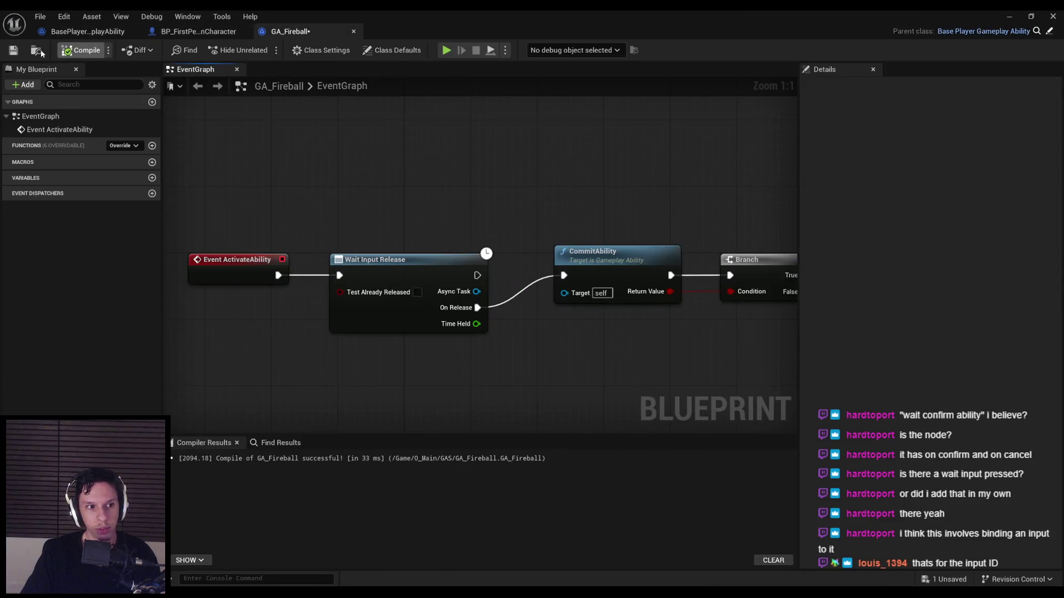
pyautogui.click(173, 32)
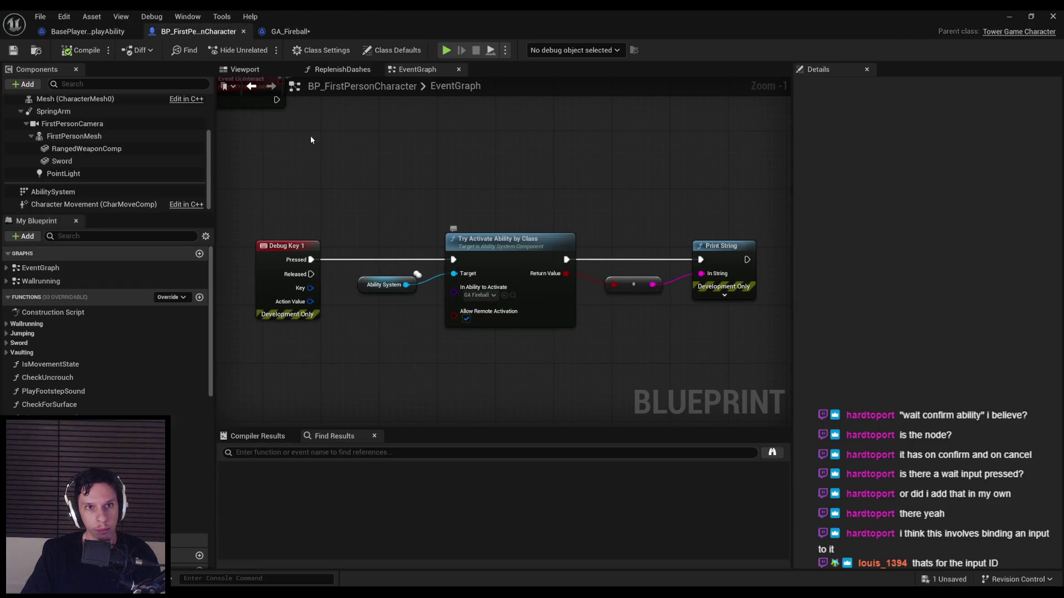
pyautogui.click(292, 33)
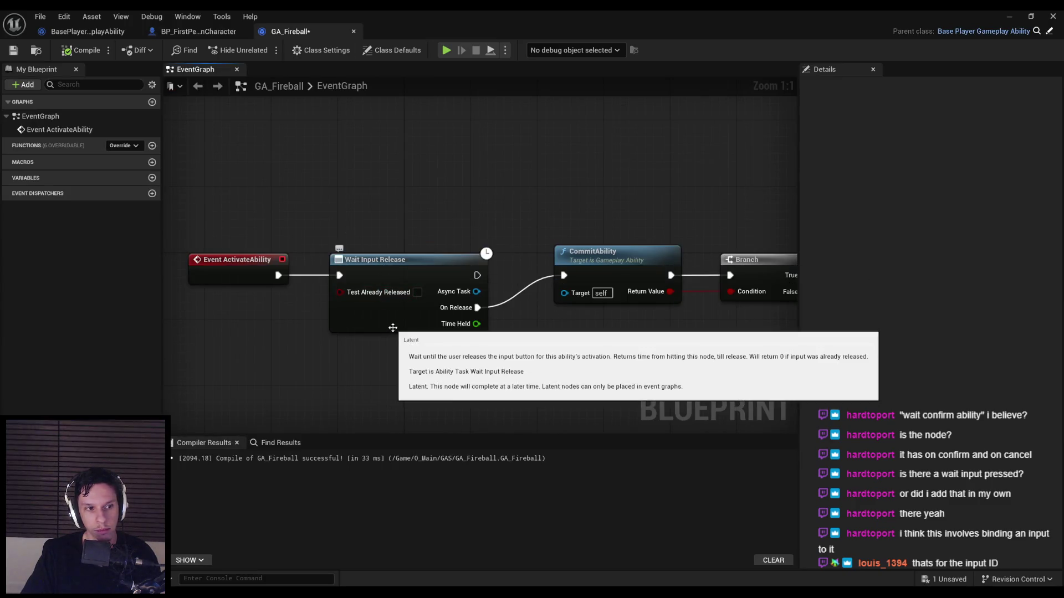
pyautogui.scroll(-1, 379, 359)
# Step: In BP_FirstPersonCharacter, open the collapsed Event BeginPlay graph and inspect the AbilitySystem component near Give Ability
pyautogui.scroll(1, 379, 358)
pyautogui.click(183, 31)
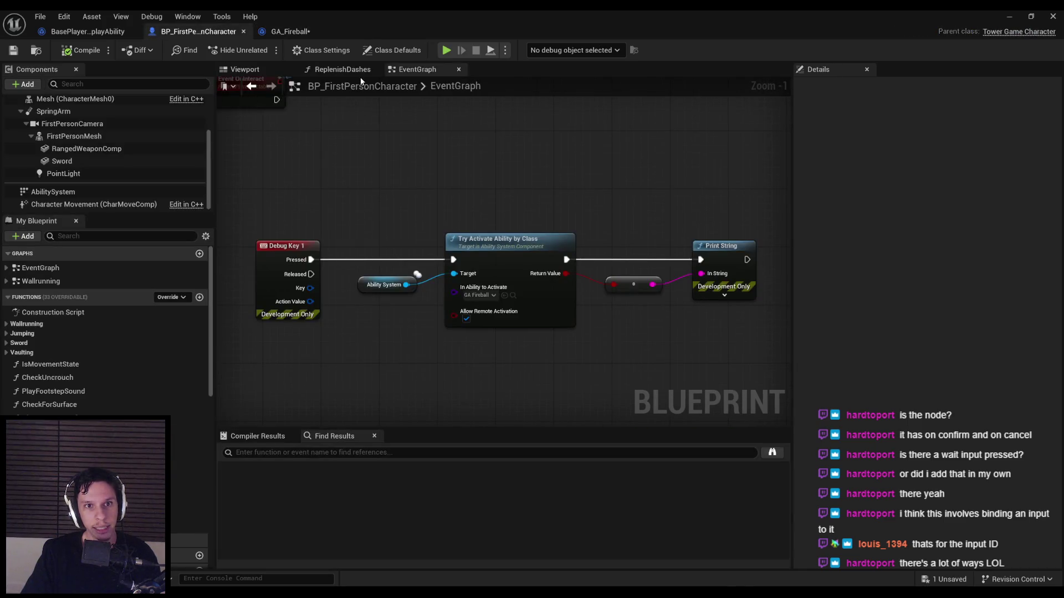
pyautogui.scroll(-4, 354, 268)
pyautogui.scroll(2, 460, 308)
pyautogui.doubleClick(559, 167)
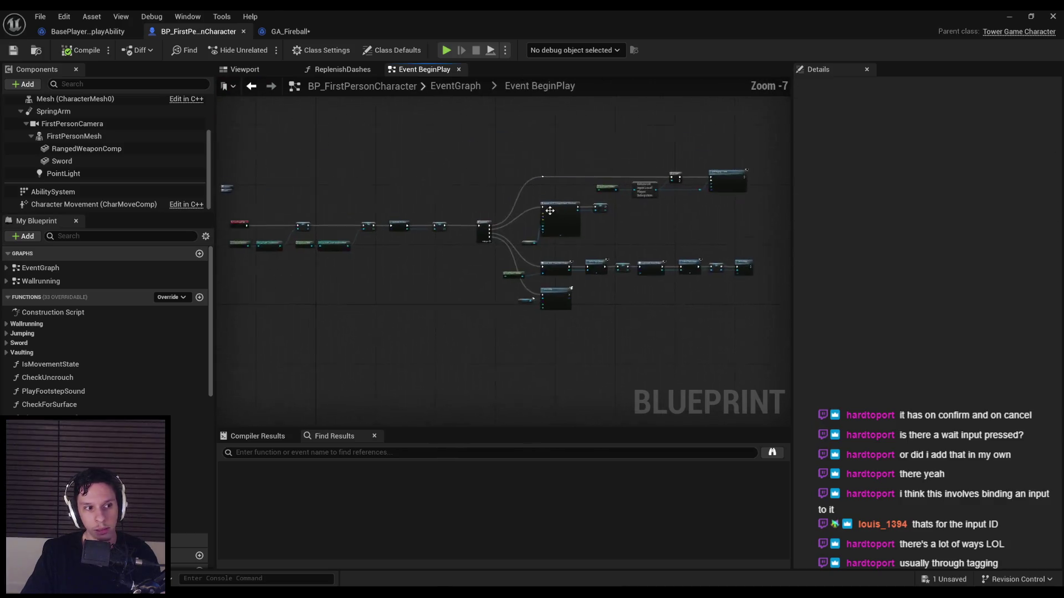
pyautogui.scroll(7, 550, 210)
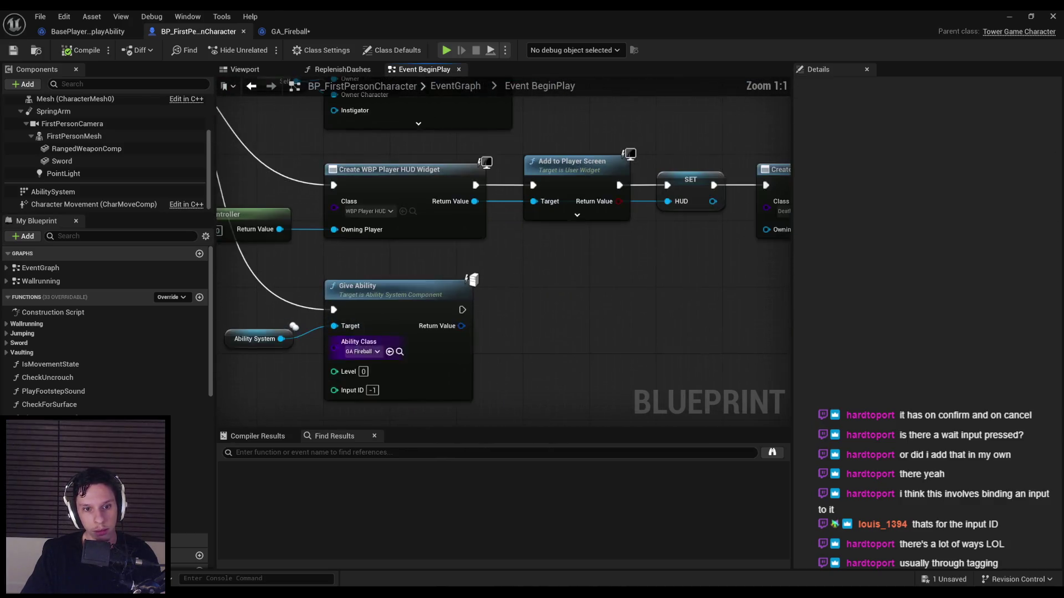
pyautogui.moveTo(358, 392); pyautogui.dragTo(437, 295)
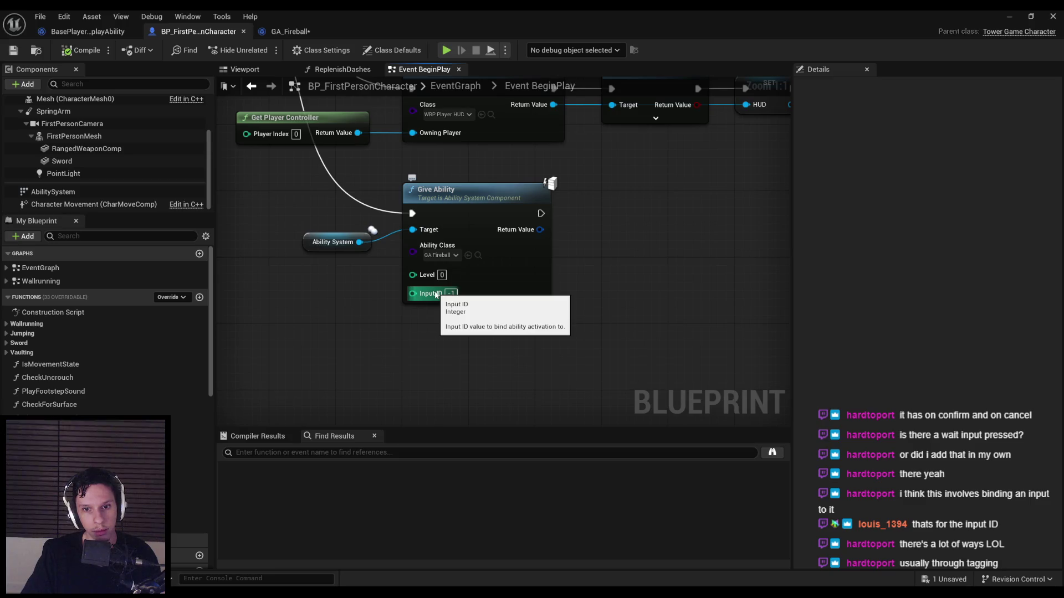
pyautogui.click(53, 192)
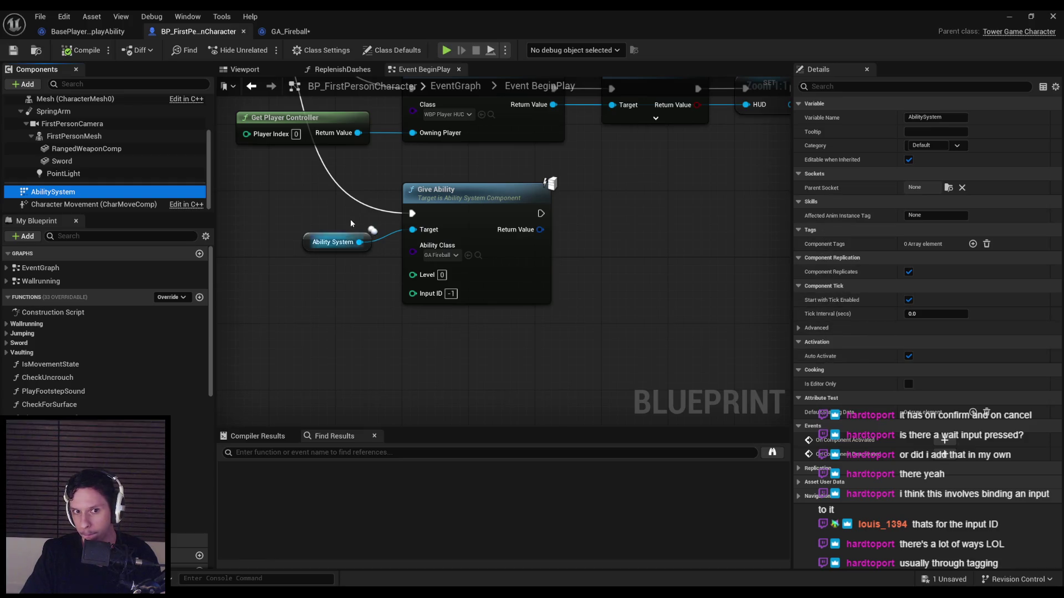
# Step: Try adding an Input Confirm node off Ability System, then delete it
pyautogui.moveTo(359, 243); pyautogui.dragTo(420, 361)
pyautogui.write('input')
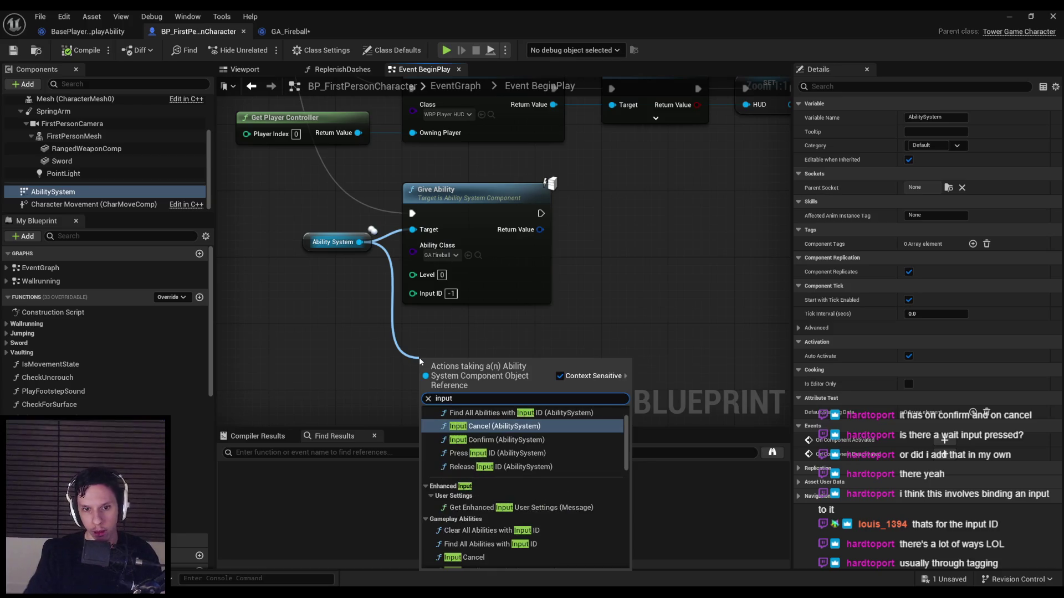
pyautogui.scroll(1, 504, 443)
pyautogui.click(504, 472)
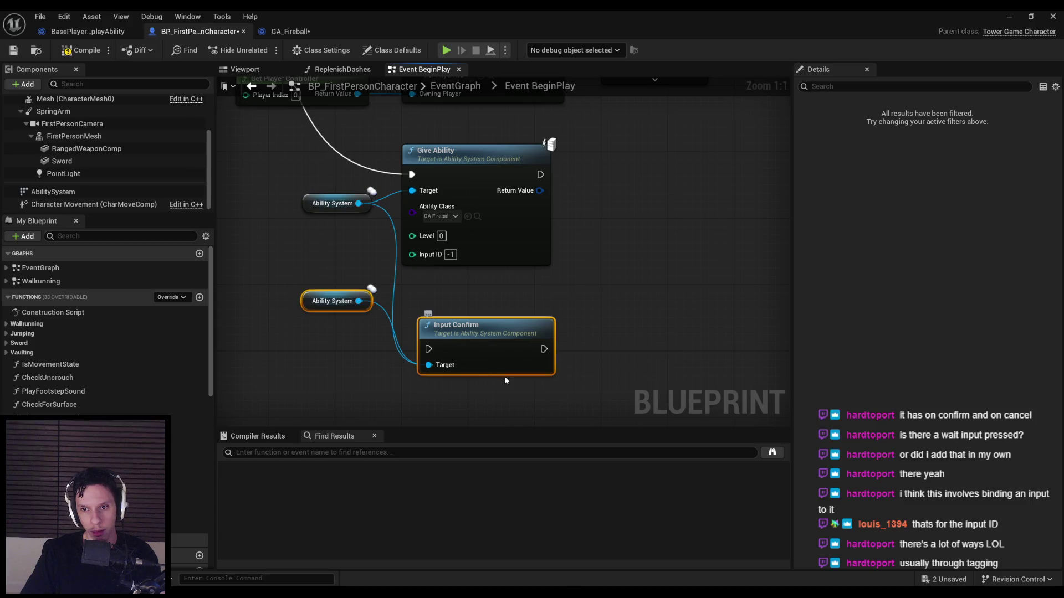
pyautogui.press('Delete')
# Step: Try a Press Input ID node under Give Ability, delete it, and return to the EventGraph
pyautogui.moveTo(359, 204); pyautogui.dragTo(381, 328)
pyautogui.write('input')
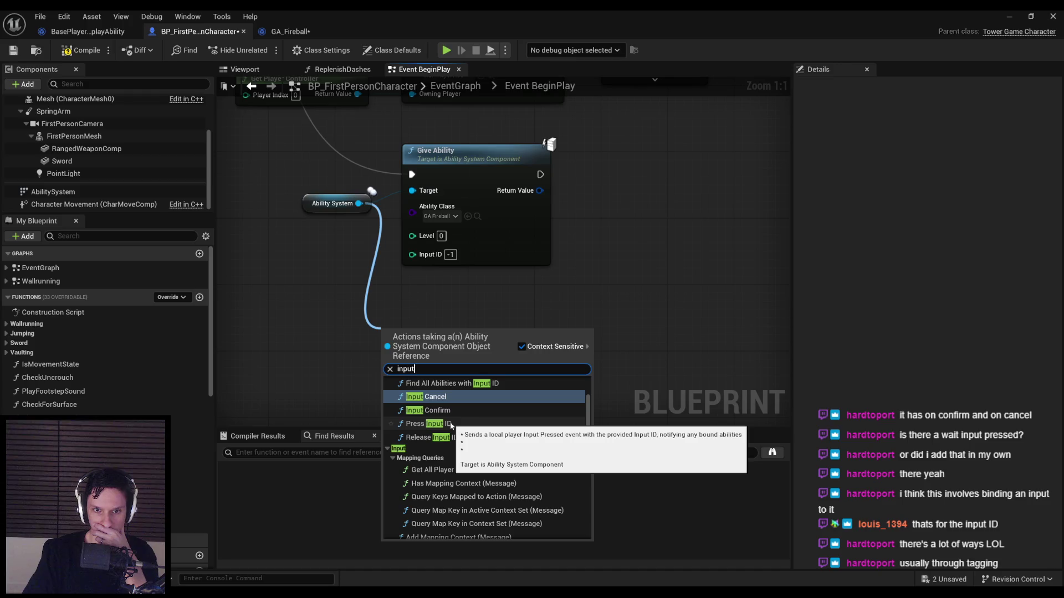
pyautogui.click(450, 423)
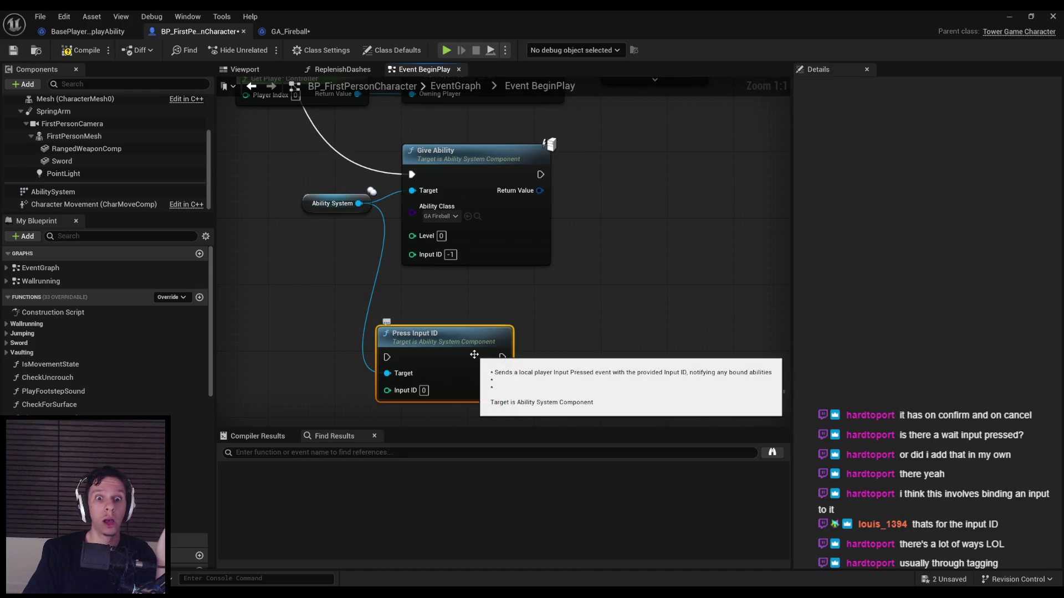
pyautogui.moveTo(474, 354); pyautogui.dragTo(500, 311)
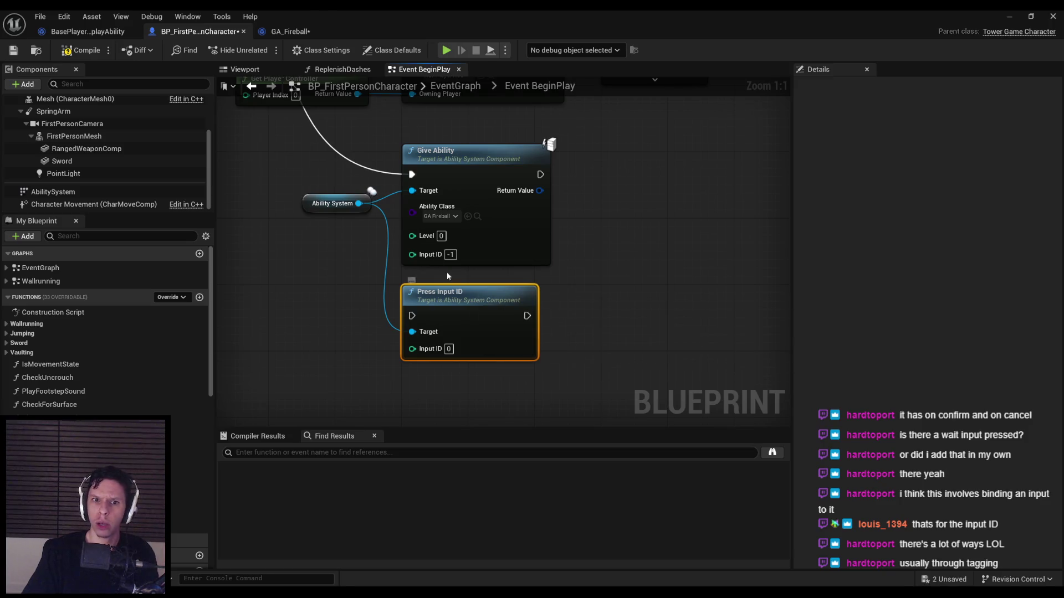
pyautogui.press('Delete')
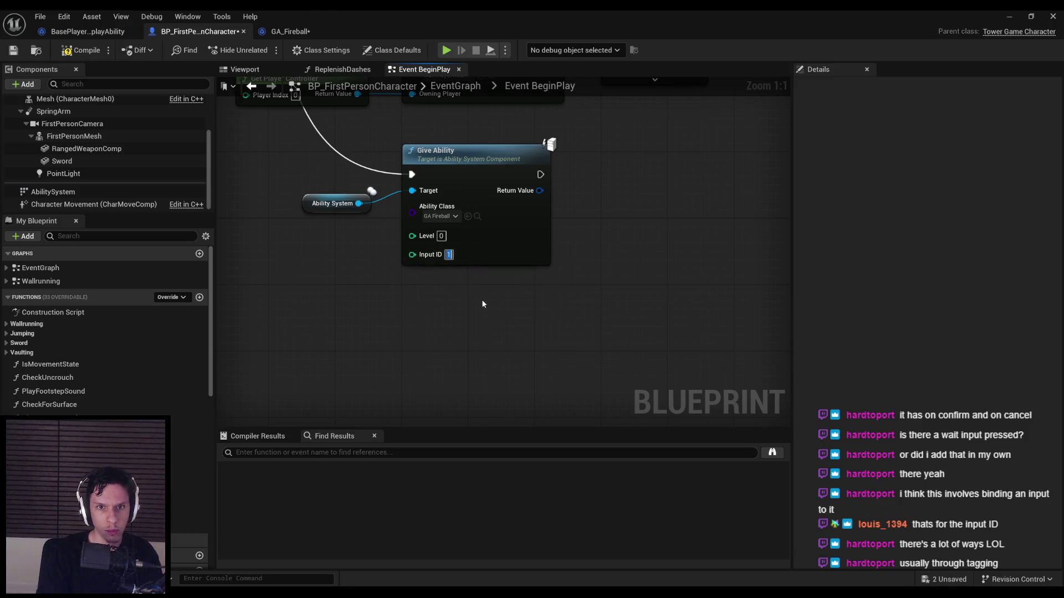
pyautogui.hotkey('alt', 'Left')
pyautogui.scroll(-4, 486, 304)
pyautogui.scroll(1, 471, 266)
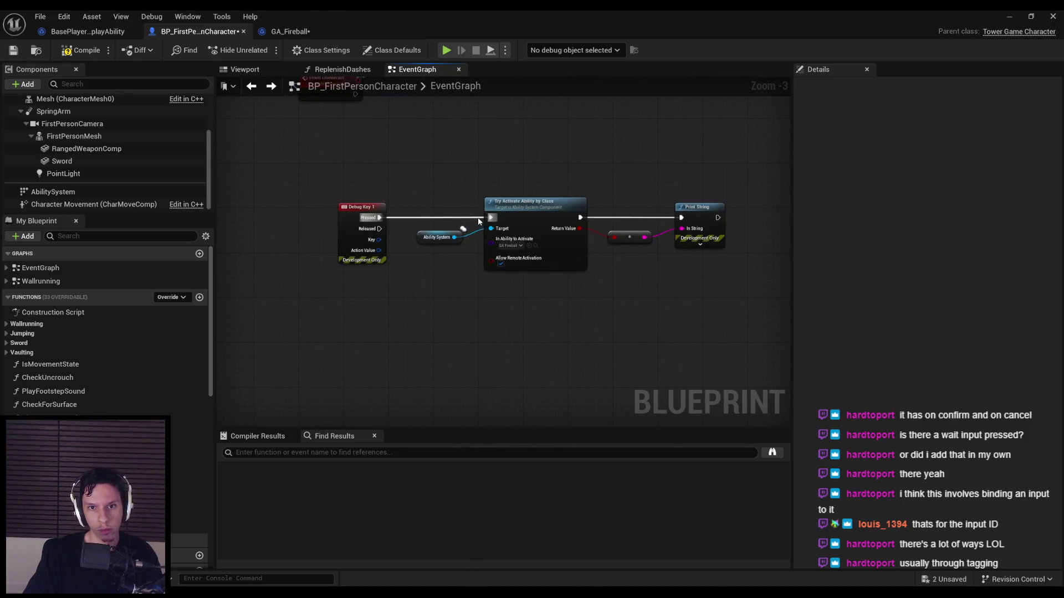
# Step: Detach the Try Activate Ability chain from Debug Key 1, move it down, and paste Press Input ID with a second Ability System reference
pyautogui.keyDown('alt'); pyautogui.click(488, 217); pyautogui.keyUp('alt')
pyautogui.moveTo(432, 173); pyautogui.dragTo(788, 321)
pyautogui.moveTo(477, 233); pyautogui.dragTo(460, 319)
pyautogui.hotkey('ctrl', 'v')
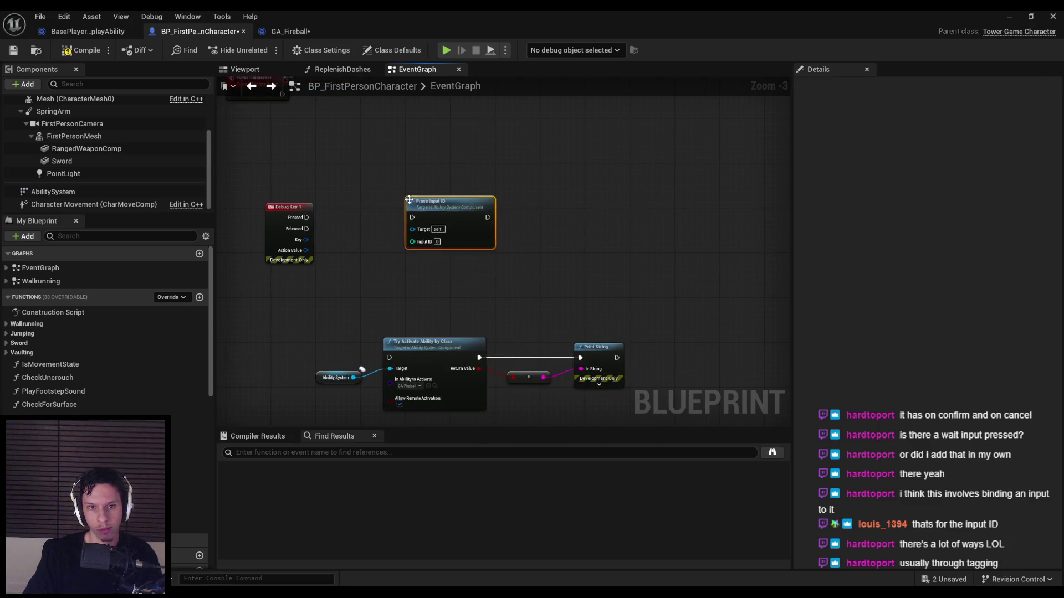
pyautogui.scroll(2, 421, 311)
pyautogui.click(414, 355)
pyautogui.hotkey('ctrl', 'c')
pyautogui.hotkey('ctrl', 'v')
# Step: Wire Pressed to Press Input ID and Released to a new Release Input ID, both Input ID 1
pyautogui.moveTo(480, 174)
pyautogui.mouseDown()
pyautogui.moveTo(513, 163)
pyautogui.moveTo(377, 149)
pyautogui.mouseUp()
pyautogui.moveTo(480, 174); pyautogui.dragTo(504, 201)
pyautogui.write('release')
pyautogui.press('Return')
pyautogui.click(544, 177)
pyautogui.write('1')
pyautogui.click(545, 250)
pyautogui.write('1')
pyautogui.moveTo(513, 221); pyautogui.dragTo(377, 163)
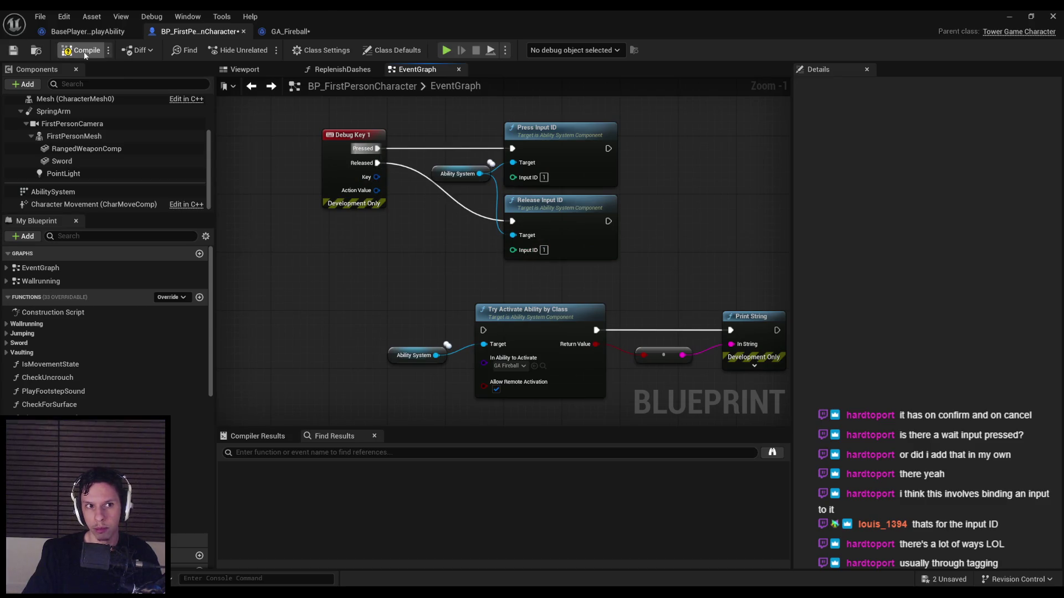
# Step: Play-test the level by pressing 1 to cast the fireball, then stop the session
pyautogui.click(1009, 16)
pyautogui.click(260, 51)
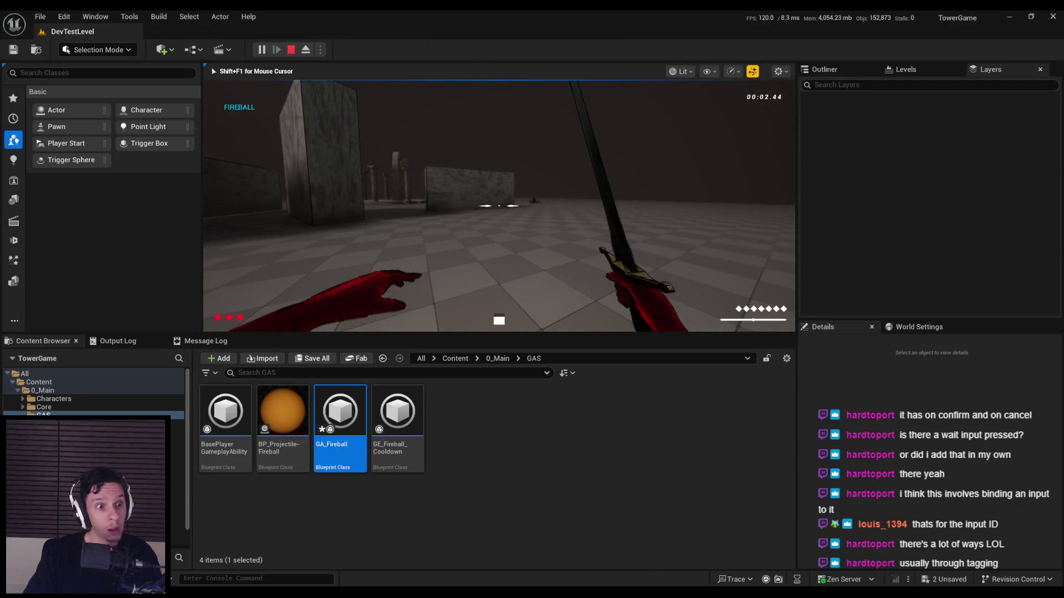
pyautogui.press('1')
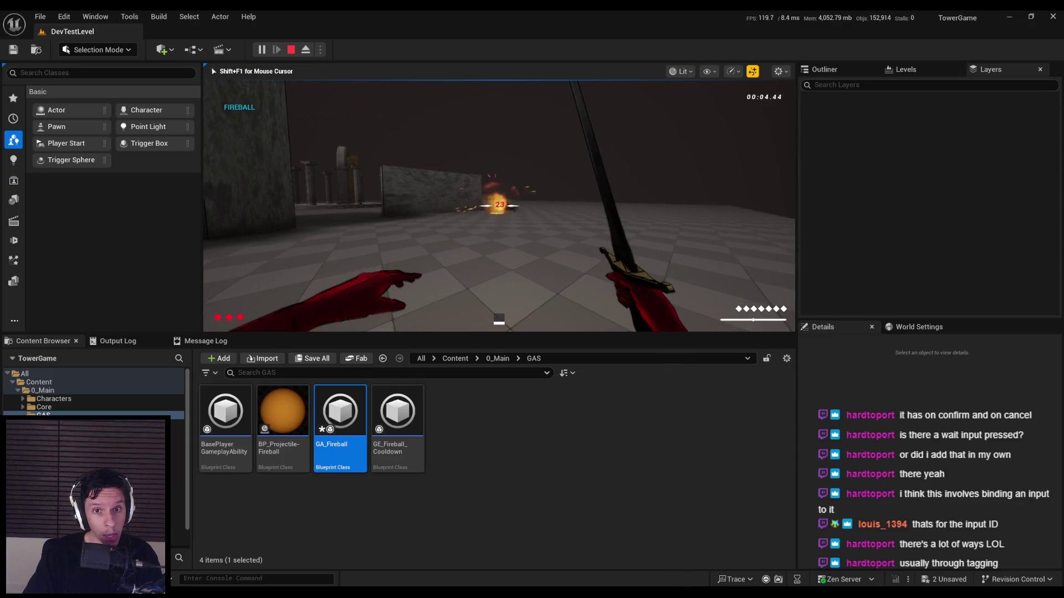
pyautogui.press('Escape')
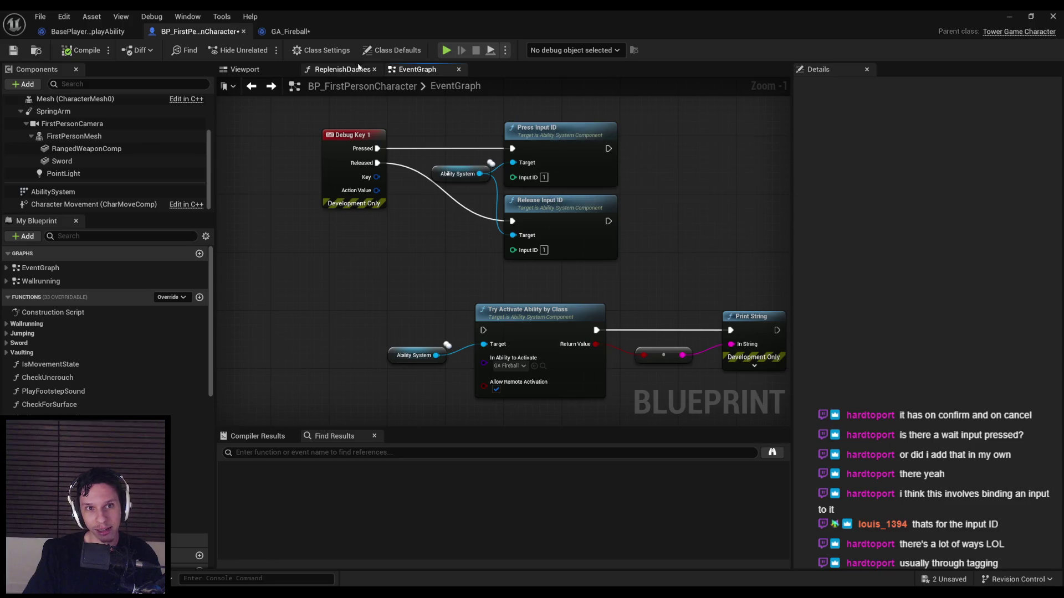
# Step: Rearrange the Debug Key 1 nodes and feed Ability System into Release Input ID's Target
pyautogui.click(290, 32)
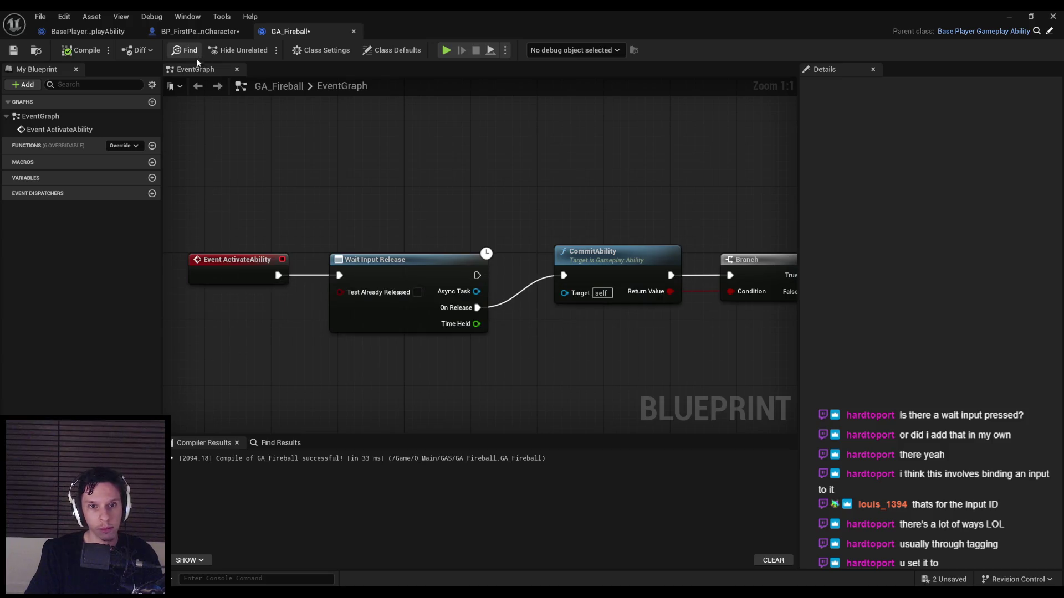
pyautogui.click(201, 35)
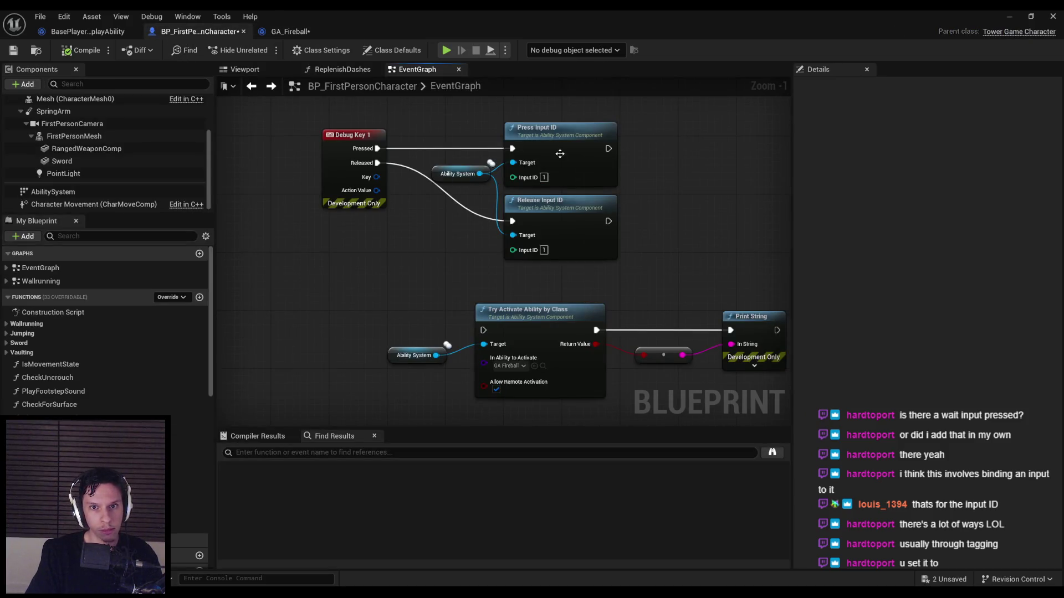
pyautogui.moveTo(560, 153)
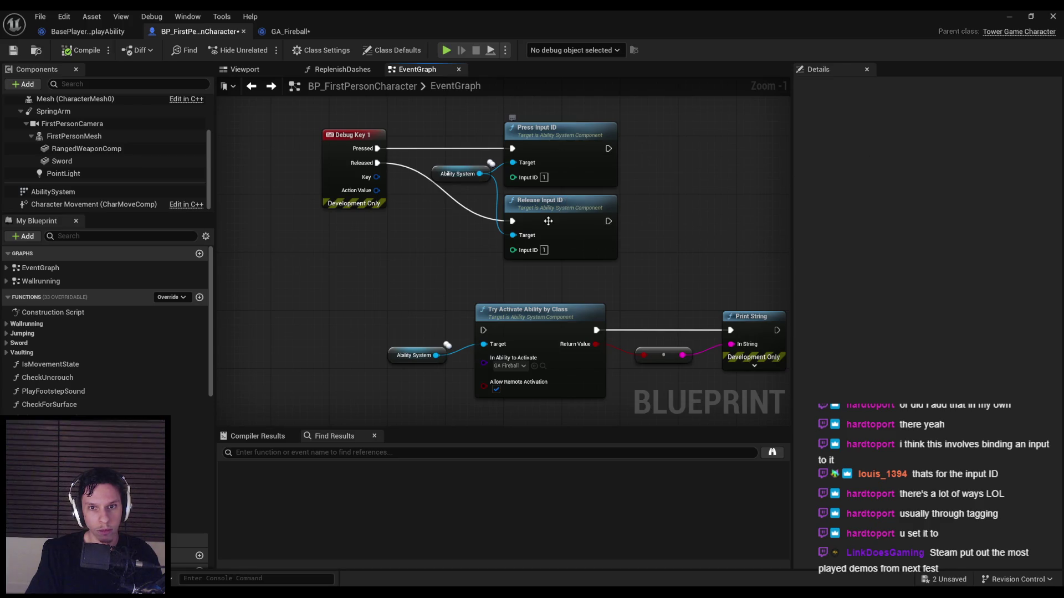
pyautogui.moveTo(425, 288)
pyautogui.mouseDown()
pyautogui.moveTo(311, 245)
pyautogui.moveTo(659, 380)
pyautogui.mouseUp()
pyautogui.moveTo(365, 228); pyautogui.dragTo(391, 289)
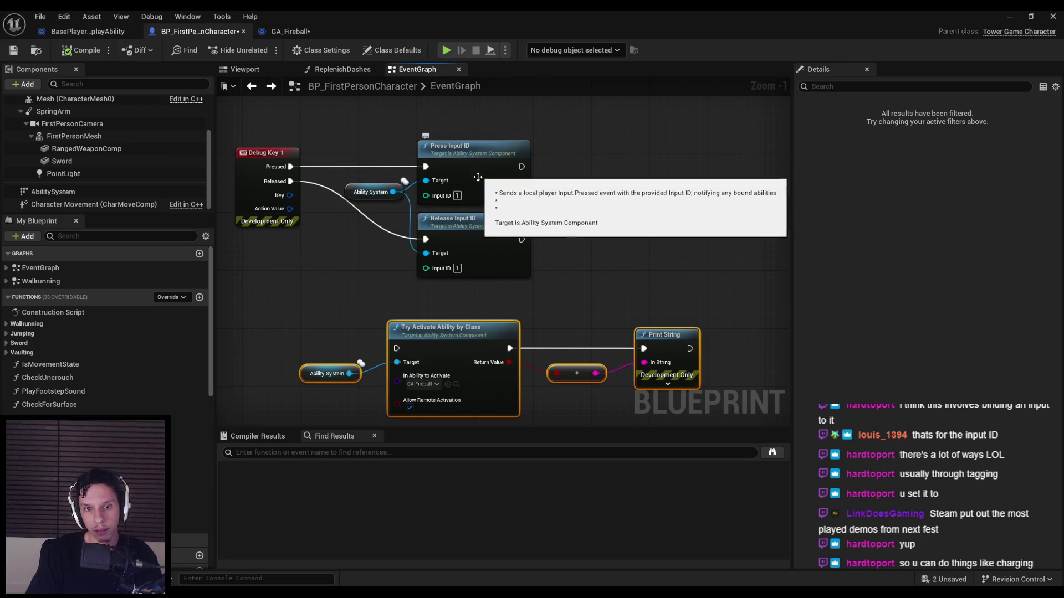
pyautogui.moveTo(367, 191)
pyautogui.mouseDown()
pyautogui.moveTo(353, 220)
pyautogui.moveTo(441, 218)
pyautogui.mouseUp()
pyautogui.click(371, 286)
pyautogui.scroll(-2, 371, 286)
pyautogui.moveTo(317, 214); pyautogui.dragTo(710, 356)
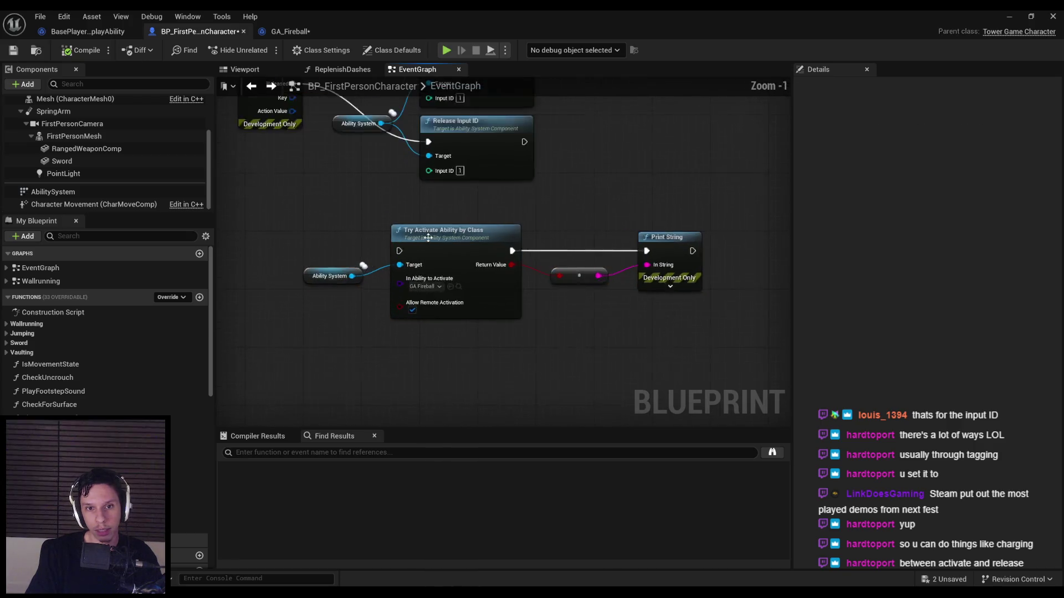
pyautogui.scroll(3, 440, 253)
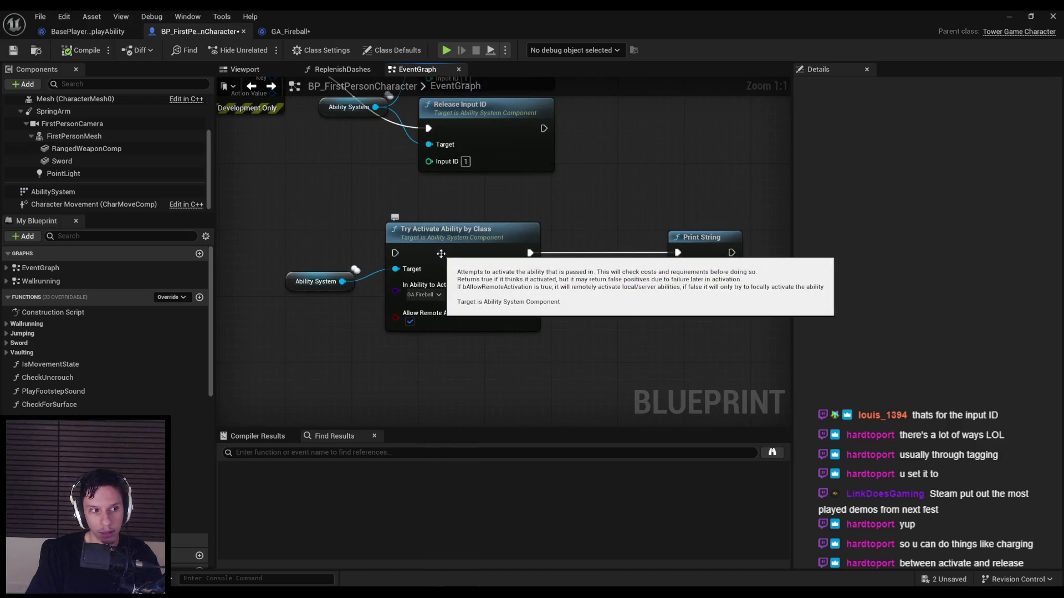
# Step: Disconnect Debug Key 1's Pressed pin from Press Input ID
pyautogui.scroll(-2, 441, 253)
pyautogui.moveTo(344, 234)
pyautogui.mouseDown()
pyautogui.moveTo(404, 250)
pyautogui.moveTo(406, 295)
pyautogui.moveTo(396, 255)
pyautogui.mouseUp()
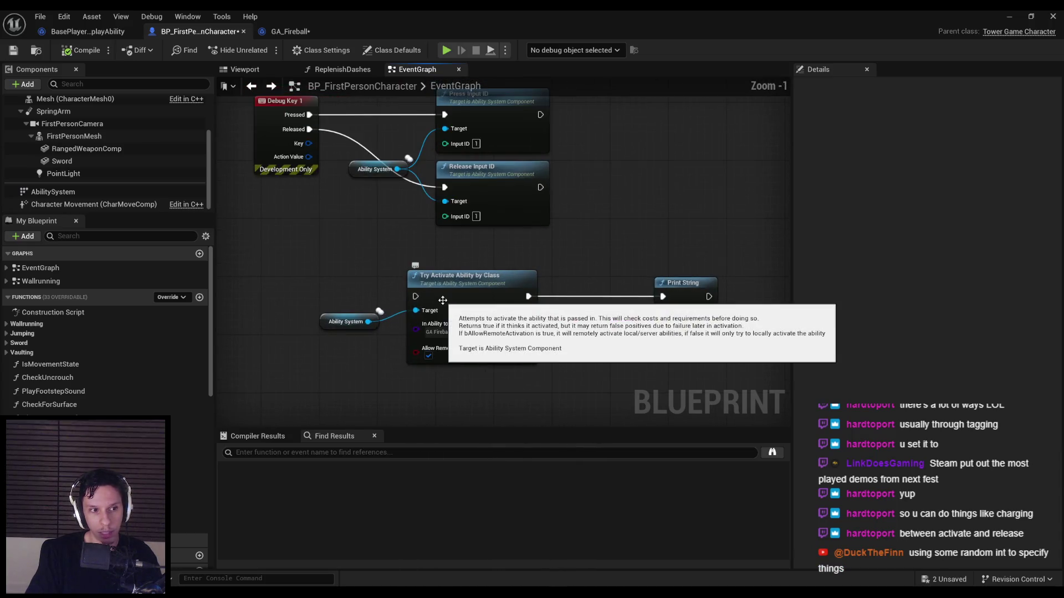
pyautogui.moveTo(528, 311); pyautogui.dragTo(506, 385)
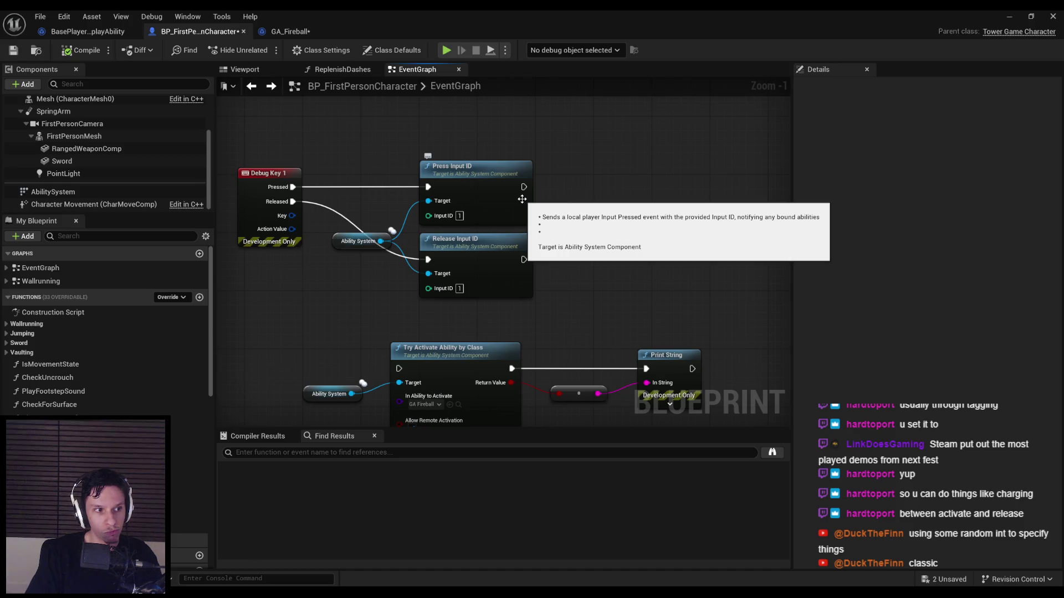
pyautogui.moveTo(522, 200); pyautogui.dragTo(537, 116)
pyautogui.moveTo(719, 380); pyautogui.dragTo(274, 243)
pyautogui.moveTo(378, 258); pyautogui.dragTo(377, 309)
pyautogui.click(391, 255)
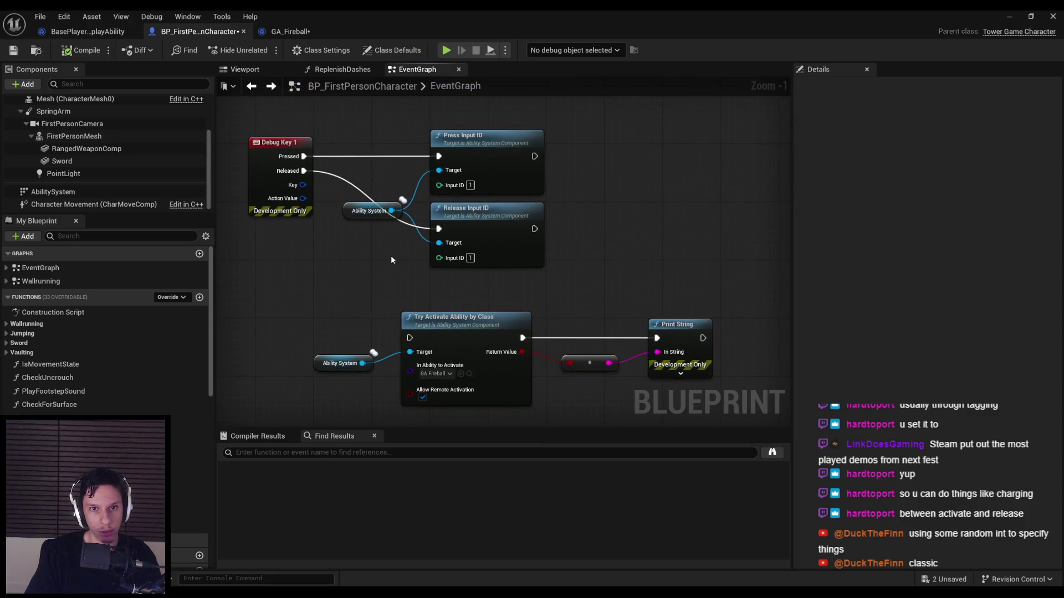
pyautogui.moveTo(438, 157); pyautogui.dragTo(331, 160)
pyautogui.press('Escape')
# Step: Move the input ID nodes down and connect Pressed to Try Activate Ability by Class
pyautogui.scroll(-1, 348, 124)
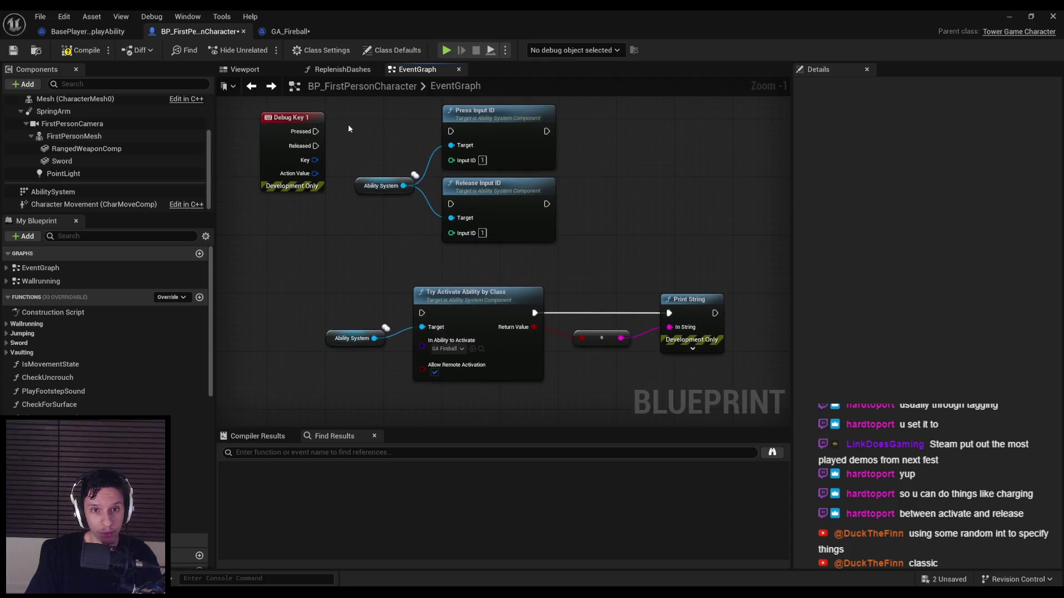
pyautogui.moveTo(348, 124); pyautogui.dragTo(559, 222)
pyautogui.moveTo(482, 210); pyautogui.dragTo(465, 443)
pyautogui.moveTo(320, 266); pyautogui.dragTo(630, 355)
pyautogui.moveTo(460, 300); pyautogui.dragTo(466, 263)
pyautogui.moveTo(468, 212); pyautogui.dragTo(478, 197)
pyautogui.moveTo(311, 160)
pyautogui.mouseDown()
pyautogui.moveTo(426, 180)
pyautogui.moveTo(466, 171)
pyautogui.mouseUp()
# Step: Place the Press/Release Input ID nodes under Try Activate and compile the character blueprint
pyautogui.scroll(-1, 466, 171)
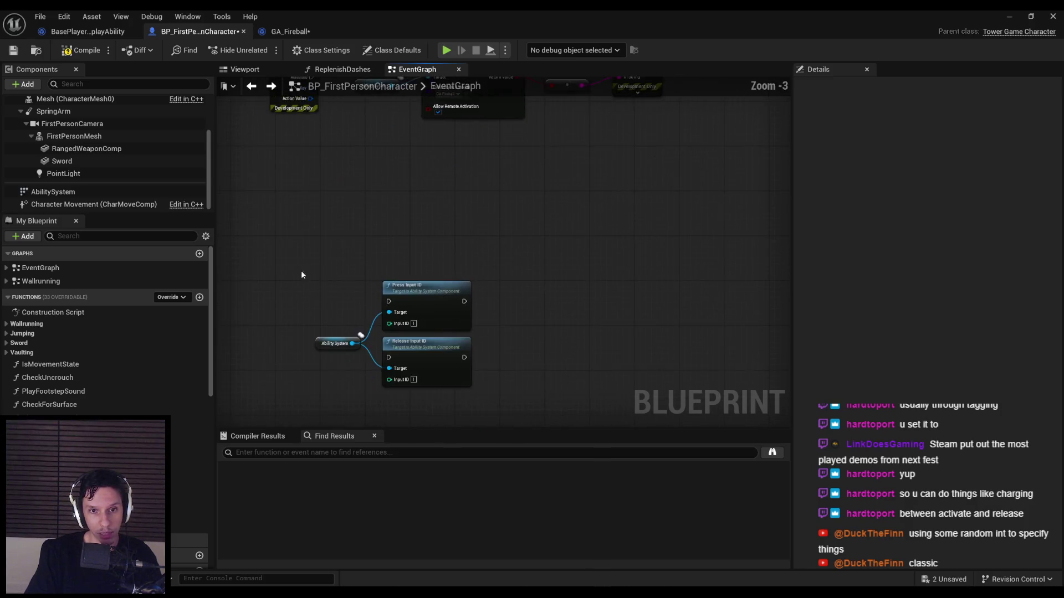
pyautogui.moveTo(300, 270); pyautogui.dragTo(487, 421)
pyautogui.moveTo(463, 361); pyautogui.dragTo(462, 242)
pyautogui.click(493, 243)
pyautogui.click(78, 50)
# Step: Delete the Wait Input Release node from GA_Fireball
pyautogui.click(290, 31)
pyautogui.moveTo(477, 275); pyautogui.dragTo(564, 275)
pyautogui.press('Delete')
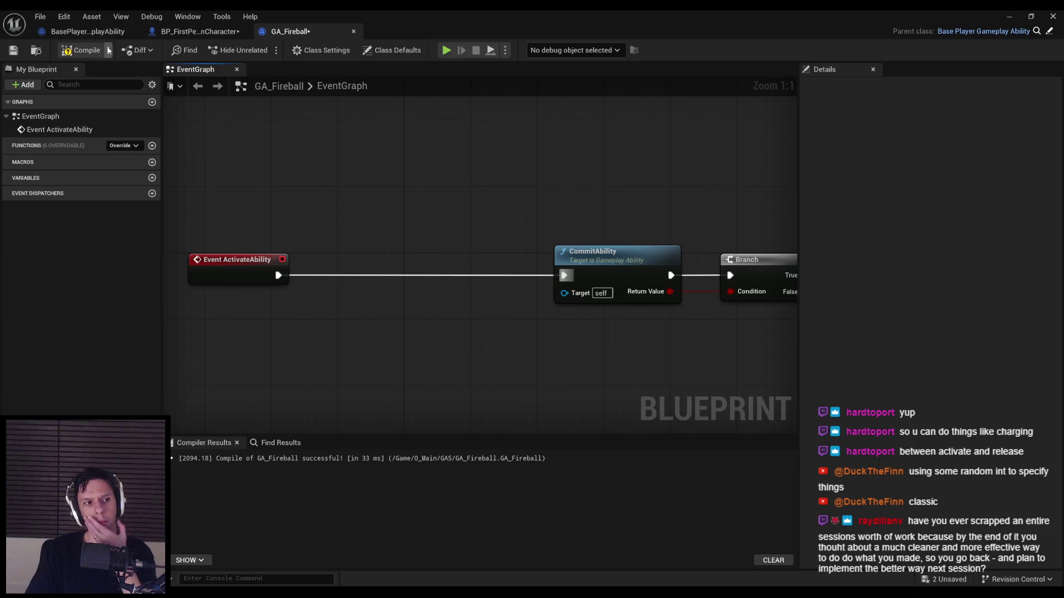
# Step: Compile GA_Fireball, move Event ActivateAbility beside CommitAbility, and save it
pyautogui.click(81, 50)
pyautogui.hotkey('ctrl', 's')
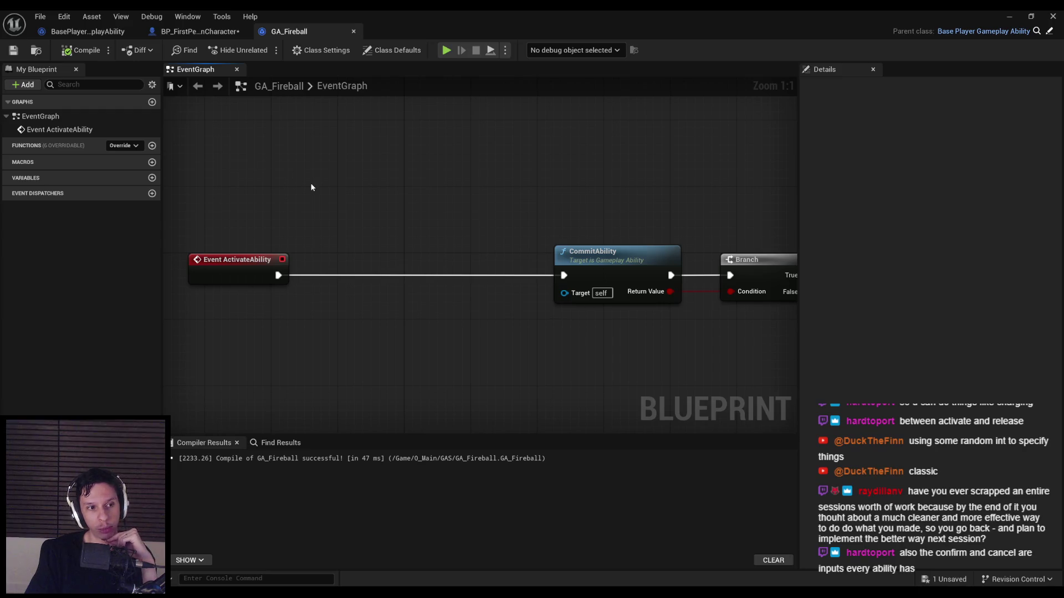
pyautogui.moveTo(230, 277); pyautogui.dragTo(448, 270)
pyautogui.scroll(-1, 339, 332)
pyautogui.click(13, 50)
# Step: Save BP_FirstPersonCharacter, then bring up the BasePlayerGameplayAbility blueprint
pyautogui.click(200, 31)
pyautogui.click(12, 50)
pyautogui.click(88, 31)
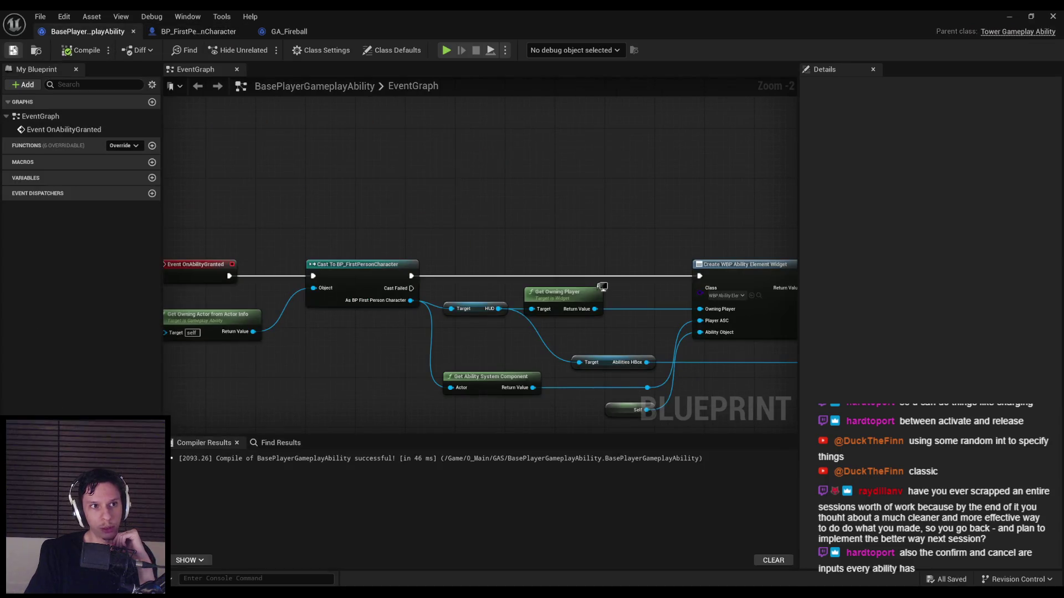
# Step: Compile BasePlayerGameplayAbility, align the Abilities HBox node with its reroute, and move it down
pyautogui.click(78, 54)
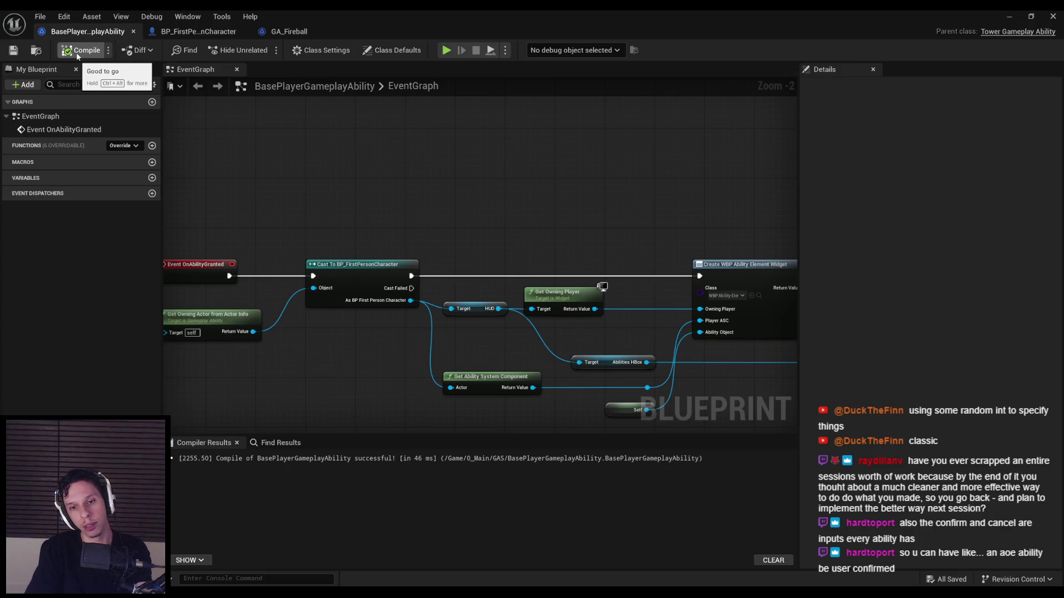
pyautogui.moveTo(537, 443); pyautogui.dragTo(493, 367)
pyautogui.scroll(1, 493, 368)
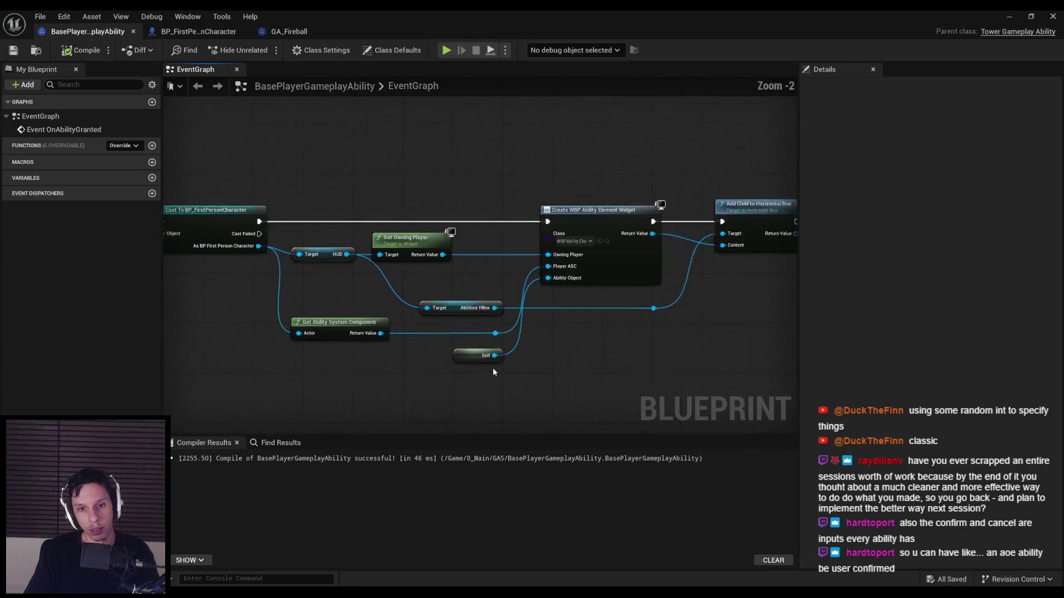
pyautogui.moveTo(691, 320); pyautogui.dragTo(632, 295)
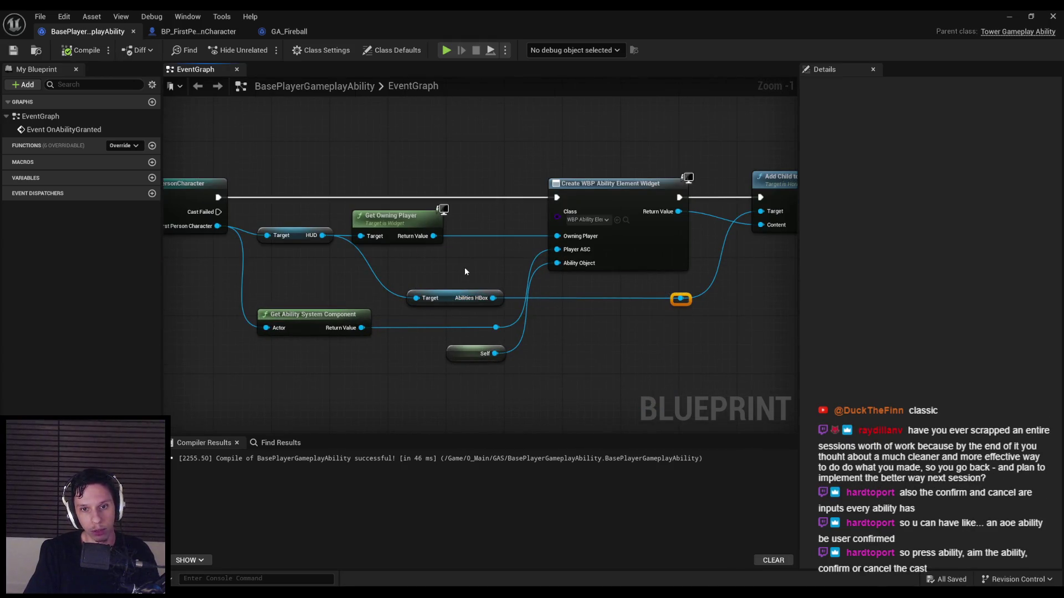
pyautogui.keyDown('ctrl'); pyautogui.click(456, 298); pyautogui.keyUp('ctrl')
pyautogui.press('q')
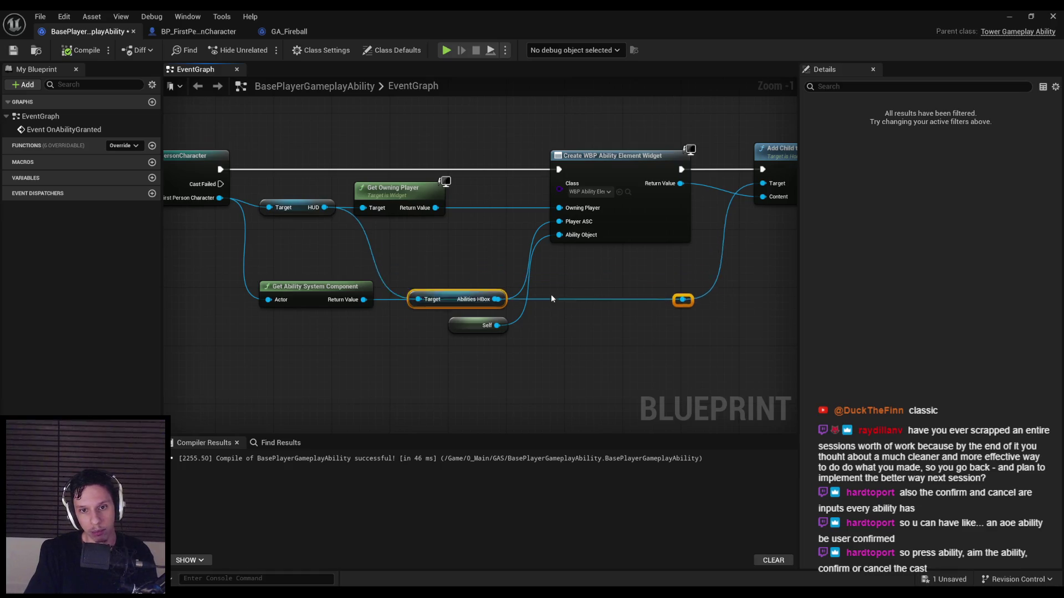
pyautogui.moveTo(252, 261); pyautogui.dragTo(546, 335)
# Step: Straighten the Ability System Component wire, move the Abilities HBox back up, and compile
pyautogui.press('q')
pyautogui.hotkey('ctrl', 'z')
pyautogui.click(442, 345)
pyautogui.moveTo(442, 344)
pyautogui.mouseDown()
pyautogui.moveTo(649, 370)
pyautogui.moveTo(456, 340)
pyautogui.moveTo(455, 302)
pyautogui.mouseUp()
pyautogui.click(233, 184)
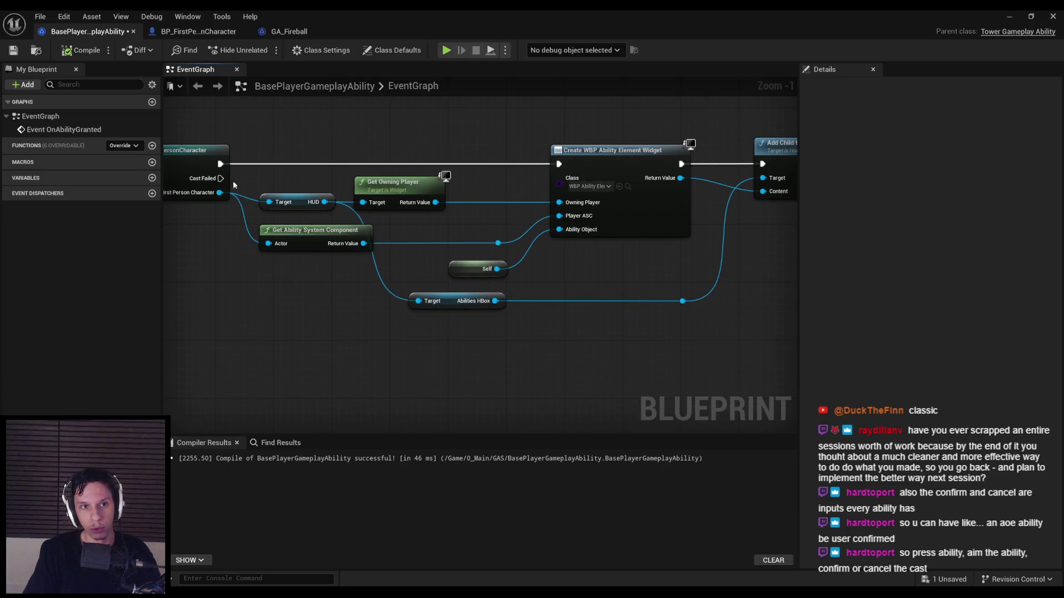
pyautogui.click(14, 50)
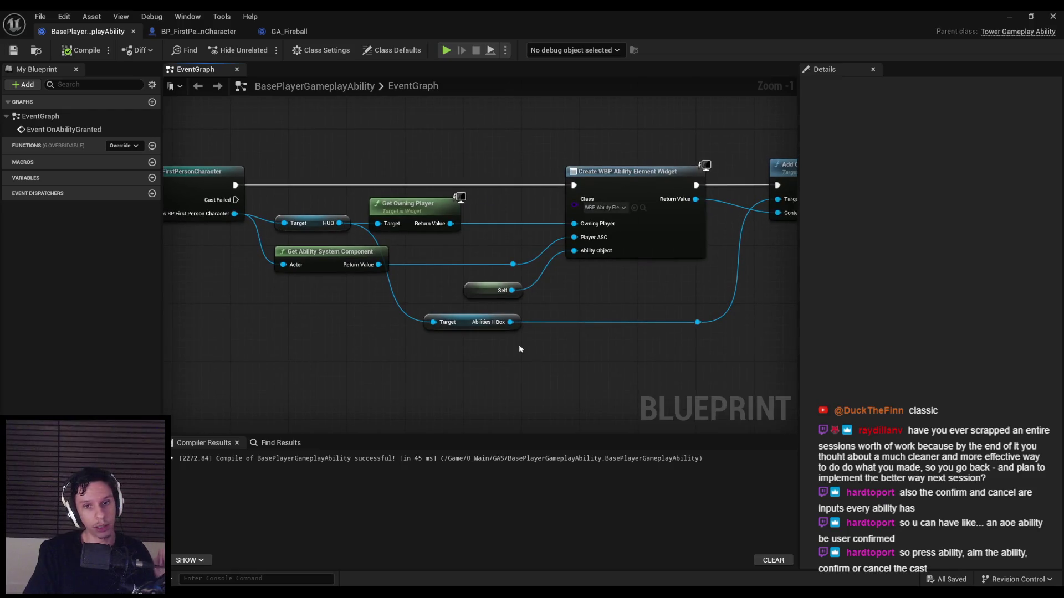
# Step: Align the Abilities HBox node with Self, recompile and save, then return to BP_FirstPersonCharacter
pyautogui.moveTo(520, 346); pyautogui.dragTo(565, 281)
pyautogui.hotkey('shift', 'd')
pyautogui.click(535, 284)
pyautogui.click(13, 50)
pyautogui.click(191, 32)
pyautogui.click(88, 31)
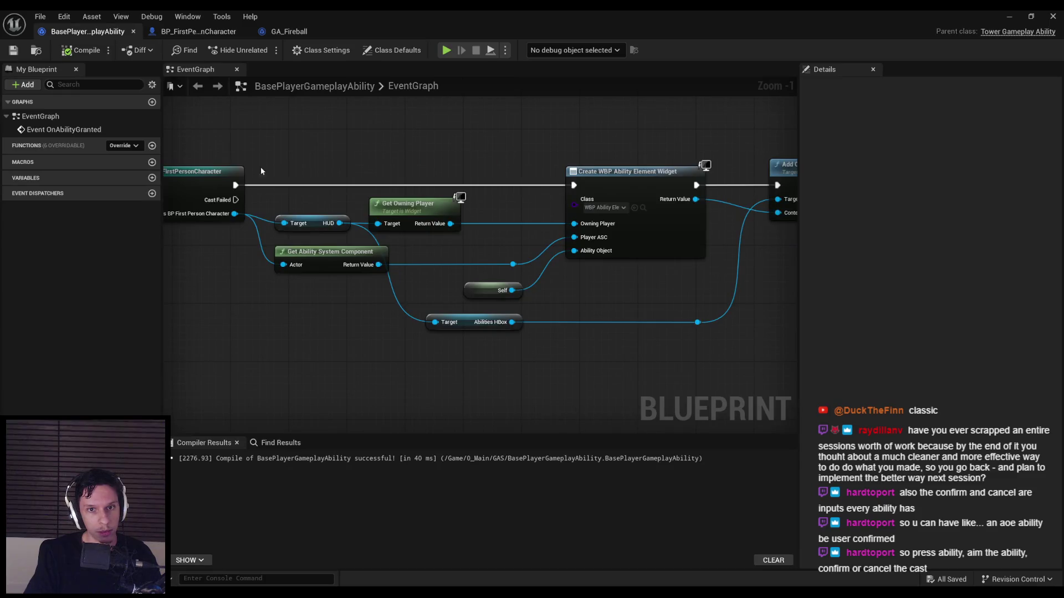
pyautogui.click(191, 31)
pyautogui.moveTo(431, 368); pyautogui.dragTo(343, 216)
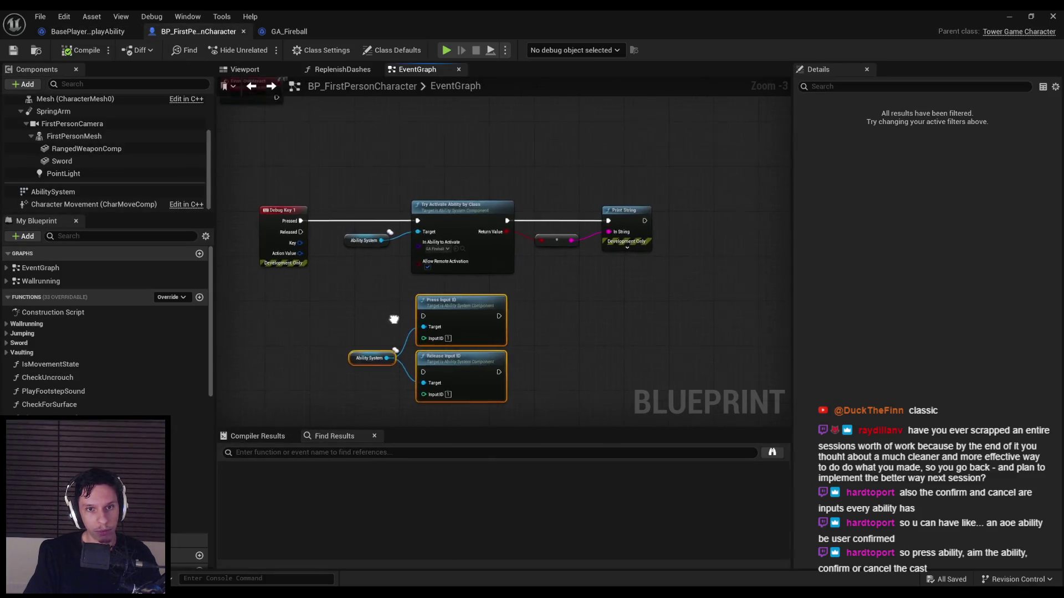
# Step: Nudge the input ID group and Release Input ID into place, then save the character blueprint
pyautogui.scroll(1, 468, 307)
pyautogui.moveTo(468, 307); pyautogui.dragTo(341, 321)
pyautogui.scroll(-1, 390, 275)
pyautogui.moveTo(390, 280); pyautogui.dragTo(511, 377)
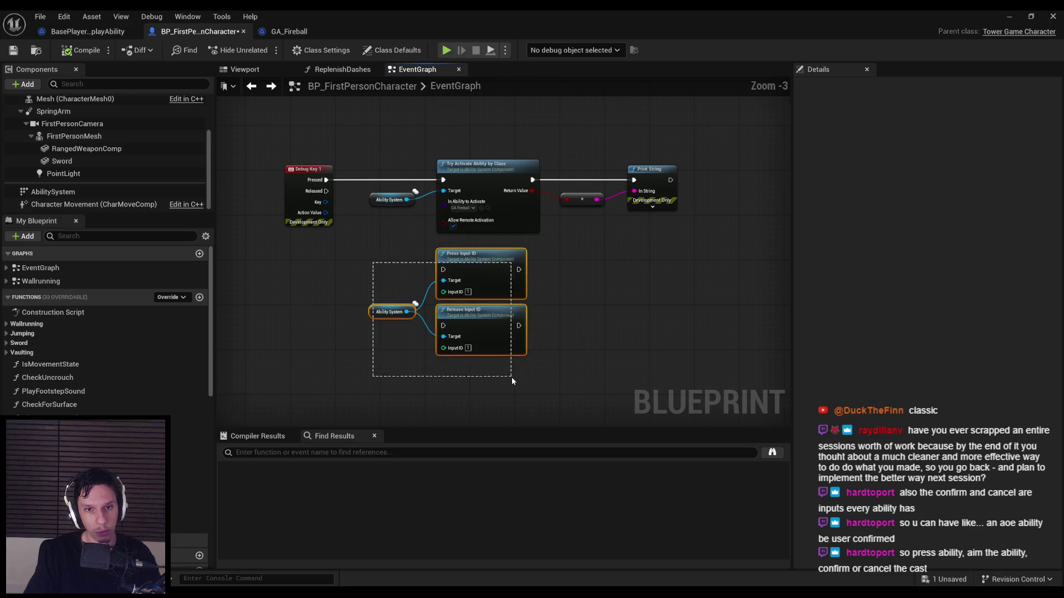
pyautogui.moveTo(483, 328); pyautogui.dragTo(483, 333)
pyautogui.click(13, 50)
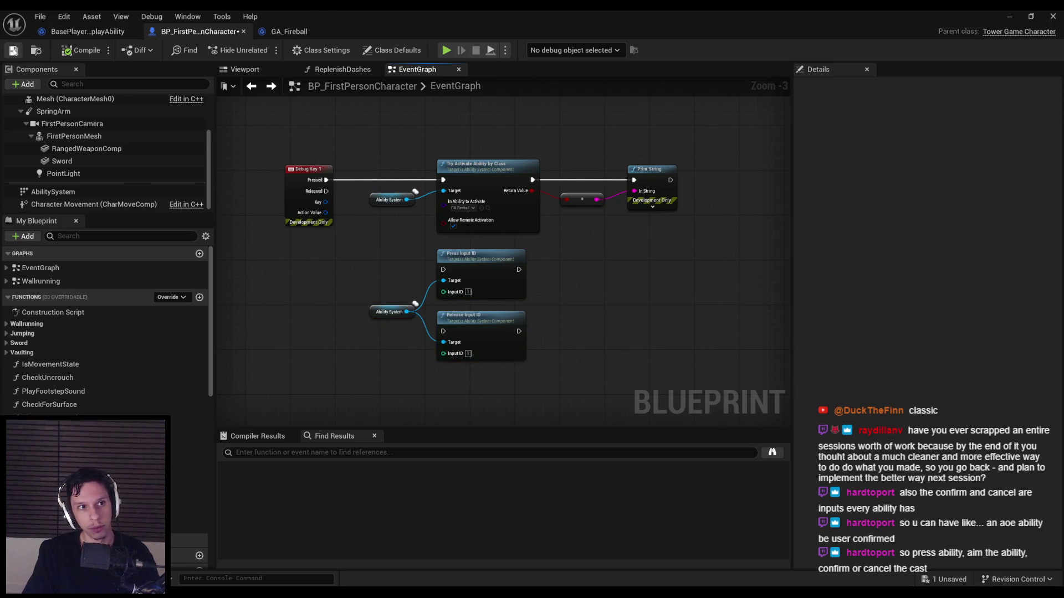
# Step: Zoom around the character graph and glance at GA_Fireball before returning to the character blueprint
pyautogui.scroll(3, 364, 289)
pyautogui.scroll(-3, 294, 288)
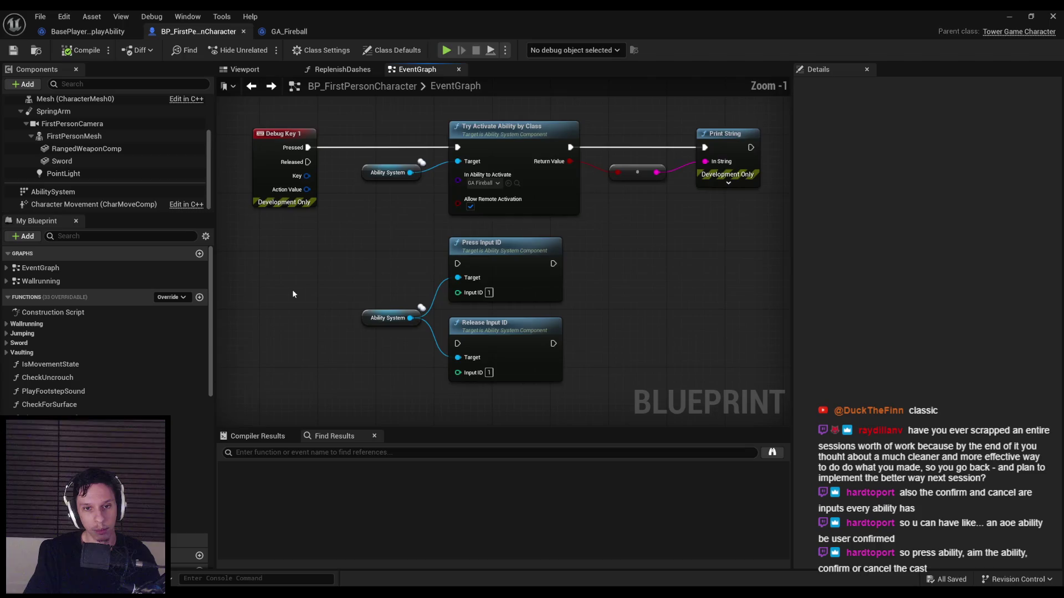
pyautogui.scroll(3, 330, 324)
pyautogui.scroll(-2, 335, 331)
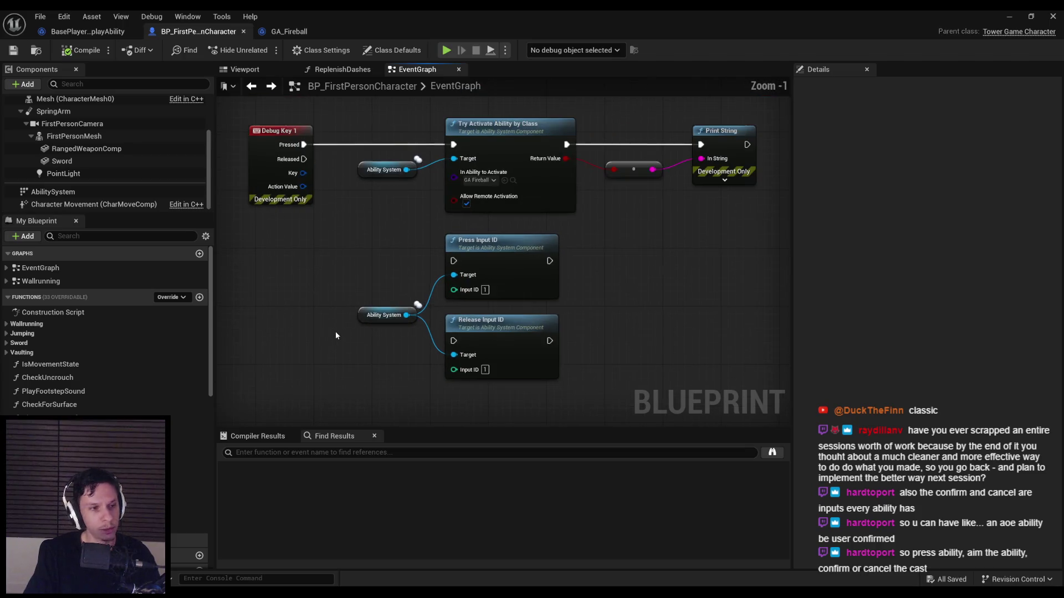
pyautogui.scroll(2, 357, 291)
pyautogui.scroll(-2, 350, 282)
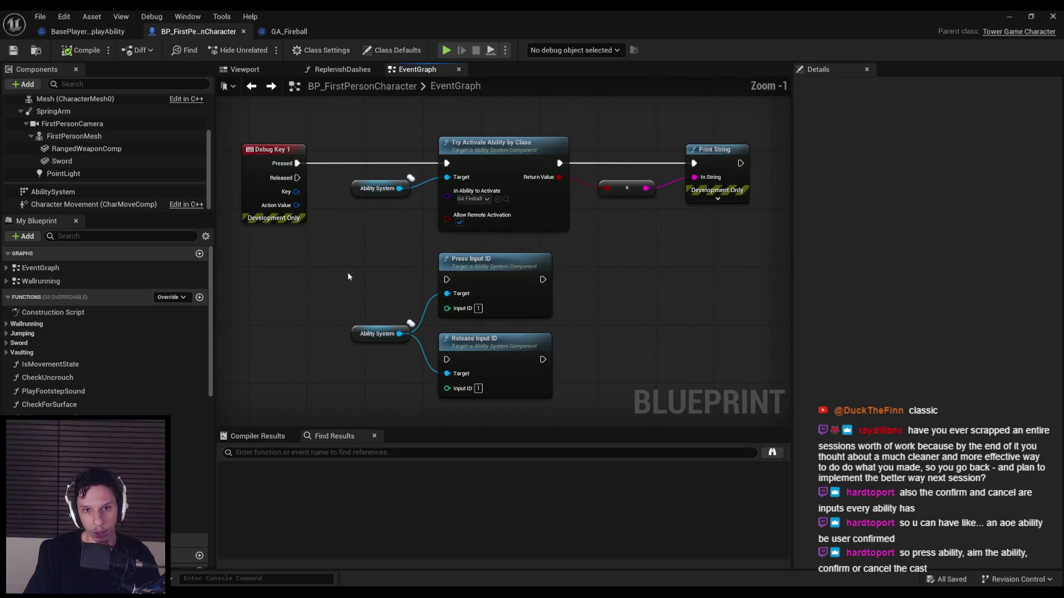
pyautogui.scroll(1, 338, 237)
pyautogui.scroll(1, 341, 222)
pyautogui.scroll(-2, 334, 214)
pyautogui.scroll(2, 335, 211)
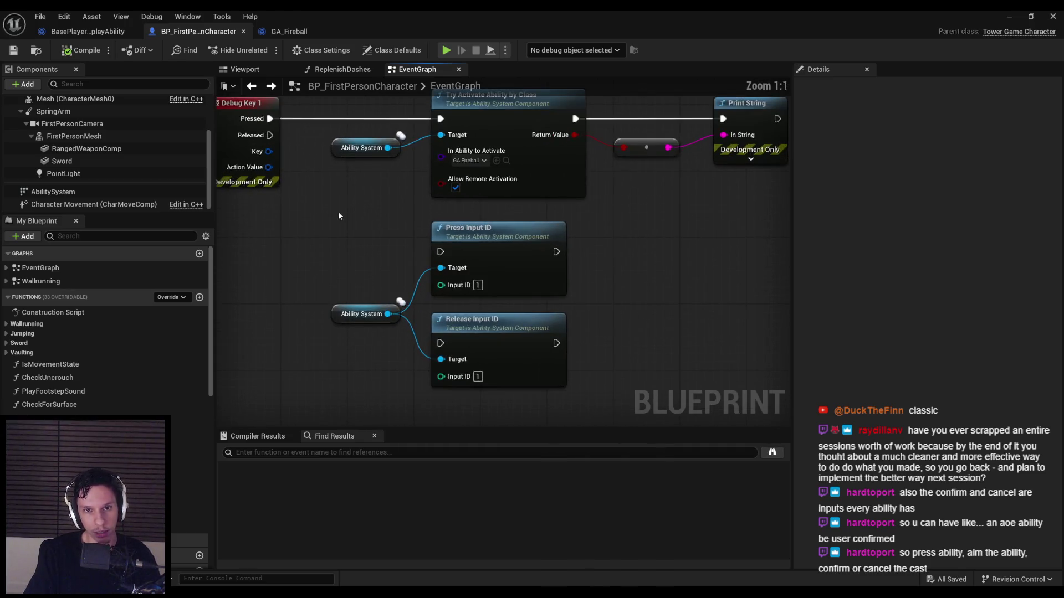
pyautogui.scroll(-1, 339, 215)
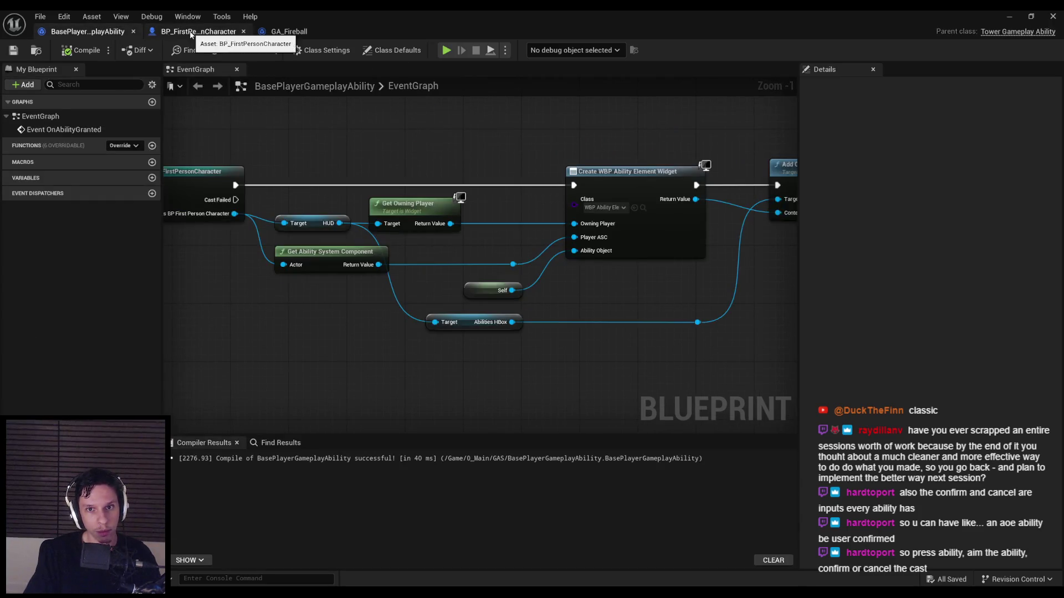
pyautogui.click(196, 31)
pyautogui.click(288, 31)
pyautogui.scroll(-3, 387, 193)
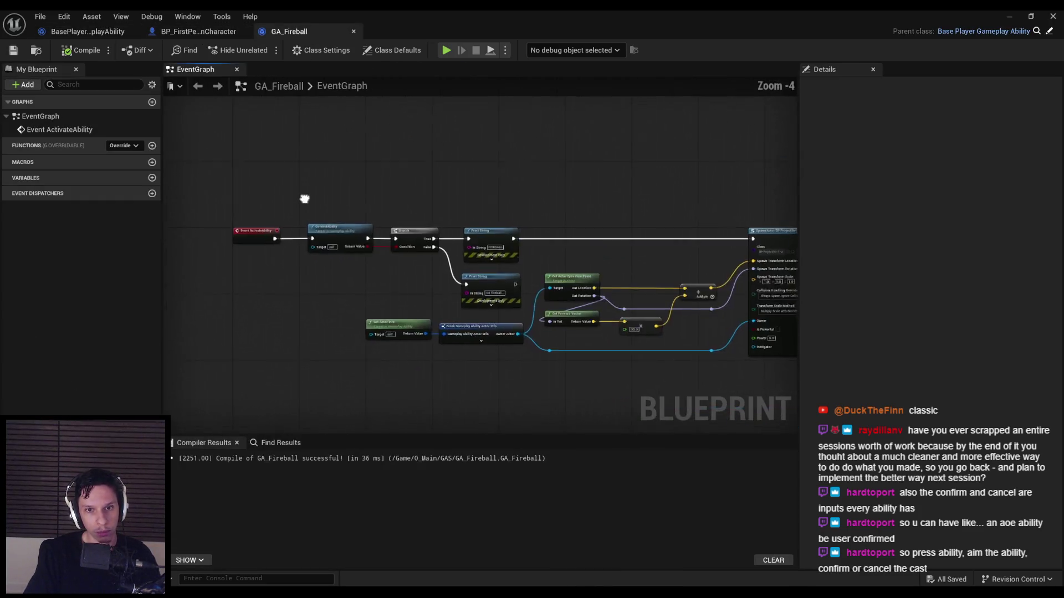
pyautogui.hotkey('ctrl', 'shift', 'Tab')
# Step: Remove Press Input ID, wire Released into Release Input ID, and compile and save
pyautogui.click(482, 230)
pyautogui.press('Delete')
pyautogui.moveTo(452, 314)
pyautogui.mouseDown()
pyautogui.moveTo(322, 173)
pyautogui.moveTo(322, 159)
pyautogui.mouseUp()
pyautogui.moveTo(483, 320)
pyautogui.mouseDown()
pyautogui.moveTo(481, 242)
pyautogui.moveTo(482, 251)
pyautogui.mouseUp()
pyautogui.click(341, 207)
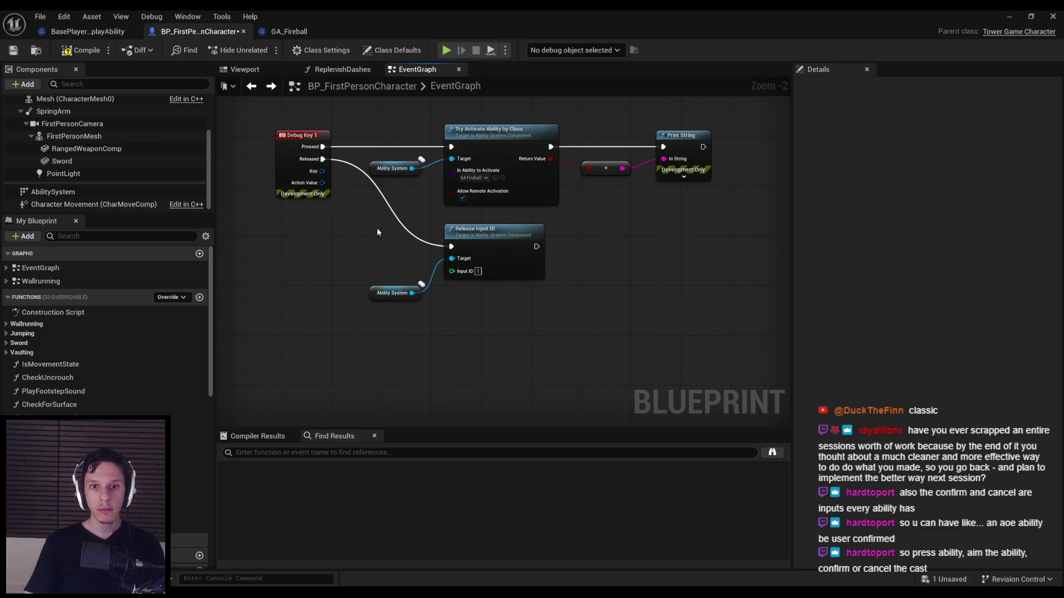
pyautogui.click(62, 54)
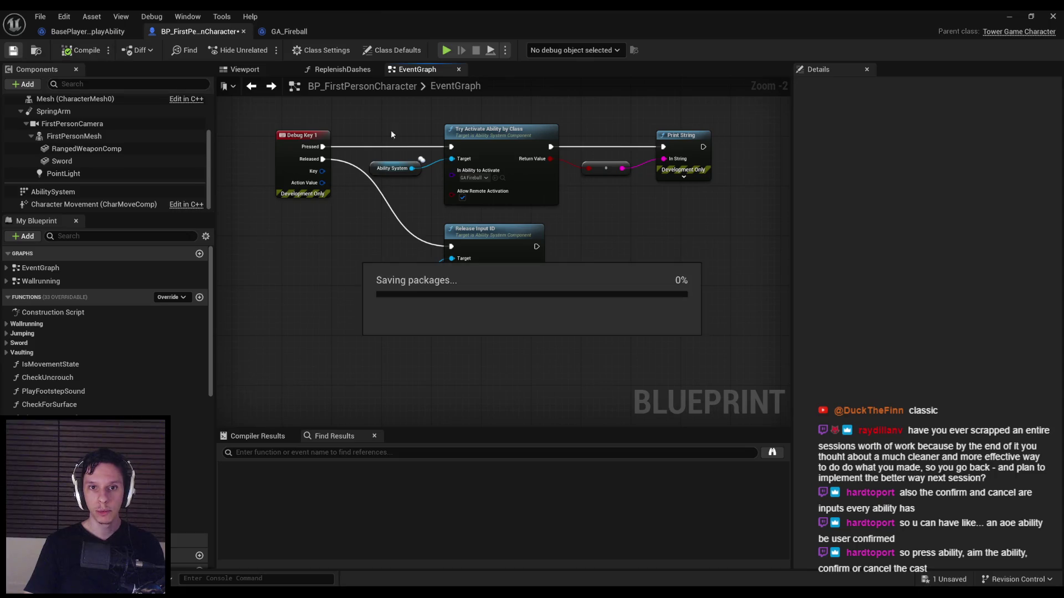
pyautogui.click(274, 35)
pyautogui.scroll(2, 411, 241)
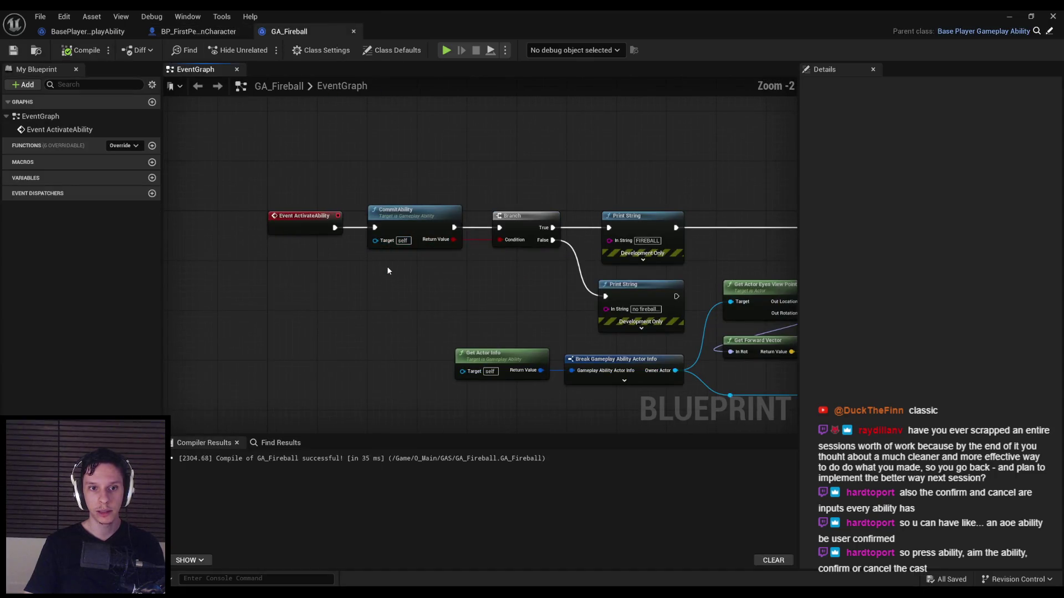
# Step: Add a Wait Input Release node to the GA_Fireball event graph
pyautogui.hotkey('ctrl', 'v')
pyautogui.press('Delete')
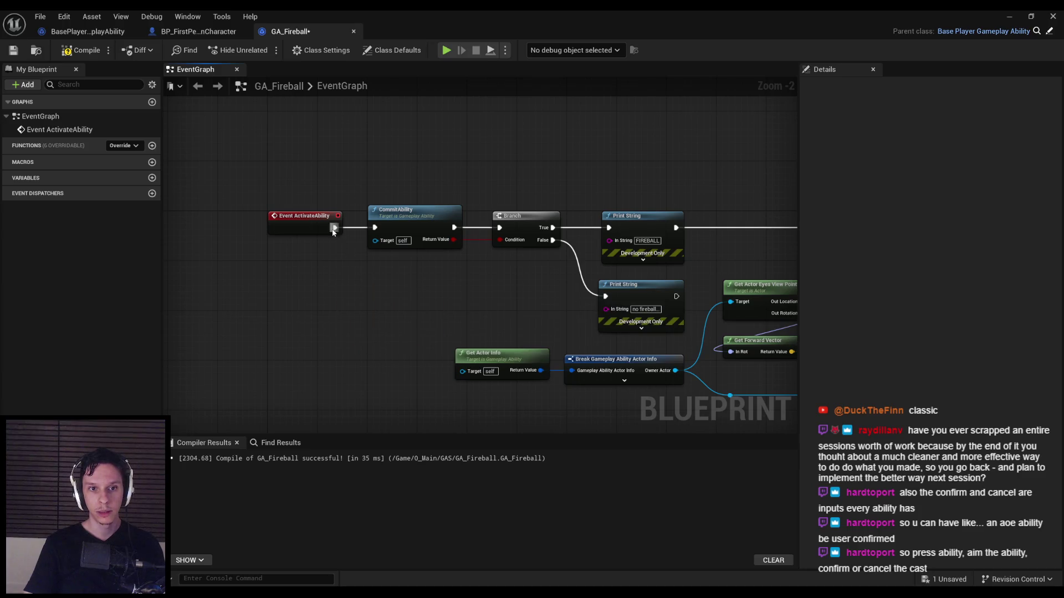
pyautogui.moveTo(335, 228); pyautogui.dragTo(356, 265)
pyautogui.write('wait for relea')
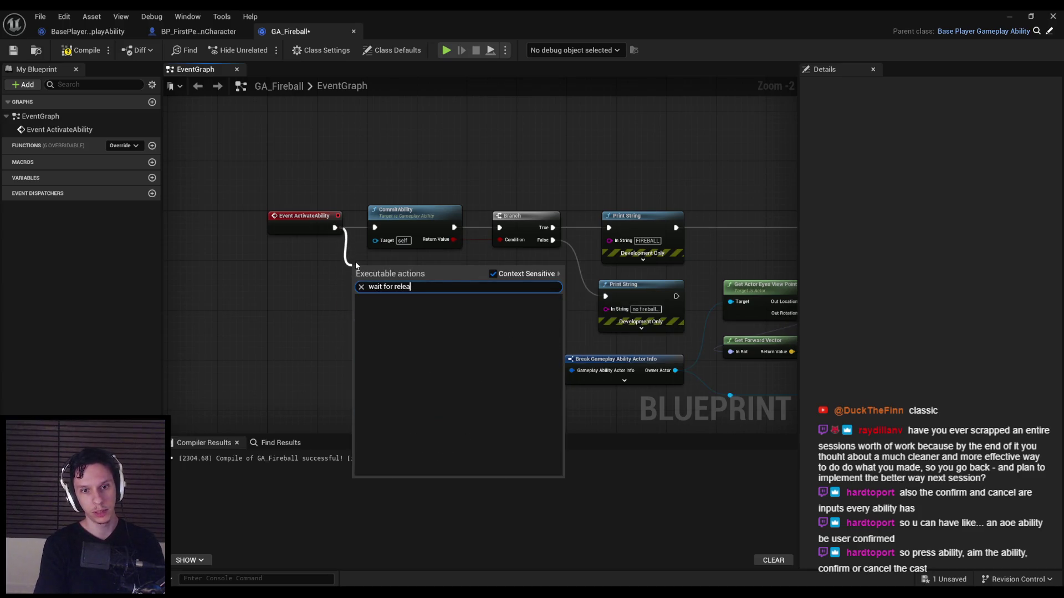
pyautogui.press('Escape')
pyautogui.rightClick(352, 279)
pyautogui.write('waito')
pyautogui.press('BackSpace')
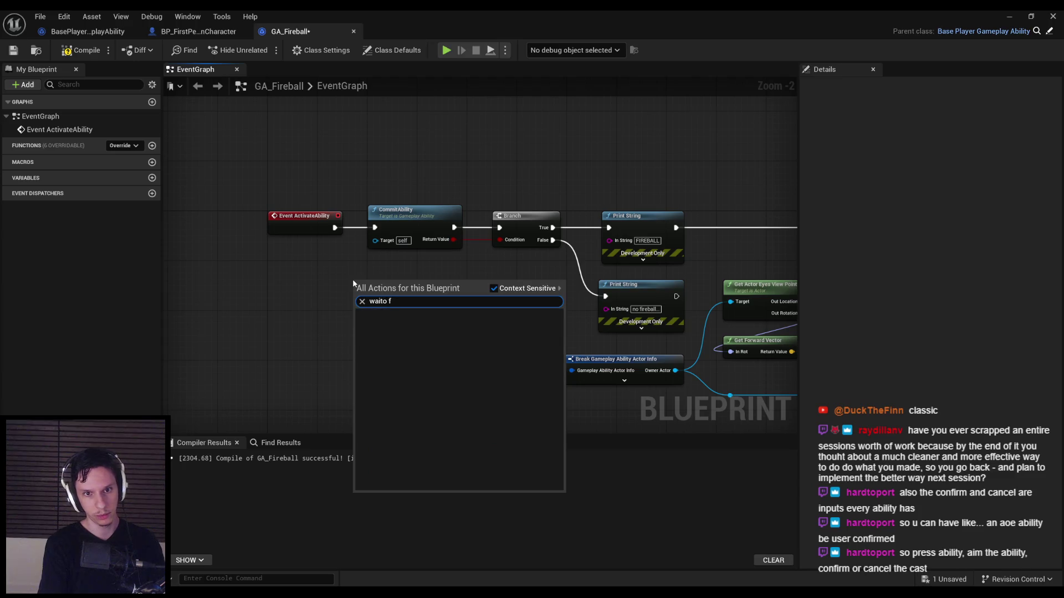
pyautogui.write('for r')
pyautogui.press('BackSpace')
pyautogui.press('BackSpace')
pyautogui.press('BackSpace')
pyautogui.write('releas')
pyautogui.press('Return')
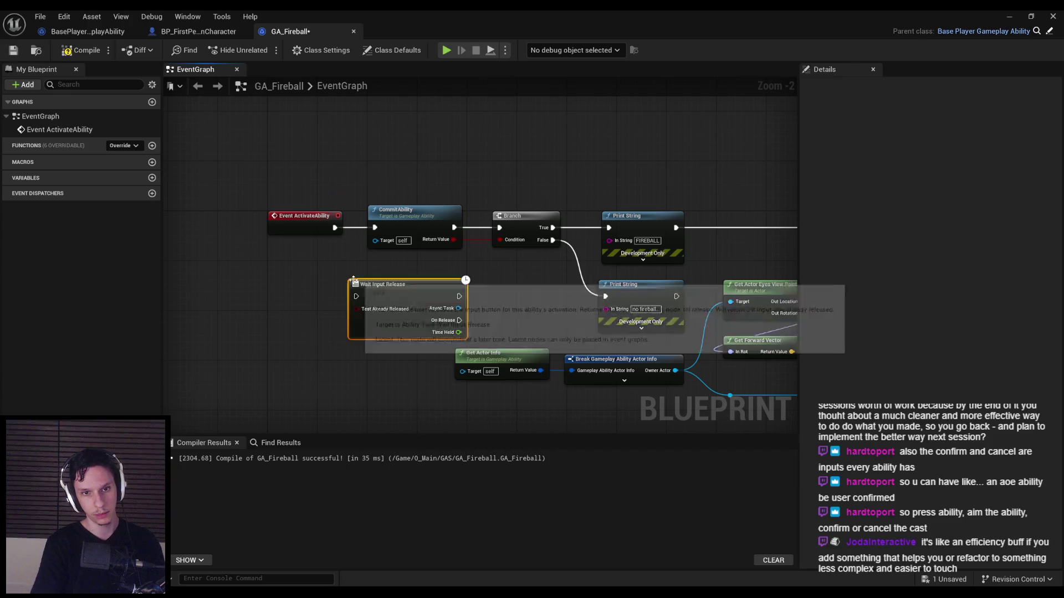
# Step: Route Event ActivateAbility through Wait Input Release's On Release into CommitAbility, compile, and play-test
pyautogui.moveTo(315, 242); pyautogui.dragTo(289, 244)
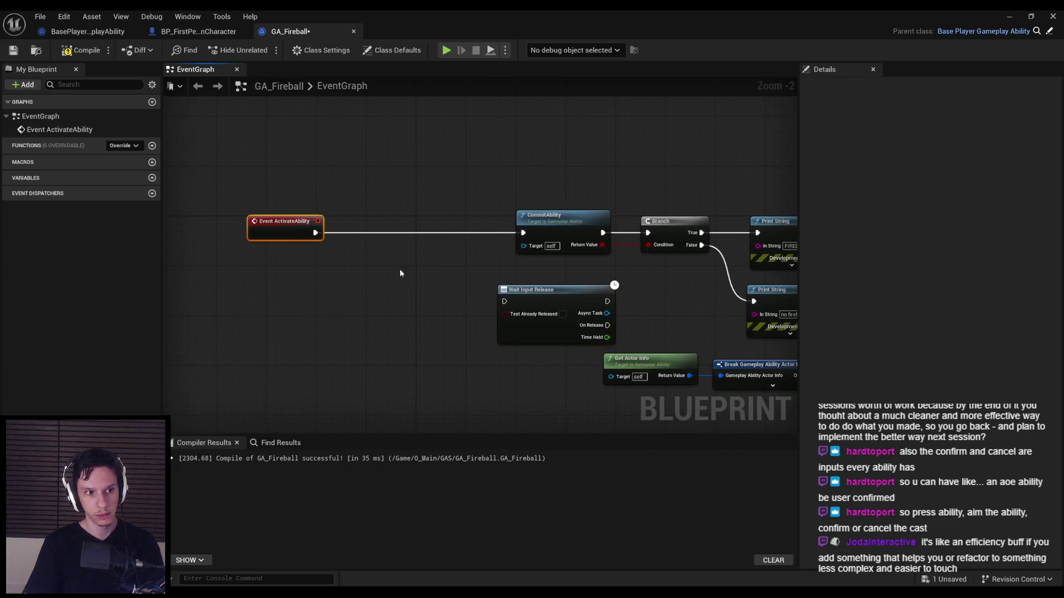
pyautogui.moveTo(570, 307)
pyautogui.mouseDown()
pyautogui.moveTo(404, 243)
pyautogui.moveTo(428, 240)
pyautogui.mouseUp()
pyautogui.moveTo(361, 232); pyautogui.dragTo(315, 233)
pyautogui.moveTo(464, 256); pyautogui.dragTo(523, 233)
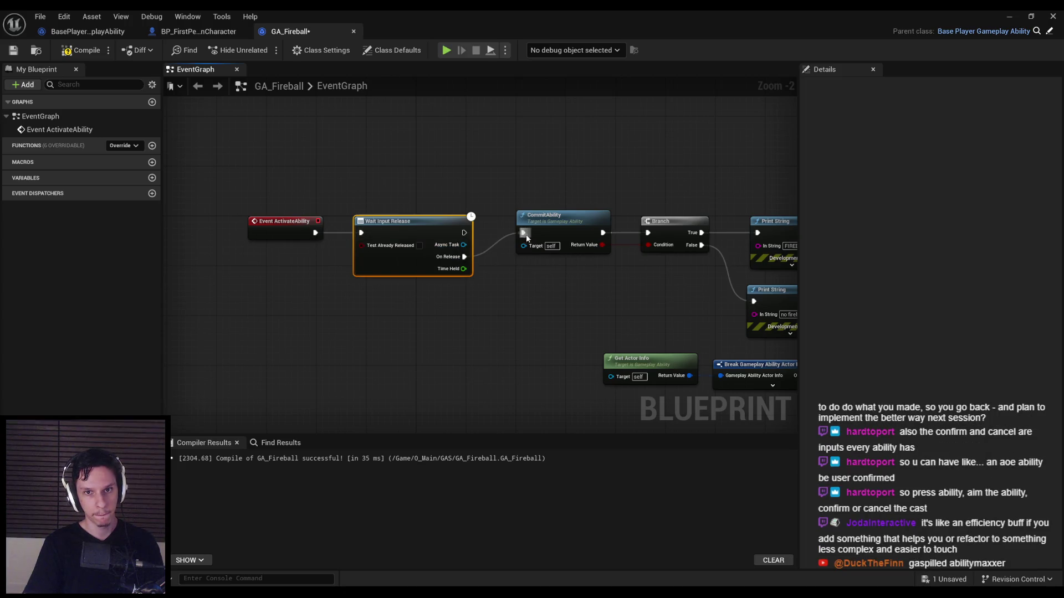
pyautogui.click(80, 50)
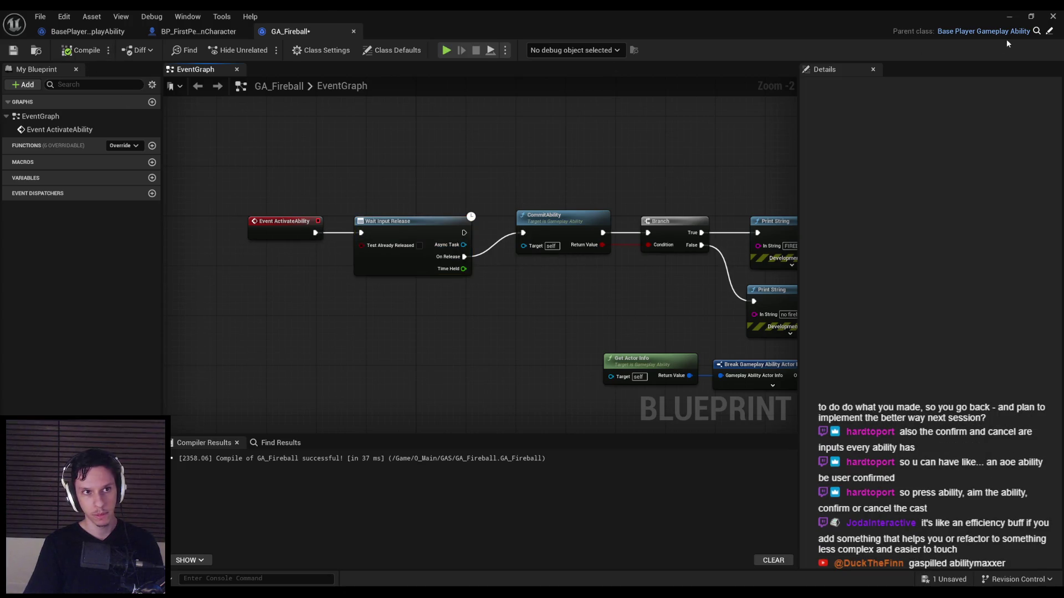
pyautogui.click(1005, 16)
pyautogui.hotkey('alt', 'p')
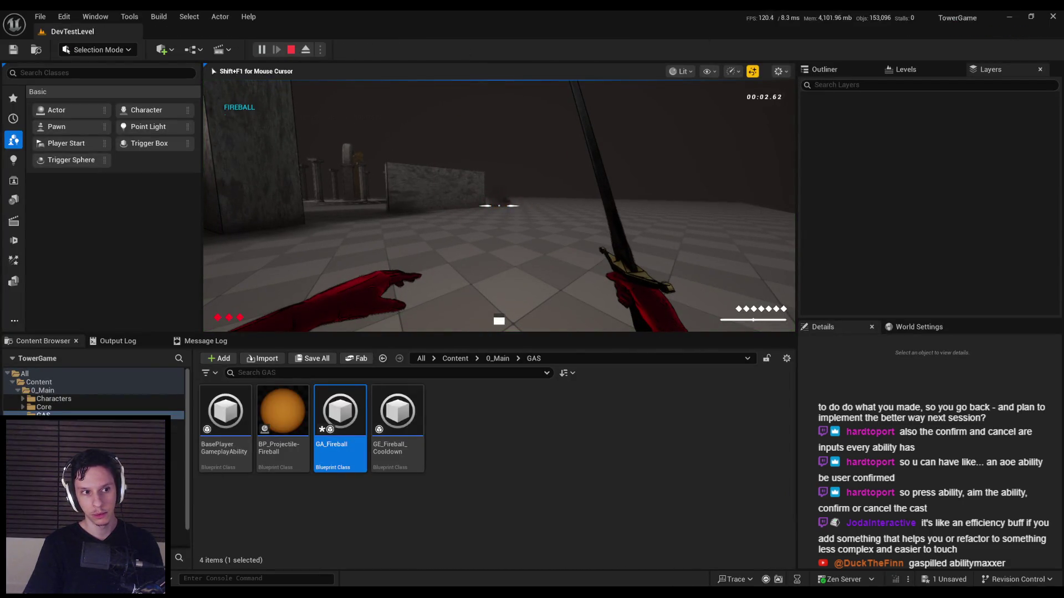
pyautogui.press('q')
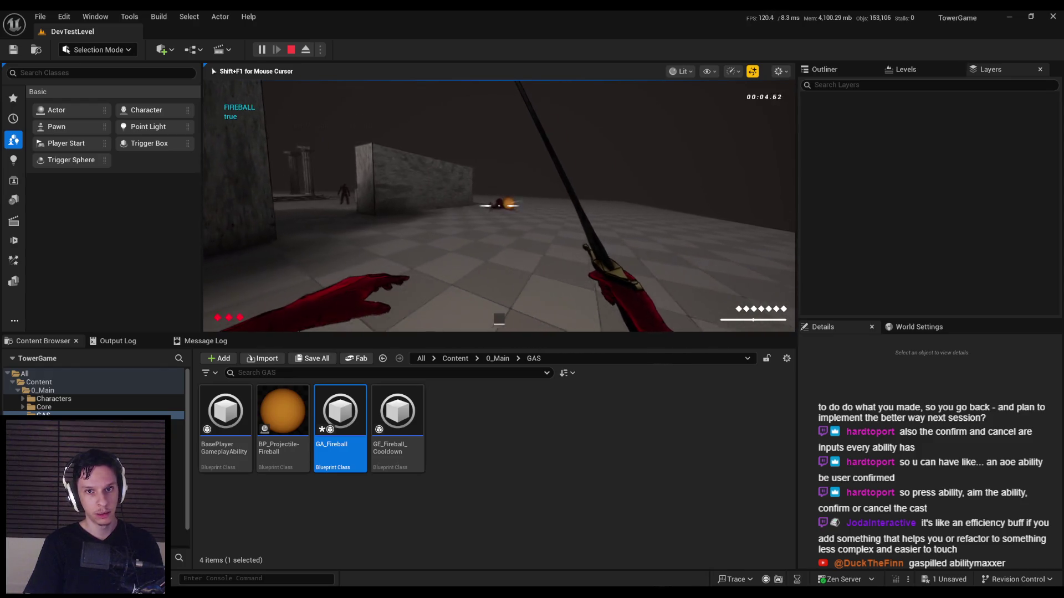
pyautogui.press('space')
pyautogui.press('space')
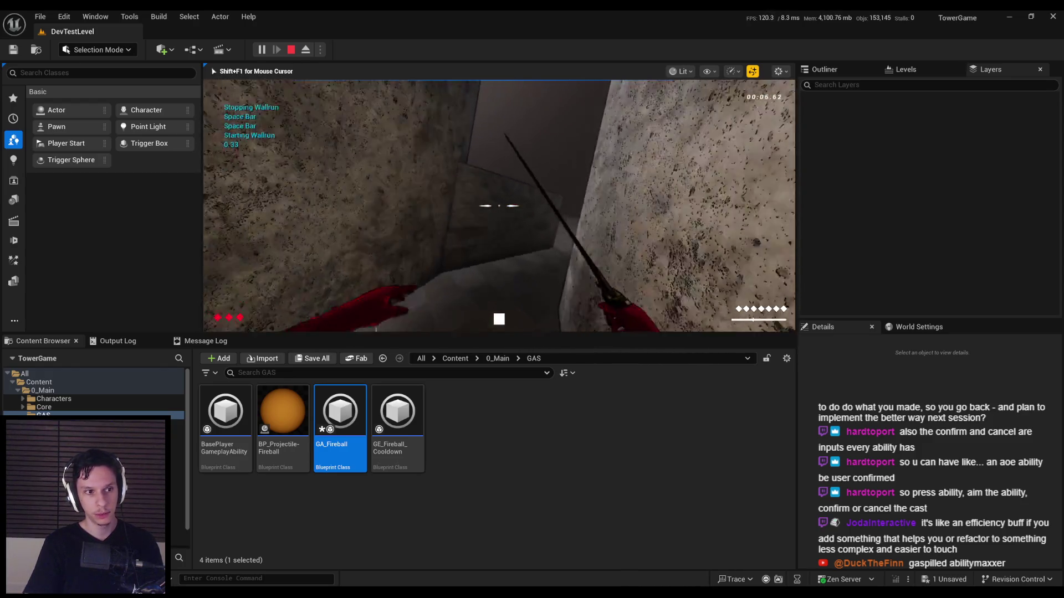
pyautogui.press('space')
pyautogui.press('q')
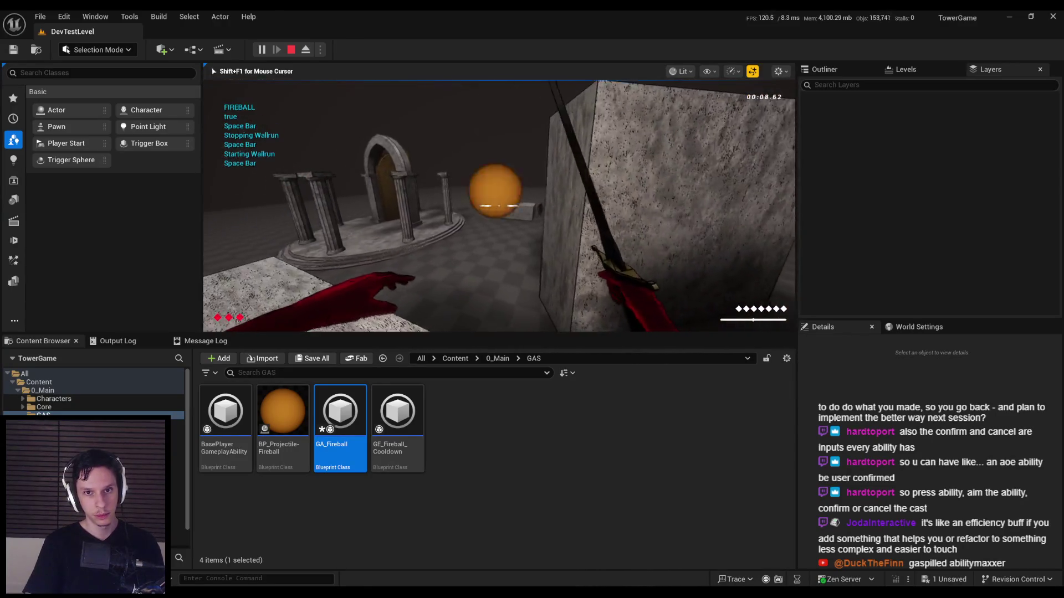
pyautogui.press('q')
pyautogui.press('q')
pyautogui.press('q')
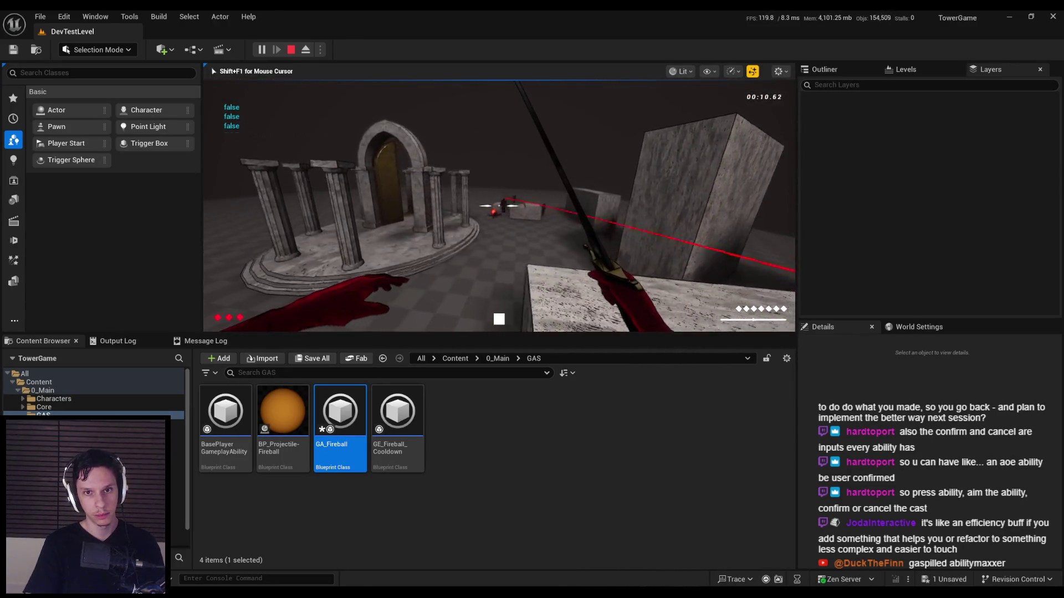
pyautogui.press('Escape')
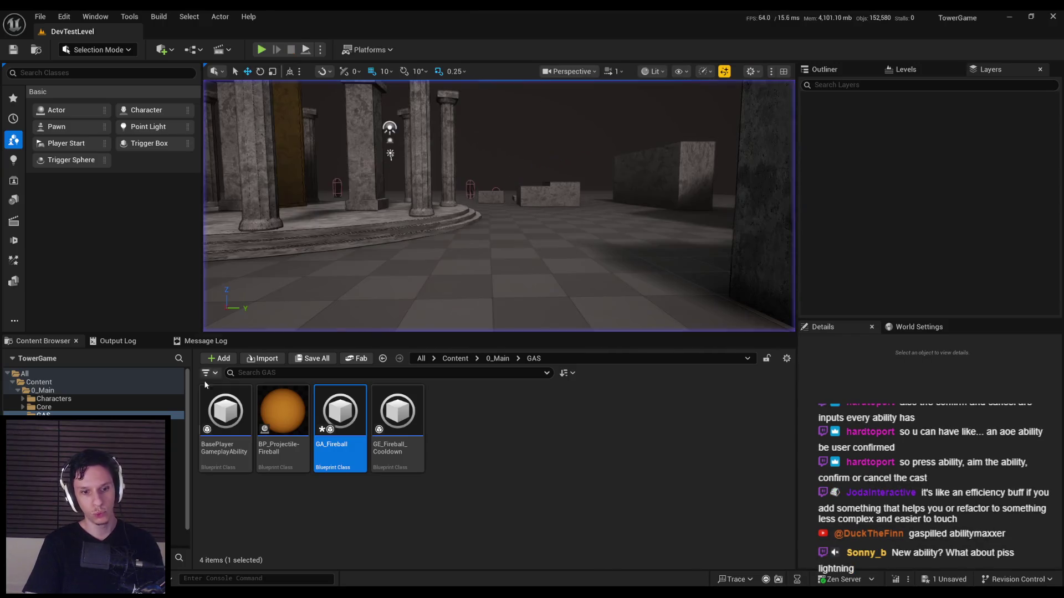
# Step: Wire Event ActivateAbility straight to CommitAbility, set Wait Input Release aside, then compile and save
pyautogui.click(383, 546)
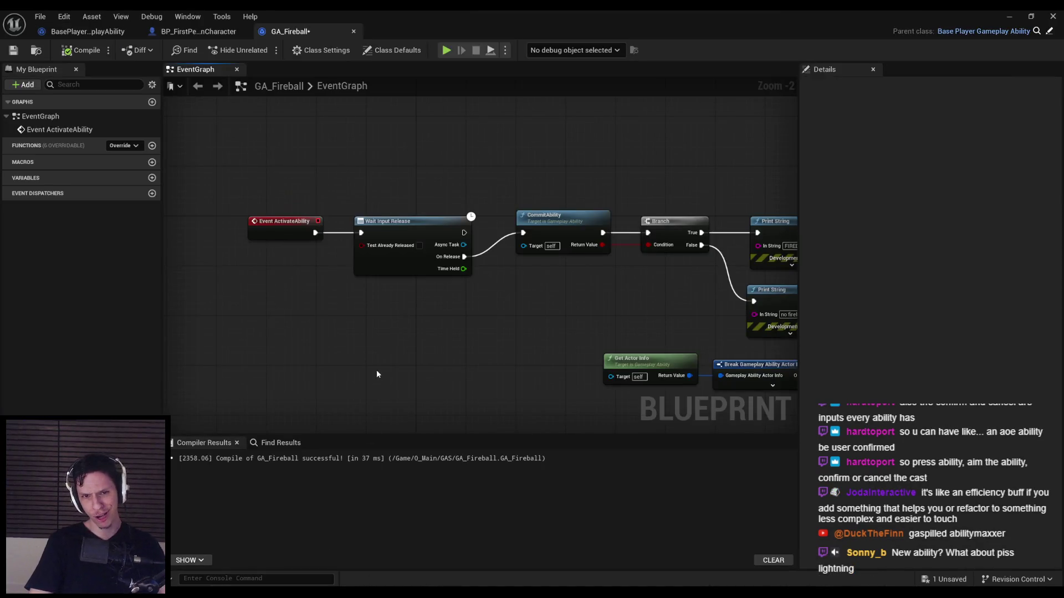
pyautogui.moveTo(314, 233); pyautogui.dragTo(523, 233)
pyautogui.moveTo(465, 257); pyautogui.dragTo(489, 269)
pyautogui.moveTo(395, 268); pyautogui.dragTo(394, 318)
pyautogui.click(80, 50)
pyautogui.click(13, 49)
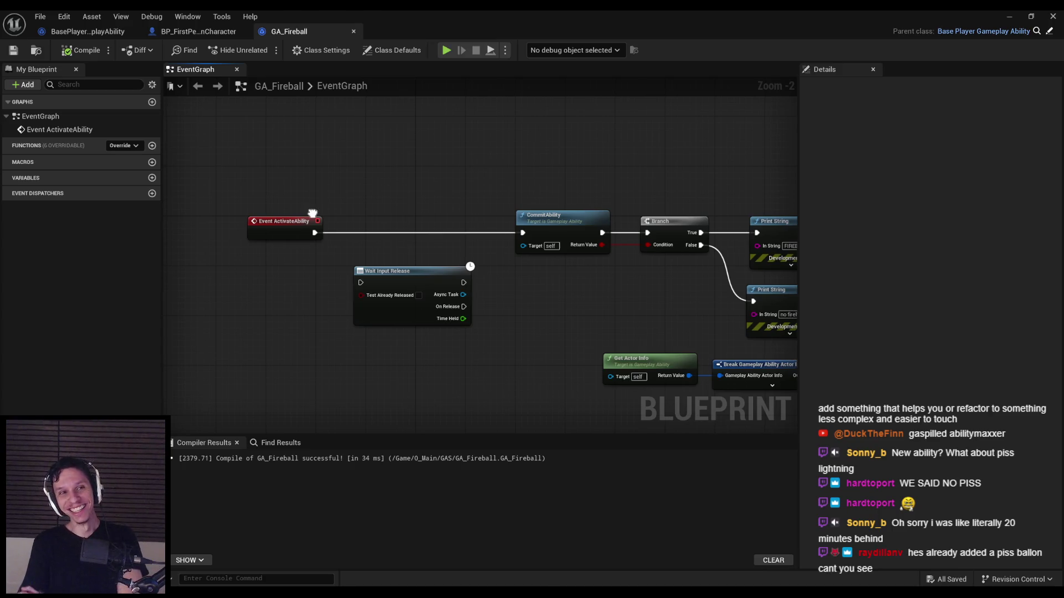
# Step: Compare GA_Fireball with BP_FirstPersonCharacter's Debug Key 1 graph and BasePlayerGameplayAbility
pyautogui.click(188, 33)
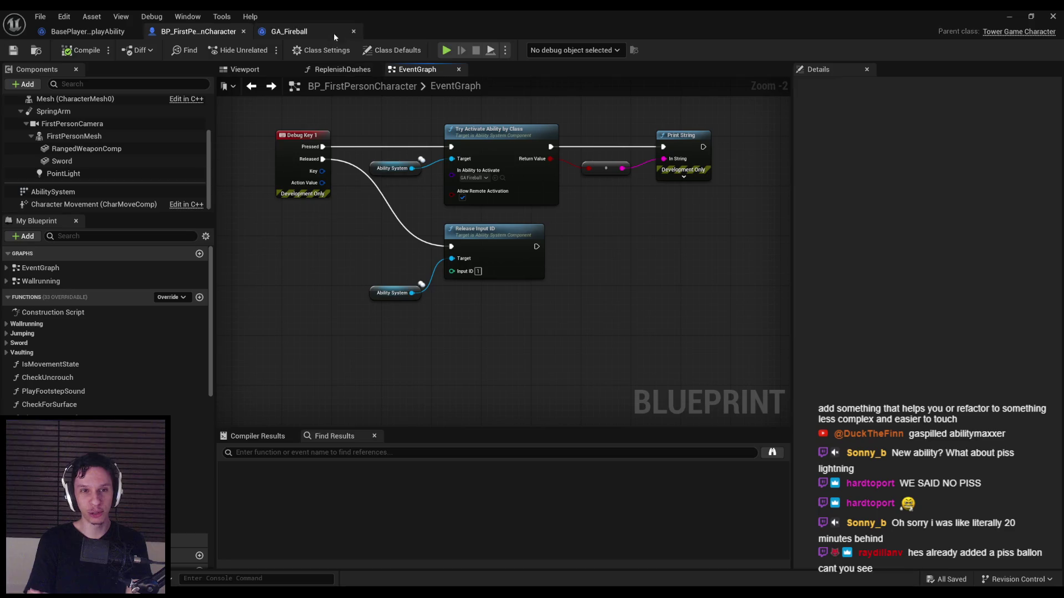
pyautogui.click(299, 32)
pyautogui.click(88, 32)
pyautogui.click(289, 32)
pyautogui.click(155, 32)
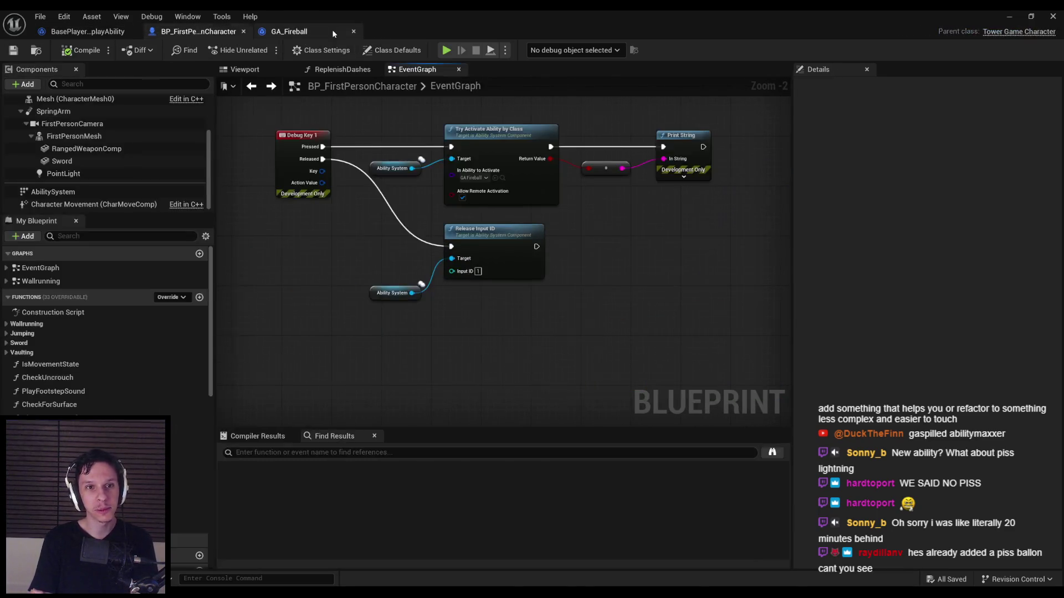
pyautogui.click(331, 31)
# Step: Review the whole GA_Fireball graph, including projectile spawning, Branch and Print String nodes
pyautogui.scroll(-2, 292, 363)
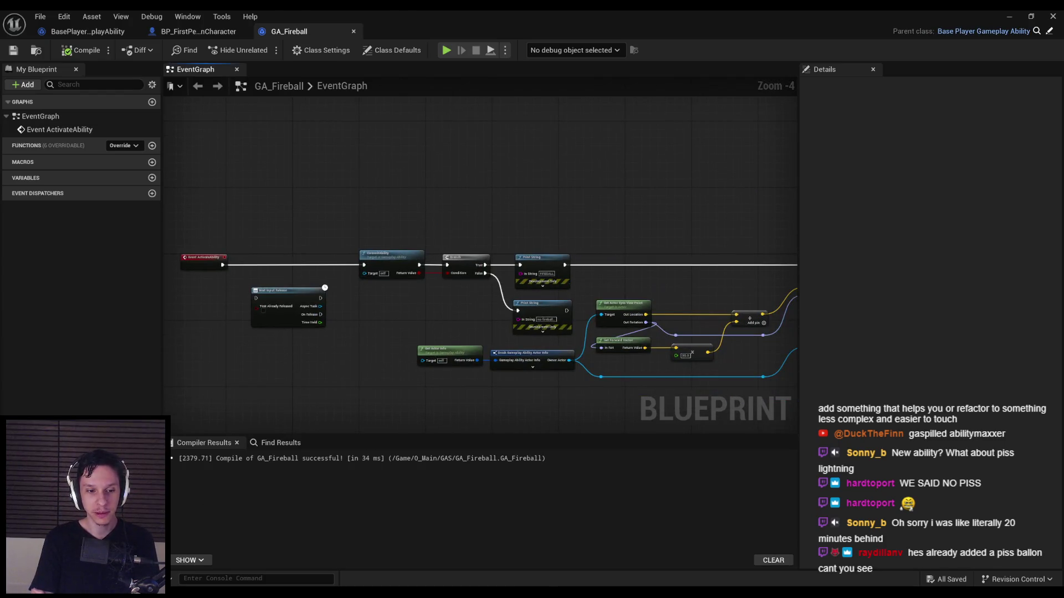
pyautogui.hotkey('alt', 'Tab')
pyautogui.hotkey('alt', 'Tab')
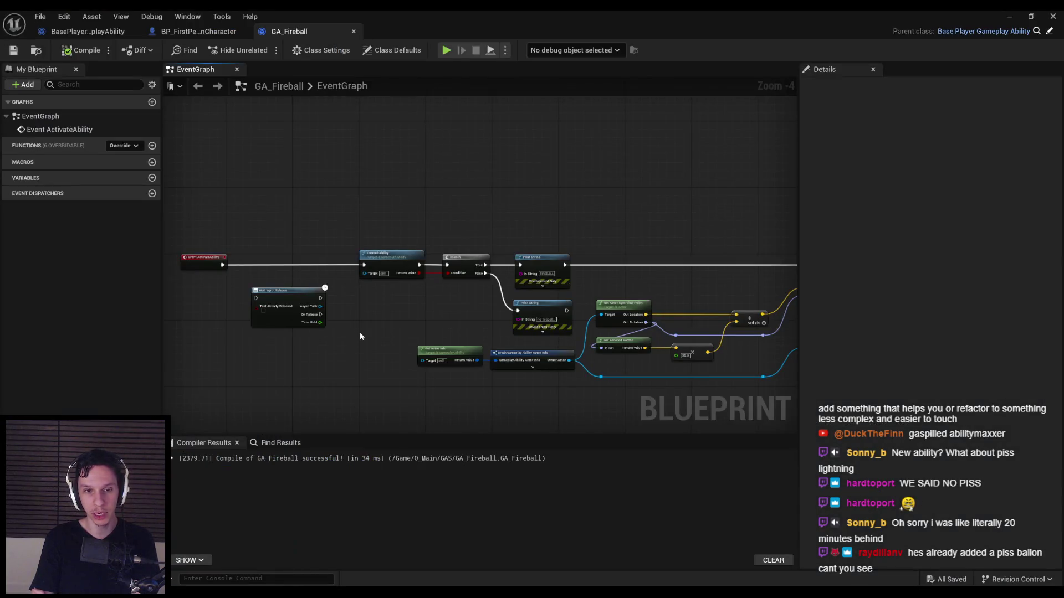
pyautogui.moveTo(365, 335)
pyautogui.mouseDown()
pyautogui.moveTo(270, 289)
pyautogui.moveTo(213, 288)
pyautogui.mouseUp()
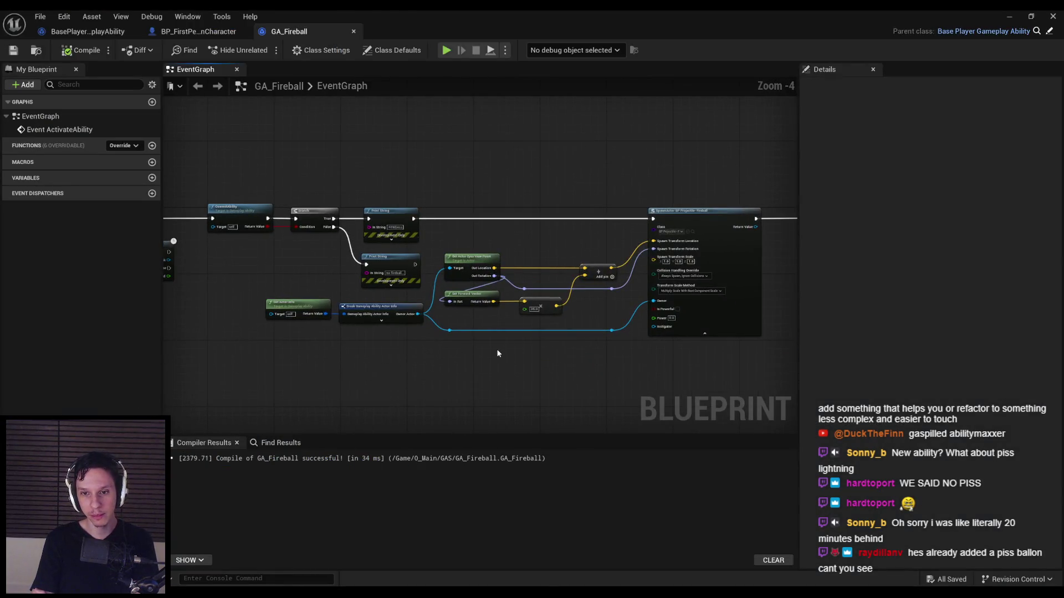
pyautogui.scroll(2, 491, 348)
pyautogui.scroll(-2, 348, 325)
pyautogui.moveTo(348, 325); pyautogui.dragTo(407, 328)
pyautogui.scroll(-1, 408, 328)
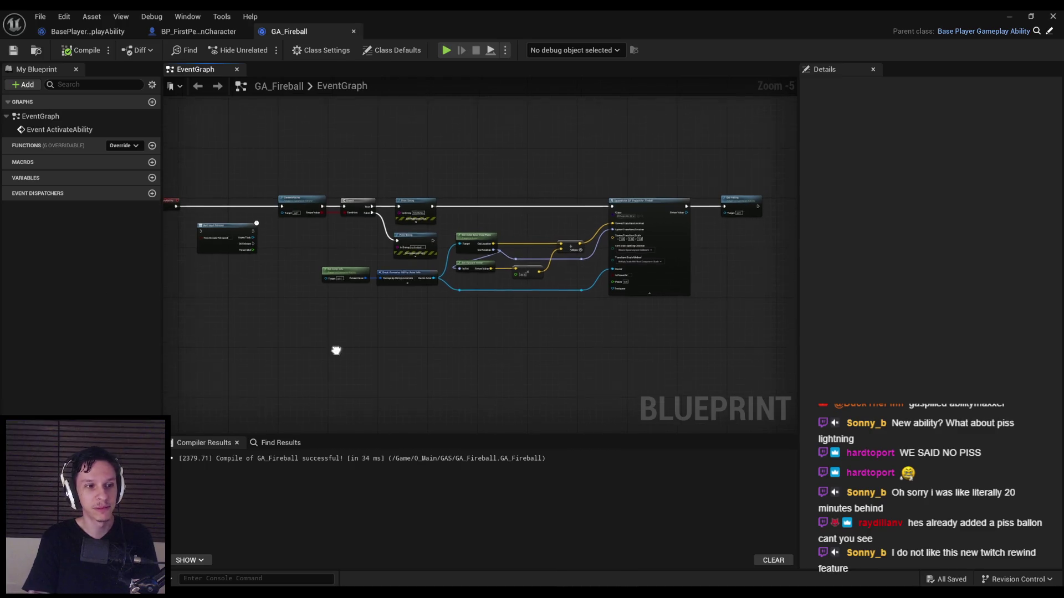
pyautogui.scroll(-2, 417, 349)
pyautogui.scroll(2, 418, 349)
pyautogui.moveTo(418, 349); pyautogui.dragTo(496, 367)
pyautogui.scroll(2, 411, 349)
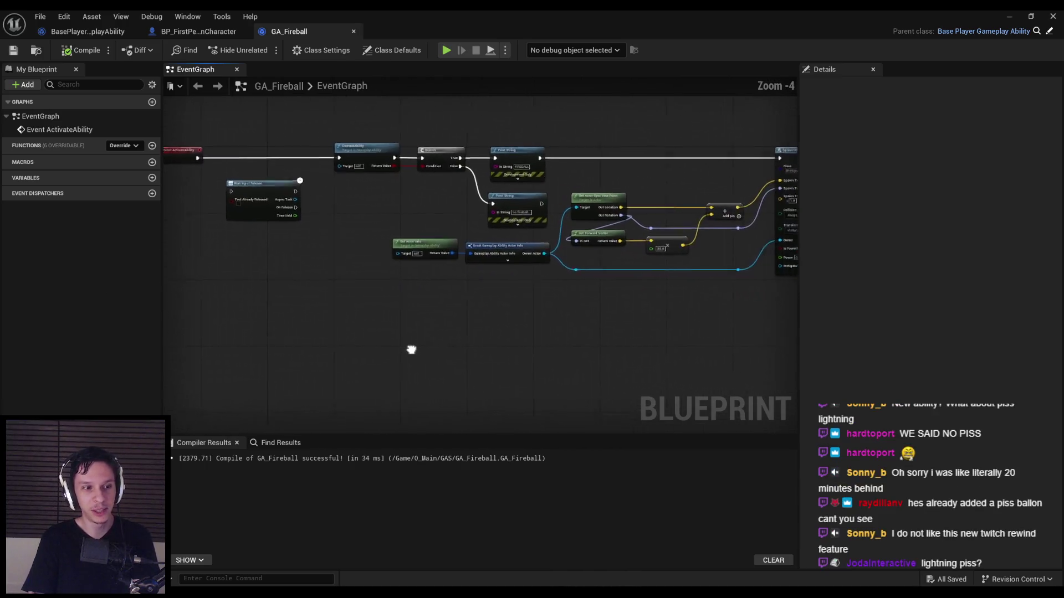
pyautogui.moveTo(384, 333)
pyautogui.mouseDown()
pyautogui.moveTo(443, 266)
pyautogui.moveTo(487, 296)
pyautogui.moveTo(442, 294)
pyautogui.moveTo(423, 320)
pyautogui.moveTo(368, 339)
pyautogui.mouseUp()
pyautogui.scroll(-1, 440, 294)
pyautogui.scroll(2, 482, 277)
pyautogui.scroll(-1, 482, 279)
pyautogui.scroll(-1, 424, 321)
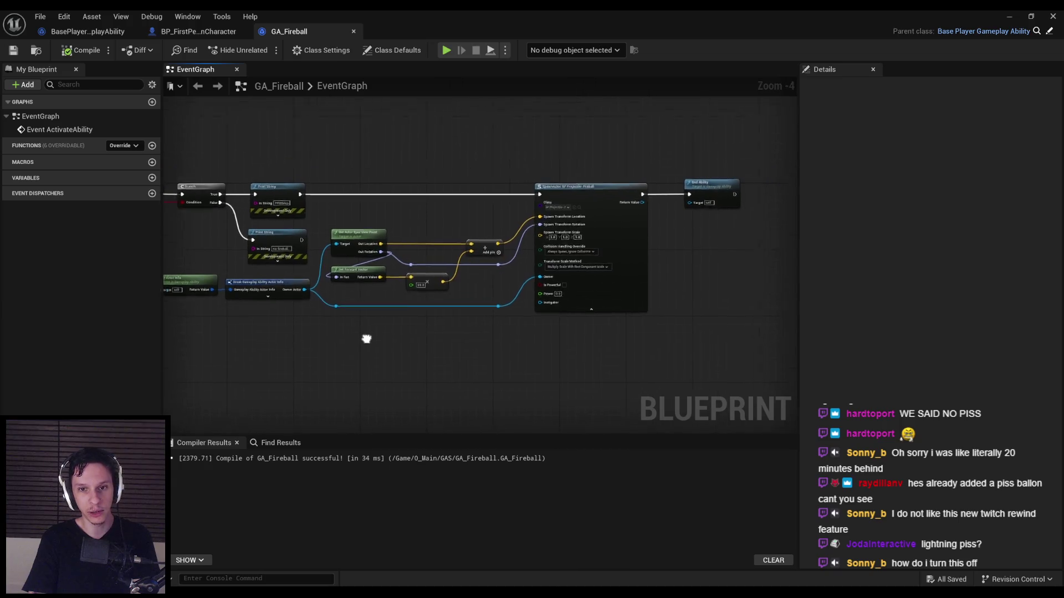
pyautogui.scroll(1, 432, 290)
pyautogui.scroll(1, 451, 303)
pyautogui.scroll(-2, 444, 290)
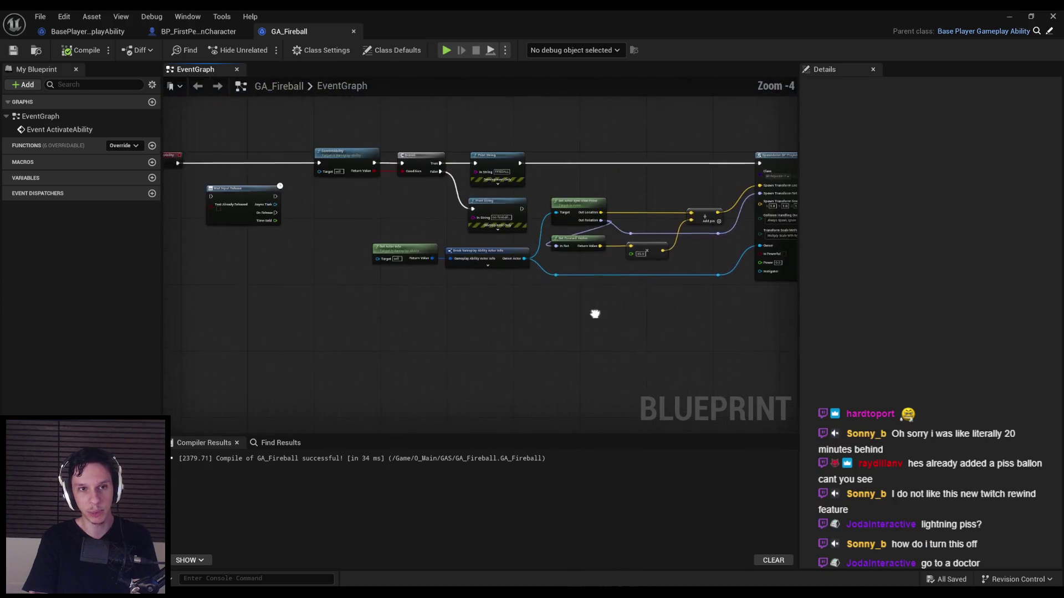
pyautogui.moveTo(594, 310); pyautogui.dragTo(410, 332)
pyautogui.scroll(-1, 482, 328)
pyautogui.scroll(1, 476, 300)
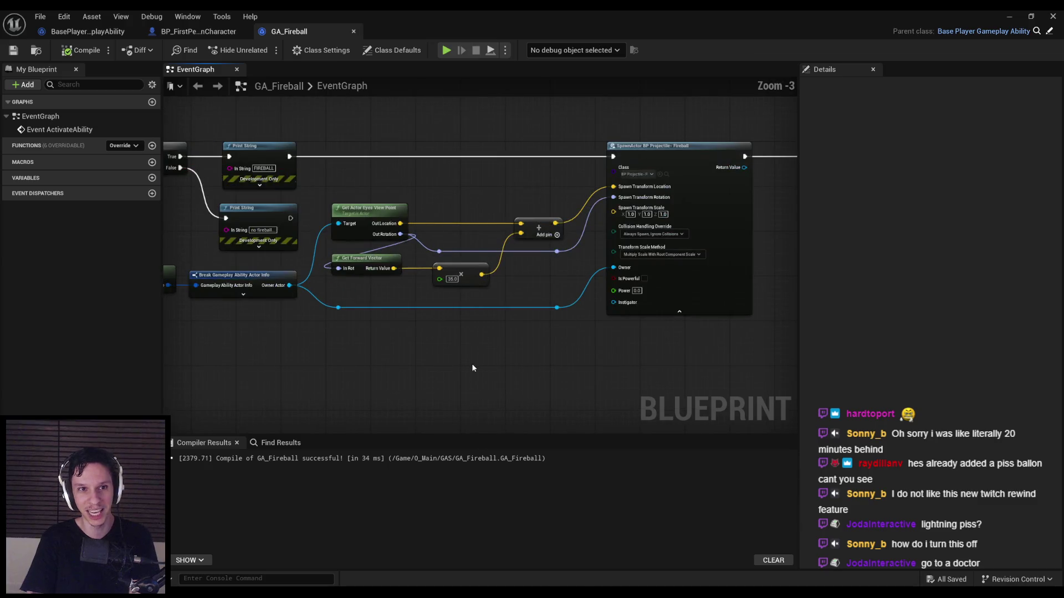
pyautogui.scroll(-1, 473, 368)
pyautogui.moveTo(472, 368); pyautogui.dragTo(526, 331)
pyautogui.click(1031, 15)
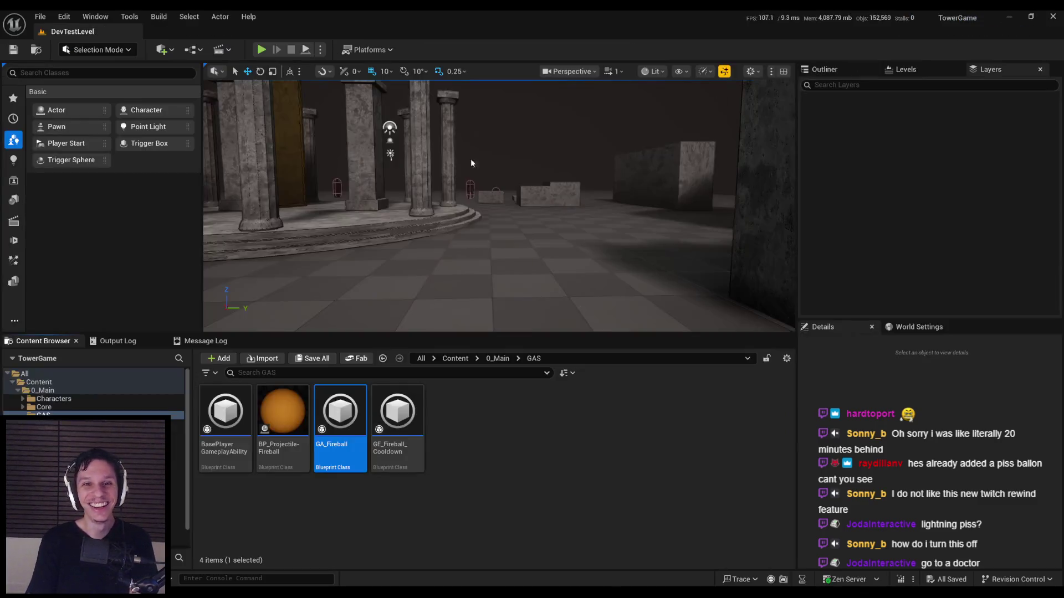
# Step: Start a fullscreen play test and fight the demons with the bow and sword
pyautogui.hotkey('alt', 'p')
pyautogui.press('F11')
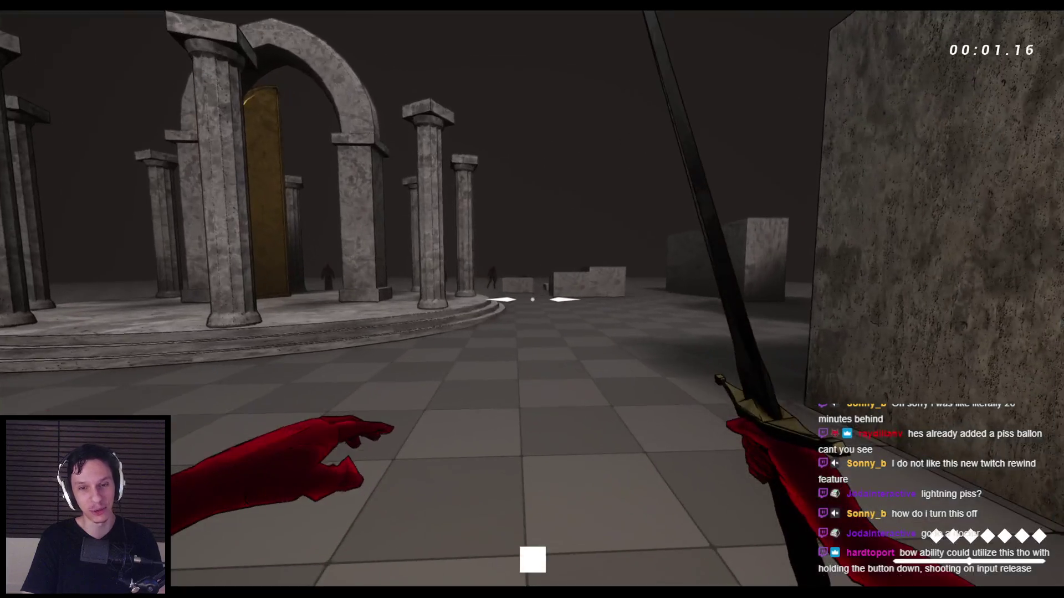
pyautogui.press('space')
pyautogui.press('space')
pyautogui.press('space')
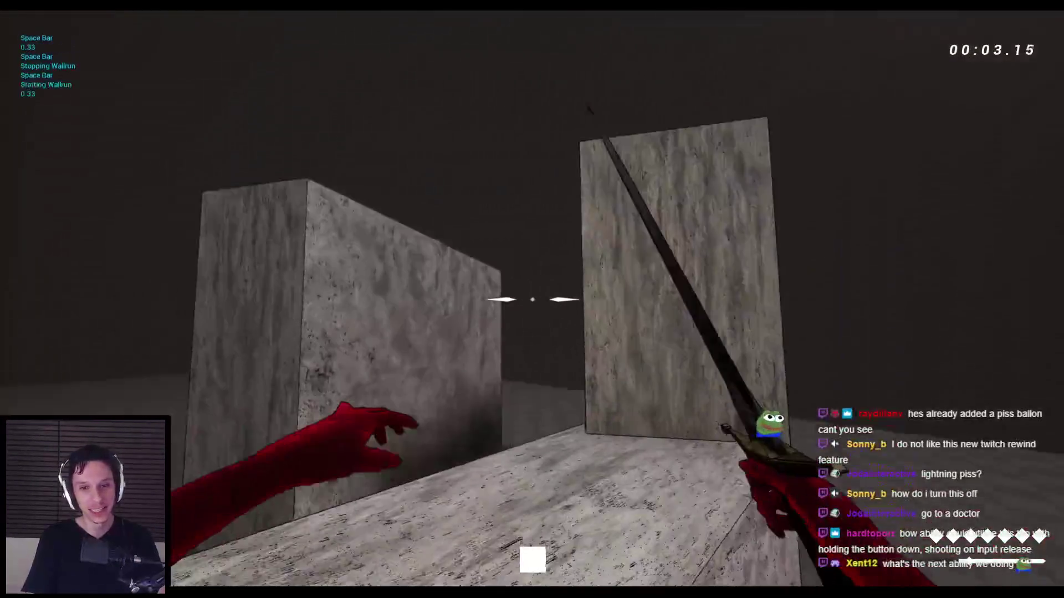
pyautogui.press('space')
pyautogui.press('space')
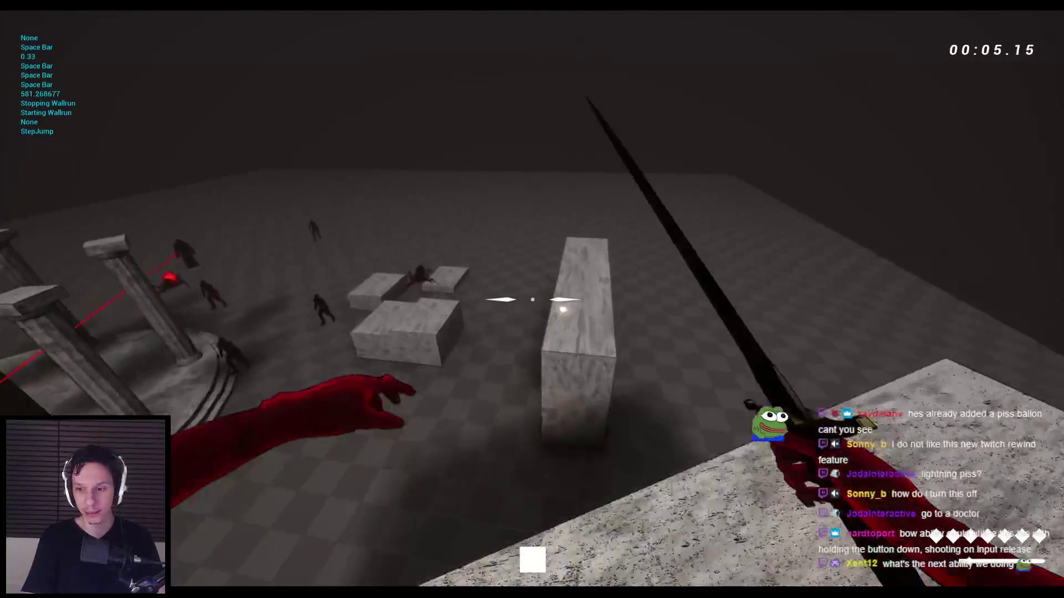
pyautogui.press('2')
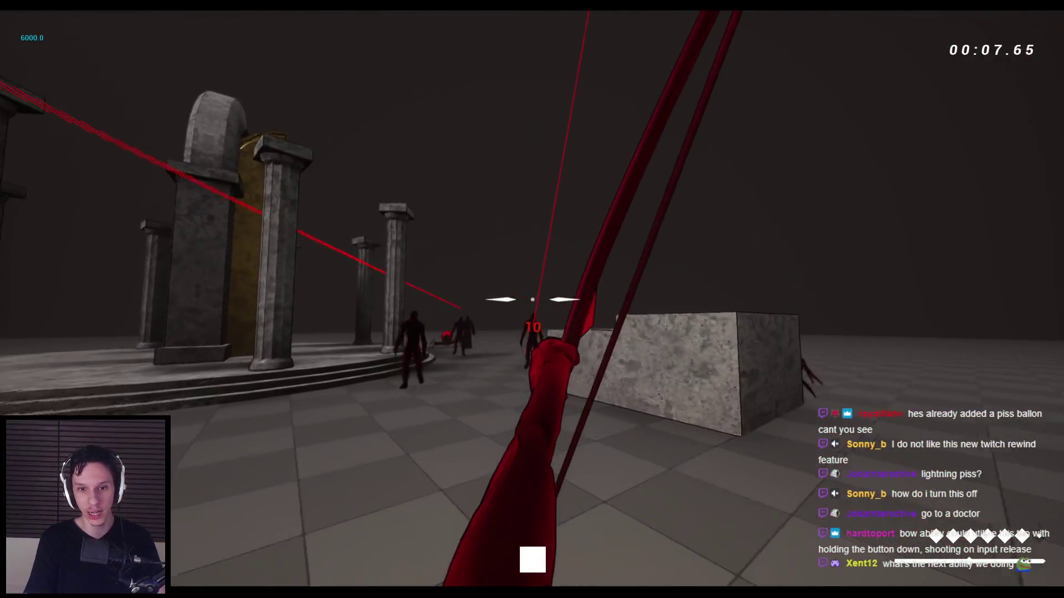
pyautogui.click(532, 299)
pyautogui.press('w')
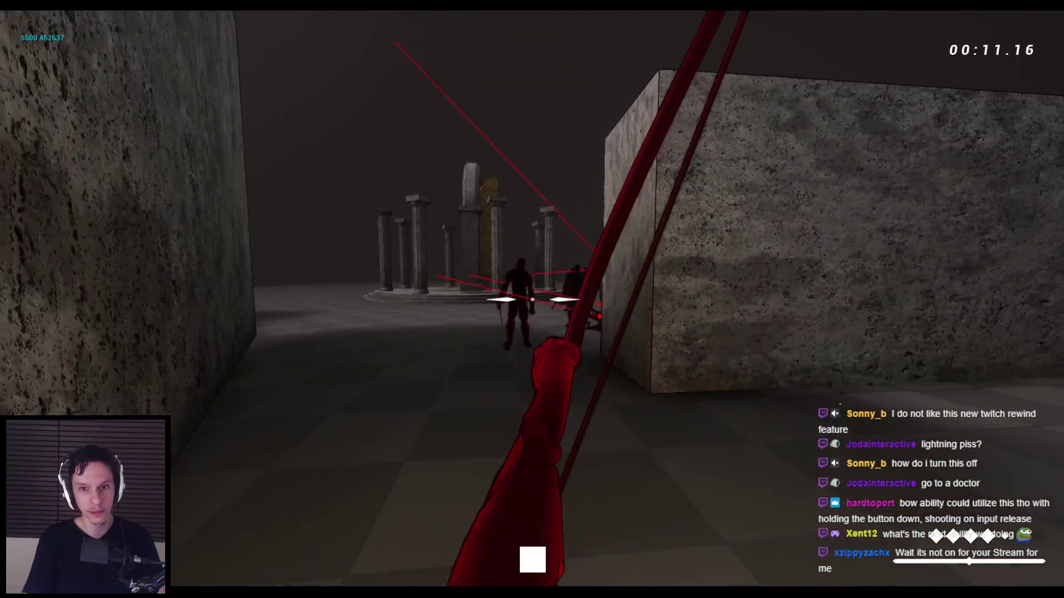
pyautogui.press('1')
pyautogui.click(532, 300)
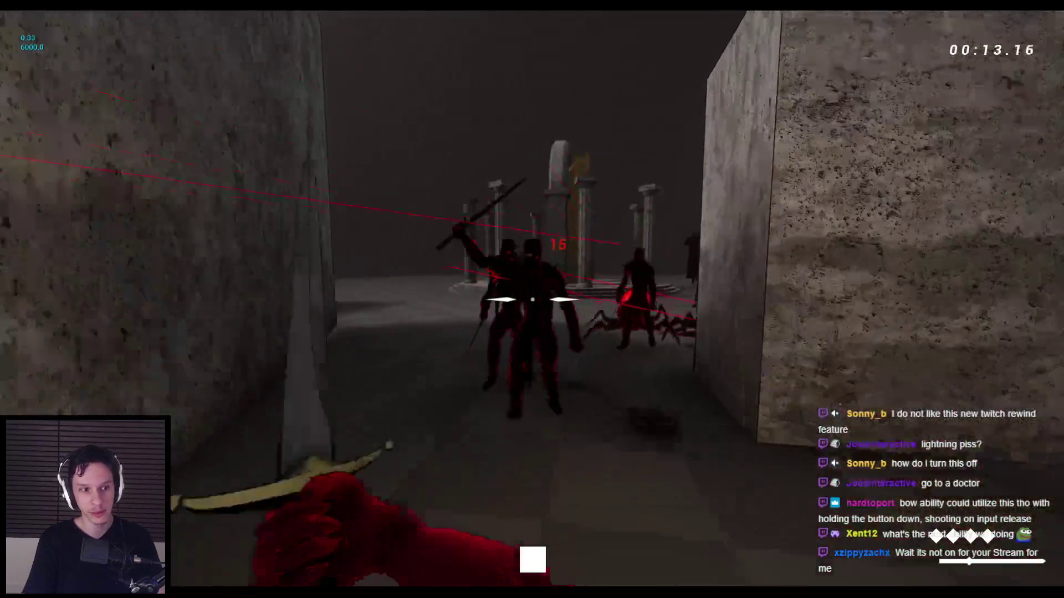
pyautogui.press('s')
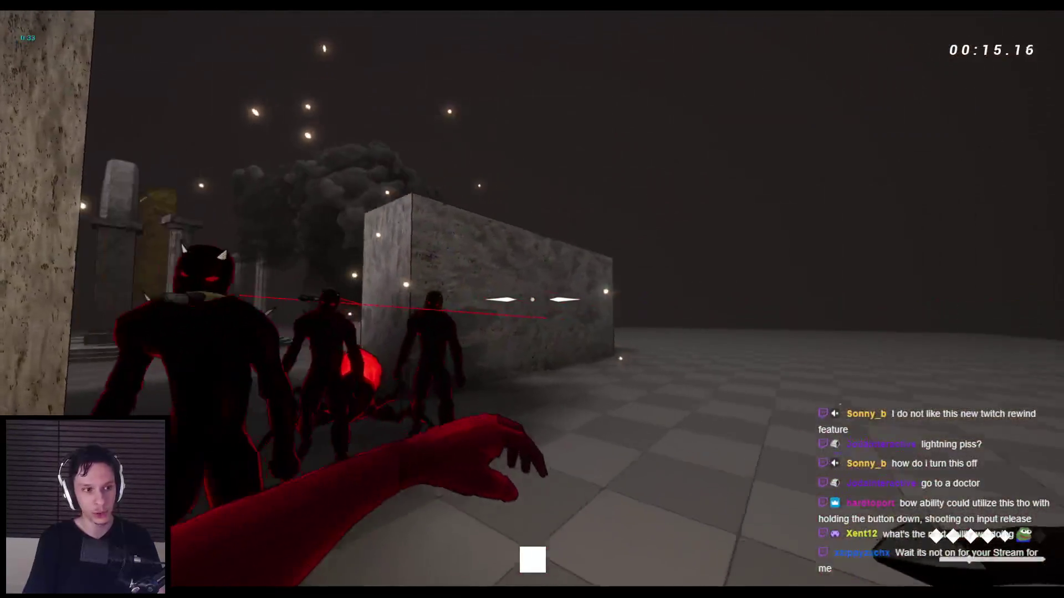
pyautogui.press('shift')
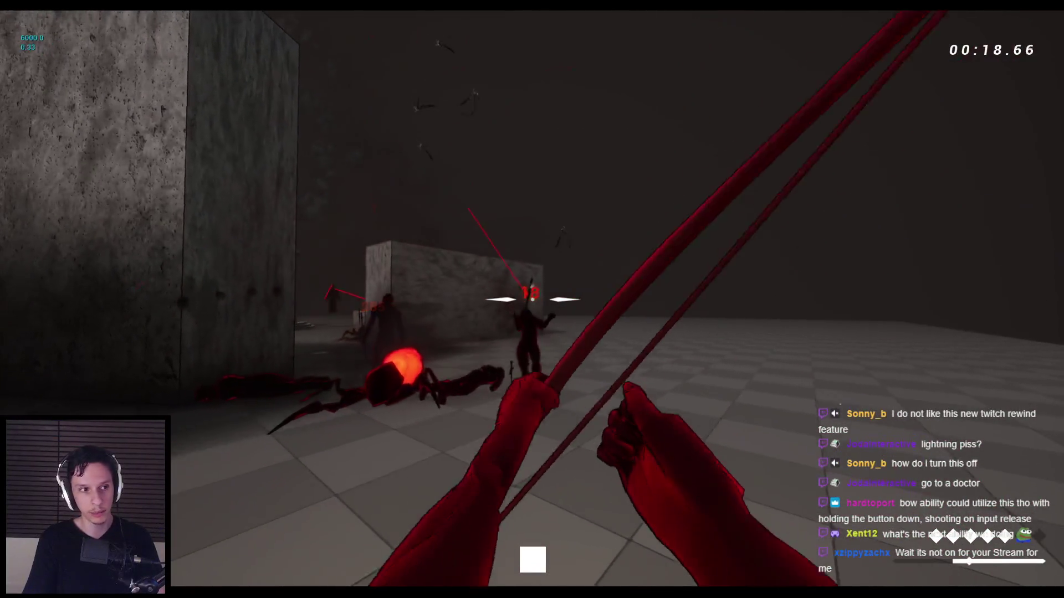
pyautogui.click(532, 299)
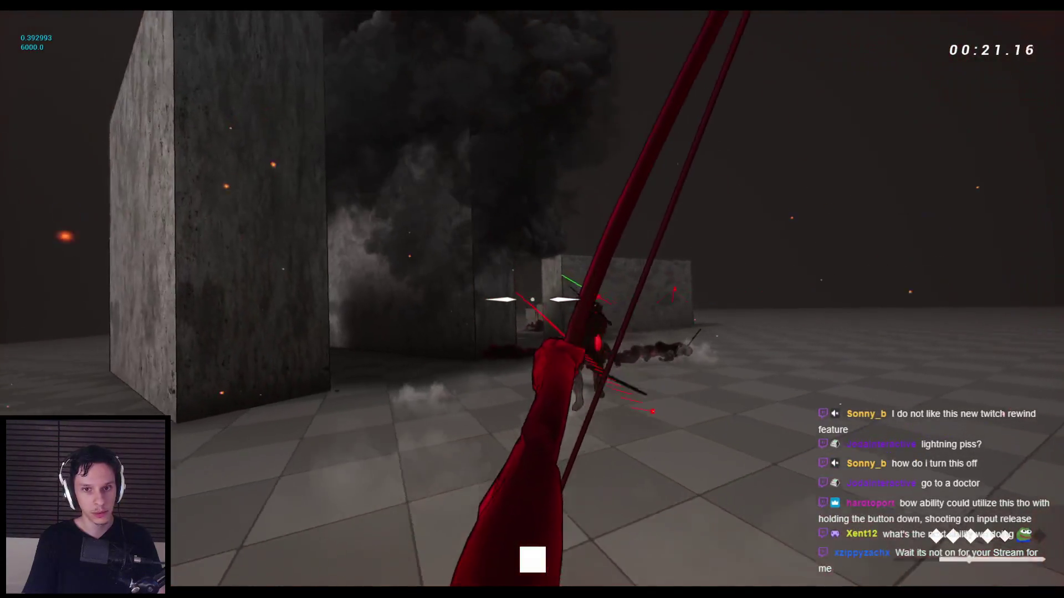
pyautogui.click(532, 300)
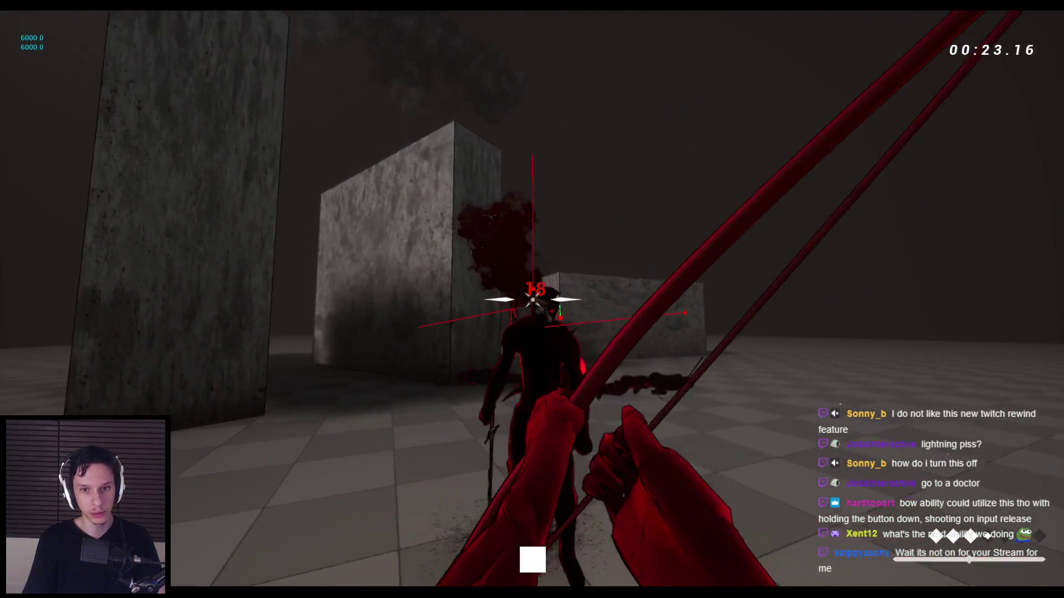
pyautogui.click(532, 299)
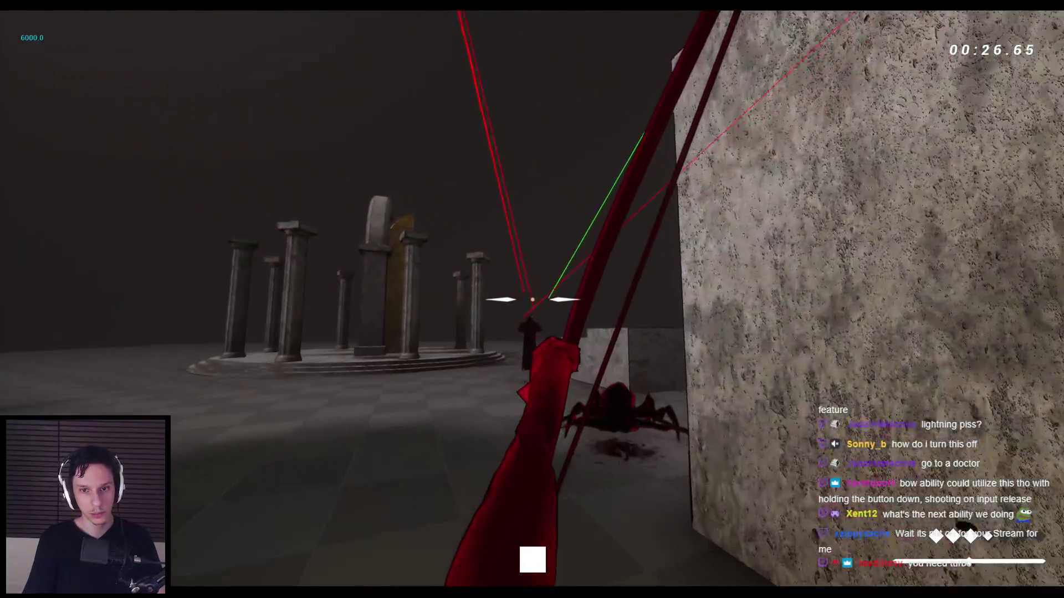
pyautogui.click(532, 300)
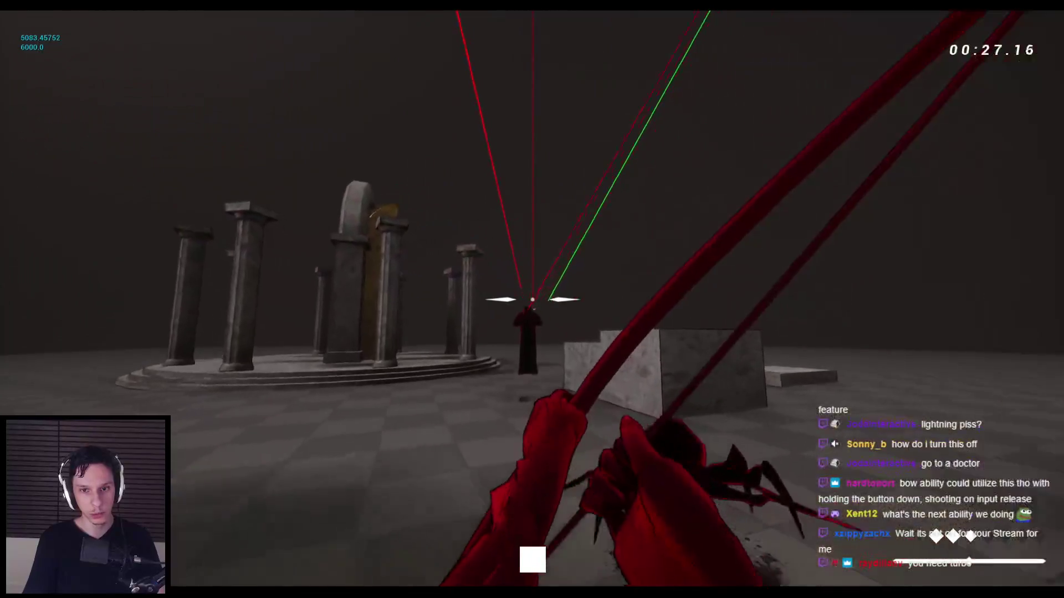
# Step: Switch to the sword, wall-run and jump across the stone blocks, then stop the session
pyautogui.press('1')
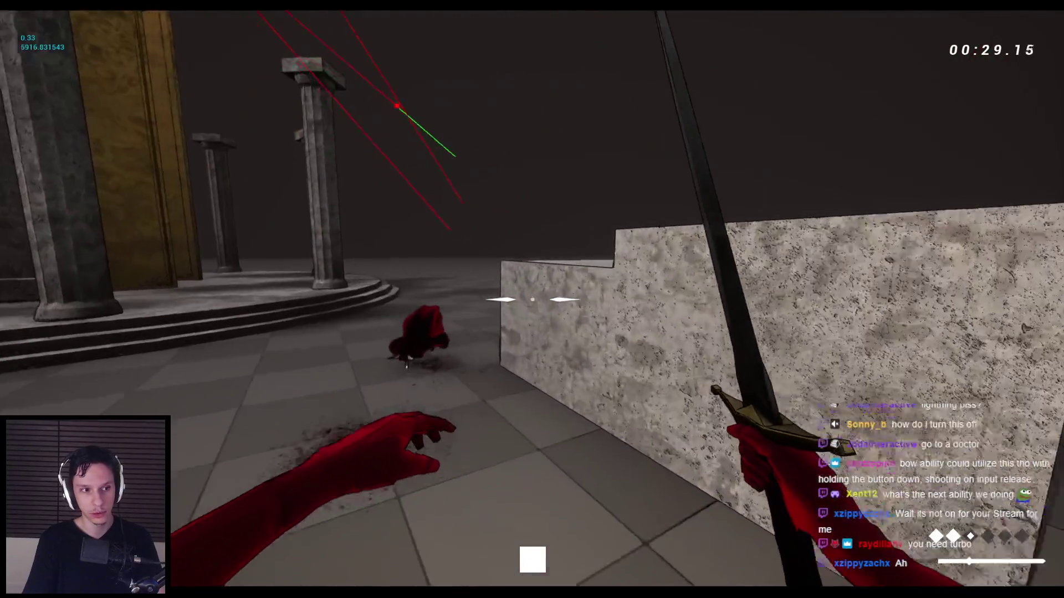
pyautogui.press('space')
pyautogui.press('space')
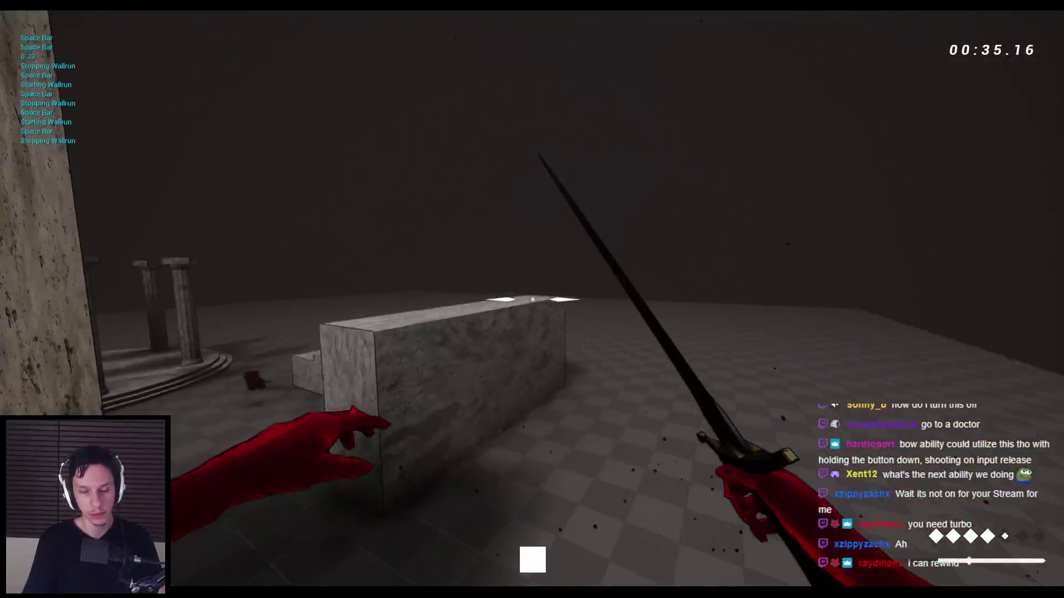
pyautogui.press('space')
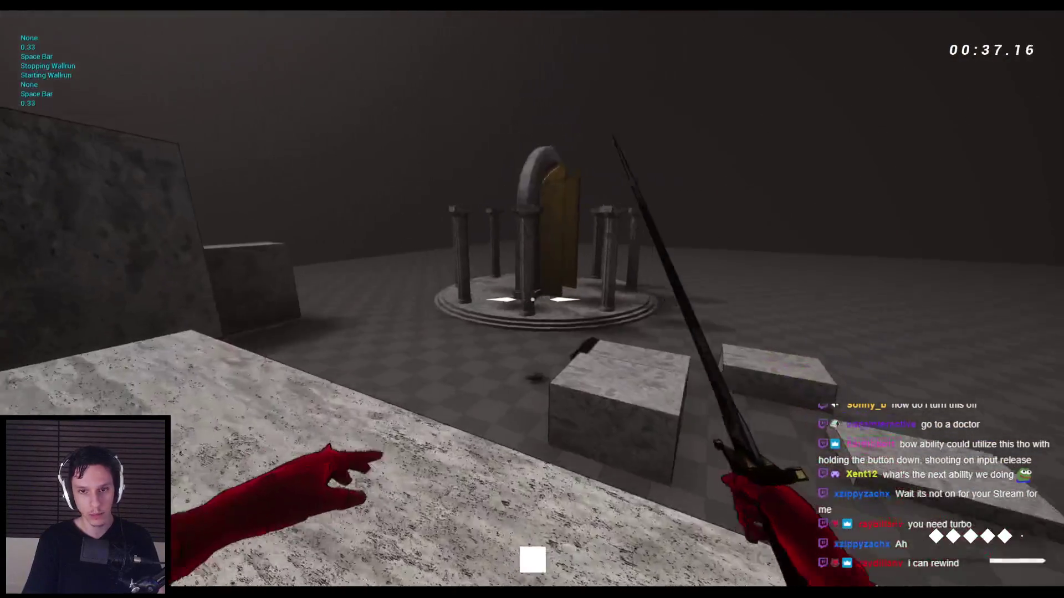
pyautogui.press('space')
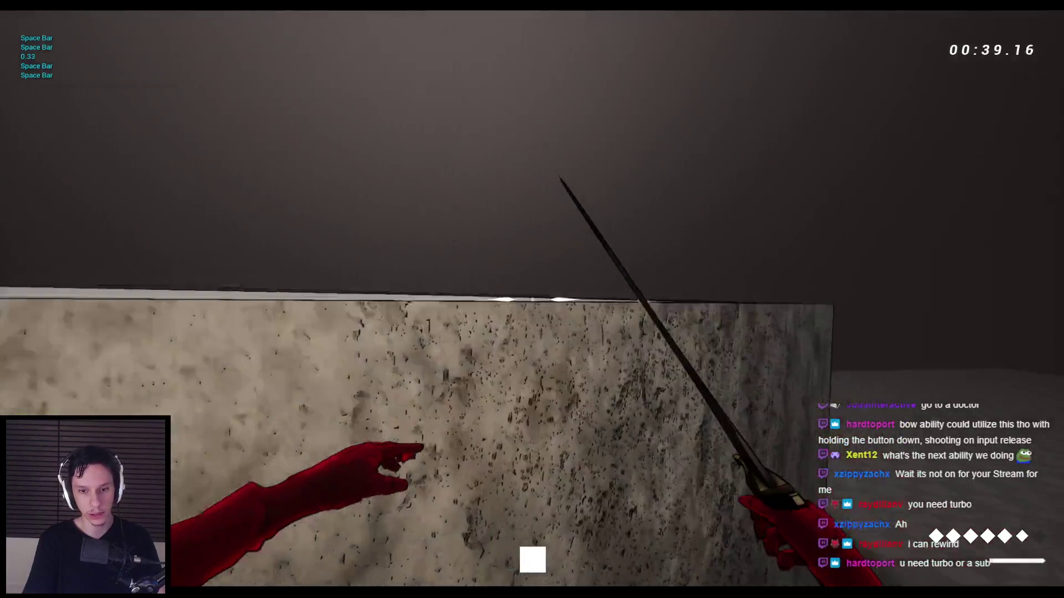
pyautogui.press('space')
pyautogui.press('space')
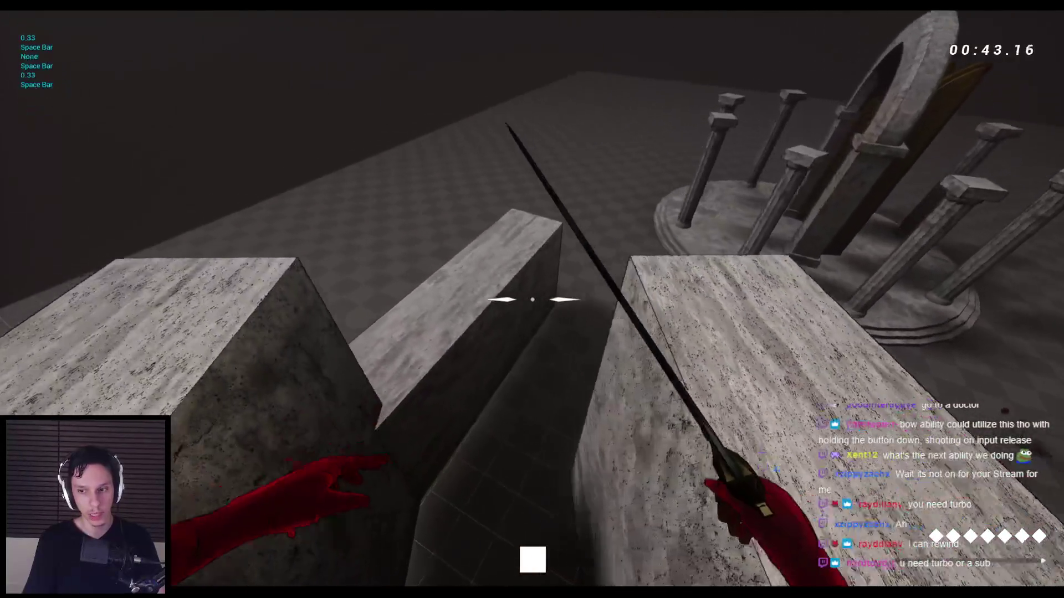
pyautogui.press('space')
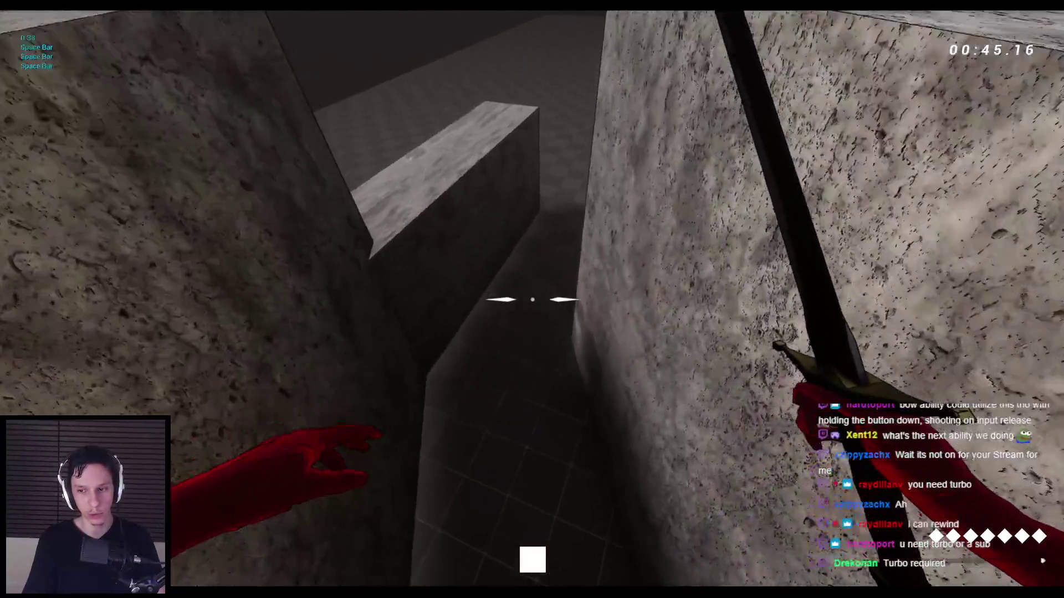
pyautogui.press('space')
pyautogui.press('space')
pyautogui.press('space')
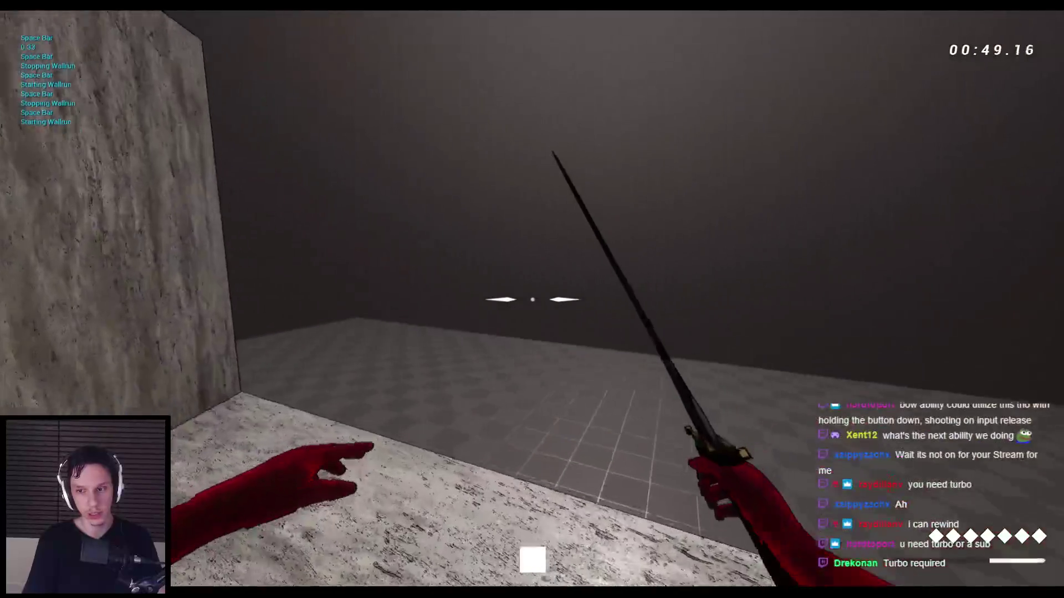
pyautogui.press('space')
pyautogui.press('space')
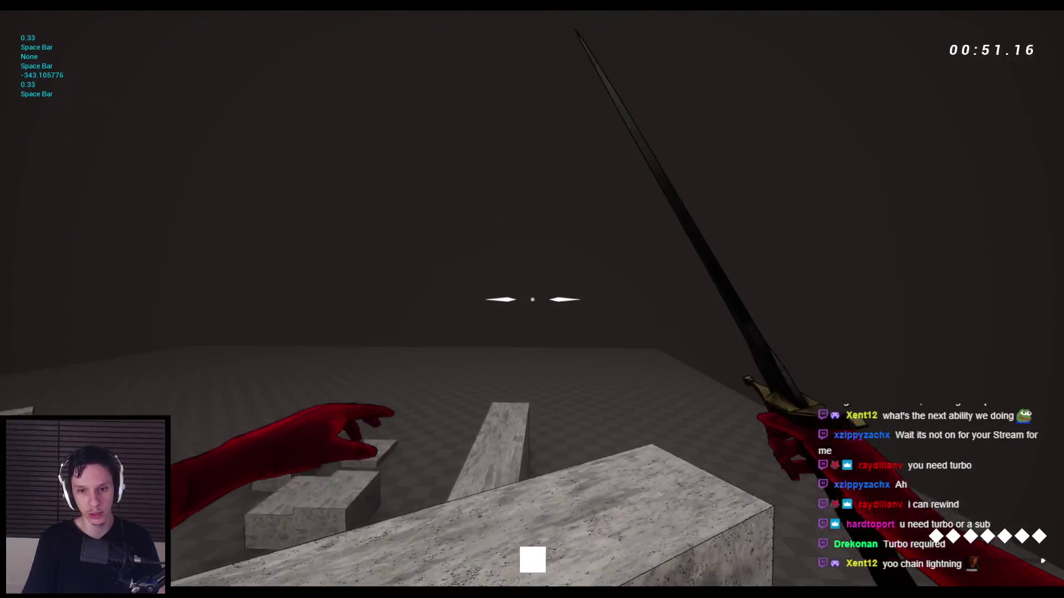
pyautogui.press('space')
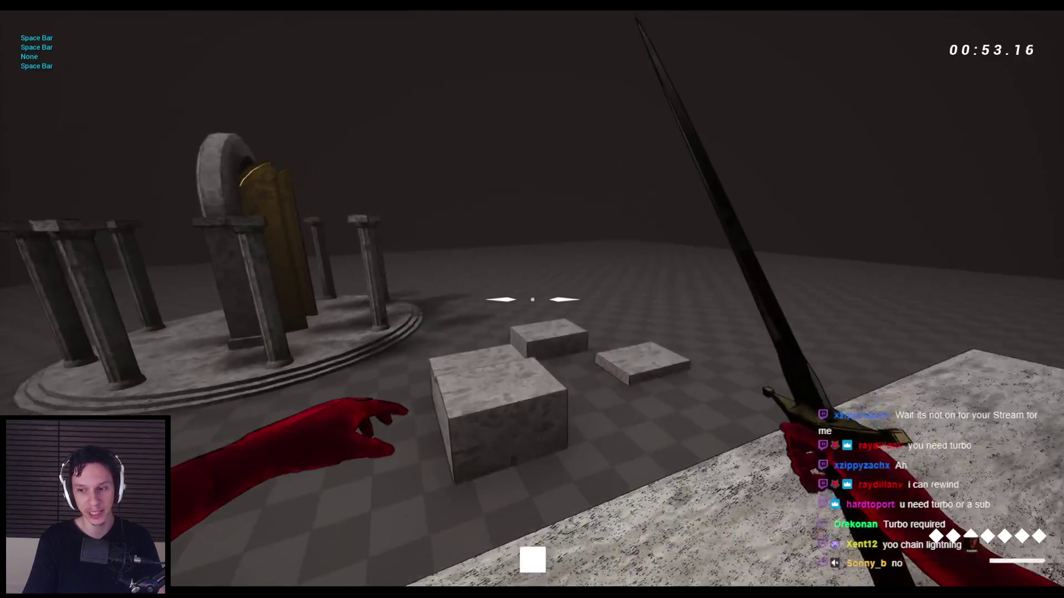
pyautogui.press('space')
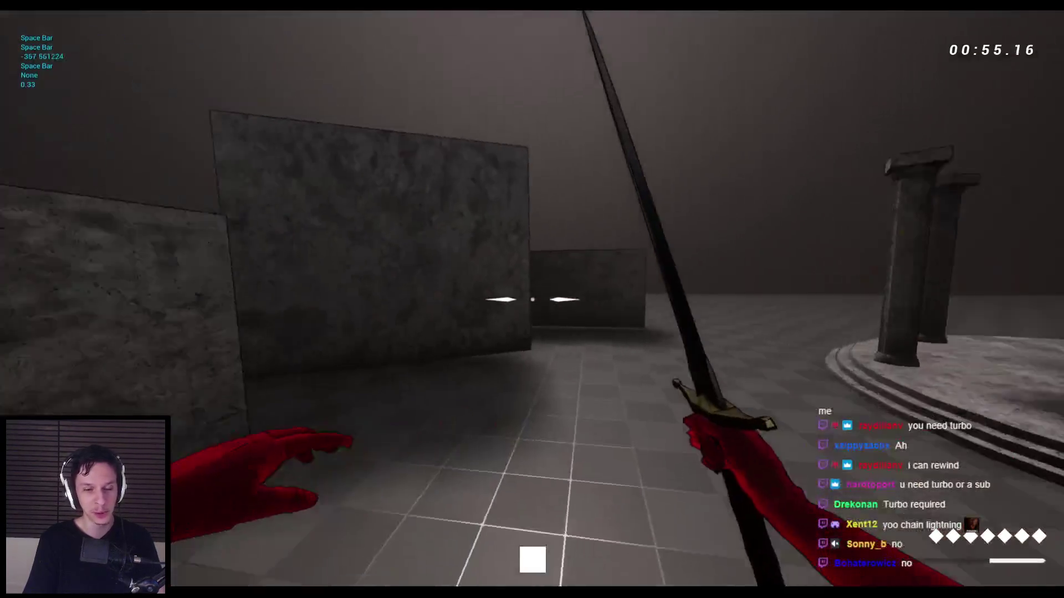
pyautogui.press('space')
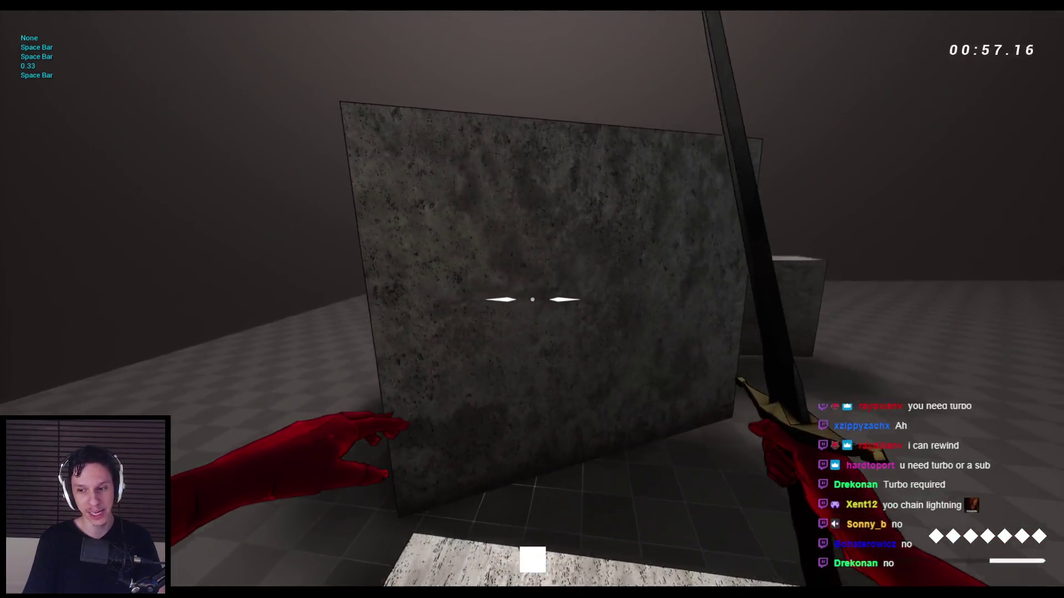
pyautogui.press('space')
pyautogui.press('Escape')
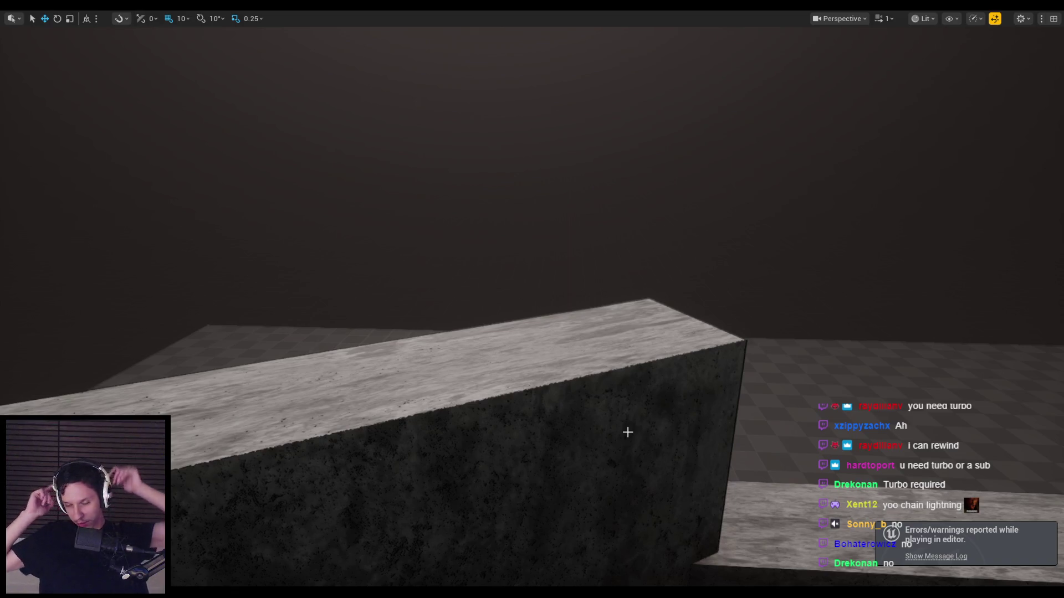
# Step: Zoom and pan GA_Fireball's EventGraph to inspect the SpawnActor node
pyautogui.hotkey('alt', 'Tab')
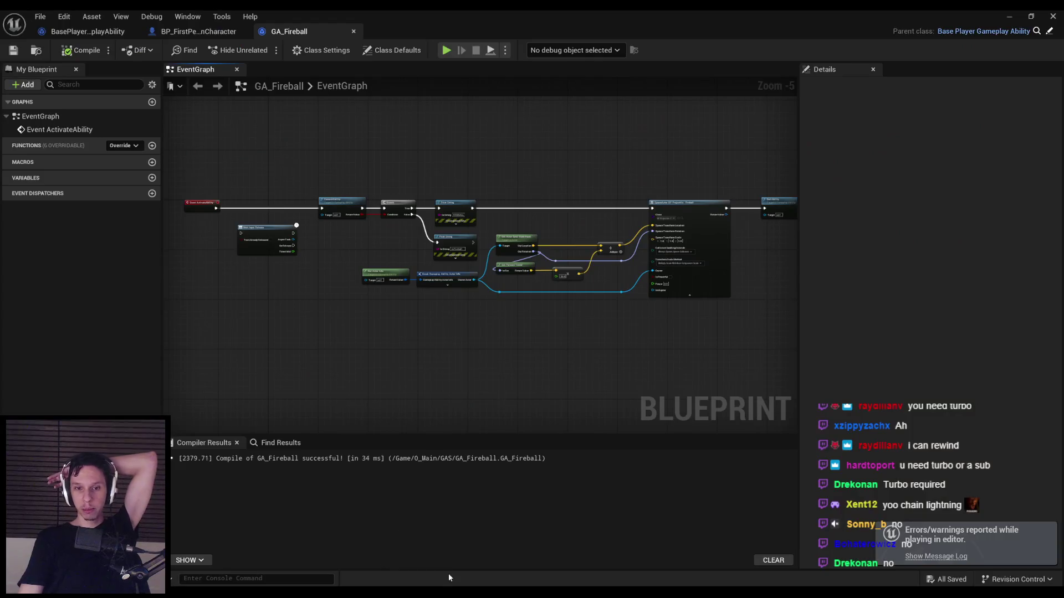
pyautogui.scroll(4, 462, 327)
pyautogui.scroll(-3, 535, 315)
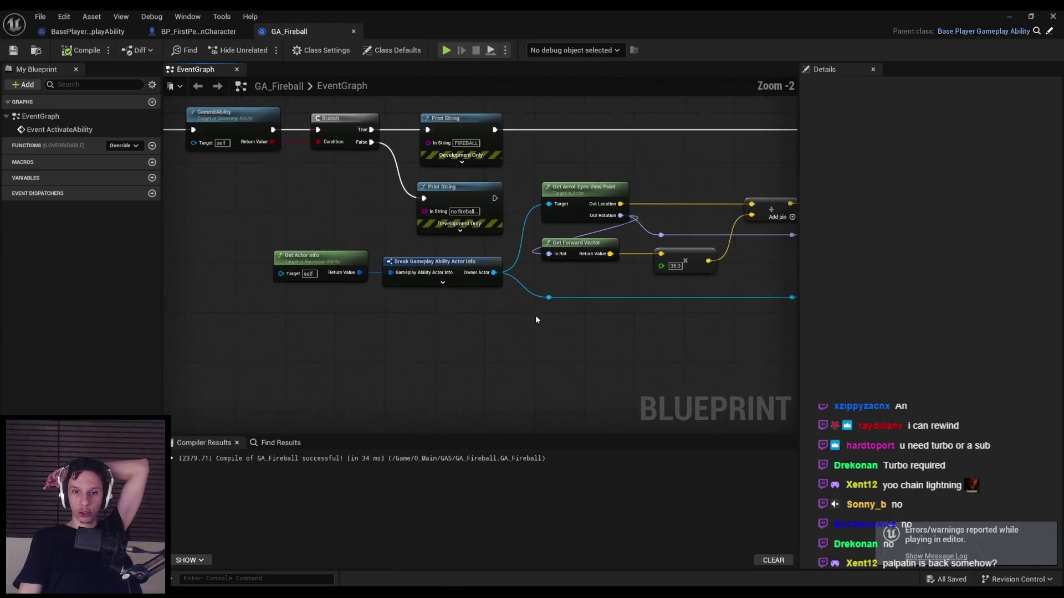
pyautogui.scroll(2, 527, 299)
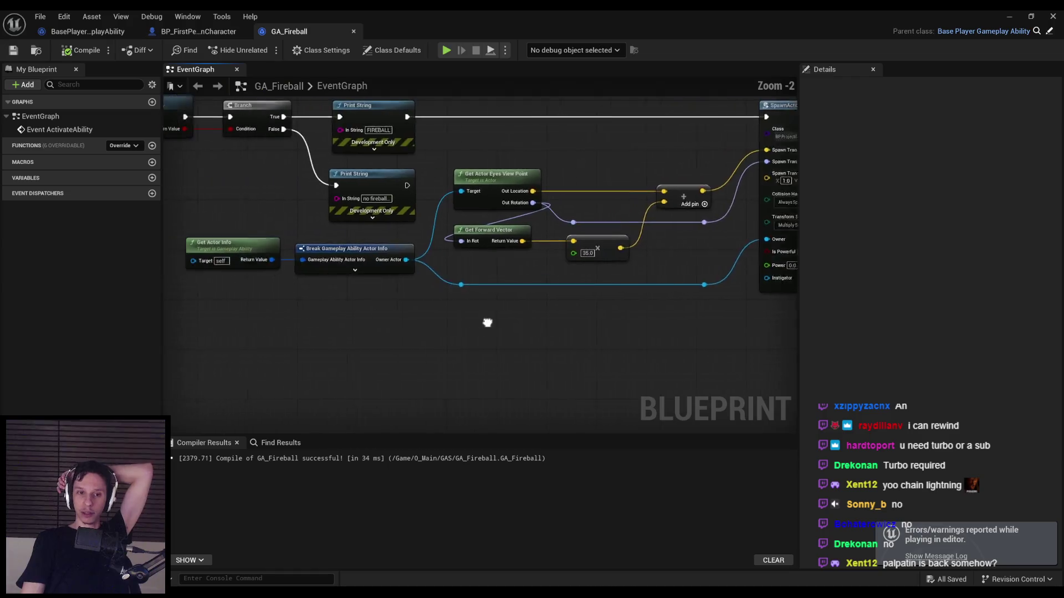
pyautogui.scroll(-2, 537, 323)
pyautogui.moveTo(533, 317)
pyautogui.mouseDown()
pyautogui.moveTo(478, 285)
pyautogui.moveTo(430, 282)
pyautogui.mouseUp()
pyautogui.scroll(2, 413, 276)
pyautogui.scroll(-2, 410, 269)
pyautogui.scroll(3, 364, 358)
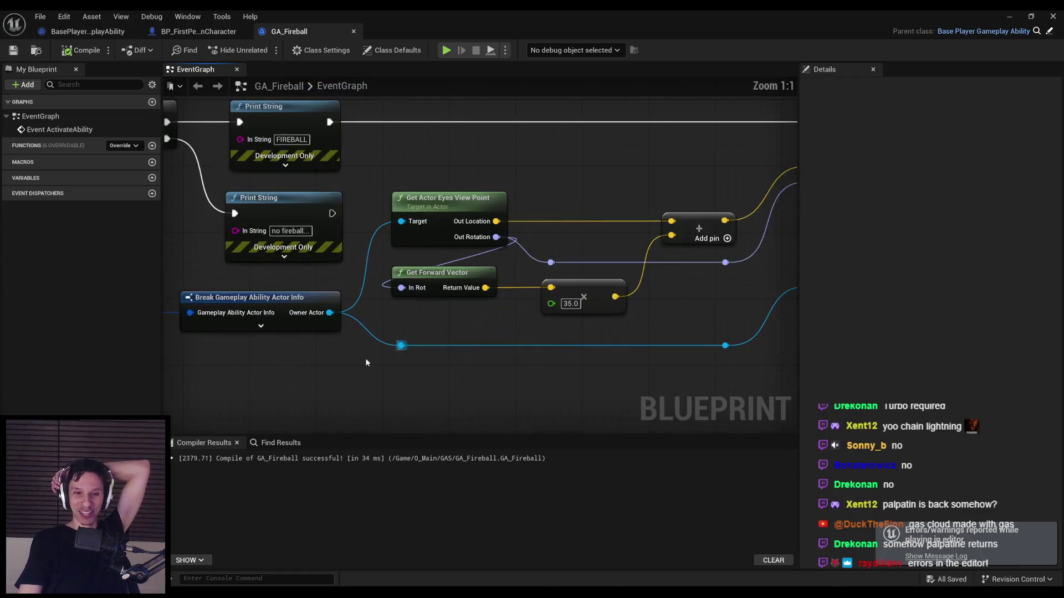
pyautogui.scroll(-1, 453, 333)
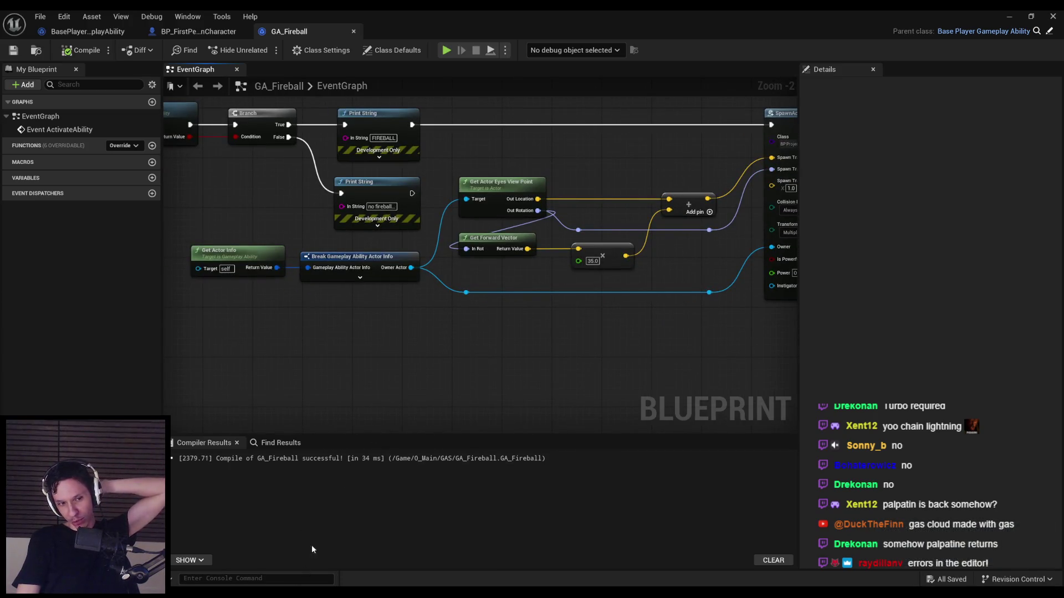
pyautogui.scroll(-2, 386, 331)
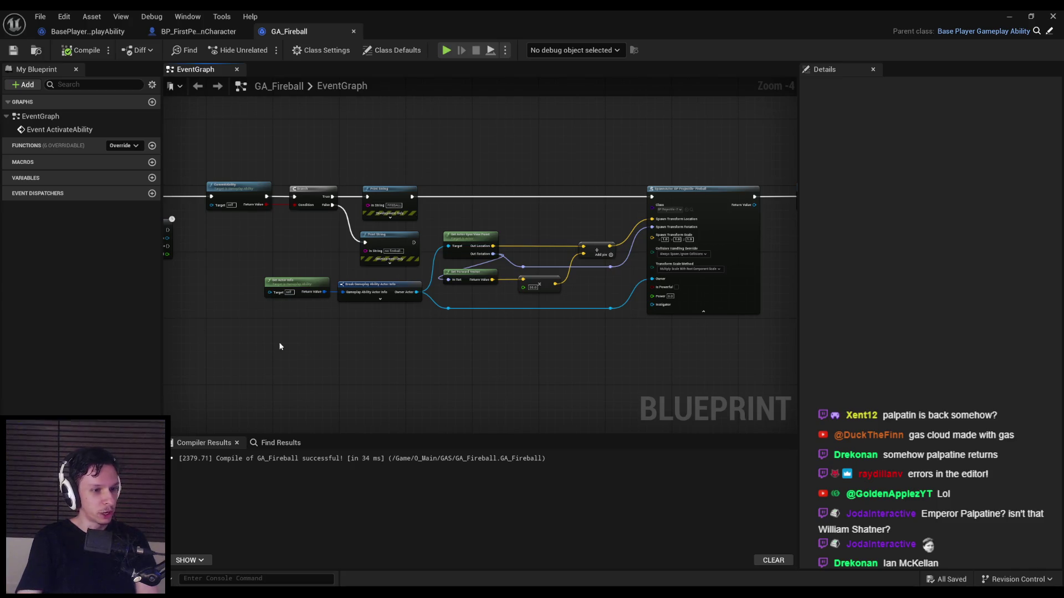
# Step: Bring Event ActivateAbility and Wait Input Release into view, then show BasePlayerGameplayAbility
pyautogui.moveTo(280, 347); pyautogui.dragTo(268, 254)
pyautogui.scroll(-1, 388, 300)
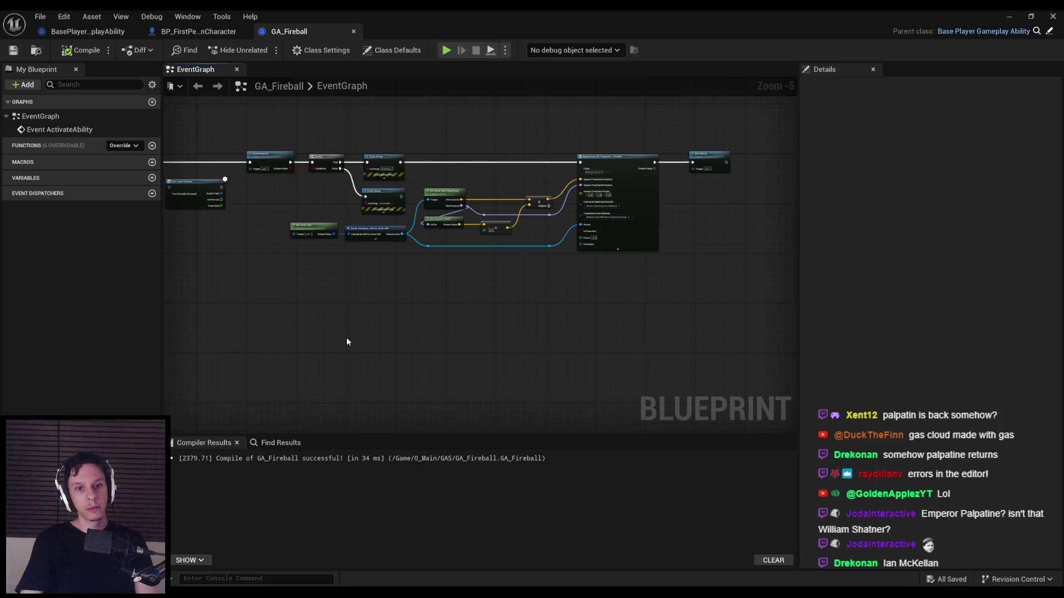
pyautogui.scroll(2, 216, 123)
pyautogui.moveTo(304, 334); pyautogui.dragTo(462, 311)
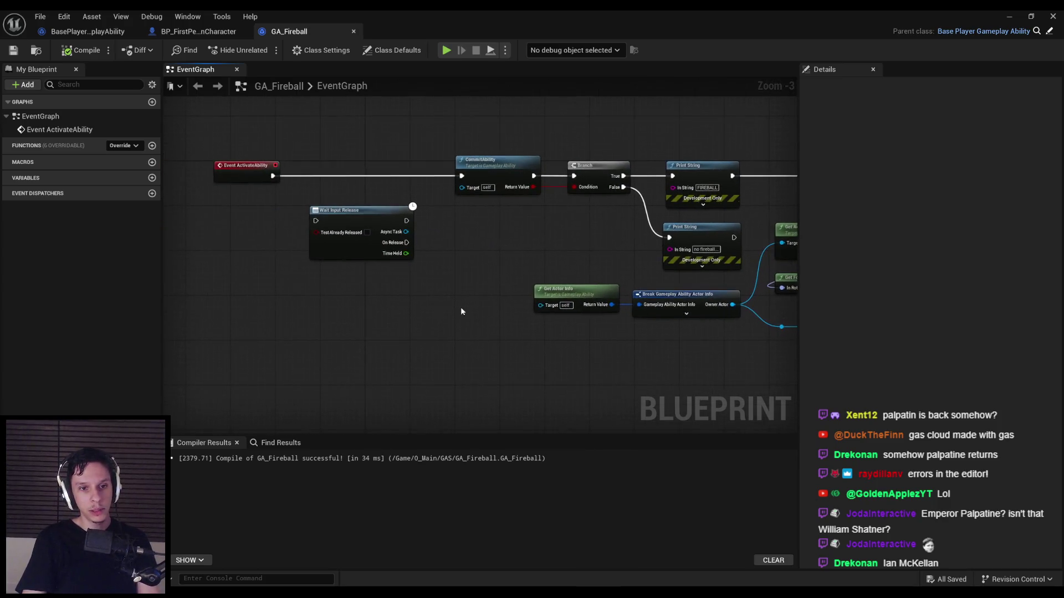
pyautogui.click(199, 32)
pyautogui.click(72, 31)
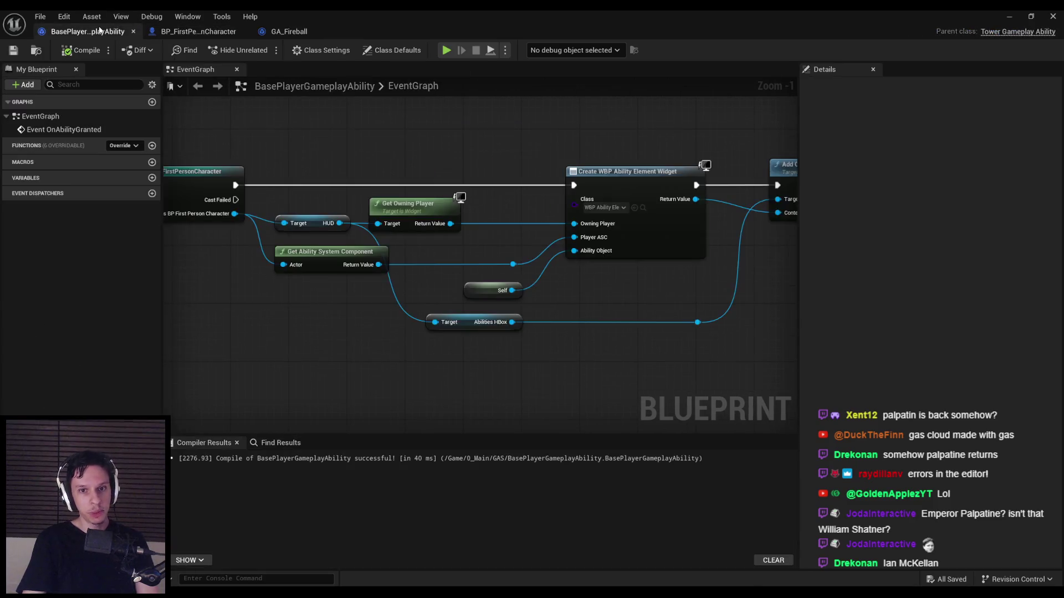
# Step: In the GAS folder, duplicate GA_Fireball and rename the copy GA_LightningArc
pyautogui.click(1009, 18)
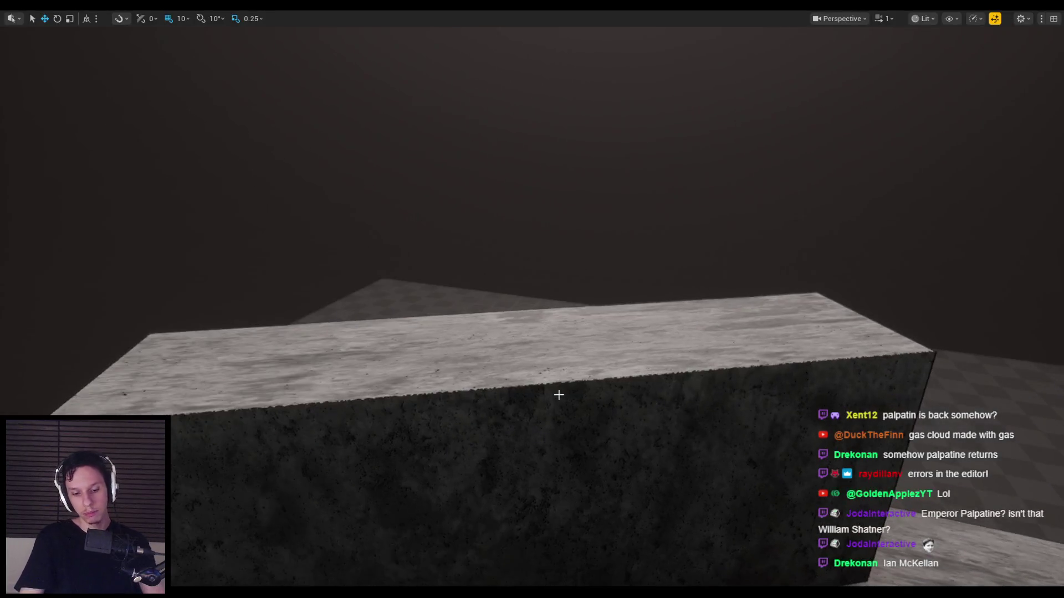
pyautogui.press('Escape')
pyautogui.click(44, 340)
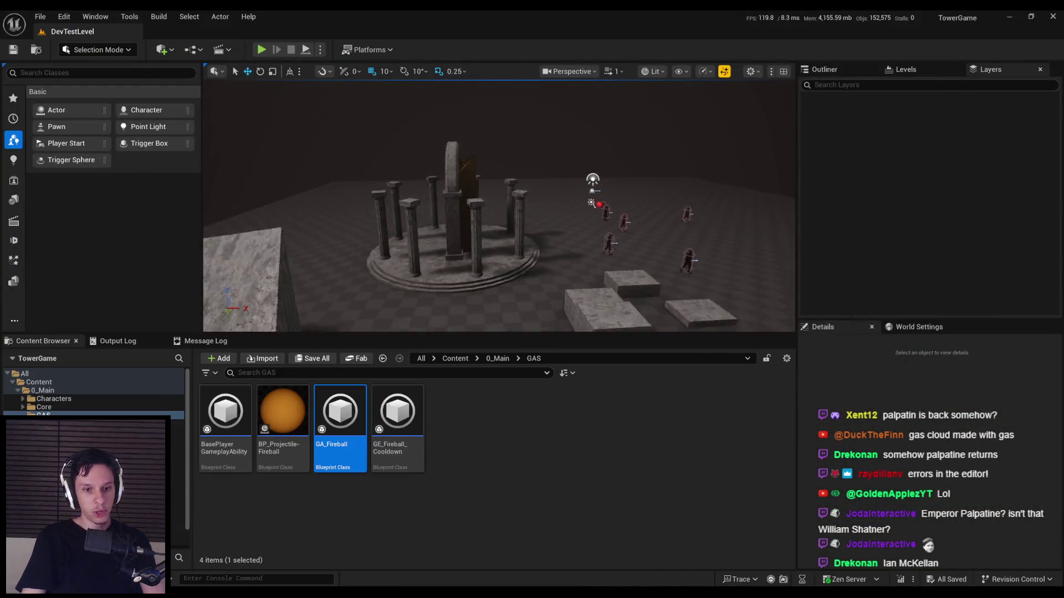
pyautogui.rightClick(355, 434)
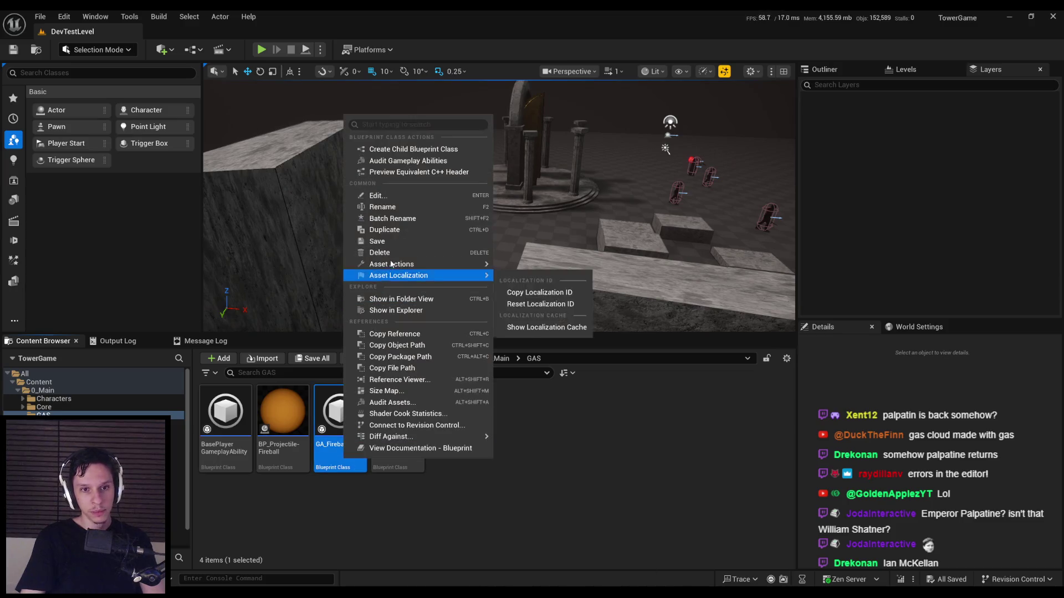
pyautogui.click(394, 229)
pyautogui.press('Right')
pyautogui.press('BackSpace')
pyautogui.press('BackSpace')
pyautogui.press('BackSpace')
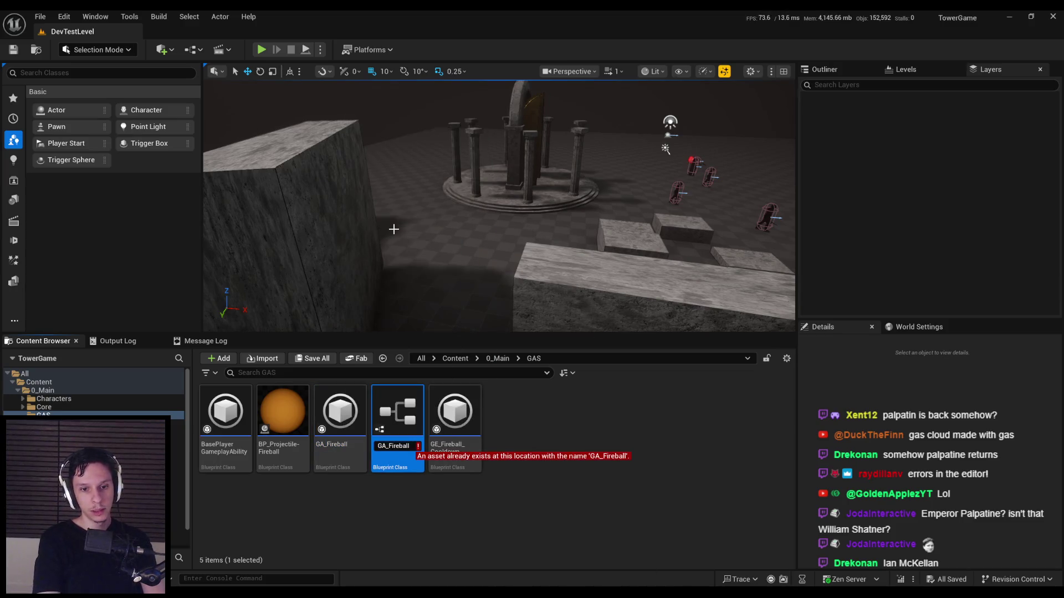
pyautogui.write('Lightning')
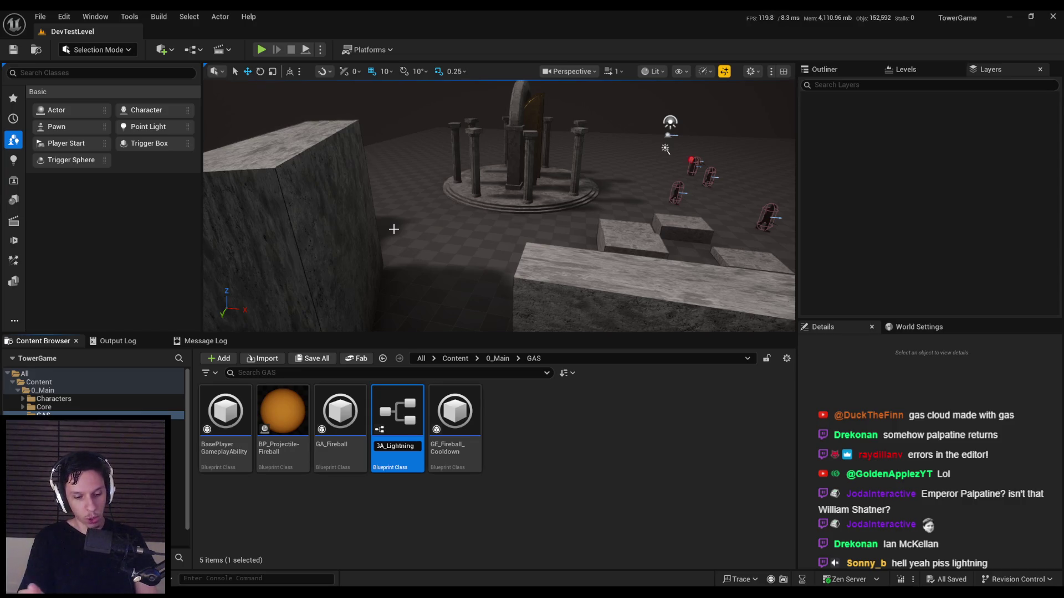
pyautogui.write('Arc')
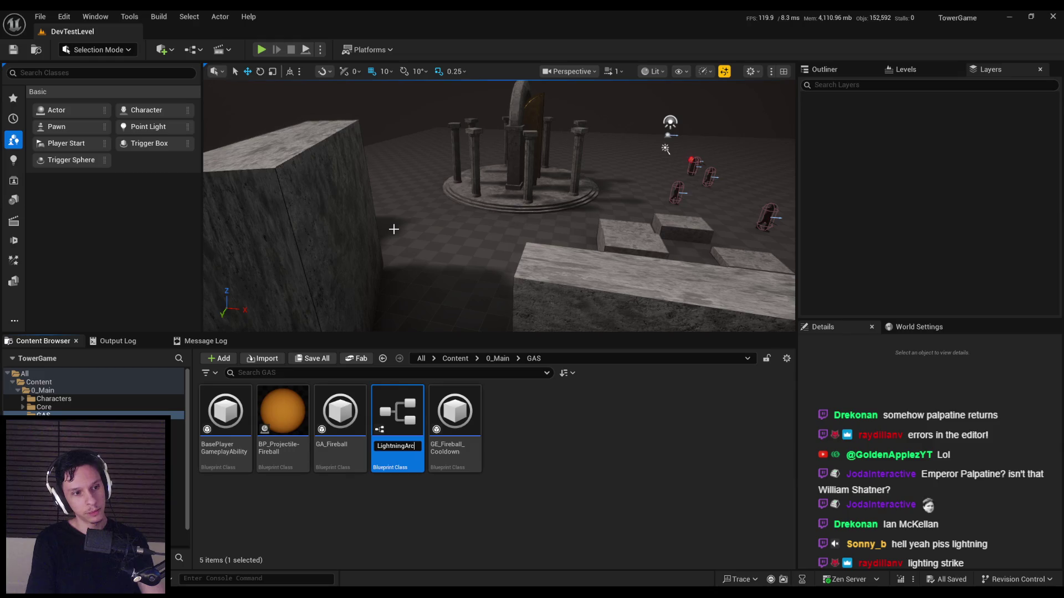
pyautogui.press('Return')
pyautogui.click(411, 506)
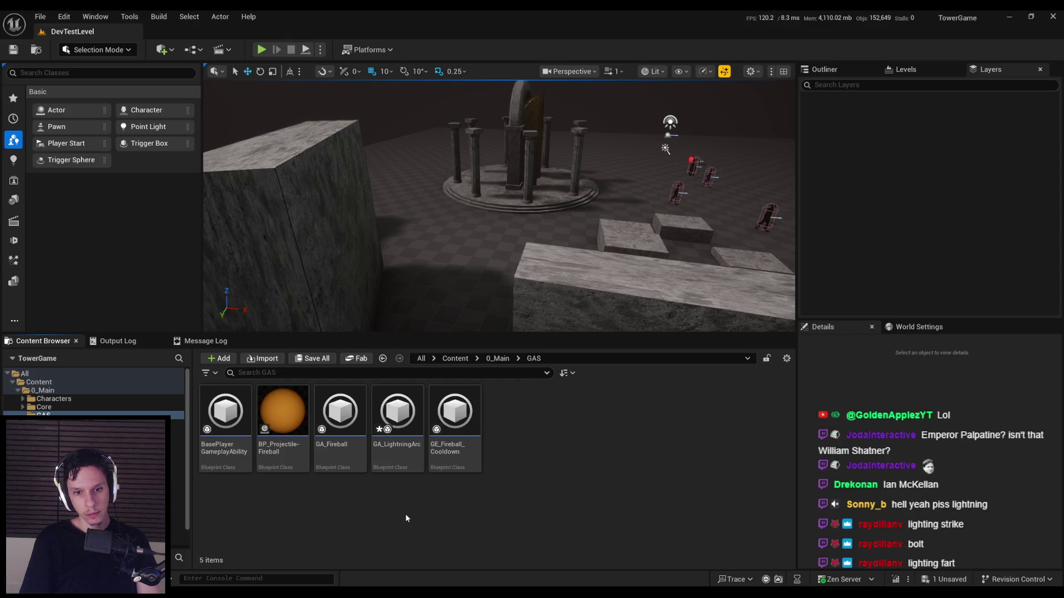
# Step: Save all, then duplicate GE_Fireball_Cooldown and rename the copy GE_LightningArc_Cooldown
pyautogui.hotkey('ctrl', 'shift', 's')
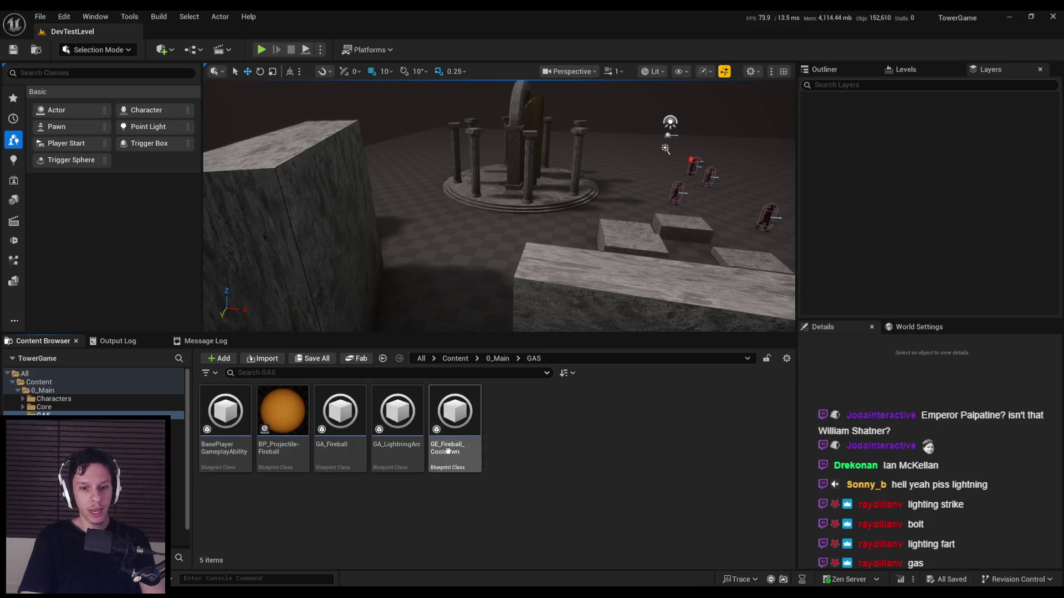
pyautogui.click(454, 438)
pyautogui.rightClick(461, 451)
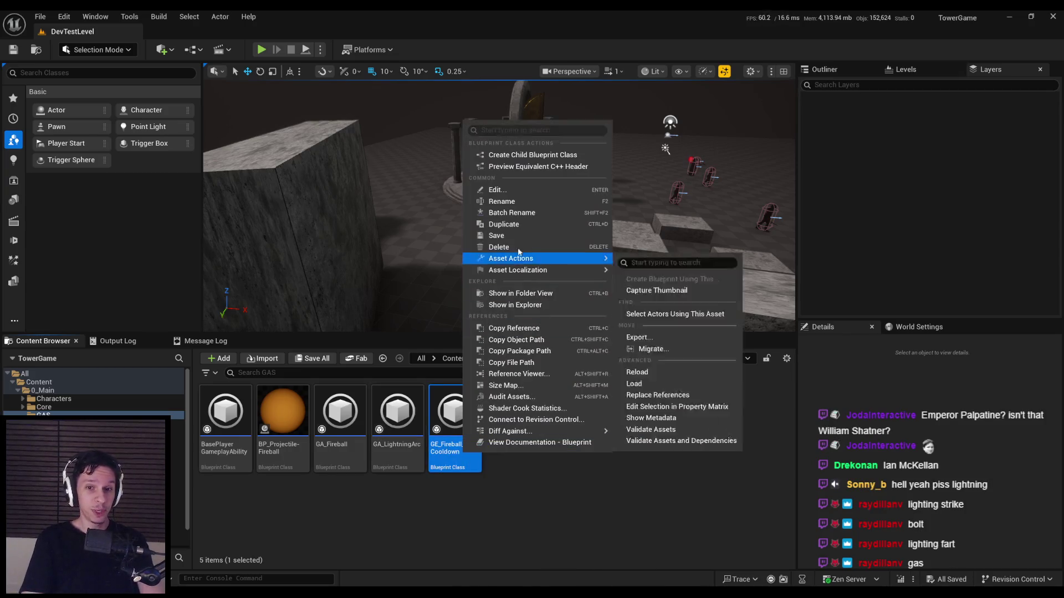
pyautogui.click(515, 220)
pyautogui.press('End')
pyautogui.press('BackSpace')
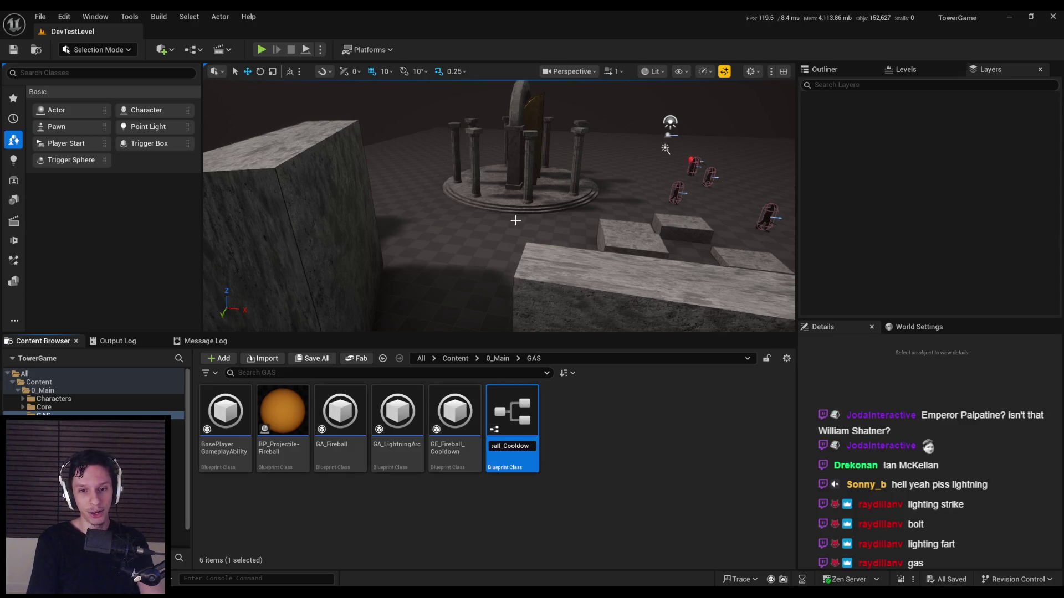
pyautogui.press('Left')
pyautogui.press('Left')
pyautogui.press('Left')
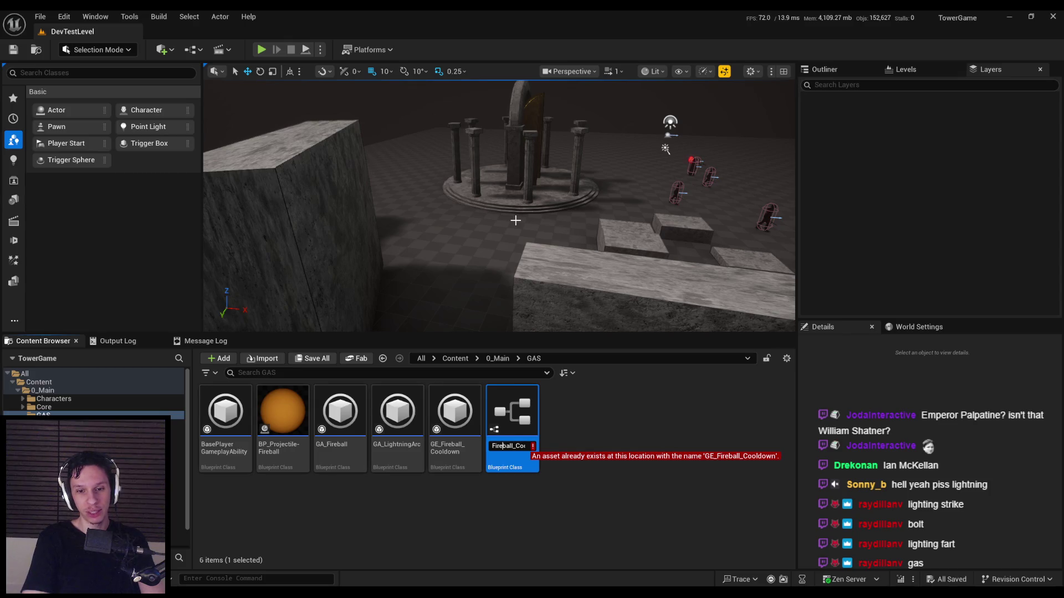
pyautogui.press('Delete')
pyautogui.press('Delete')
pyautogui.press('Delete')
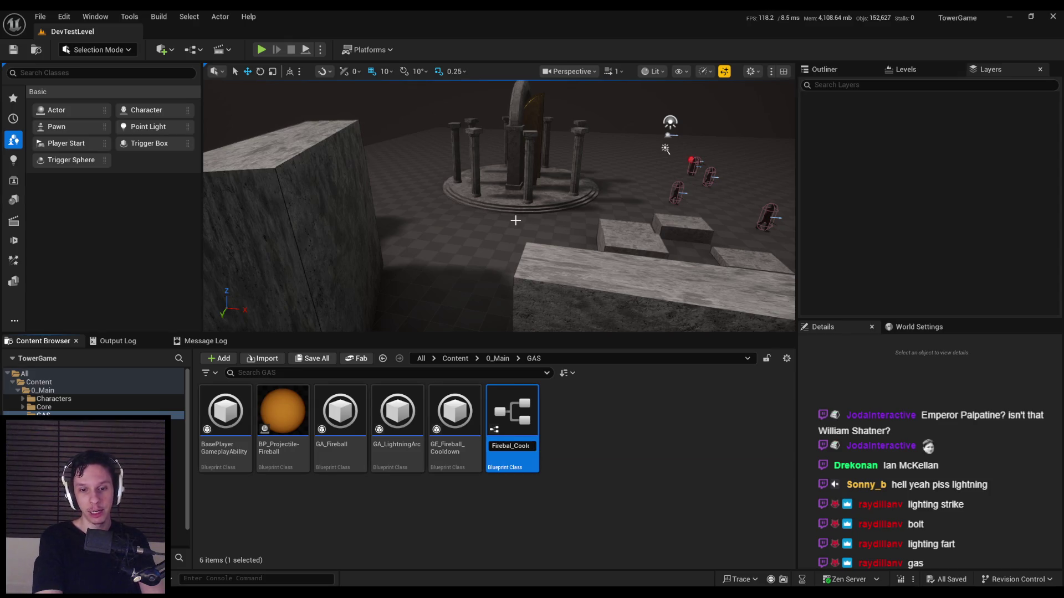
pyautogui.write('LightningAr')
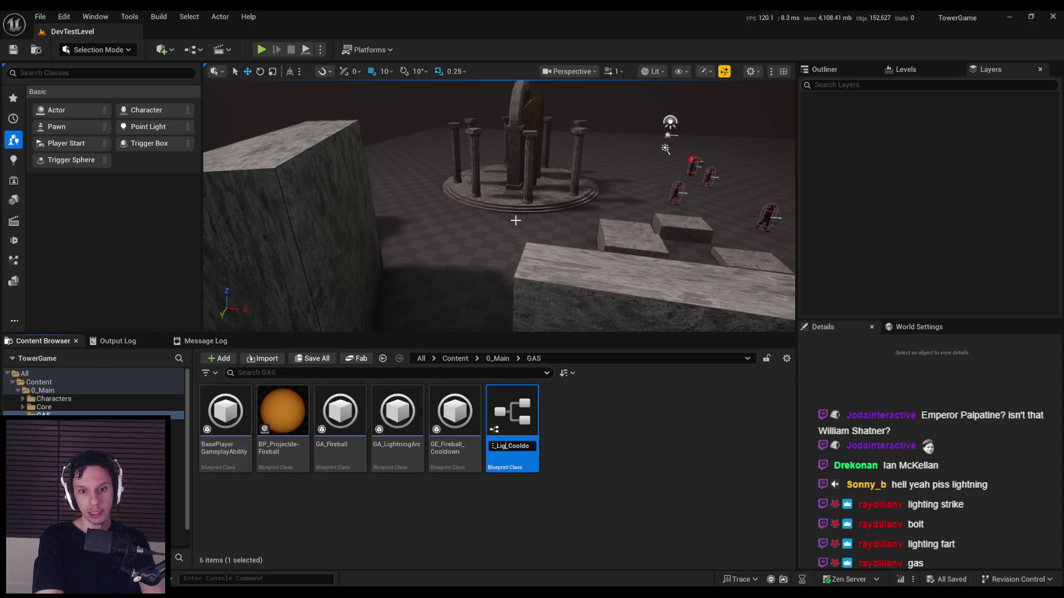
pyautogui.write('c')
pyautogui.press('Return')
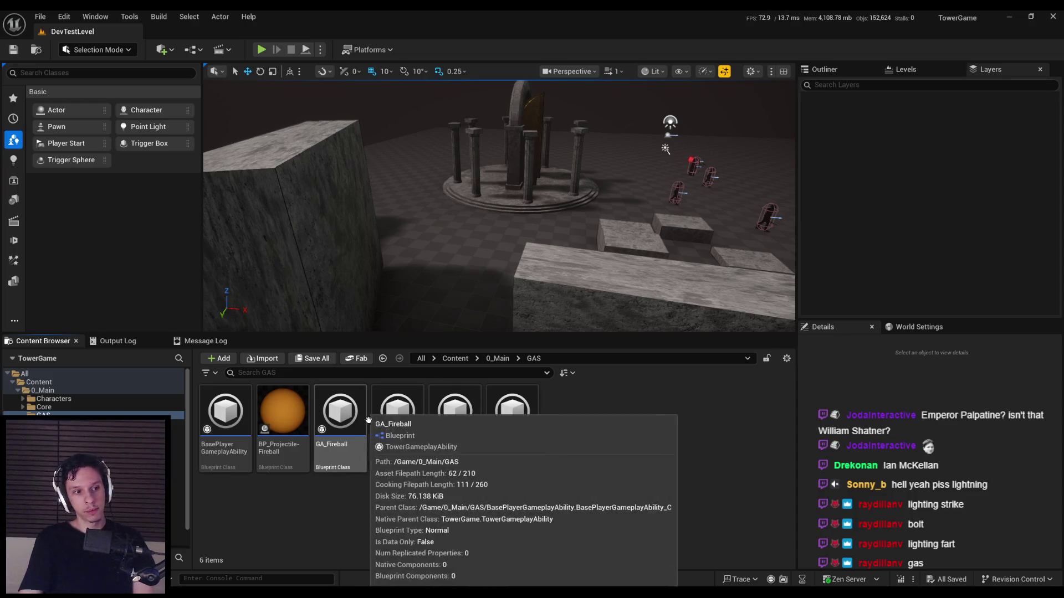
pyautogui.doubleClick(397, 413)
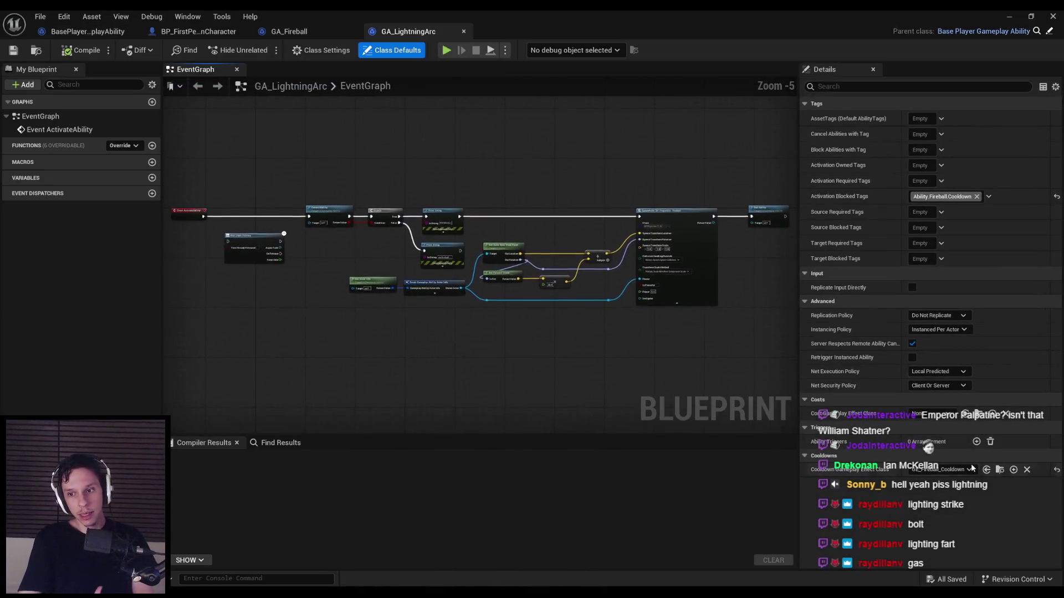
# Step: Set Cooldown Gameplay Effect Class to GE_LightningArc_Cooldown, then compile and save
pyautogui.click(948, 469)
pyautogui.click(890, 510)
pyautogui.click(81, 50)
pyautogui.click(13, 50)
# Step: Change the Print String messages to LIGHTNING and no lightning, then recompile
pyautogui.scroll(3, 414, 256)
pyautogui.scroll(2, 414, 256)
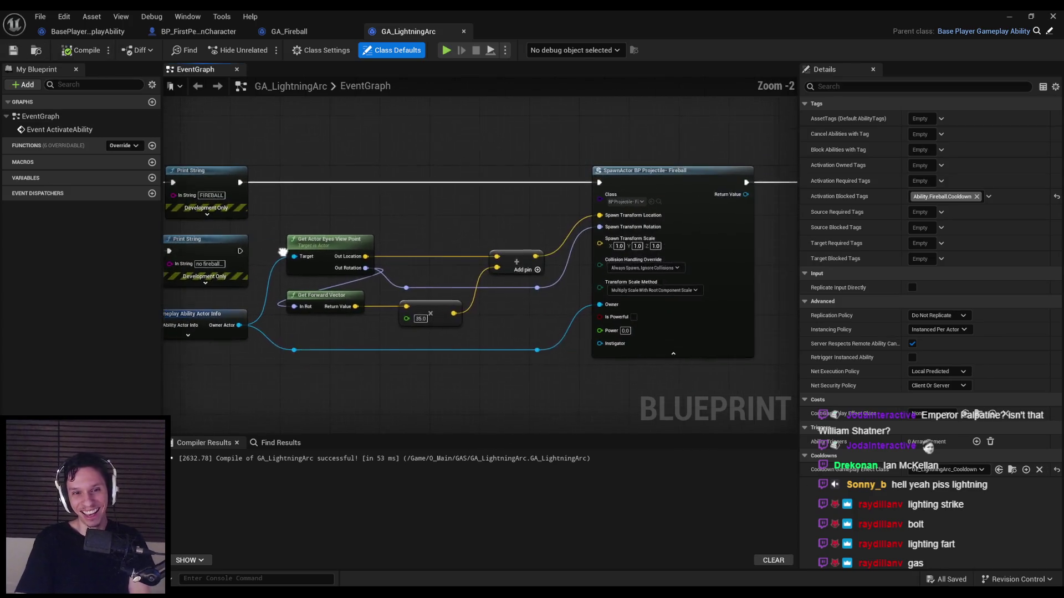
pyautogui.click(502, 235)
pyautogui.write('LIGHTNING')
pyautogui.press('Return')
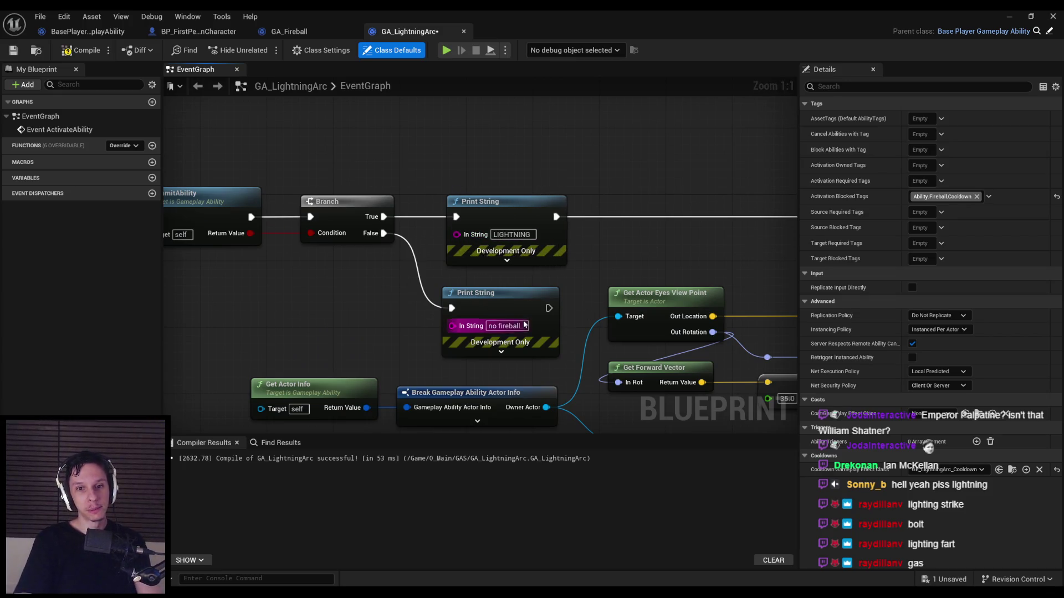
pyautogui.click(508, 327)
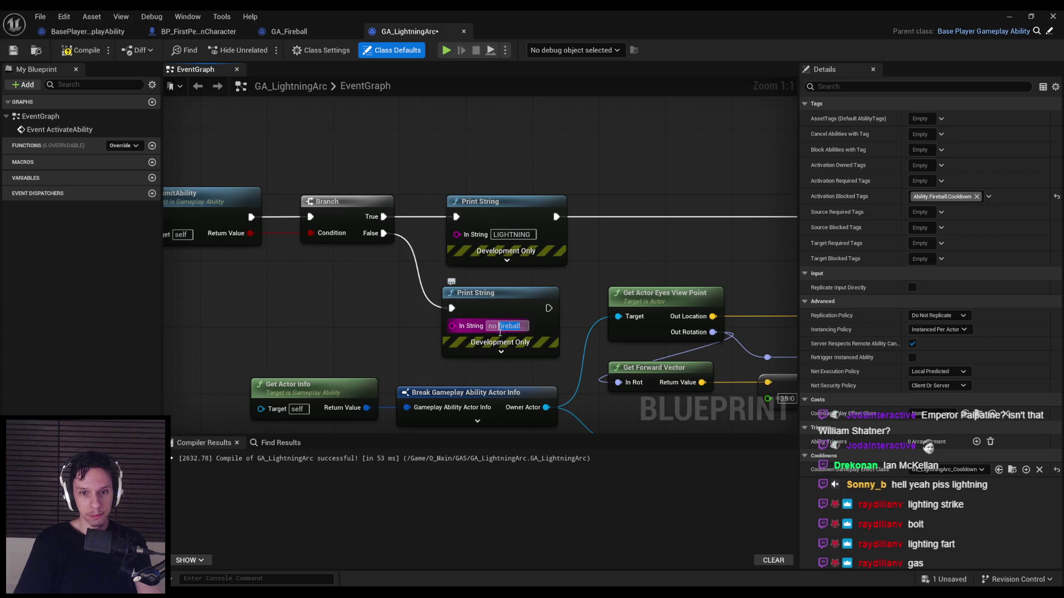
pyautogui.write('lightning')
pyautogui.press('Return')
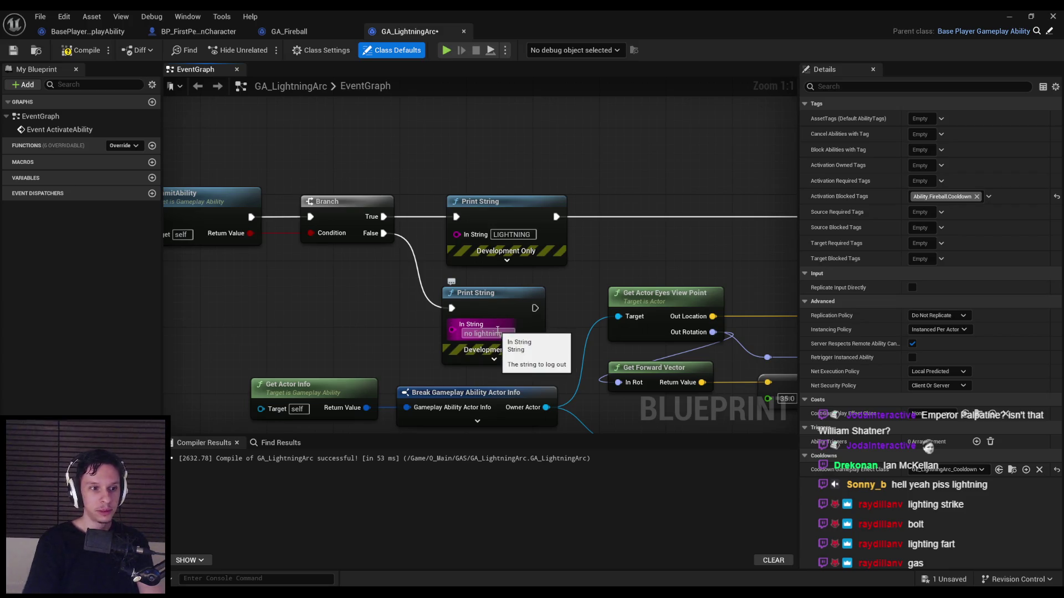
pyautogui.click(81, 50)
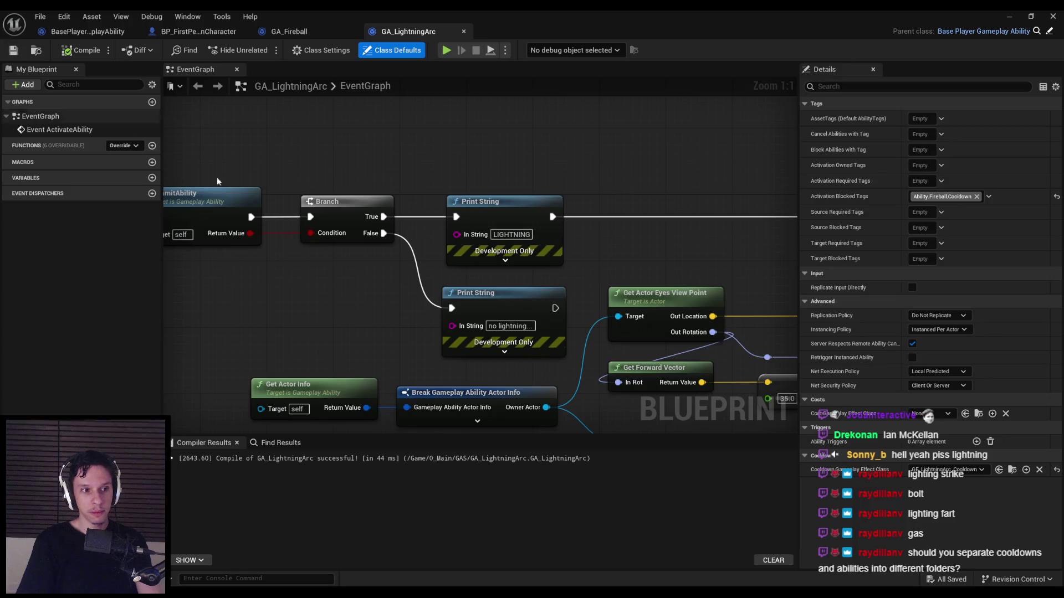
# Step: Remove Ability.Fireball.Cooldown from the Activation Blocked Tags
pyautogui.scroll(-3, 217, 182)
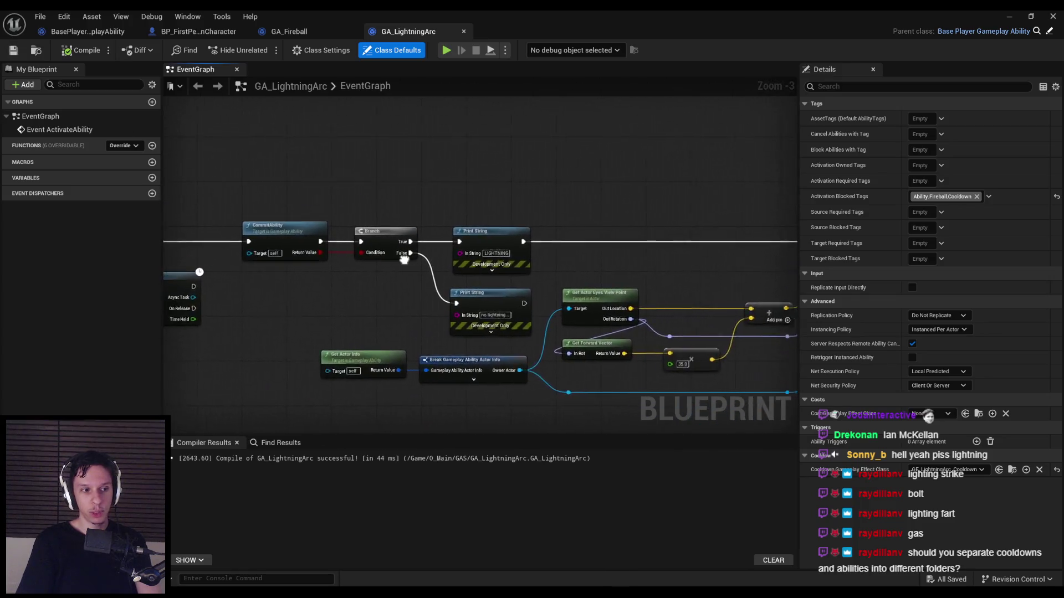
pyautogui.scroll(-1, 404, 259)
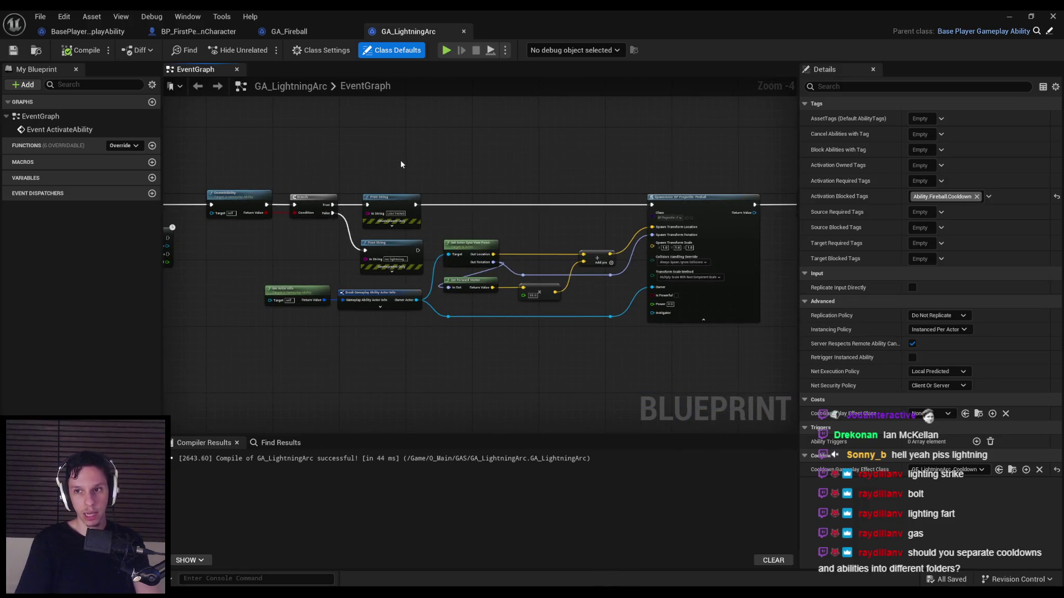
pyautogui.click(976, 196)
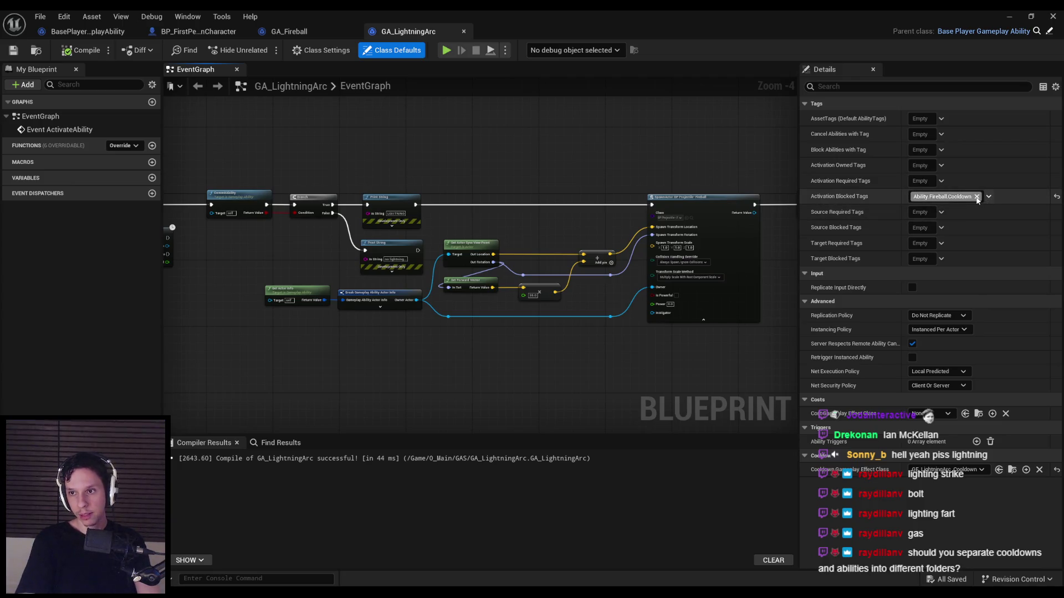
pyautogui.click(941, 197)
# Step: Start a new gameplay tag under the Ability category in Activation Blocked Tags
pyautogui.click(914, 270)
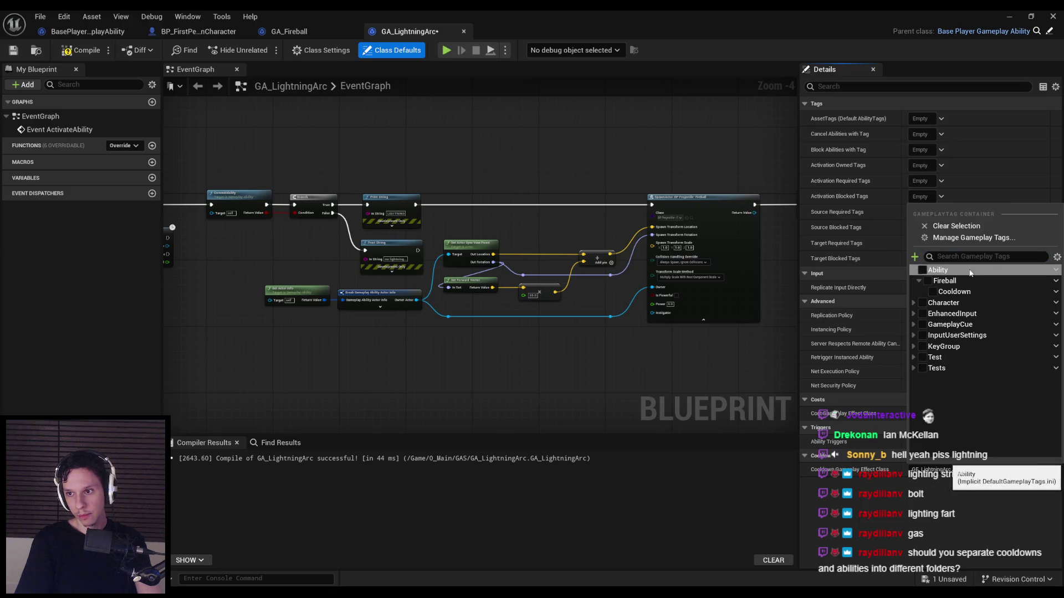
pyautogui.click(1056, 270)
pyautogui.click(1058, 270)
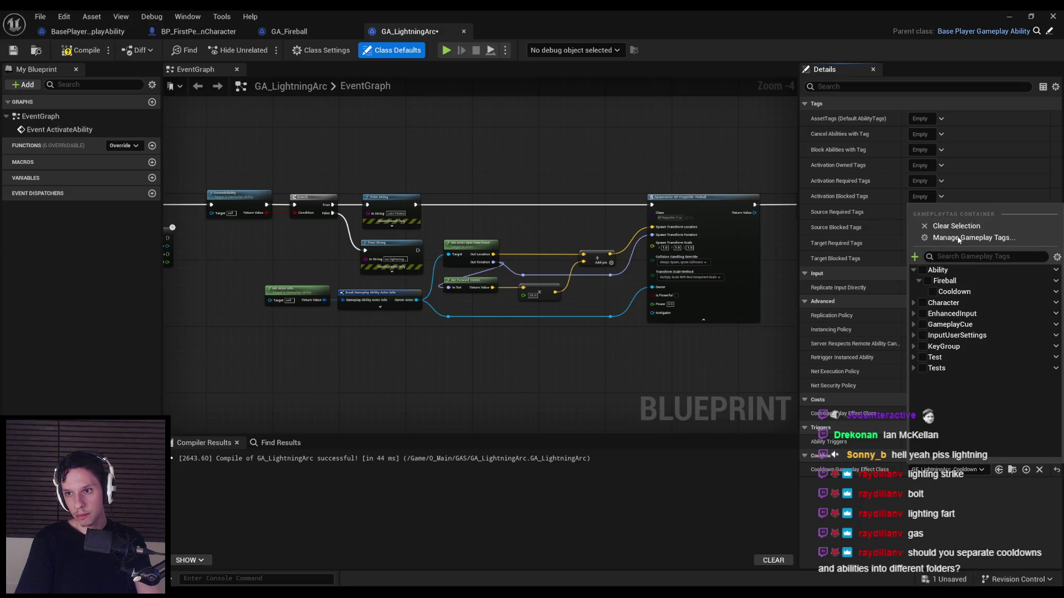
pyautogui.click(915, 256)
pyautogui.write('Ability.LightningArc.Cooldown')
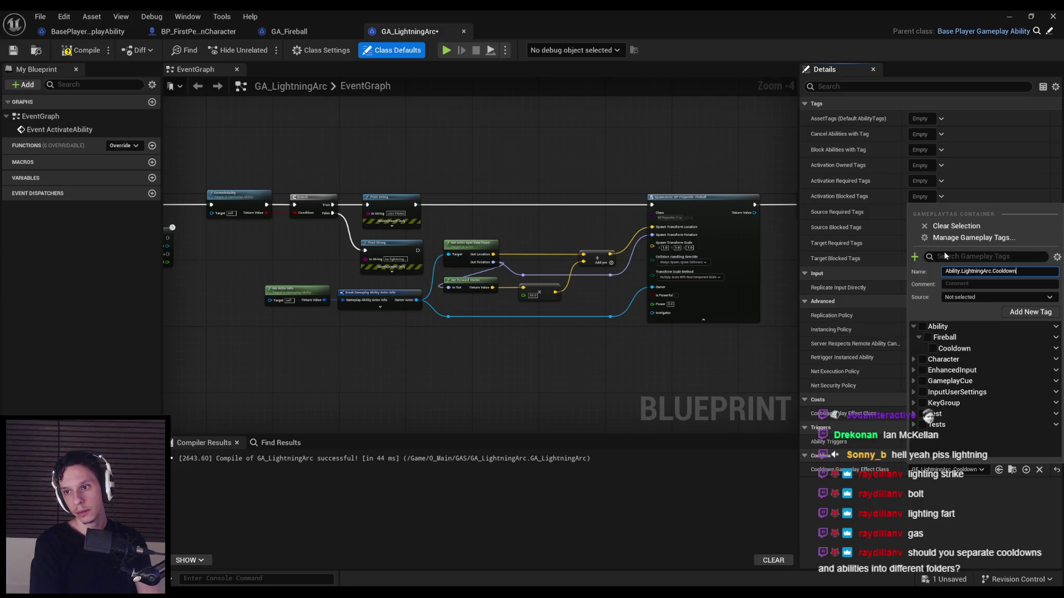
pyautogui.press('Return')
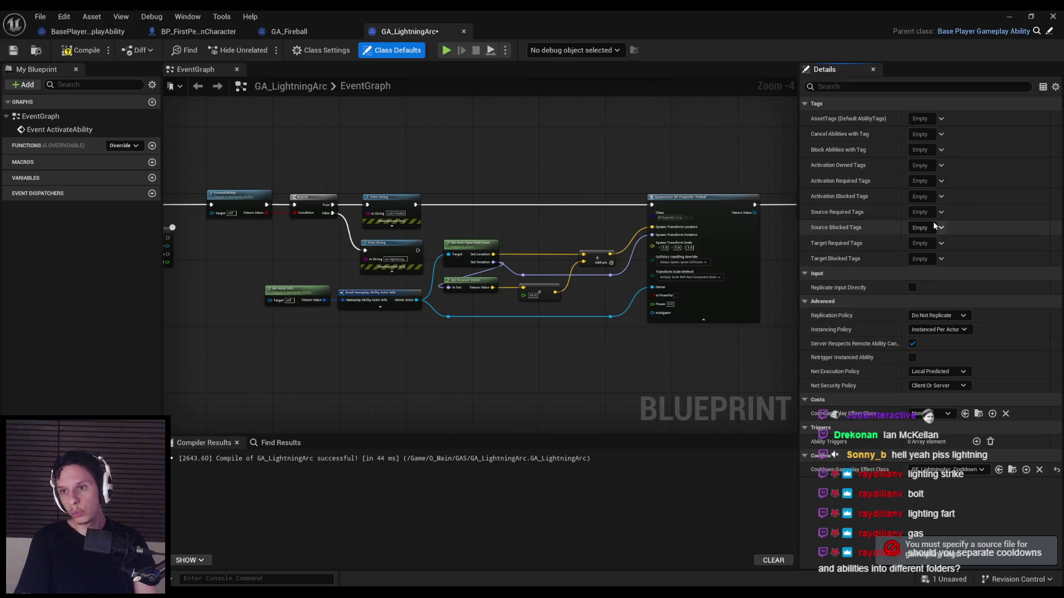
# Step: Check GA_Fireball's class defaults for reference, then return to GA_LightningArc
pyautogui.click(288, 31)
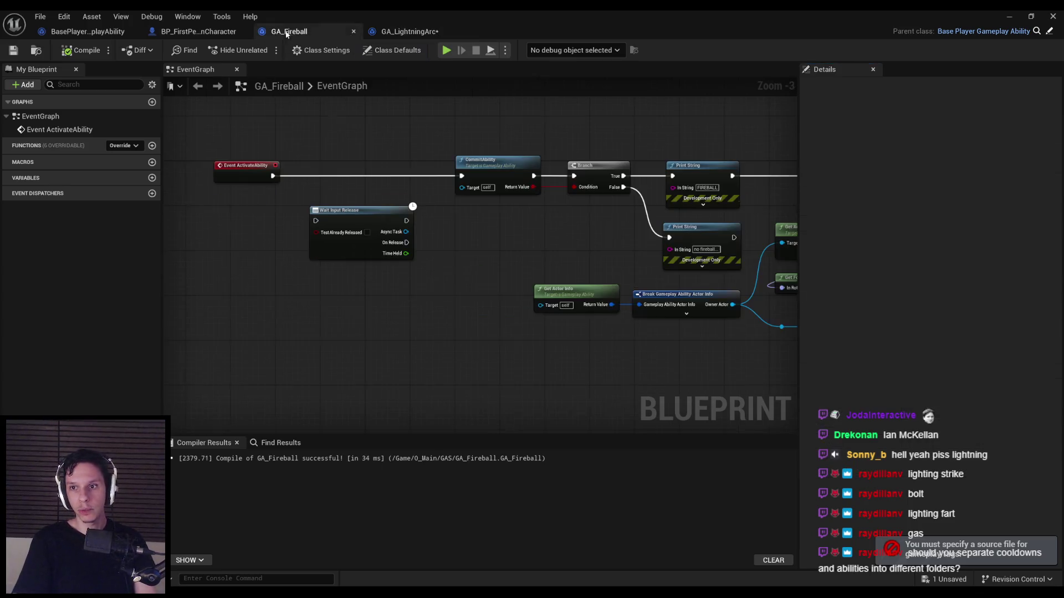
pyautogui.click(368, 51)
pyautogui.click(409, 31)
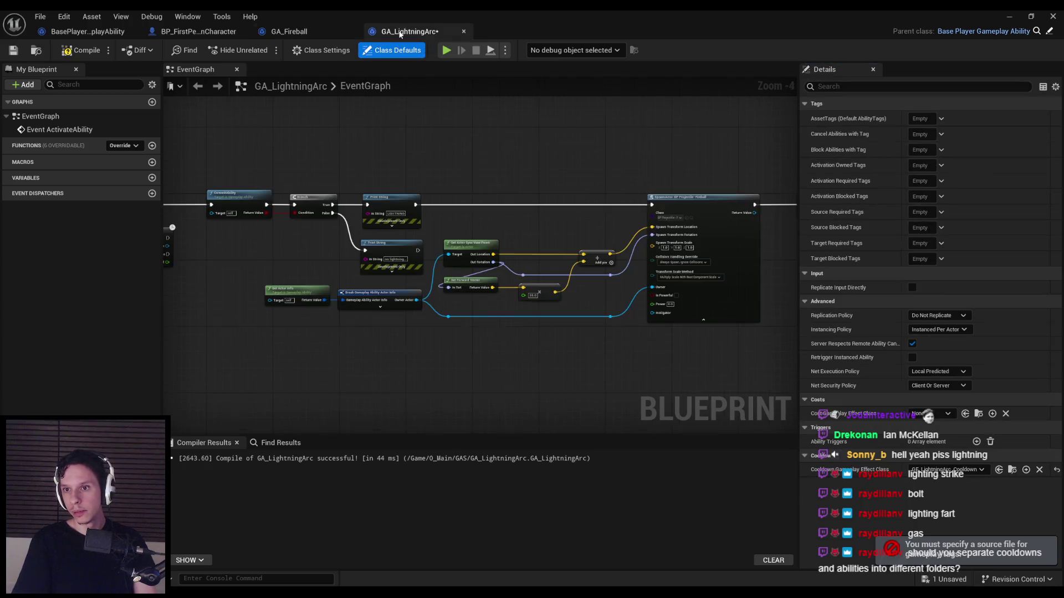
# Step: Create the Ability.LightningArc.Cooldown tag, stored in DefaultGameplayTags.ini
pyautogui.click(941, 196)
pyautogui.click(914, 256)
pyautogui.click(997, 297)
pyautogui.click(968, 322)
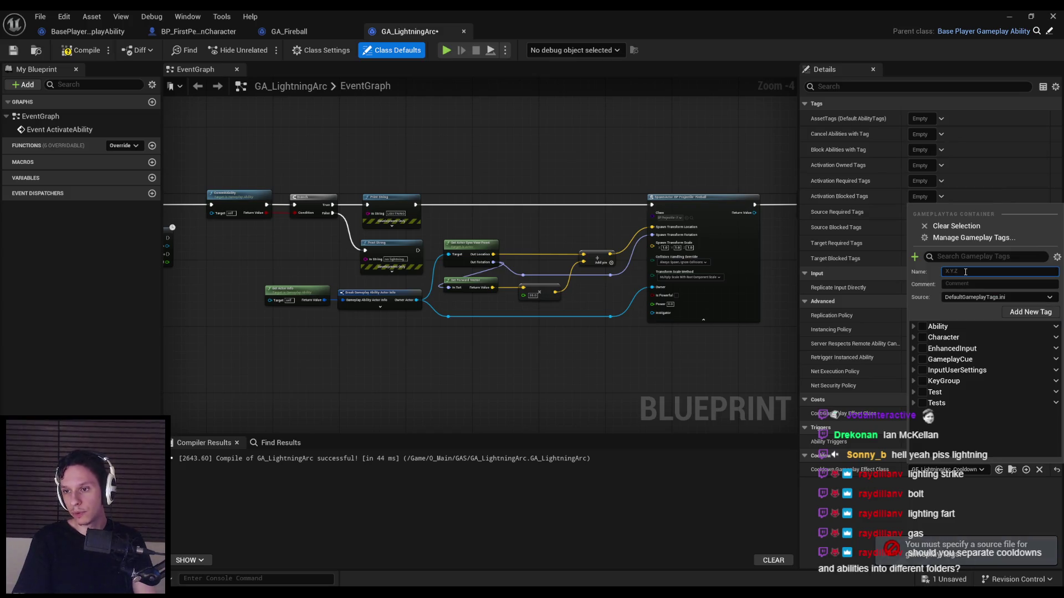
pyautogui.write('Ability.LightningArc.Co')
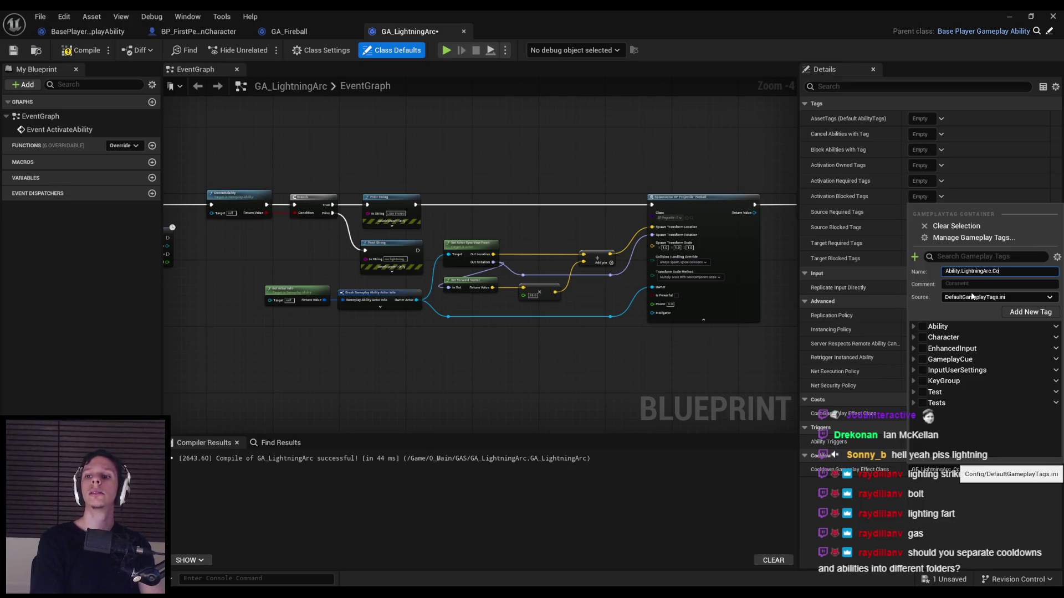
pyautogui.write('wn')
pyautogui.click(1030, 312)
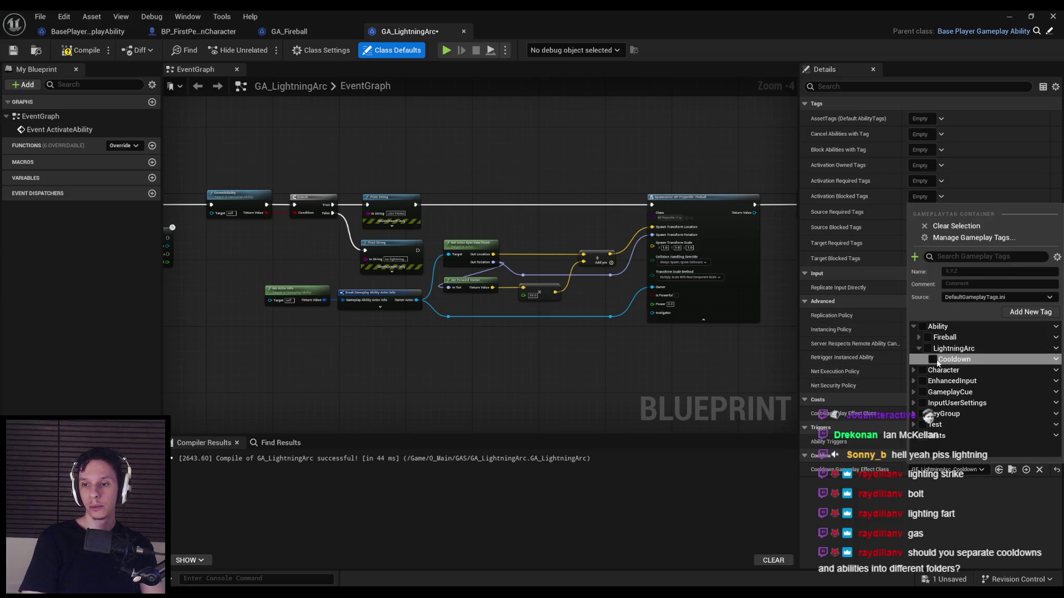
# Step: Make Ability.LightningArc.Cooldown the activation blocked tag, then compile and save GA_LightningArc
pyautogui.click(933, 360)
pyautogui.click(546, 365)
pyautogui.click(78, 50)
pyautogui.click(13, 51)
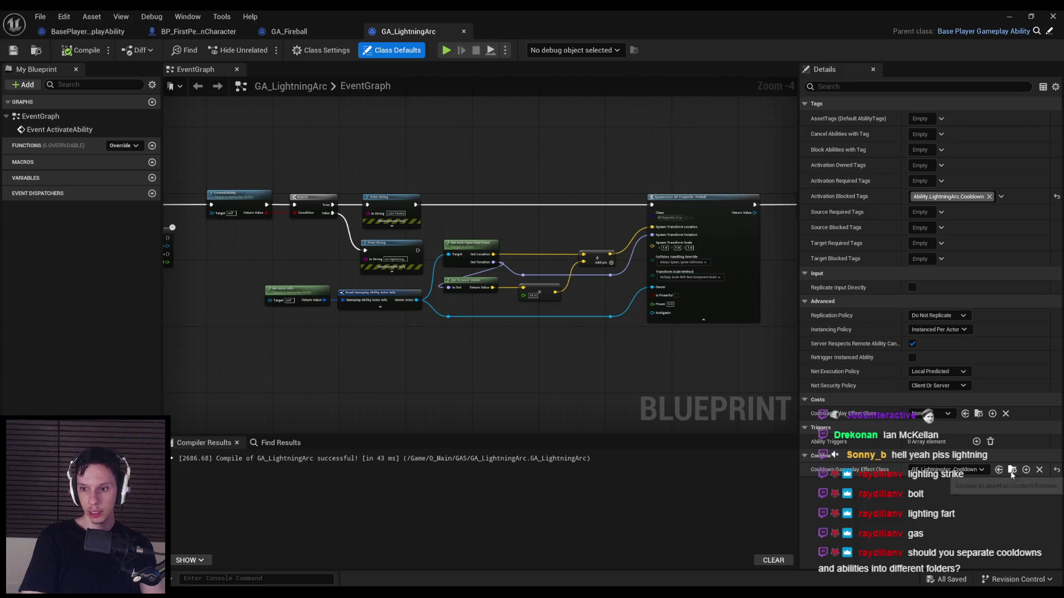
pyautogui.click(1014, 16)
# Step: Make GE_LightningArc_Cooldown grant Ability.LightningArc.Cooldown instead of Ability.Fireball.Cooldown, and save
pyautogui.doubleClick(510, 422)
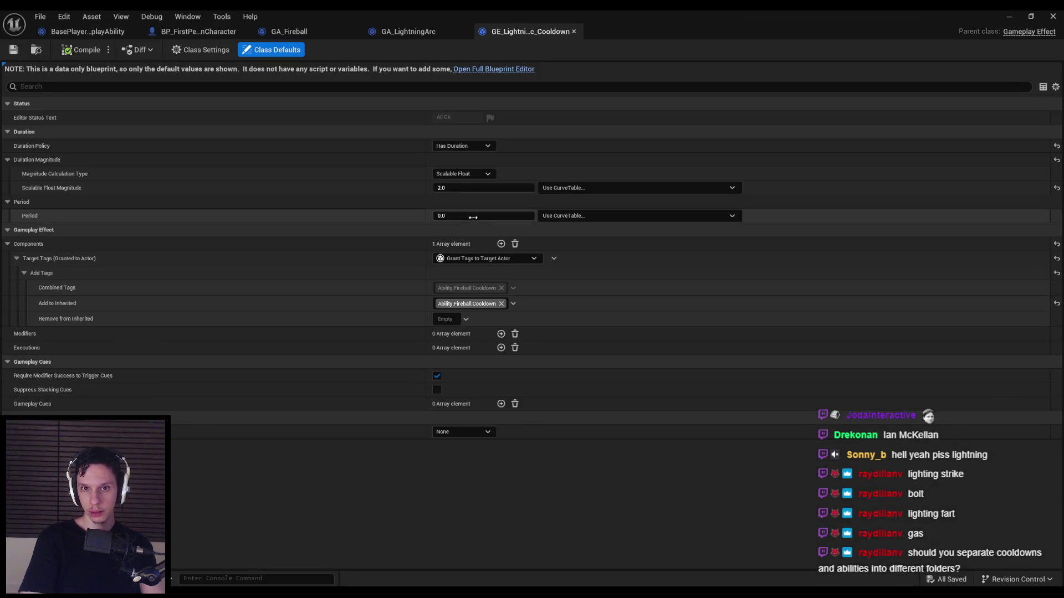
pyautogui.click(511, 304)
pyautogui.click(460, 400)
pyautogui.click(453, 388)
pyautogui.click(448, 376)
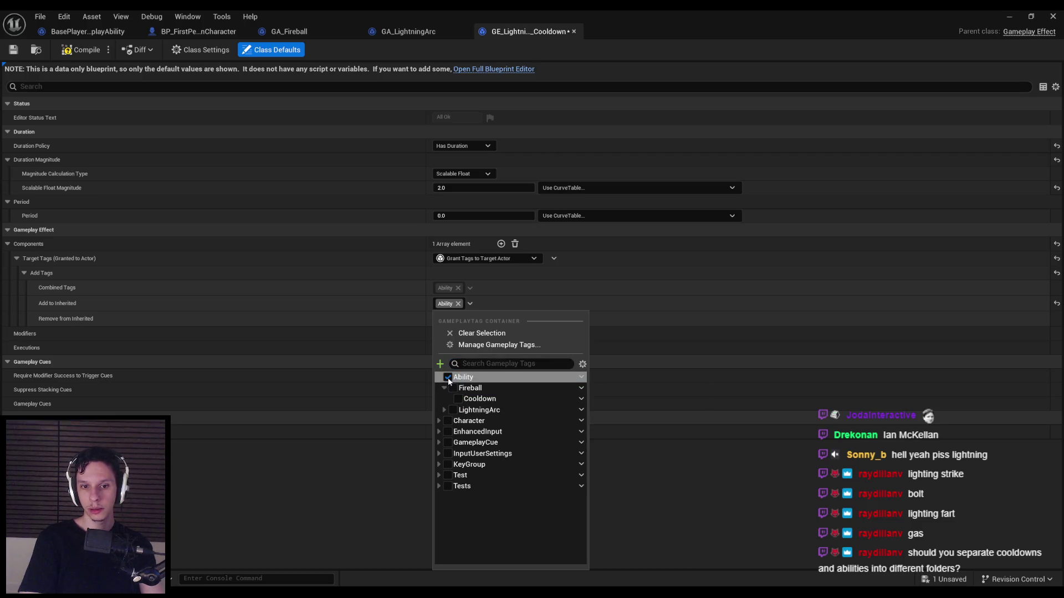
pyautogui.click(445, 410)
pyautogui.click(458, 421)
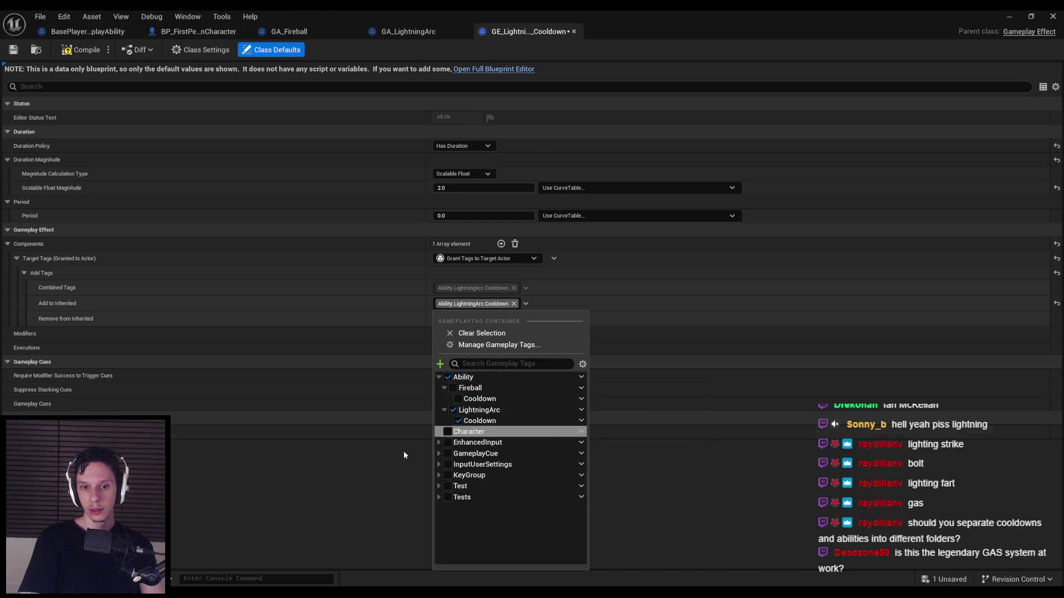
pyautogui.click(388, 466)
pyautogui.hotkey('ctrl', 's')
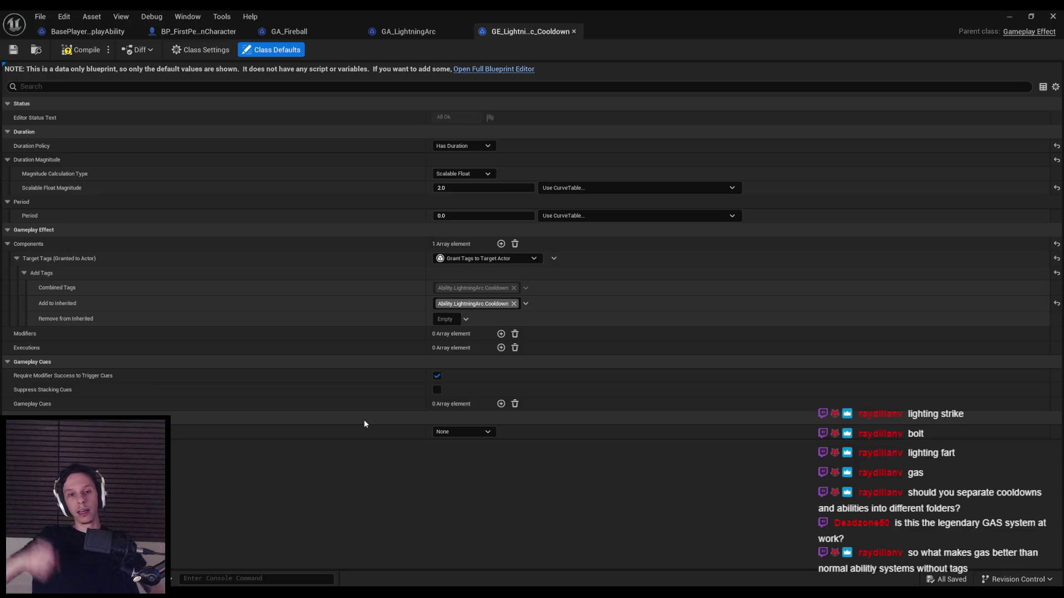
# Step: Set the cooldown's Scalable Float Magnitude to 4.0 and save the effect
pyautogui.click(470, 188)
pyautogui.write('4')
pyautogui.press('Return')
pyautogui.click(21, 51)
pyautogui.click(438, 32)
pyautogui.click(521, 32)
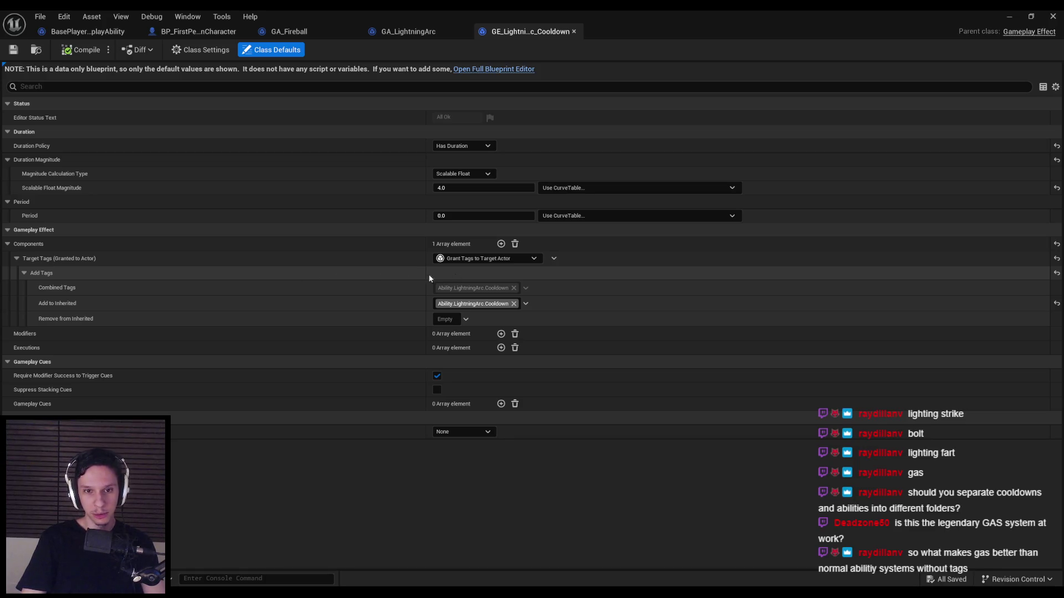
pyautogui.click(409, 31)
pyautogui.click(198, 32)
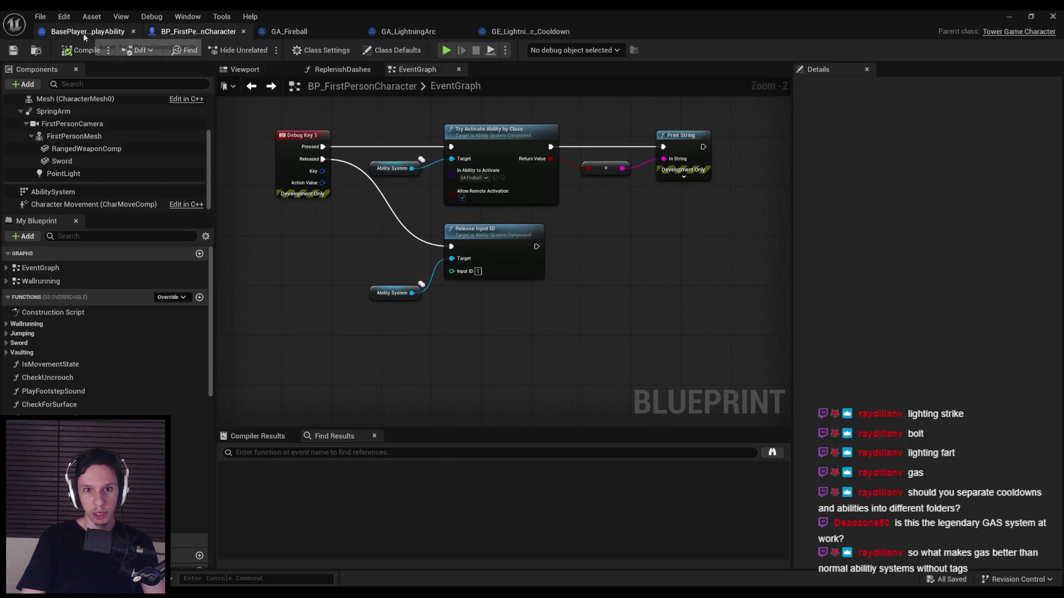
# Step: Inspect the BasePlayerGameplayAbility graph, panning across its widget-creation nodes
pyautogui.click(83, 33)
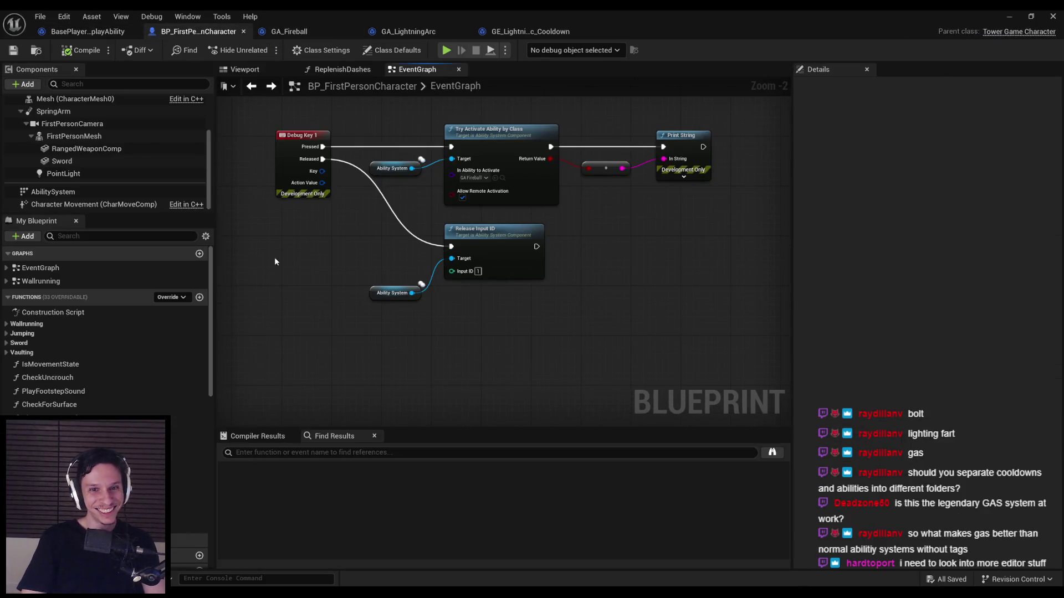
pyautogui.scroll(2, 276, 256)
pyautogui.scroll(-4, 434, 267)
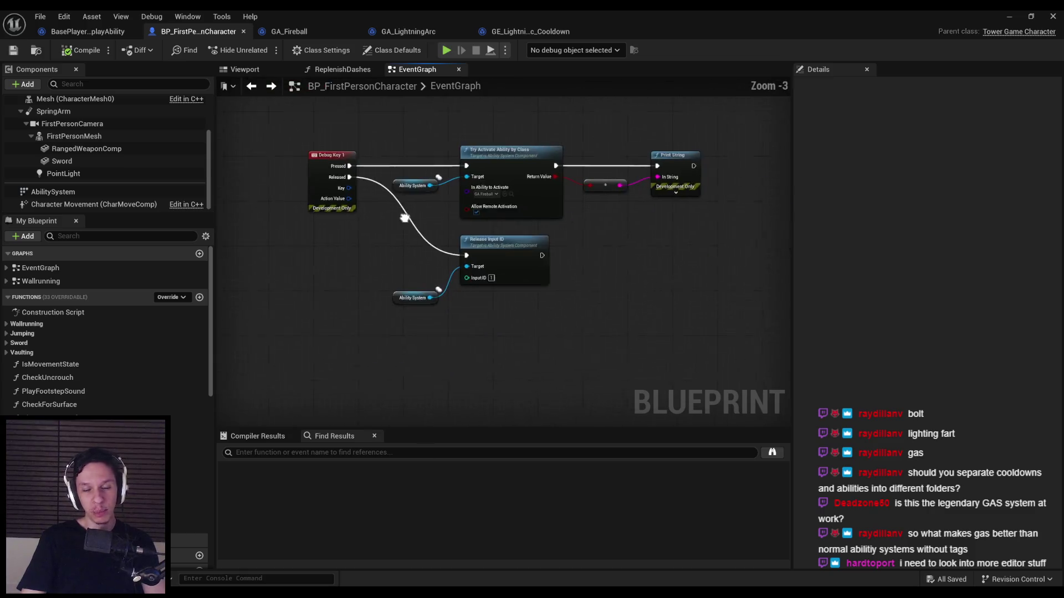
pyautogui.scroll(1, 357, 299)
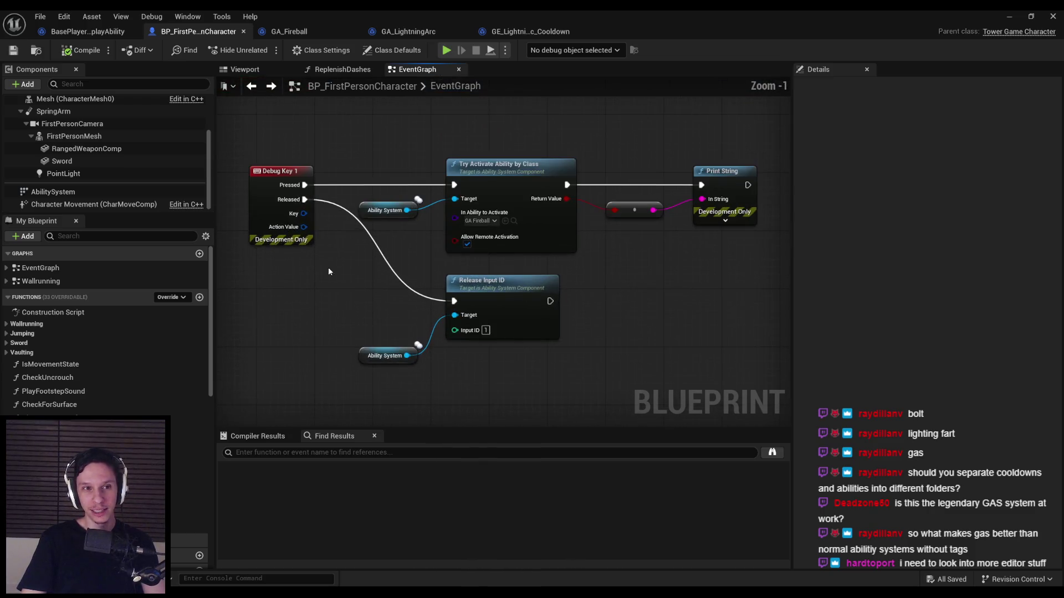
pyautogui.click(105, 32)
pyautogui.moveTo(345, 173); pyautogui.dragTo(394, 211)
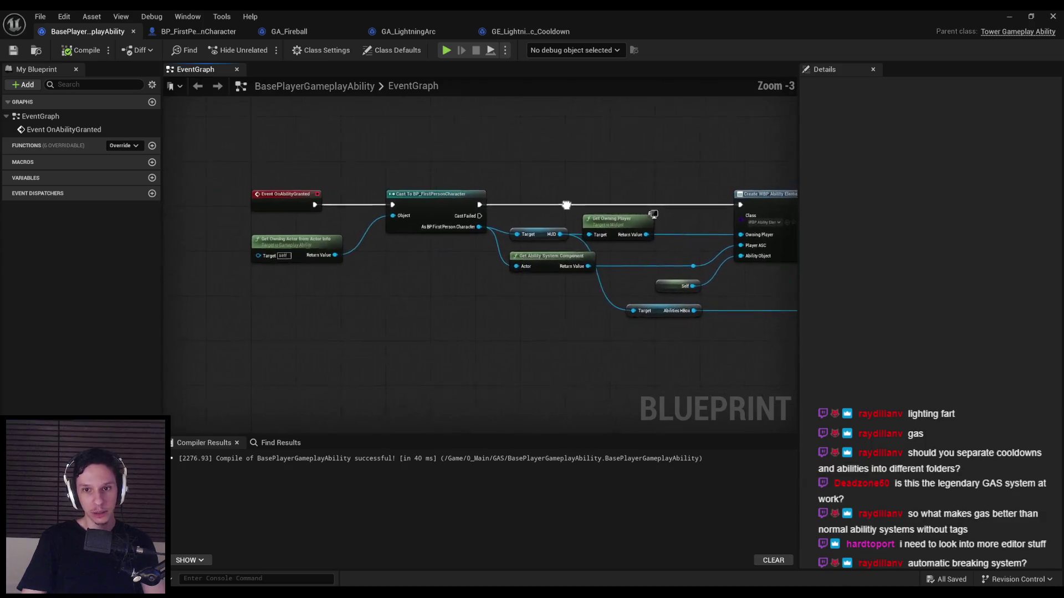
pyautogui.scroll(-2, 485, 276)
pyautogui.scroll(4, 399, 231)
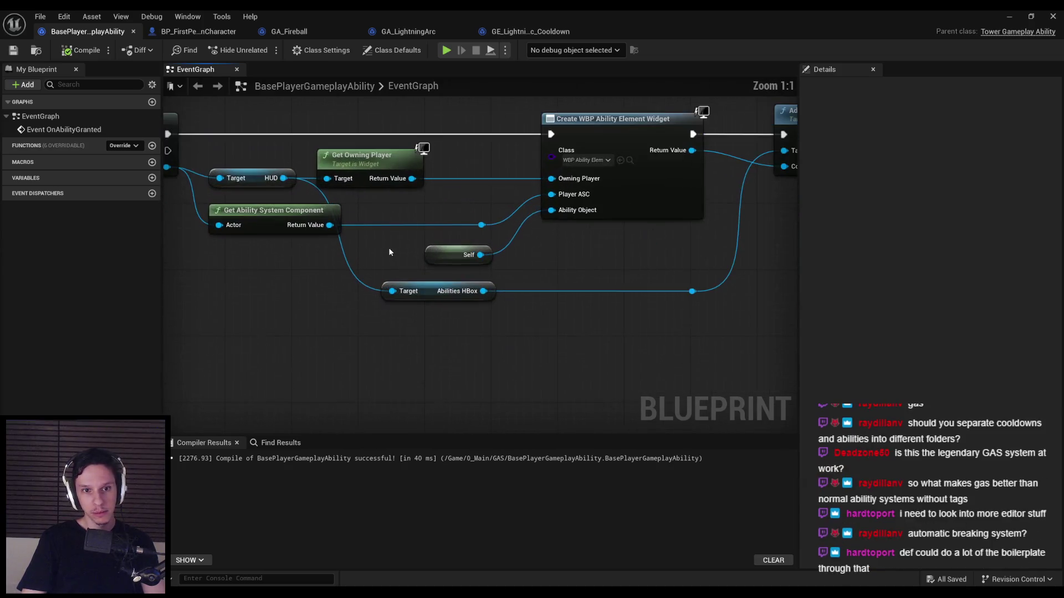
pyautogui.scroll(-2, 388, 248)
pyautogui.moveTo(388, 248); pyautogui.dragTo(436, 294)
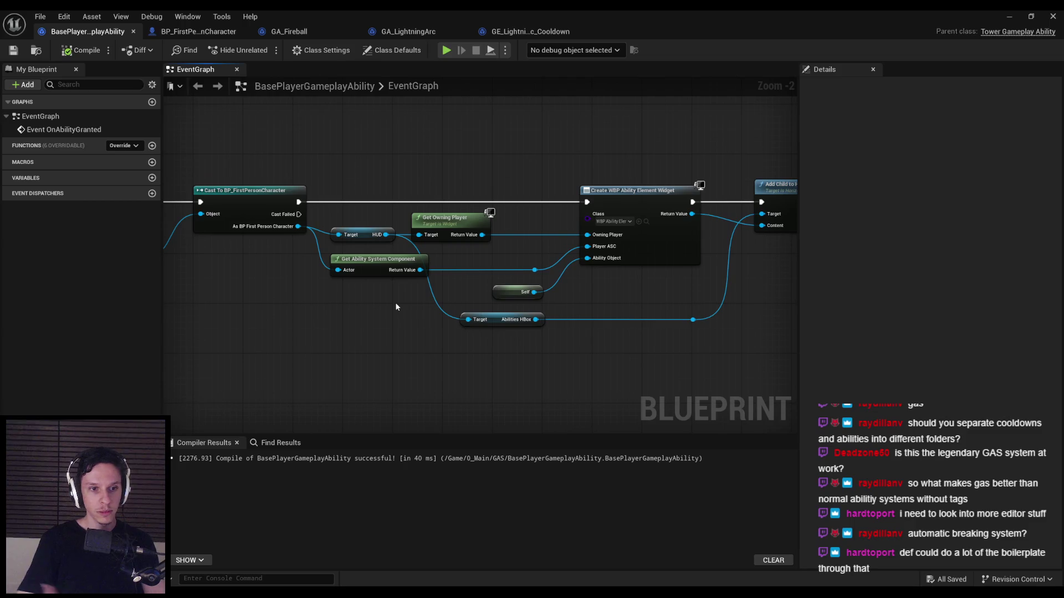
pyautogui.scroll(-3, 336, 283)
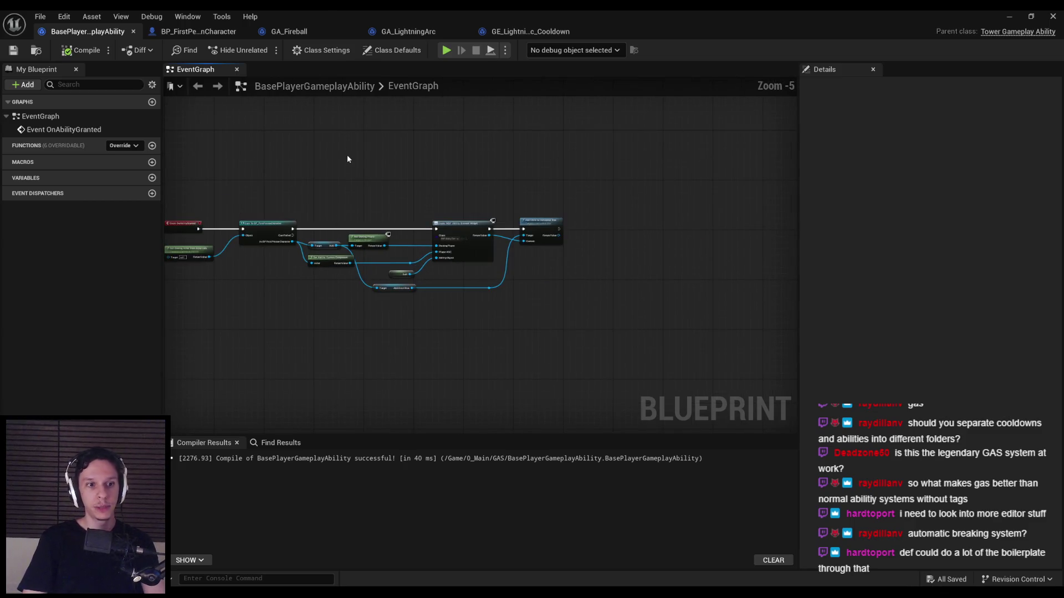
pyautogui.click(219, 32)
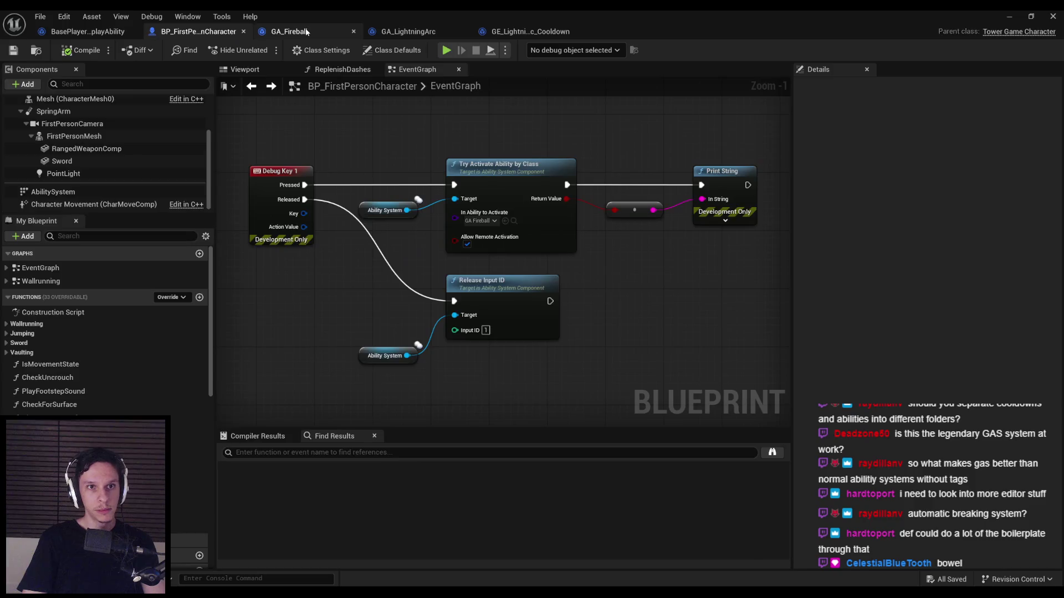
# Step: Review the GA_Fireball, GA_LightningArc and GE_LightningArc_Cooldown tabs, ending on BP_FirstPersonCharacter
pyautogui.click(307, 32)
pyautogui.click(422, 31)
pyautogui.click(527, 32)
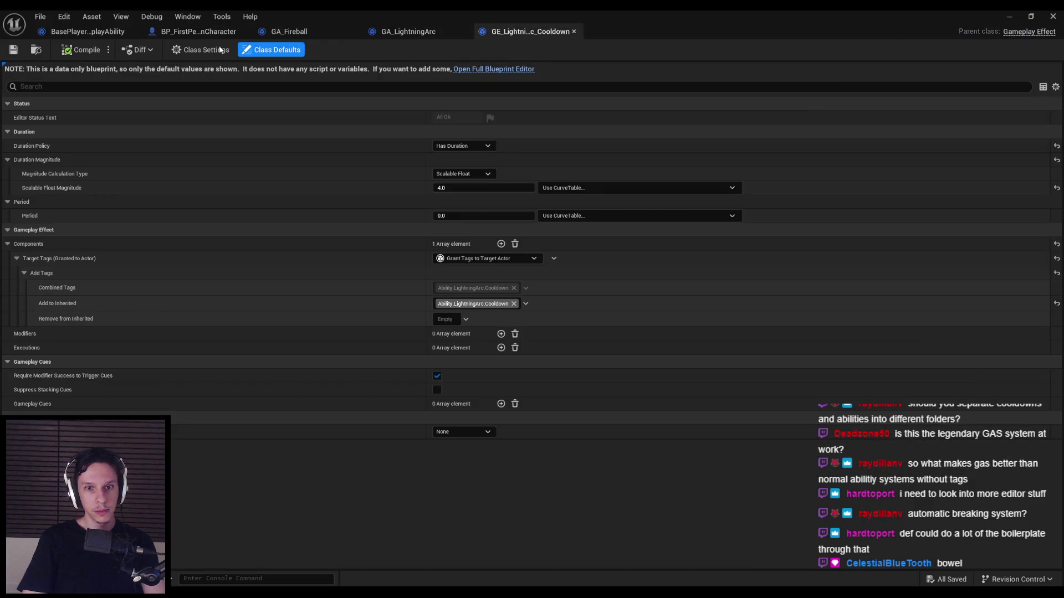
pyautogui.click(83, 32)
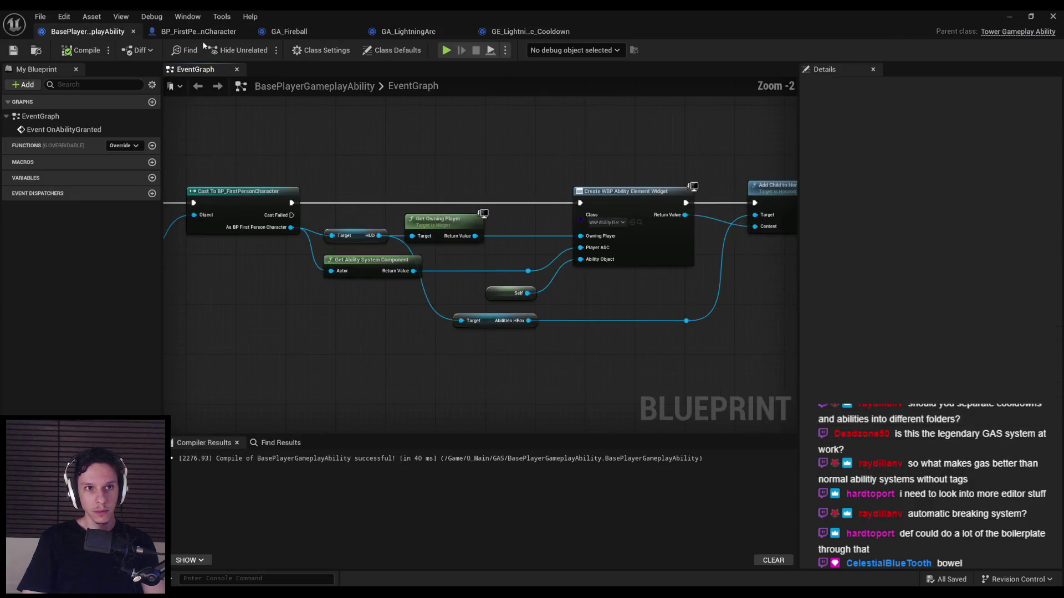
pyautogui.click(199, 32)
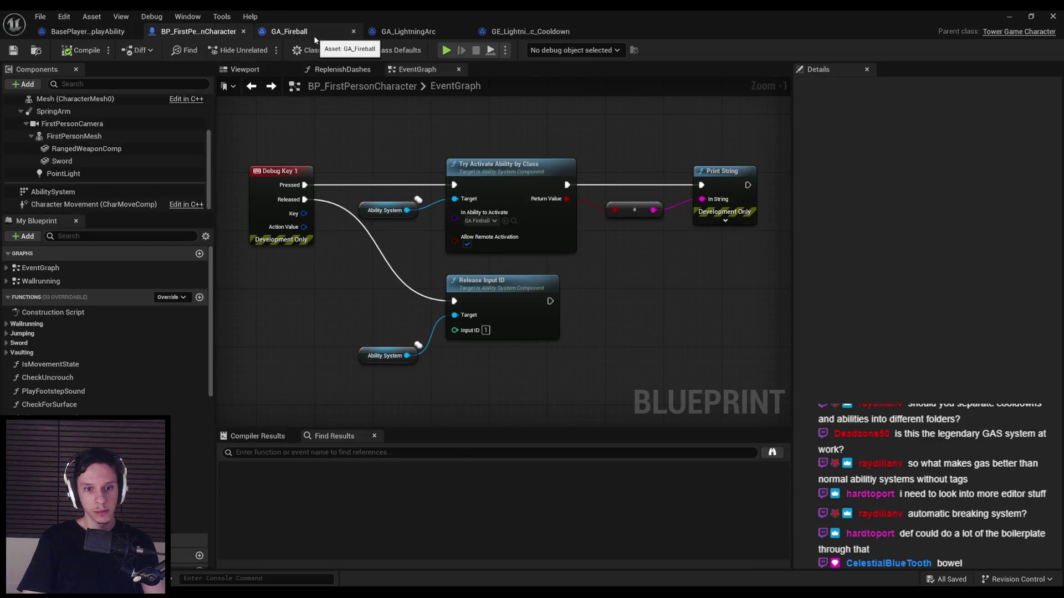
pyautogui.click(313, 36)
pyautogui.click(416, 31)
pyautogui.click(537, 32)
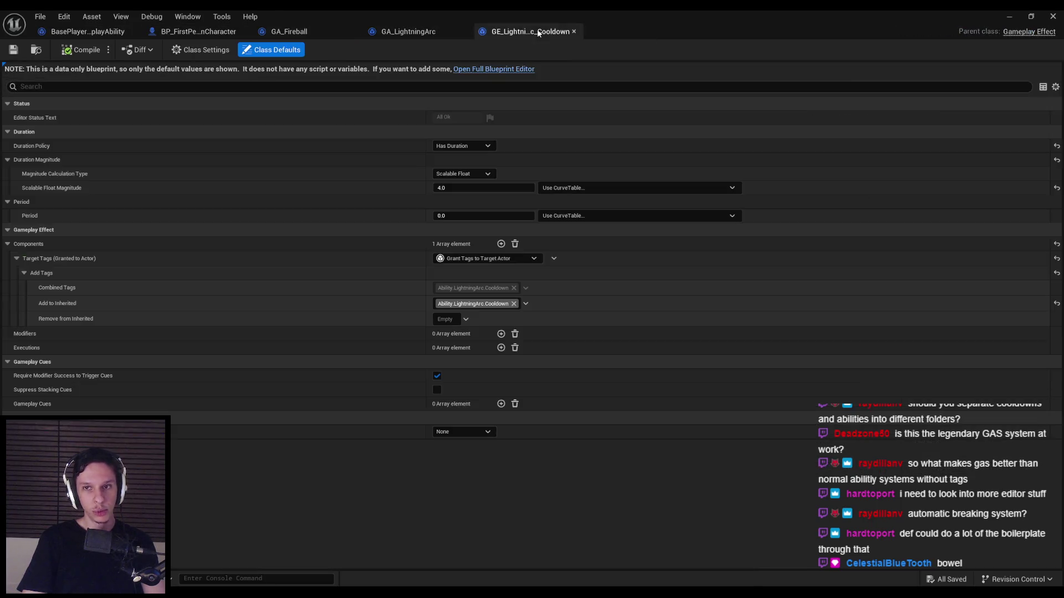
pyautogui.click(321, 31)
pyautogui.click(195, 34)
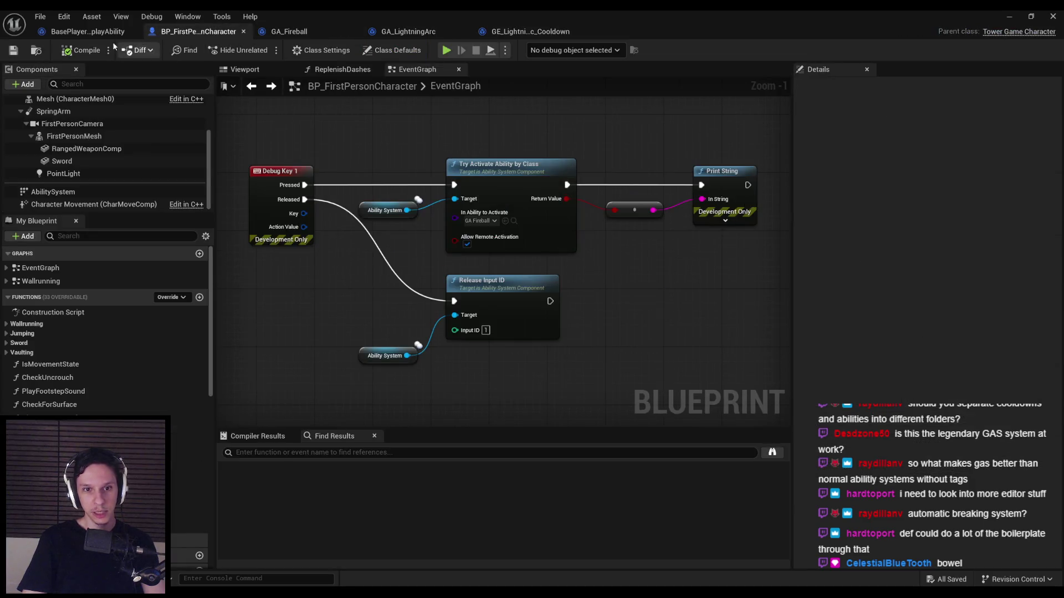
pyautogui.click(87, 31)
pyautogui.click(195, 32)
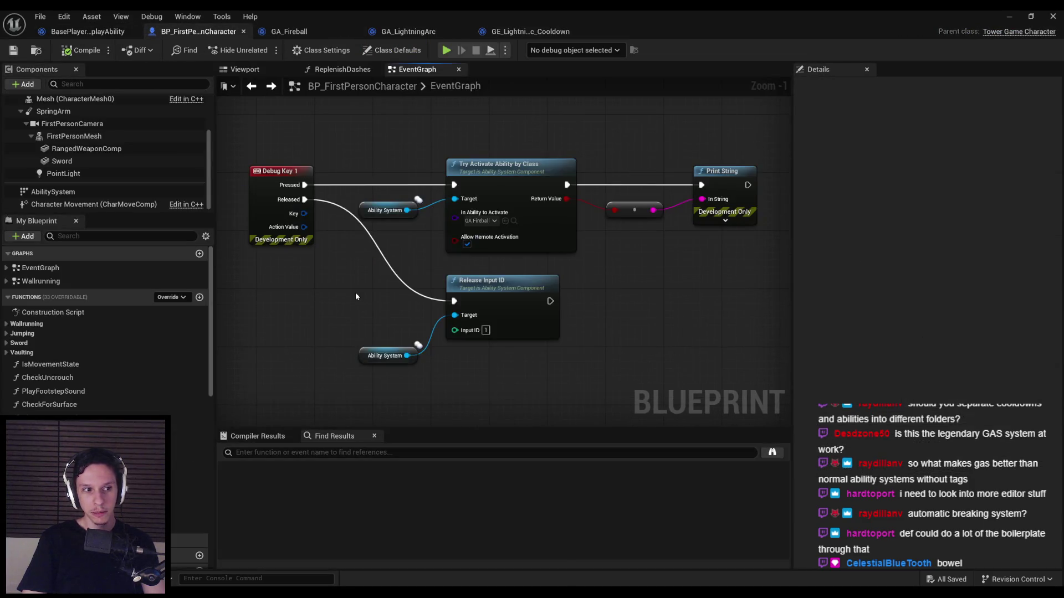
# Step: Center the Debug Key 1 nodes in BP_FirstPersonCharacter's event graph
pyautogui.scroll(-2, 356, 296)
pyautogui.moveTo(356, 297)
pyautogui.mouseDown()
pyautogui.moveTo(408, 244)
pyautogui.moveTo(482, 289)
pyautogui.moveTo(474, 285)
pyautogui.mouseUp()
pyautogui.scroll(1, 474, 284)
pyautogui.scroll(1, 463, 261)
pyautogui.scroll(-1, 375, 315)
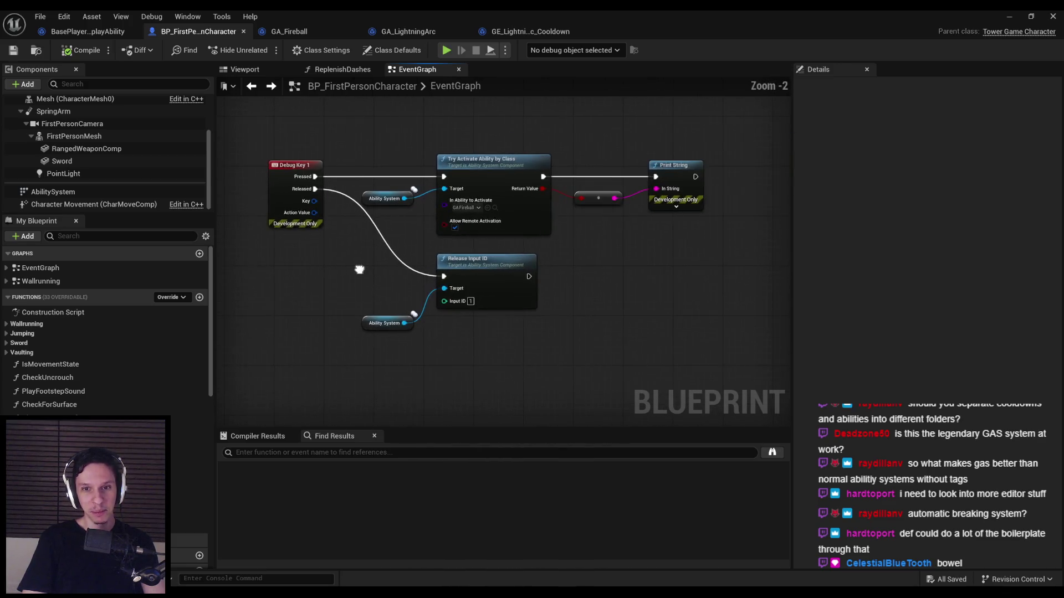
pyautogui.scroll(1, 354, 263)
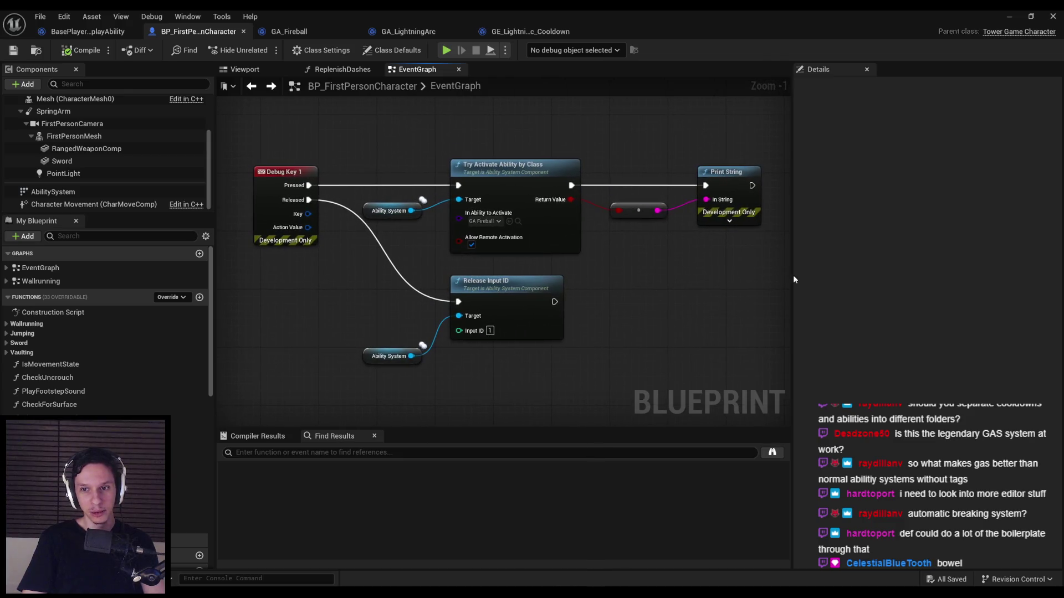
pyautogui.moveTo(792, 274); pyautogui.dragTo(864, 274)
pyautogui.moveTo(622, 300); pyautogui.dragTo(646, 296)
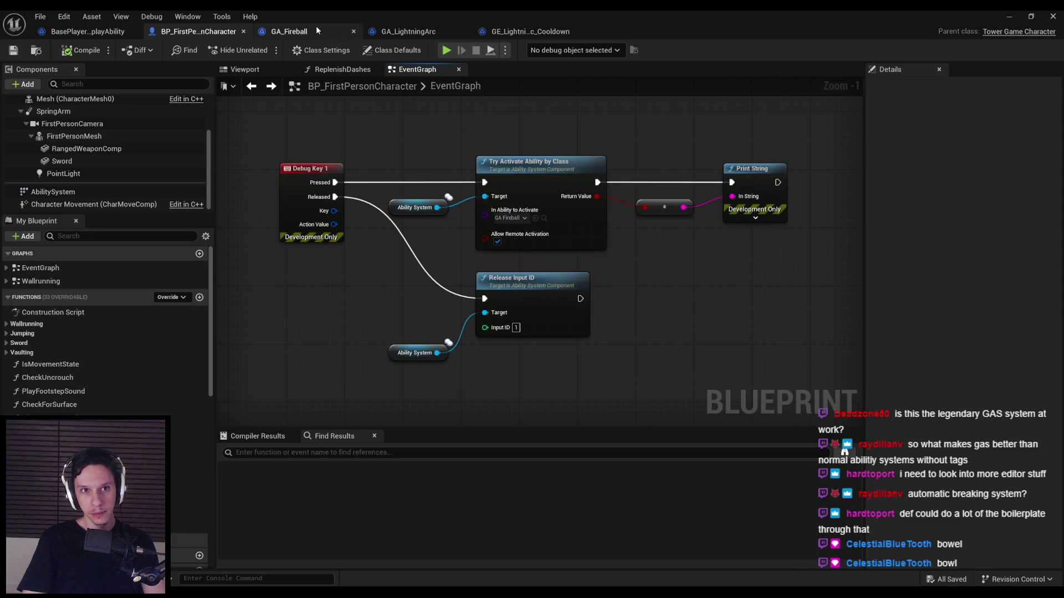
# Step: Close the GE_LightningArc_Cooldown and GA_LightningArc editors after a final look at them
pyautogui.click(316, 29)
pyautogui.click(401, 34)
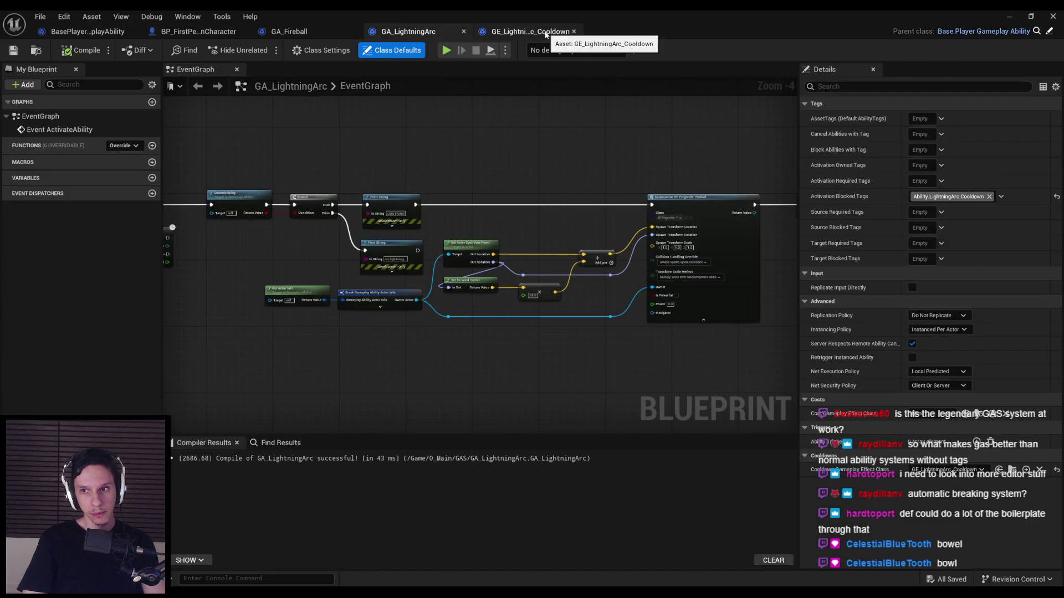
pyautogui.click(546, 33)
pyautogui.click(422, 33)
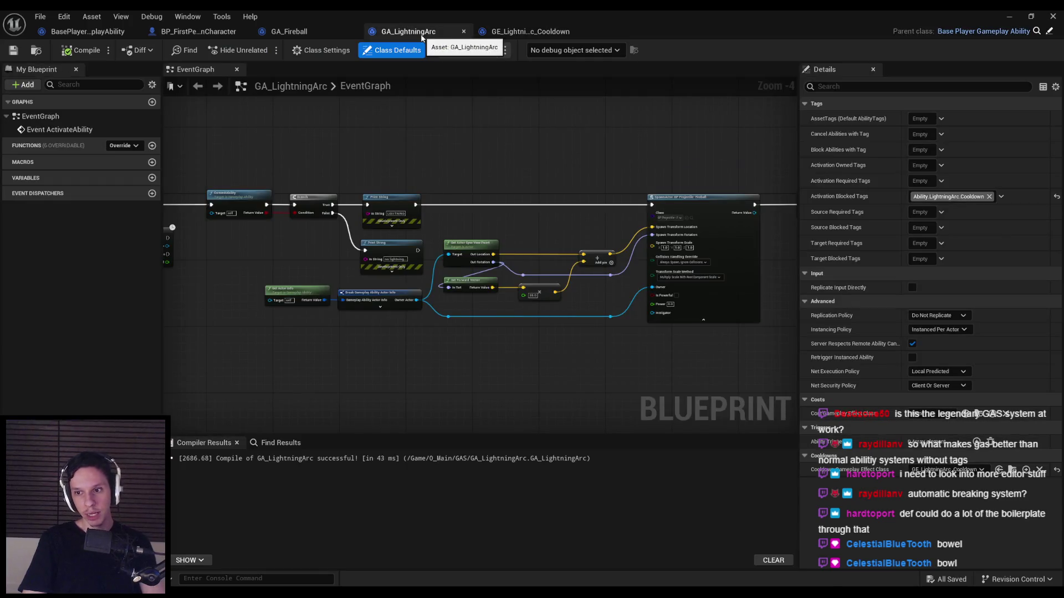
pyautogui.click(544, 32)
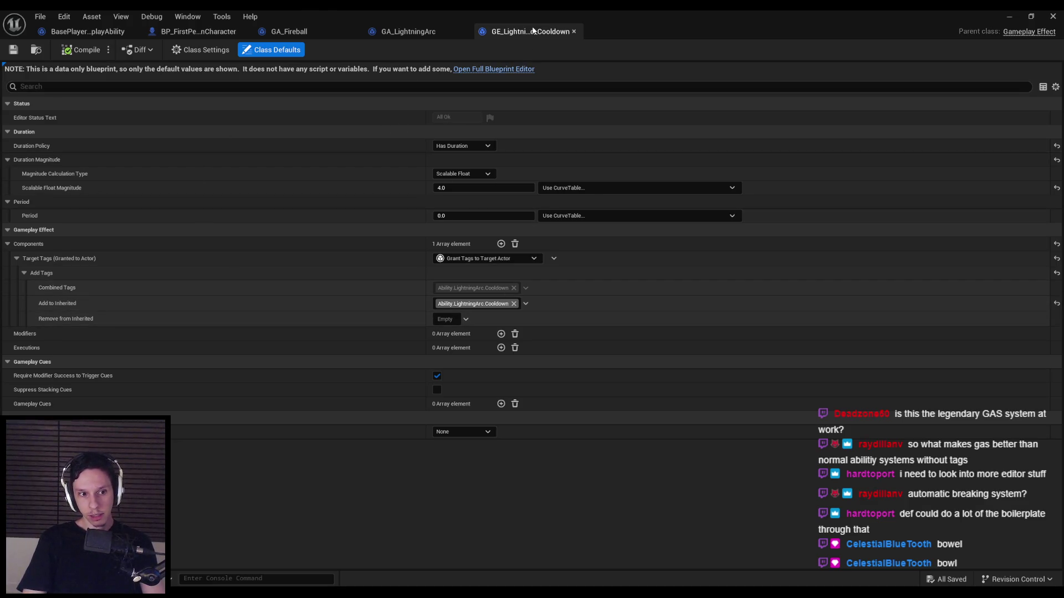
pyautogui.middleClick(516, 34)
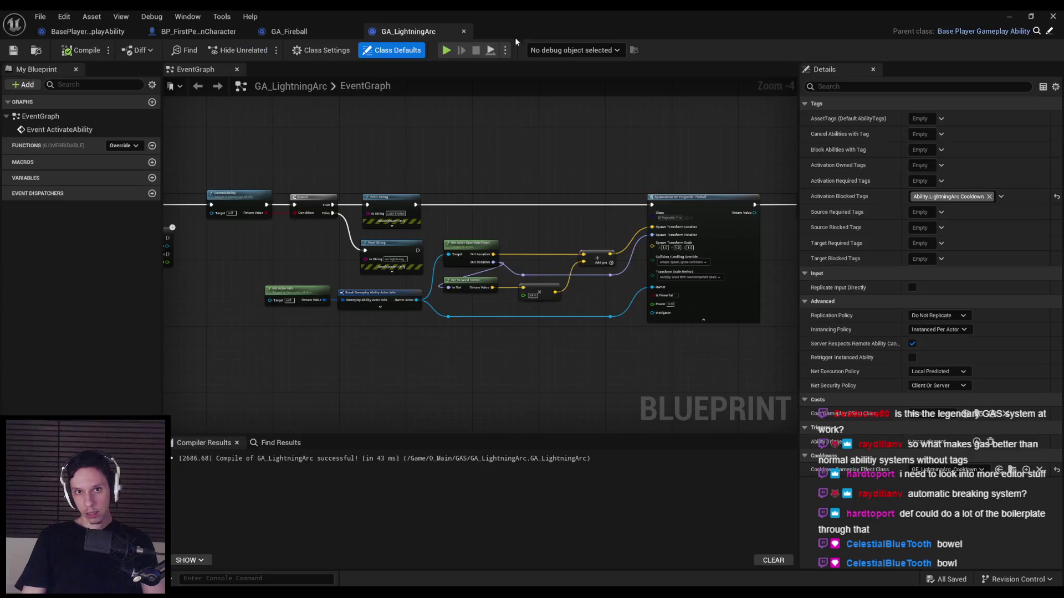
pyautogui.middleClick(431, 35)
pyautogui.click(196, 34)
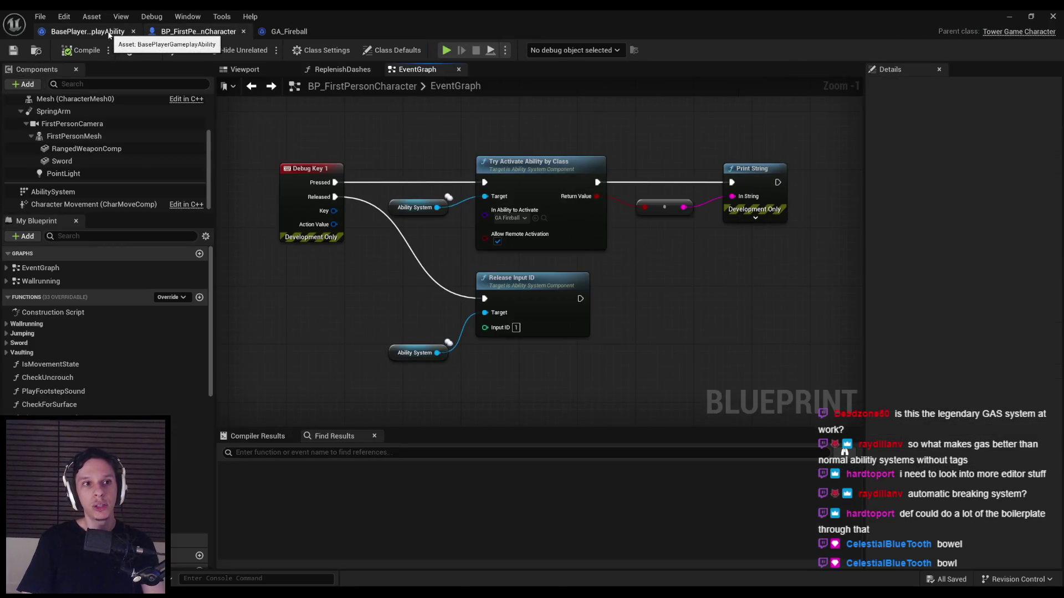
pyautogui.scroll(-3, 344, 253)
# Step: In the Event BeginPlay graph, duplicate Give Ability and chain the copy after the first
pyautogui.scroll(4, 487, 169)
pyautogui.click(488, 168)
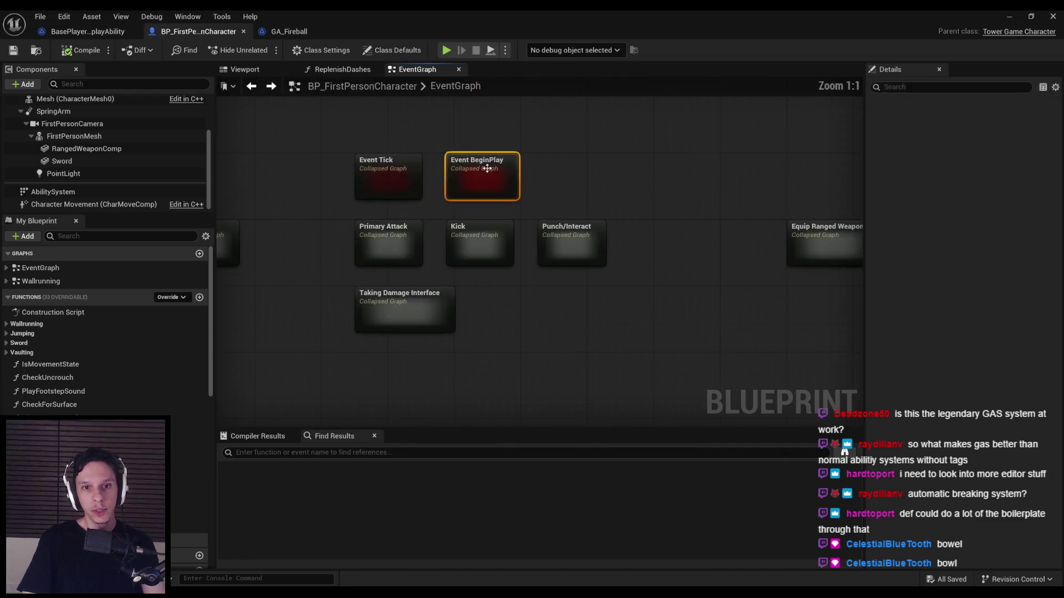
pyautogui.doubleClick(487, 168)
pyautogui.scroll(4, 413, 314)
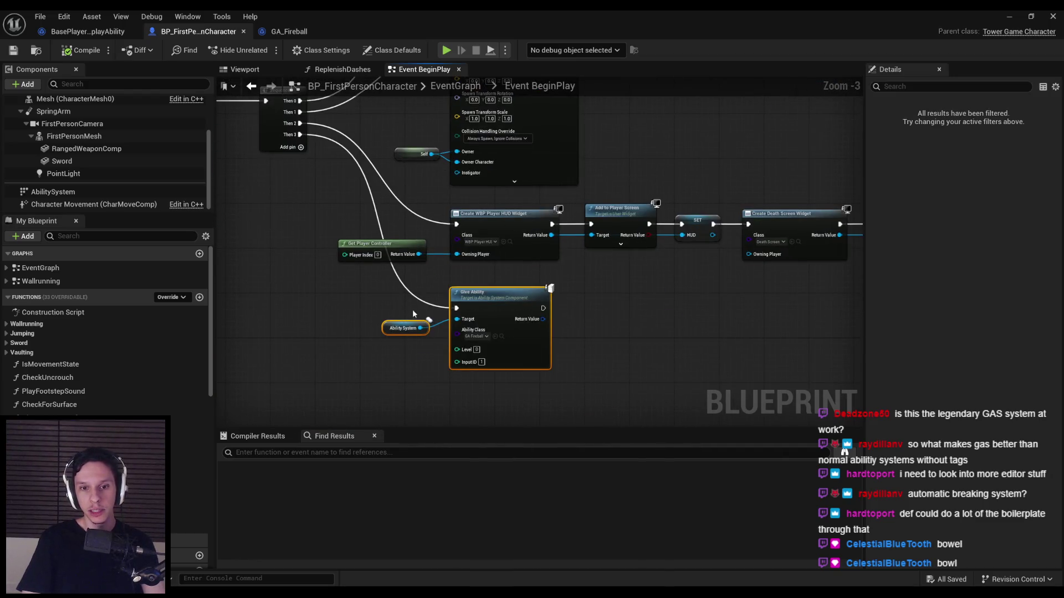
pyautogui.scroll(1, 413, 314)
pyautogui.hotkey('ctrl', 'c')
pyautogui.hotkey('ctrl', 'v')
pyautogui.moveTo(453, 280); pyautogui.dragTo(606, 272)
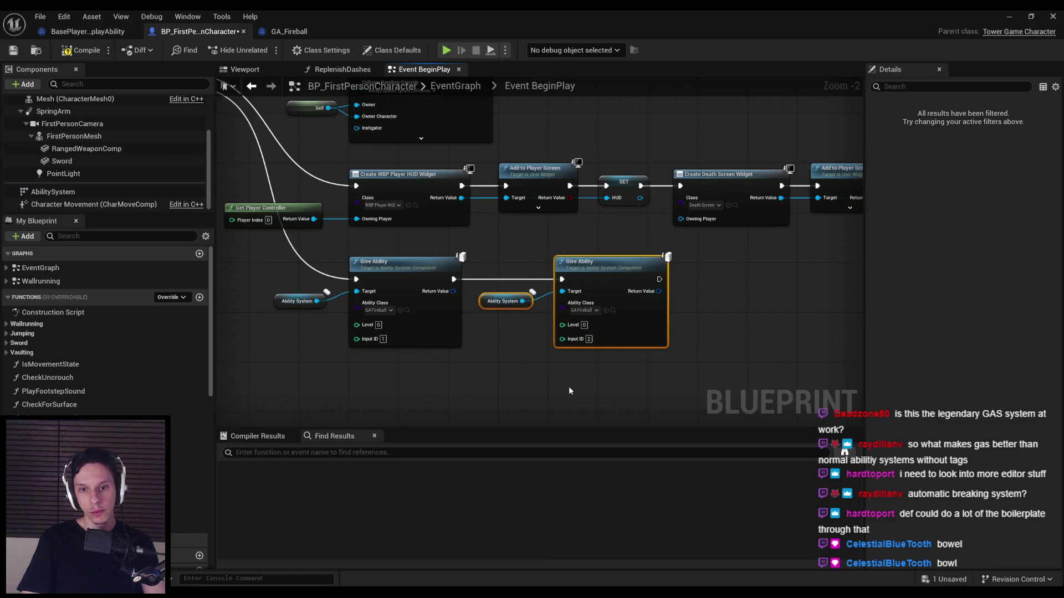
pyautogui.click(569, 387)
# Step: Set the new Give Ability node's class to GA_LightningArc, then compile and save
pyautogui.scroll(2, 575, 339)
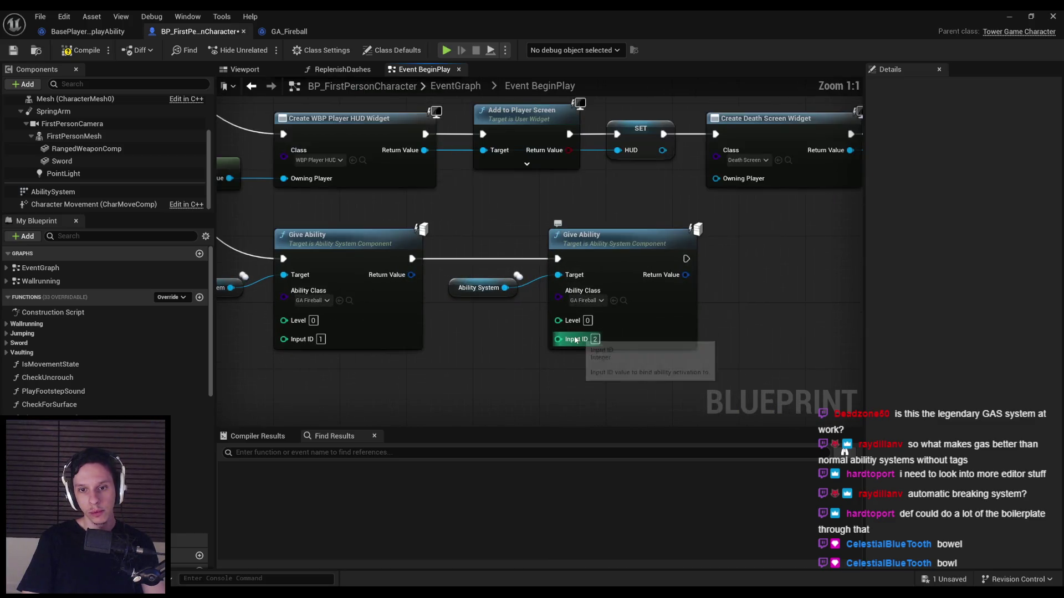
pyautogui.click(586, 300)
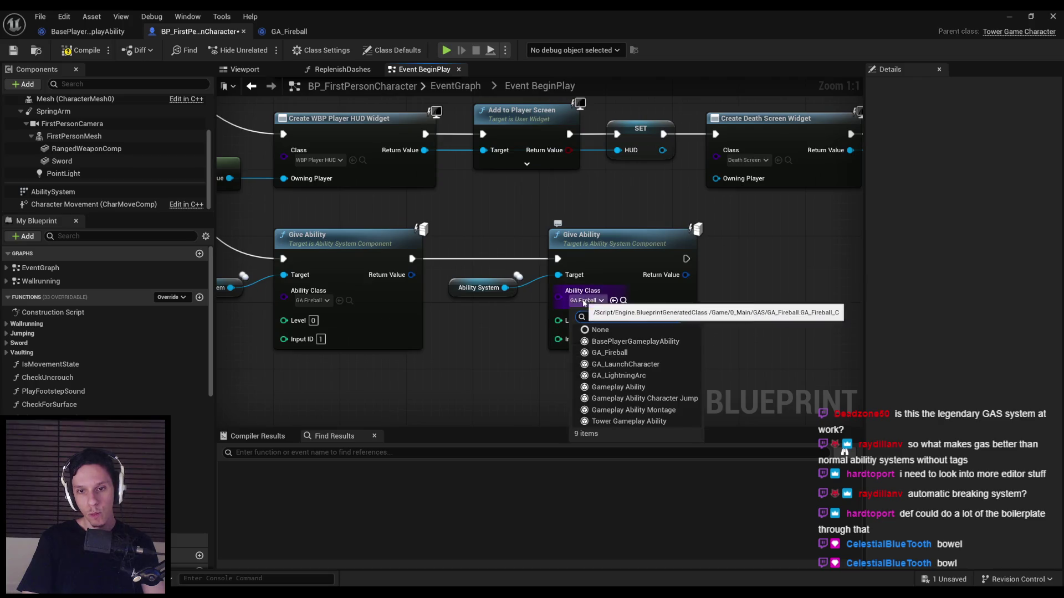
pyautogui.click(609, 376)
pyautogui.click(76, 53)
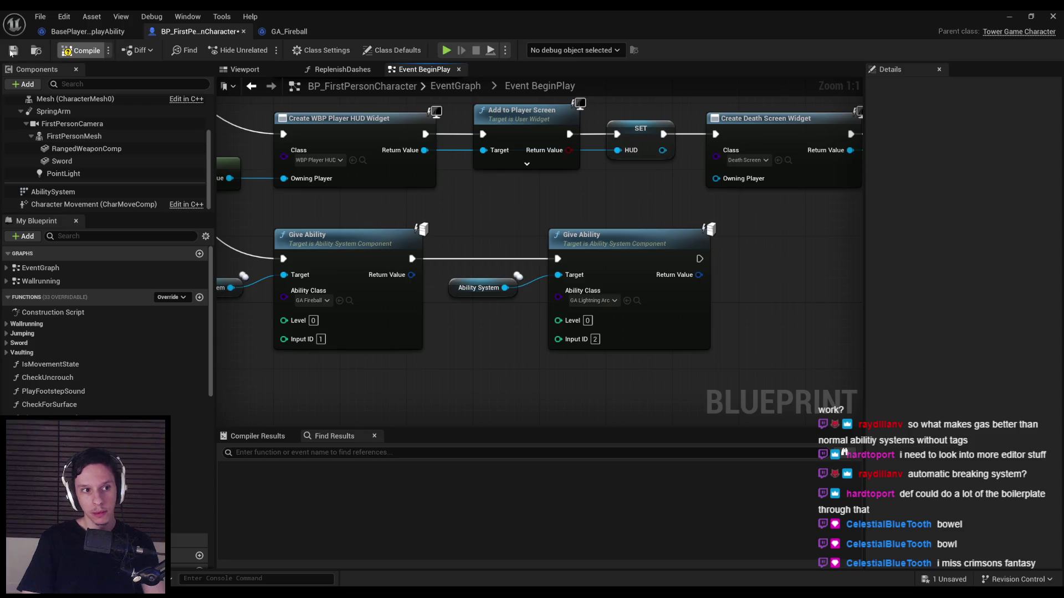
pyautogui.click(14, 50)
# Step: Nudge the new Give Ability and Ability System nodes right and save the blueprint
pyautogui.scroll(-2, 511, 241)
pyautogui.moveTo(511, 240)
pyautogui.mouseDown()
pyautogui.moveTo(573, 333)
pyautogui.moveTo(520, 301)
pyautogui.moveTo(497, 212)
pyautogui.mouseUp()
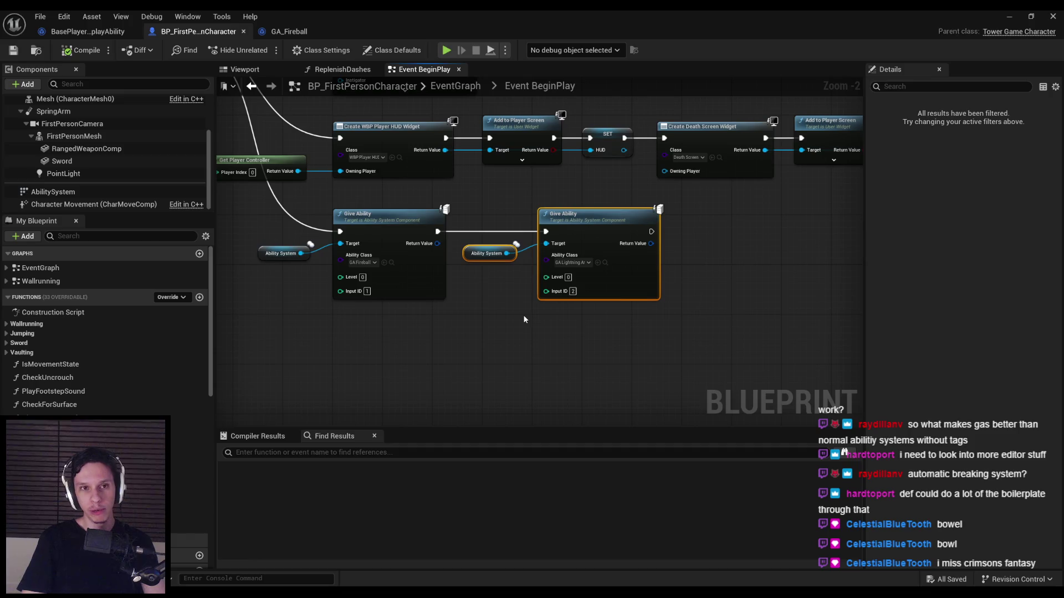
pyautogui.moveTo(570, 297); pyautogui.dragTo(583, 296)
pyautogui.click(614, 336)
pyautogui.moveTo(615, 339); pyautogui.dragTo(486, 252)
pyautogui.hotkey('ctrl', 's')
pyautogui.hotkey('alt', 'Left')
pyautogui.scroll(-4, 508, 284)
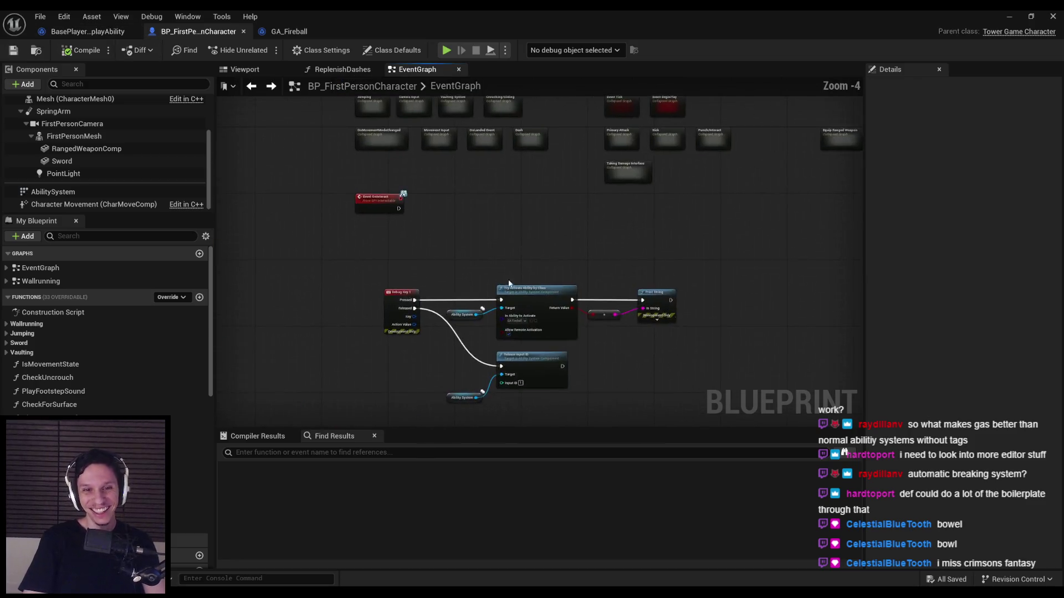
# Step: Remove the stray pasted Give Ability and Ability System nodes from the EventGraph
pyautogui.scroll(2, 509, 284)
pyautogui.hotkey('ctrl', 'v')
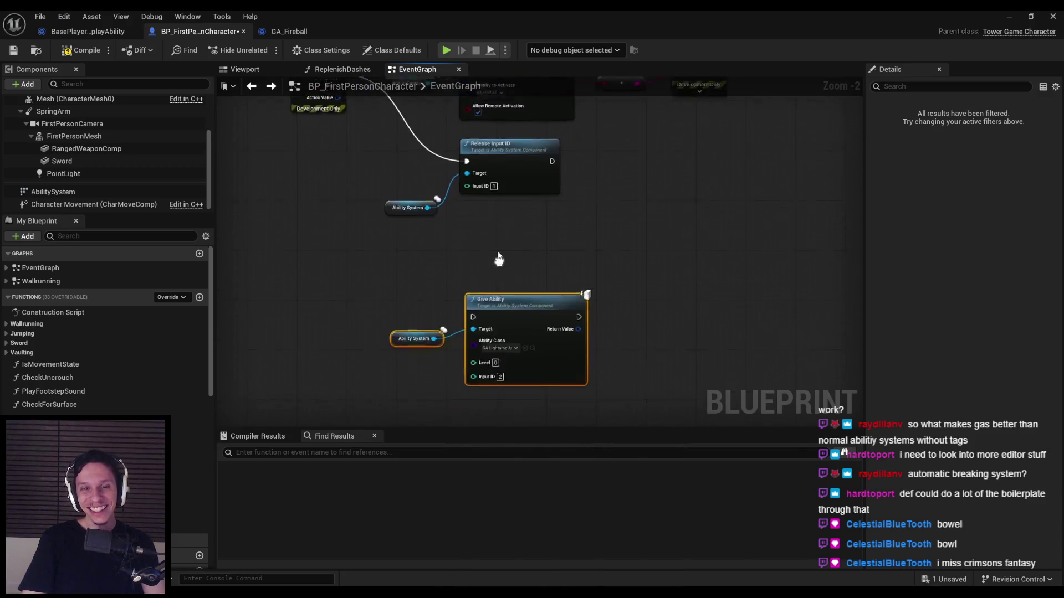
pyautogui.press('Delete')
# Step: Duplicate the Debug Key 1 ability activation chain and place the copy below it
pyautogui.moveTo(418, 144); pyautogui.dragTo(682, 199)
pyautogui.hotkey('ctrl', 'c')
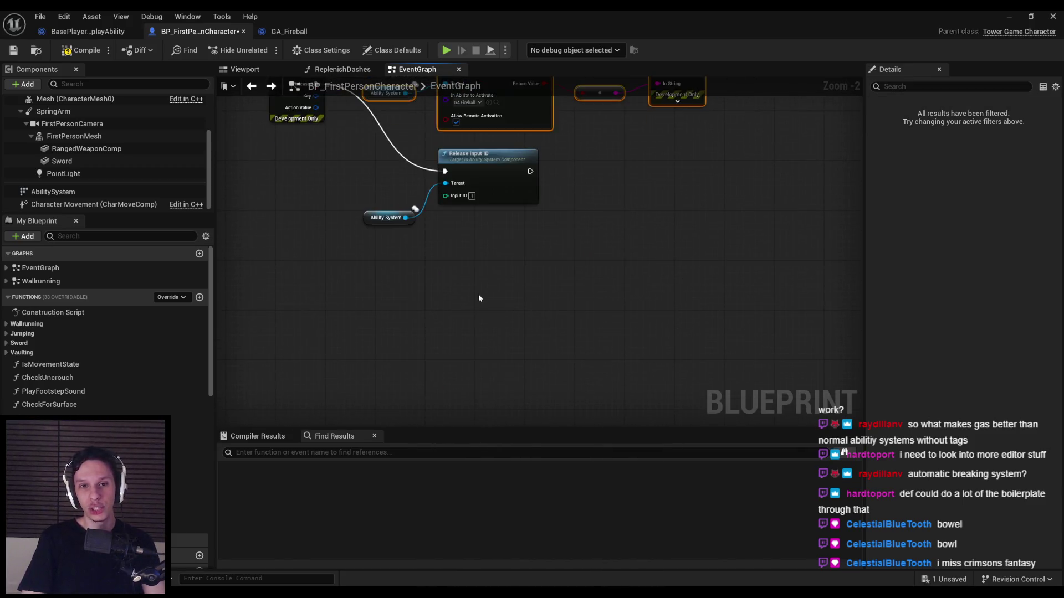
pyautogui.hotkey('ctrl', 'v')
pyautogui.moveTo(506, 321); pyautogui.dragTo(560, 310)
# Step: Add a Debug Key 2 event and wire its Pressed pin to the copied activation
pyautogui.rightClick(356, 336)
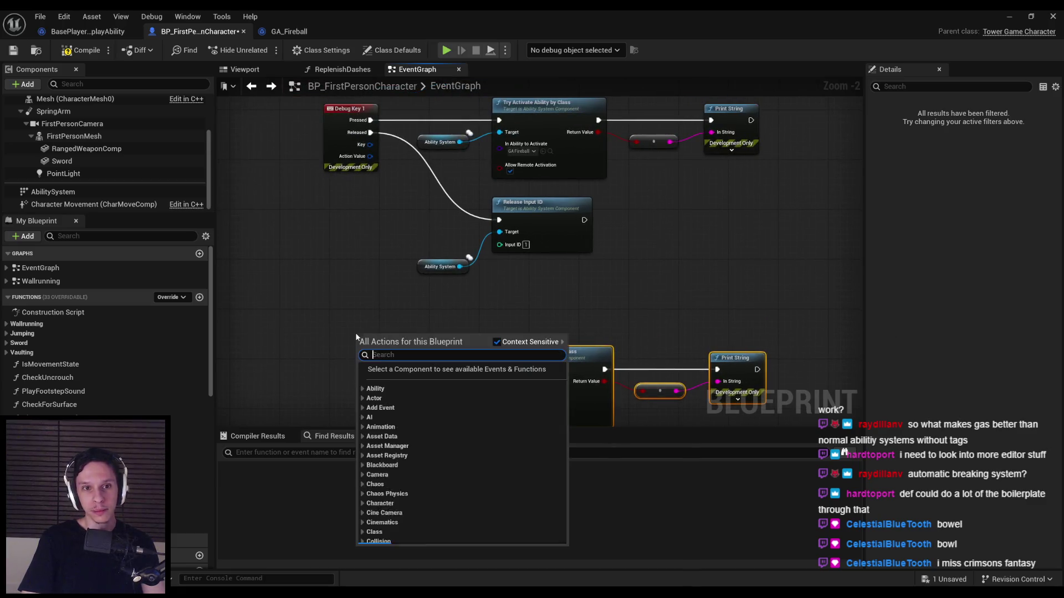
pyautogui.write('debug key')
pyautogui.click(407, 399)
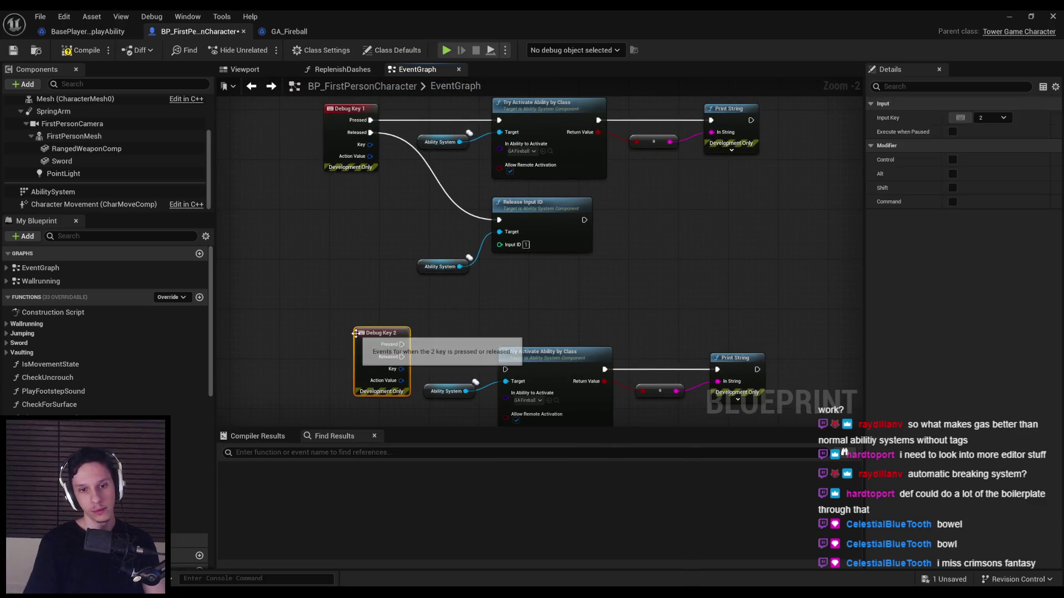
pyautogui.moveTo(363, 292)
pyautogui.mouseDown()
pyautogui.moveTo(345, 317)
pyautogui.moveTo(490, 315)
pyautogui.mouseUp()
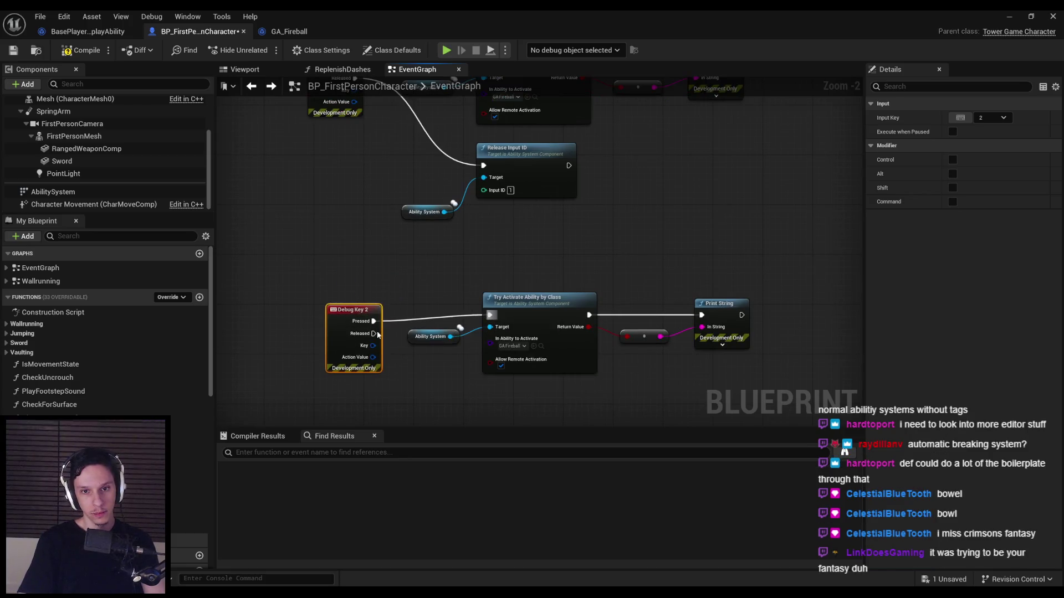
# Step: Set the copied Try Activate Ability by Class node to GA Lightning Arc
pyautogui.click(352, 172)
pyautogui.scroll(2, 396, 261)
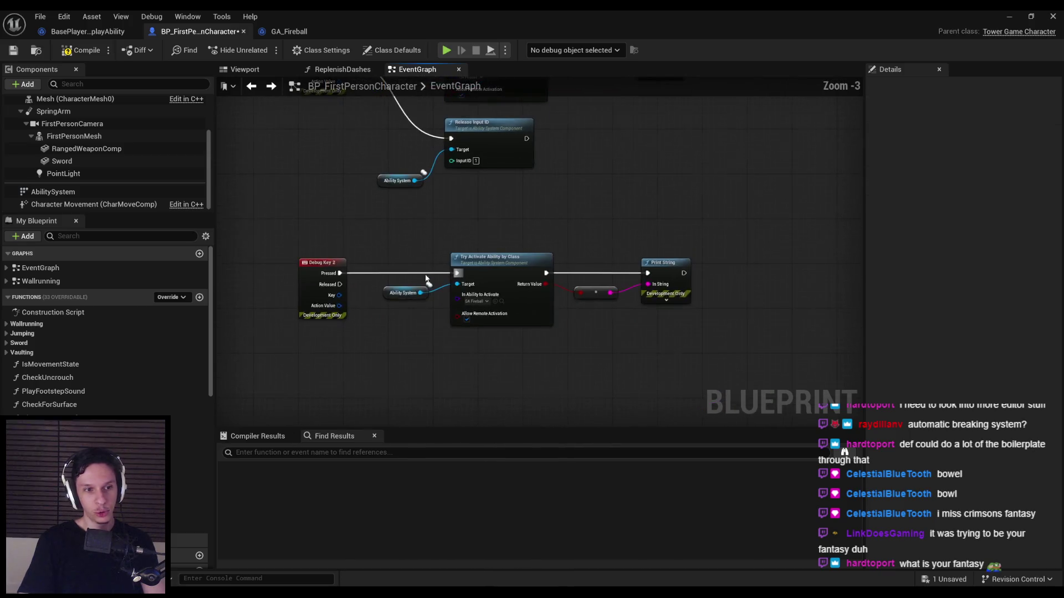
pyautogui.click(499, 304)
pyautogui.click(518, 366)
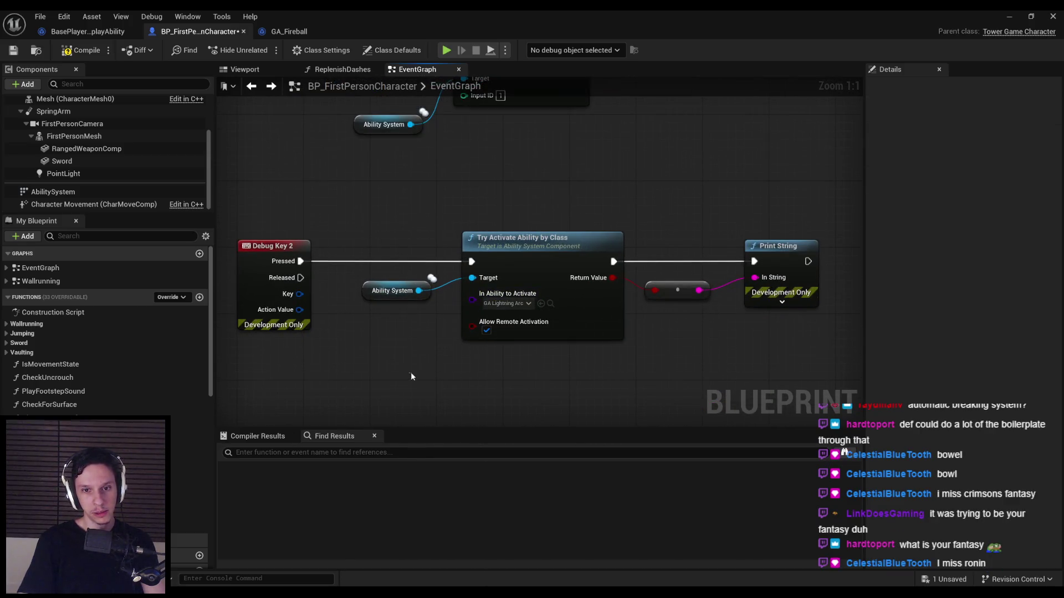
pyautogui.scroll(-2, 411, 371)
# Step: Duplicate the release nodes with Input ID 2, wire Debug Key 2 Released, then compile and save
pyautogui.moveTo(474, 282); pyautogui.dragTo(388, 235)
pyautogui.hotkey('ctrl', 'c')
pyautogui.hotkey('ctrl', 'v')
pyautogui.moveTo(512, 347); pyautogui.dragTo(491, 343)
pyautogui.click(485, 362)
pyautogui.write('2')
pyautogui.moveTo(330, 250)
pyautogui.mouseDown()
pyautogui.moveTo(349, 285)
pyautogui.moveTo(457, 338)
pyautogui.mouseUp()
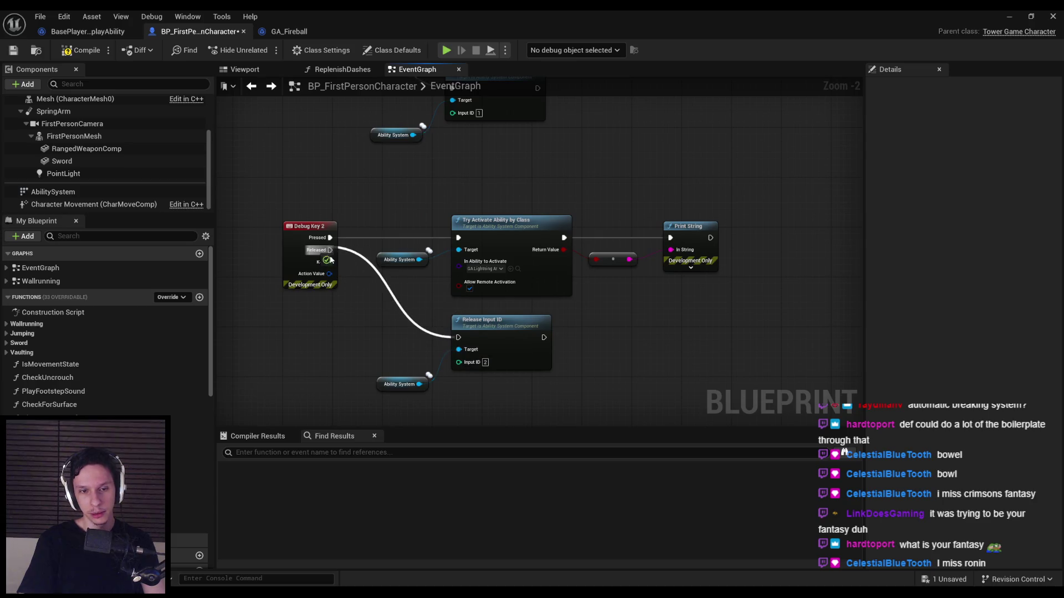
pyautogui.click(81, 49)
pyautogui.hotkey('ctrl', 's')
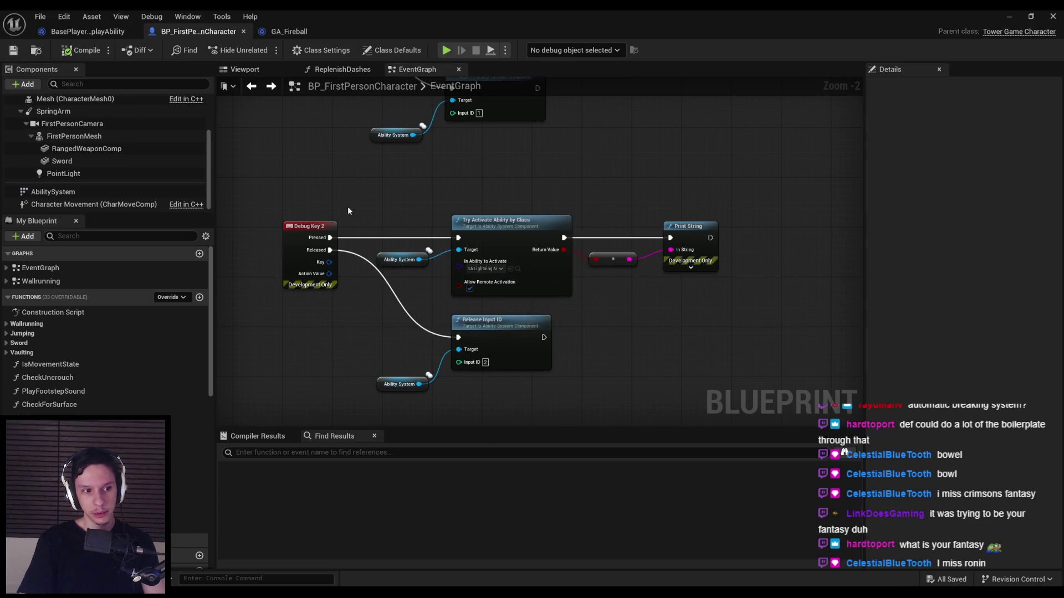
# Step: Add reroute points on the release wire and line them up with Release Input ID
pyautogui.scroll(-2, 355, 210)
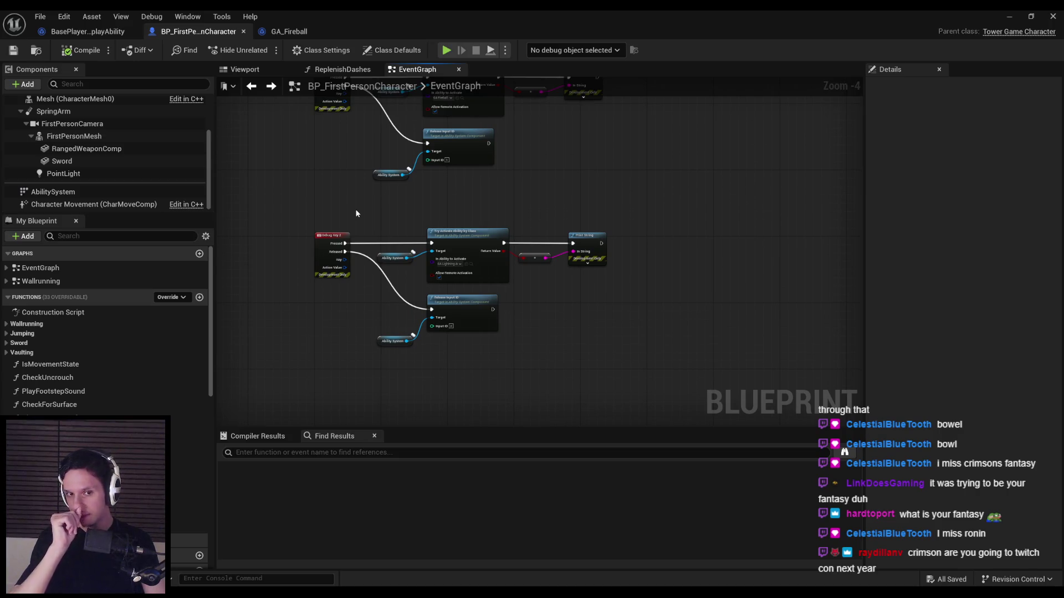
pyautogui.scroll(4, 356, 213)
pyautogui.scroll(-3, 428, 252)
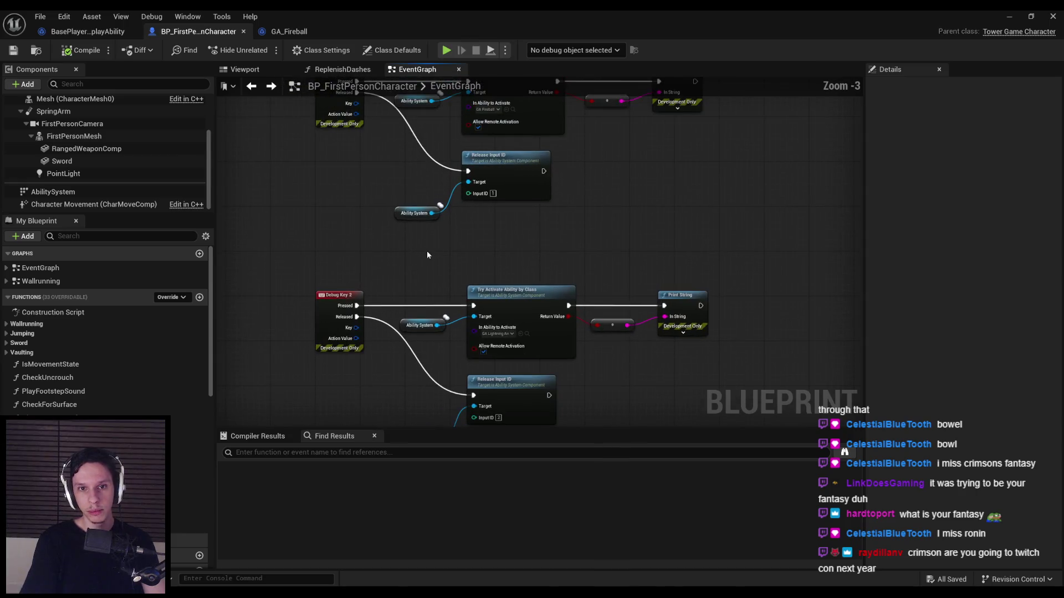
pyautogui.scroll(2, 434, 262)
pyautogui.doubleClick(435, 253)
pyautogui.moveTo(441, 259); pyautogui.dragTo(424, 294)
pyautogui.scroll(-4, 442, 270)
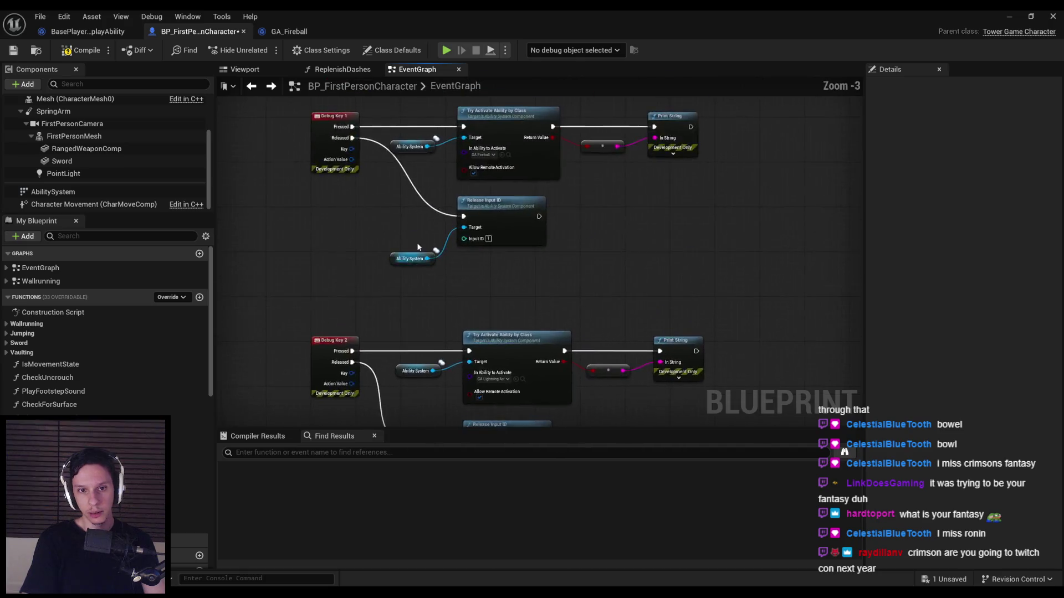
pyautogui.scroll(5, 438, 188)
pyautogui.moveTo(437, 194); pyautogui.dragTo(397, 201)
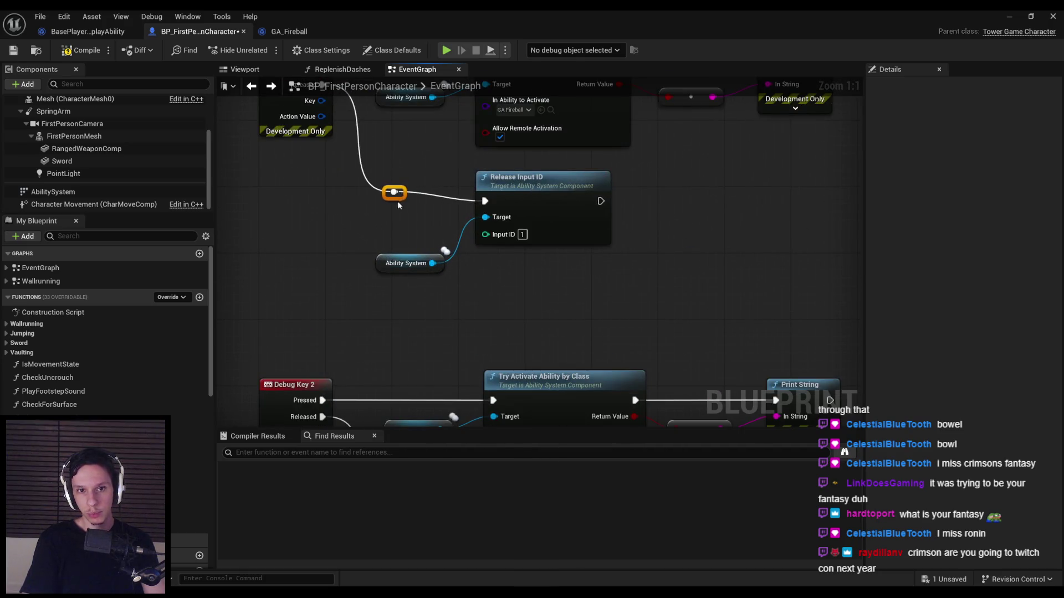
# Step: Check the lower Ability System reference, reframe the Debug Key 1 chain, and recompile
pyautogui.scroll(-2, 443, 195)
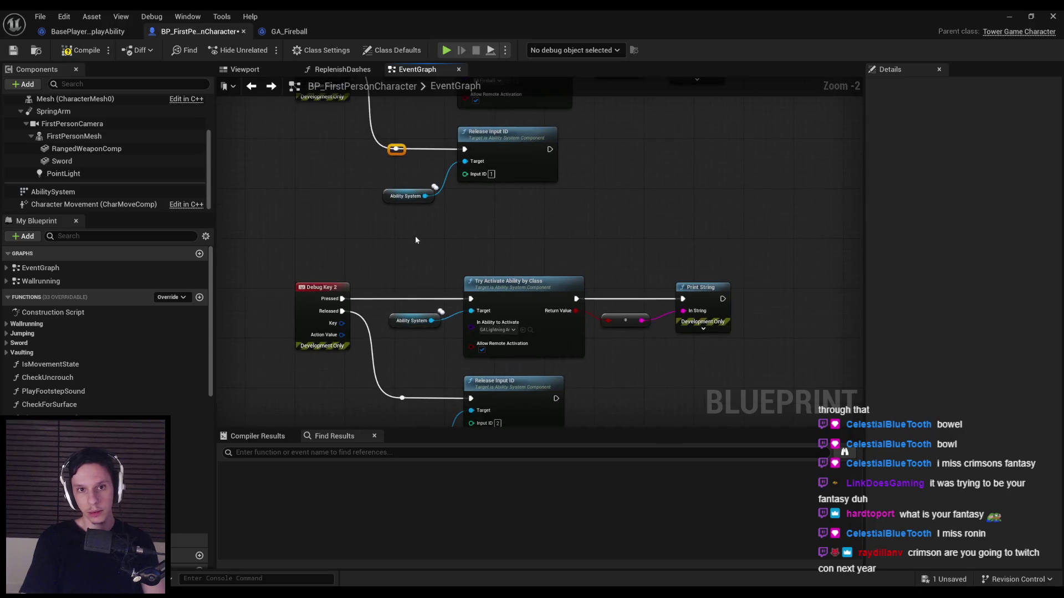
pyautogui.scroll(-2, 408, 233)
pyautogui.scroll(4, 463, 299)
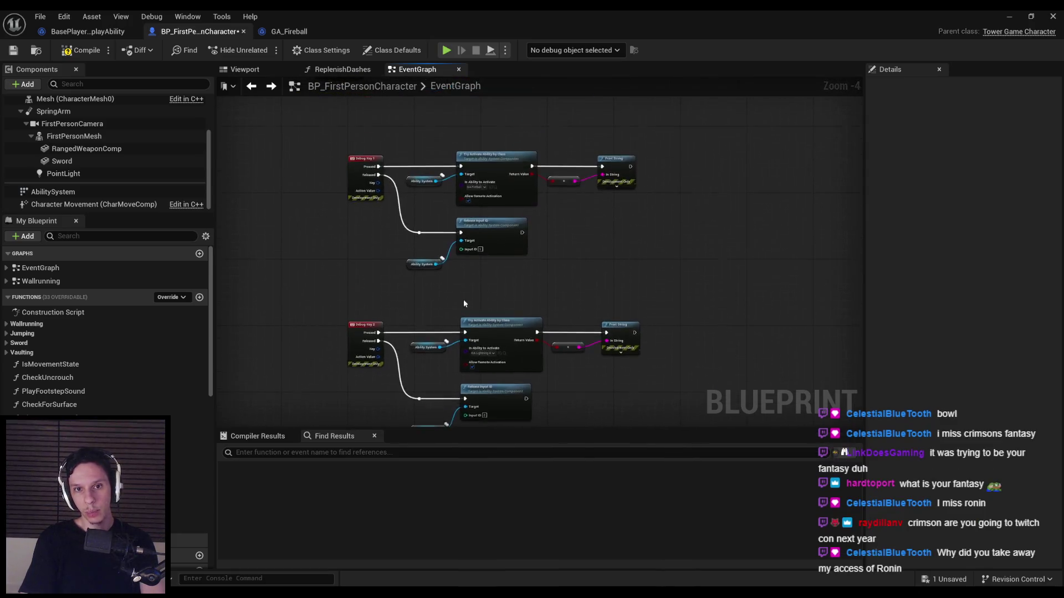
pyautogui.click(487, 234)
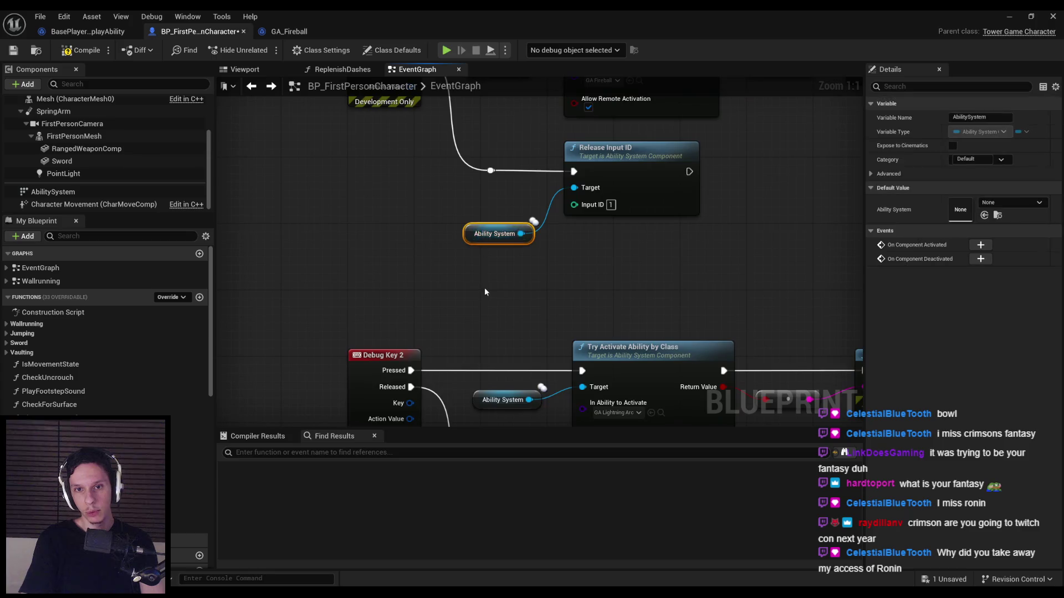
pyautogui.scroll(-2, 487, 288)
pyautogui.click(525, 393)
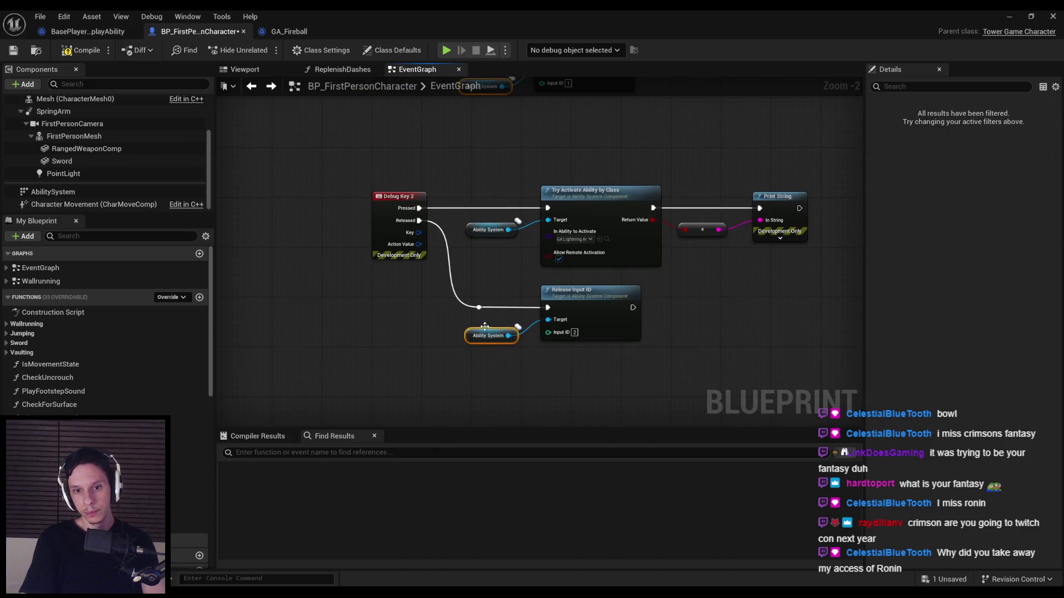
pyautogui.moveTo(491, 271); pyautogui.dragTo(464, 366)
pyautogui.click(81, 50)
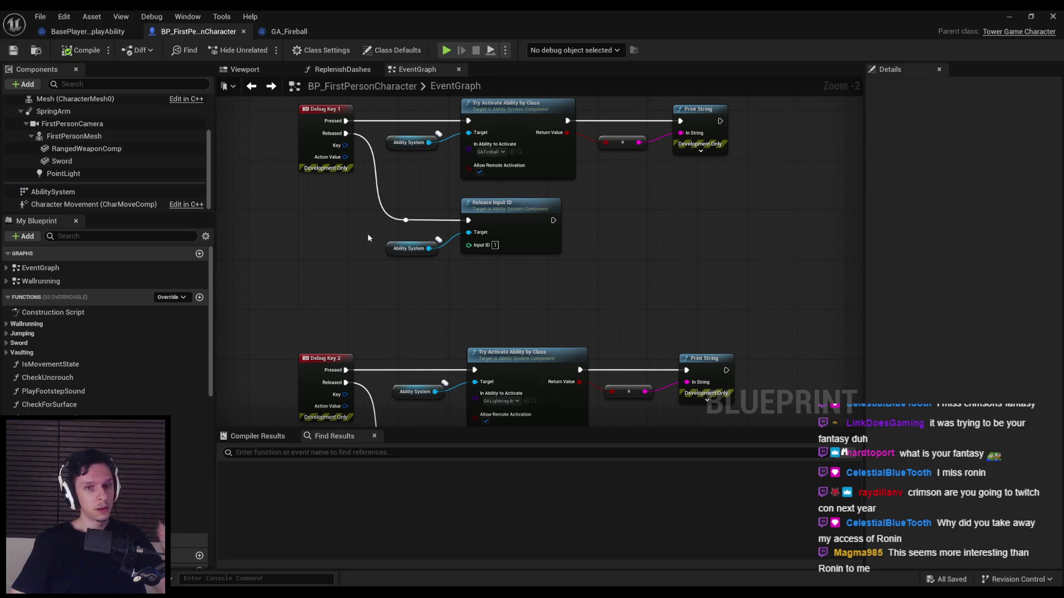
# Step: Align the upper Release Input ID node and its reroute point, then save the blueprint
pyautogui.moveTo(395, 183); pyautogui.dragTo(564, 256)
pyautogui.press('q')
pyautogui.click(514, 302)
pyautogui.hotkey('ctrl', 's')
# Step: Nudge the Debug Key 2 release node and reroute higher, then frame both debug key chains
pyautogui.scroll(-1, 436, 314)
pyautogui.moveTo(436, 313); pyautogui.dragTo(462, 239)
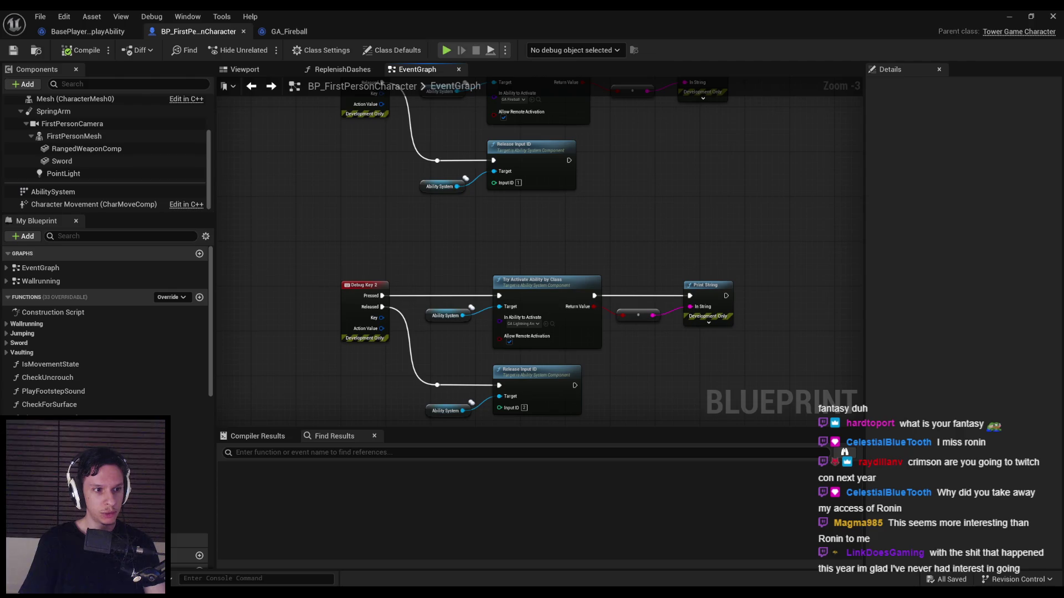
pyautogui.moveTo(336, 359)
pyautogui.mouseDown()
pyautogui.moveTo(328, 295)
pyautogui.moveTo(328, 306)
pyautogui.mouseUp()
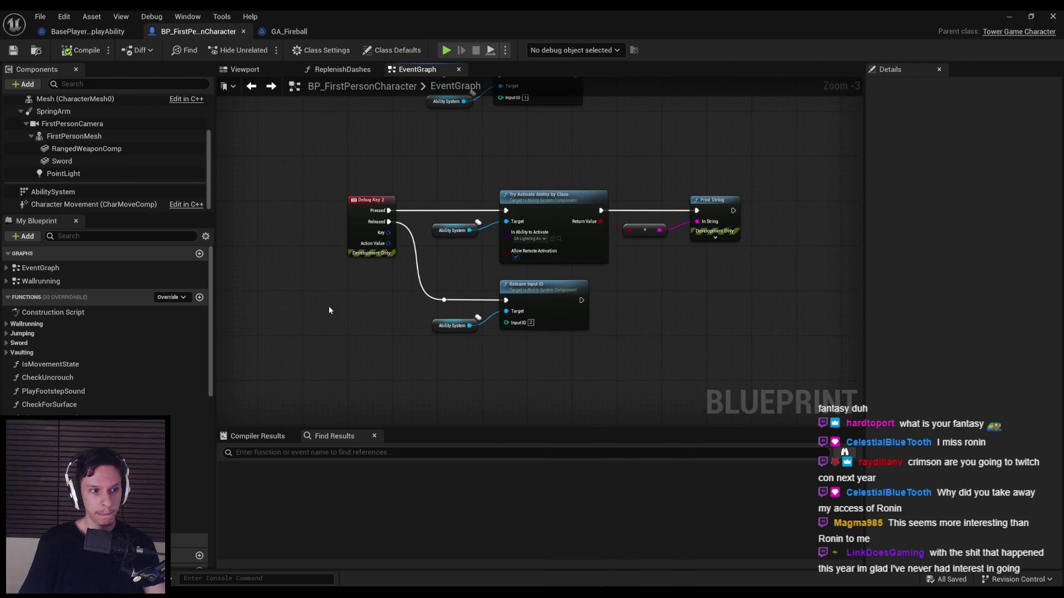
pyautogui.scroll(1, 328, 304)
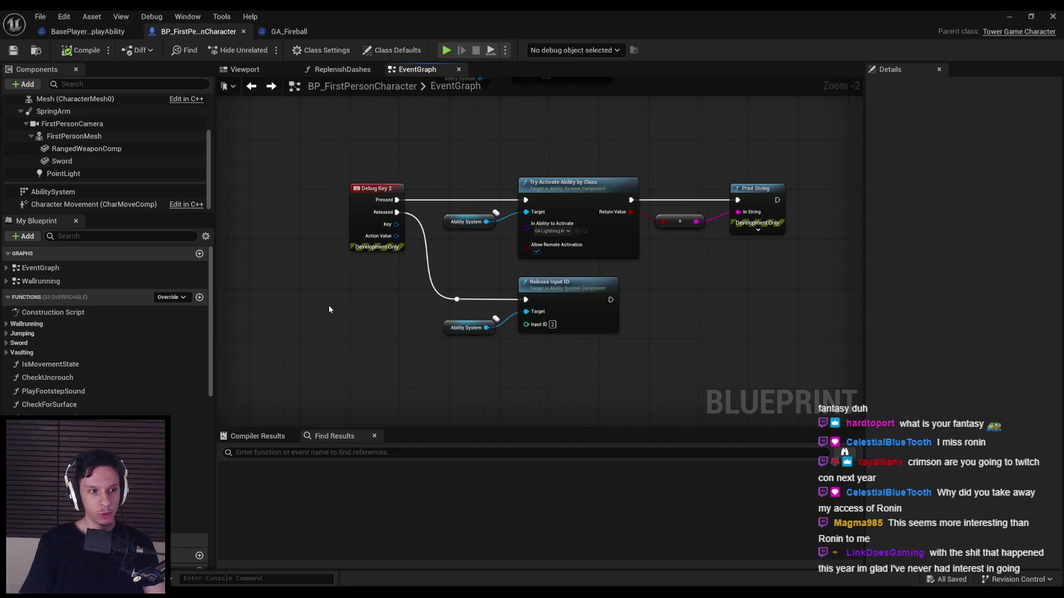
pyautogui.scroll(-1, 328, 305)
pyautogui.scroll(2, 410, 284)
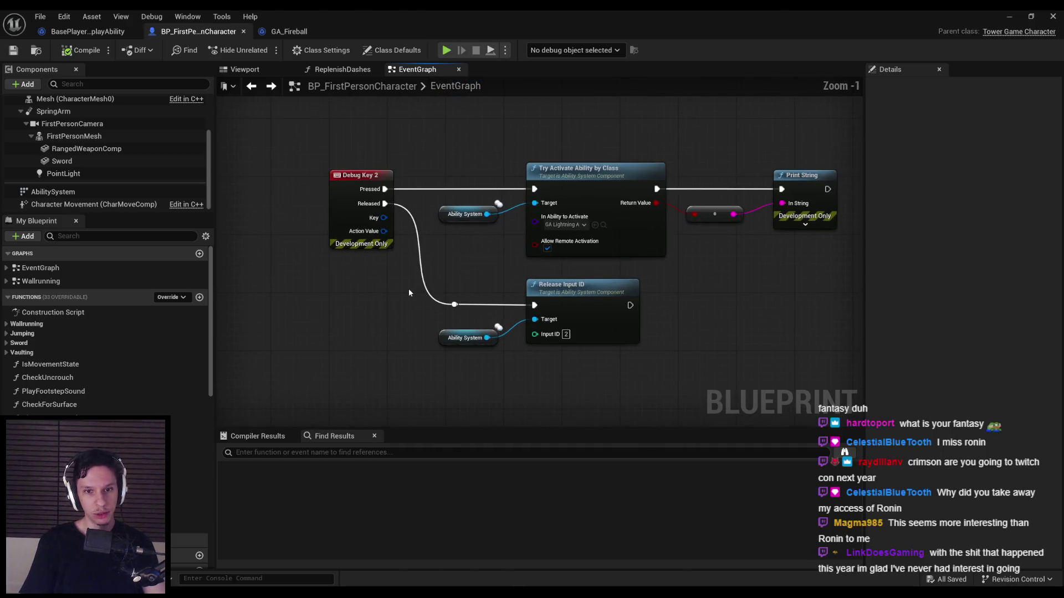
pyautogui.scroll(-1, 409, 293)
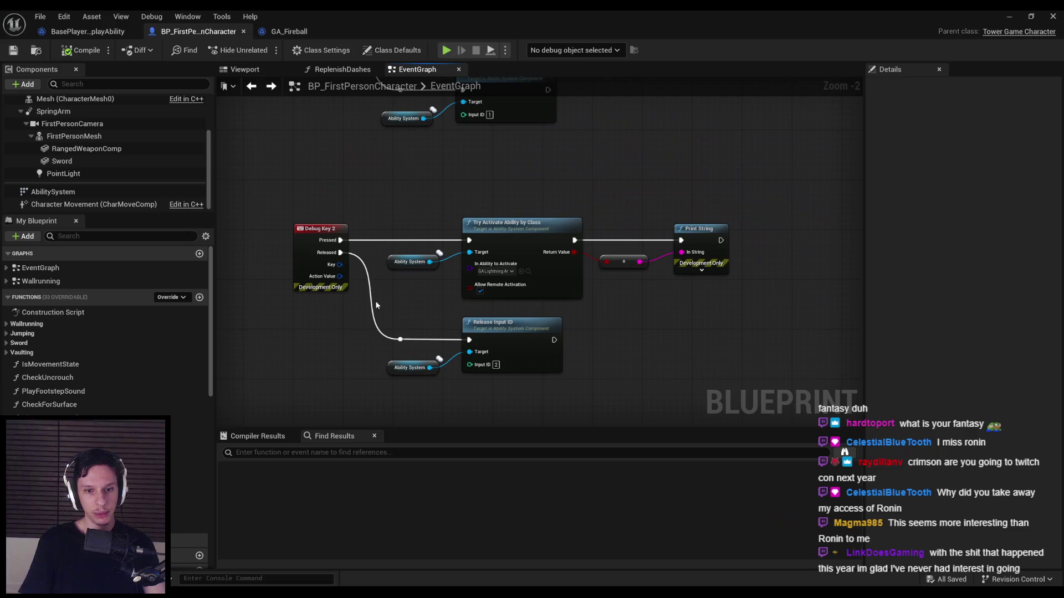
pyautogui.scroll(-1, 377, 300)
pyautogui.moveTo(382, 330); pyautogui.dragTo(481, 362)
pyautogui.click(254, 174)
pyautogui.moveTo(430, 219)
pyautogui.mouseDown()
pyautogui.moveTo(454, 300)
pyautogui.moveTo(422, 327)
pyautogui.moveTo(388, 331)
pyautogui.moveTo(400, 258)
pyautogui.moveTo(411, 304)
pyautogui.moveTo(397, 258)
pyautogui.mouseUp()
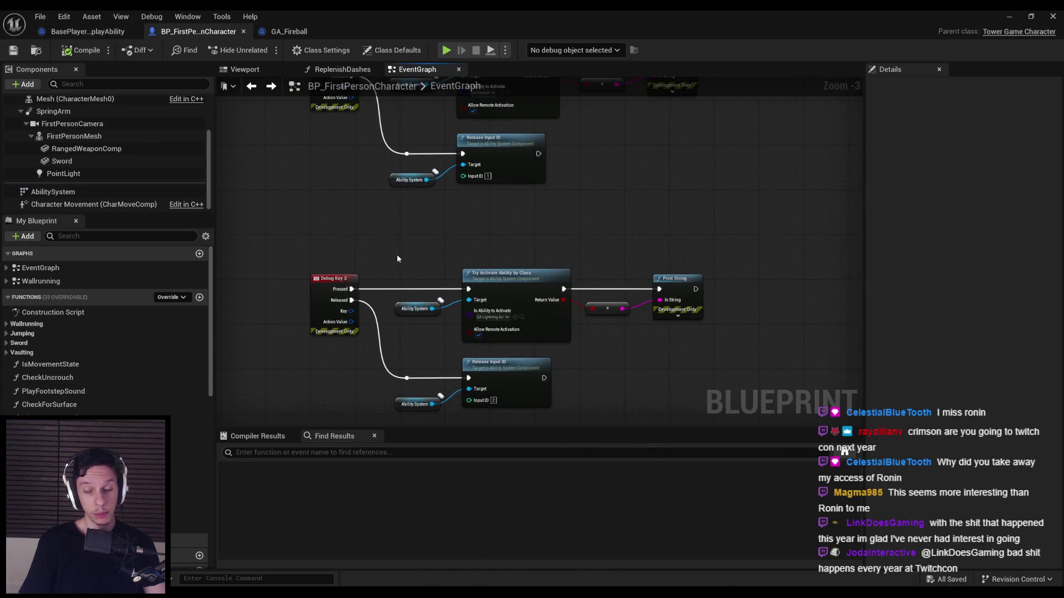
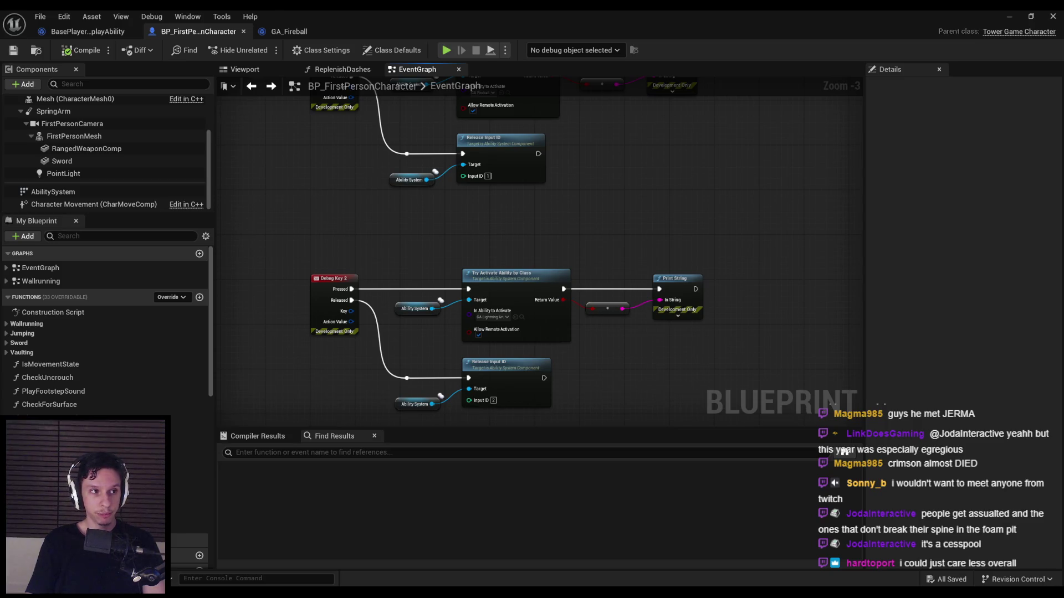
# Step: Bring the Debug Key 1 and 2 node groups into view and inspect the Ability System nodes
pyautogui.moveTo(398, 241)
pyautogui.mouseDown()
pyautogui.moveTo(403, 201)
pyautogui.moveTo(388, 304)
pyautogui.moveTo(382, 281)
pyautogui.moveTo(391, 205)
pyautogui.moveTo(418, 315)
pyautogui.moveTo(410, 147)
pyautogui.mouseUp()
pyautogui.scroll(-1, 402, 201)
pyautogui.scroll(1, 390, 283)
pyautogui.moveTo(467, 285); pyautogui.dragTo(468, 248)
pyautogui.click(467, 248)
# Step: Marquee-select the whole debug node group, then save BP_FirstPersonCharacter
pyautogui.scroll(-1, 468, 251)
pyautogui.moveTo(612, 382)
pyautogui.mouseDown()
pyautogui.moveTo(469, 105)
pyautogui.moveTo(476, 124)
pyautogui.mouseUp()
pyautogui.click(519, 276)
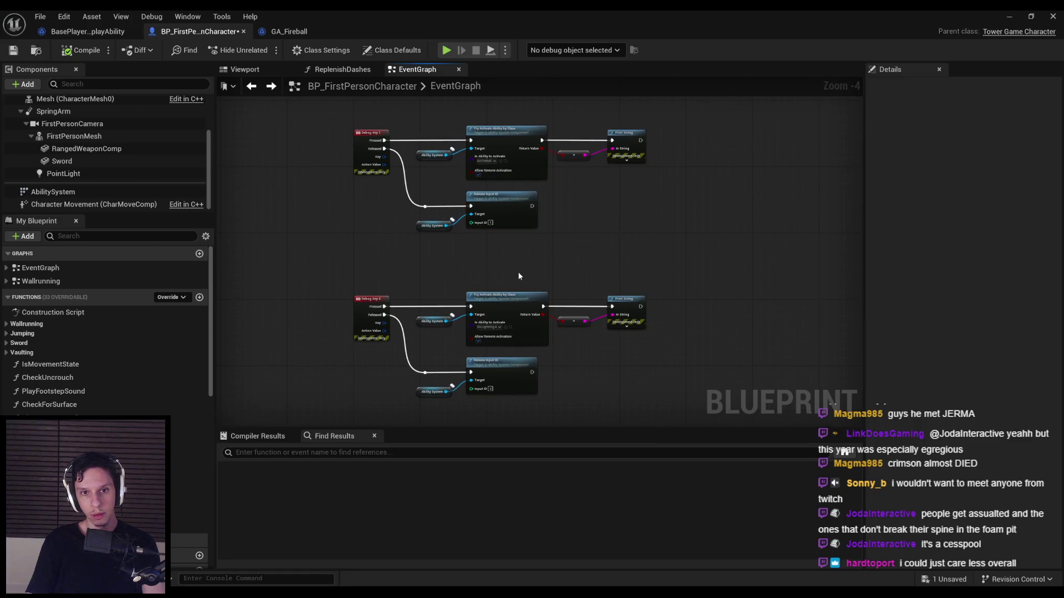
pyautogui.scroll(1, 446, 260)
pyautogui.click(14, 51)
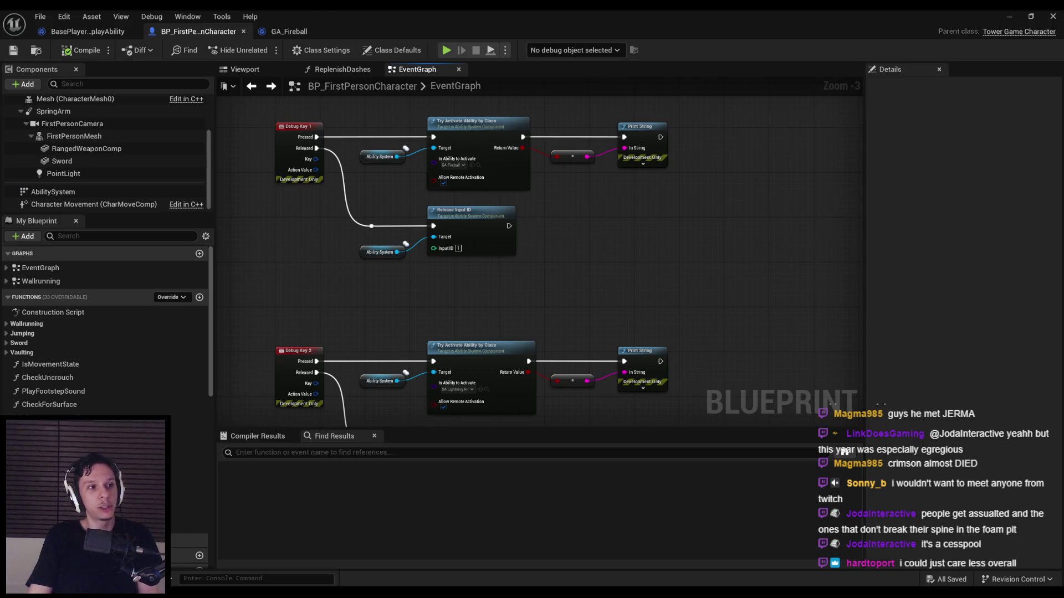
# Step: Recenter the graph on the Debug Key 1 group and return to the level editor
pyautogui.moveTo(311, 306)
pyautogui.mouseDown()
pyautogui.moveTo(408, 280)
pyautogui.moveTo(433, 248)
pyautogui.mouseUp()
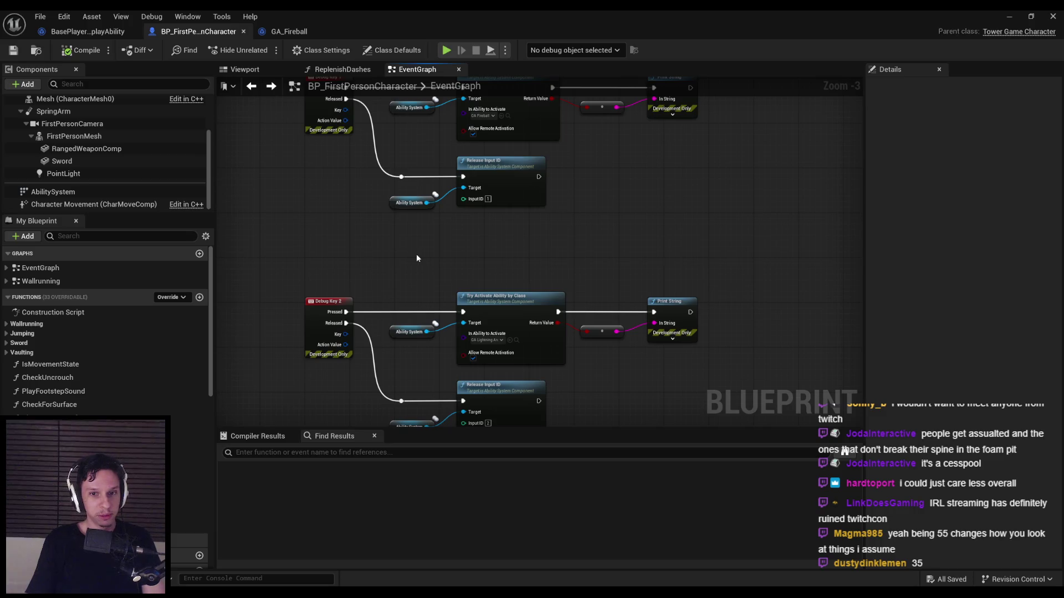
pyautogui.scroll(2, 417, 256)
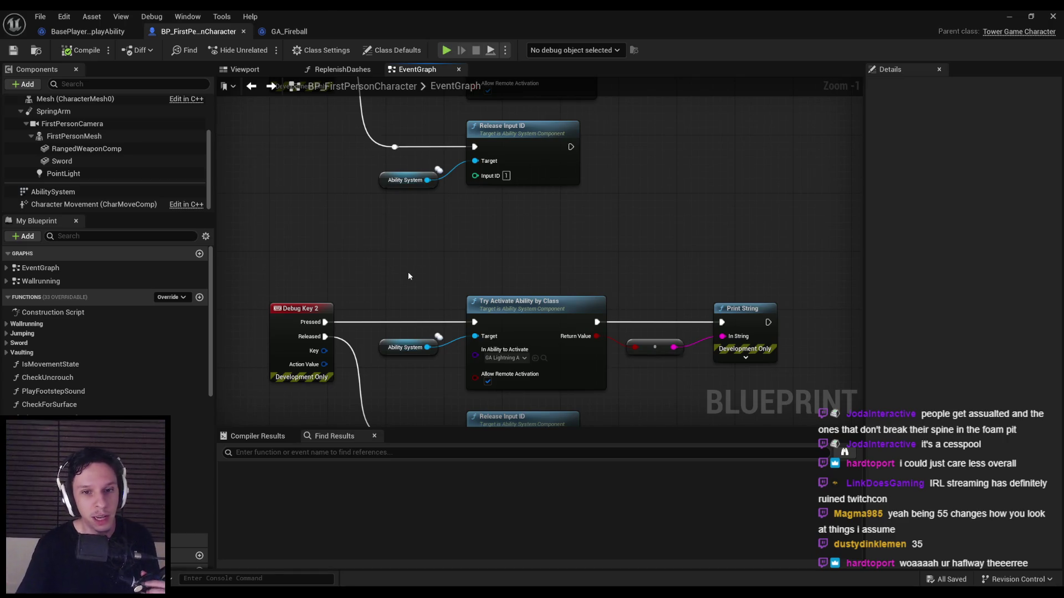
pyautogui.scroll(-2, 412, 329)
pyautogui.moveTo(368, 301)
pyautogui.mouseDown()
pyautogui.moveTo(414, 234)
pyautogui.moveTo(380, 385)
pyautogui.mouseUp()
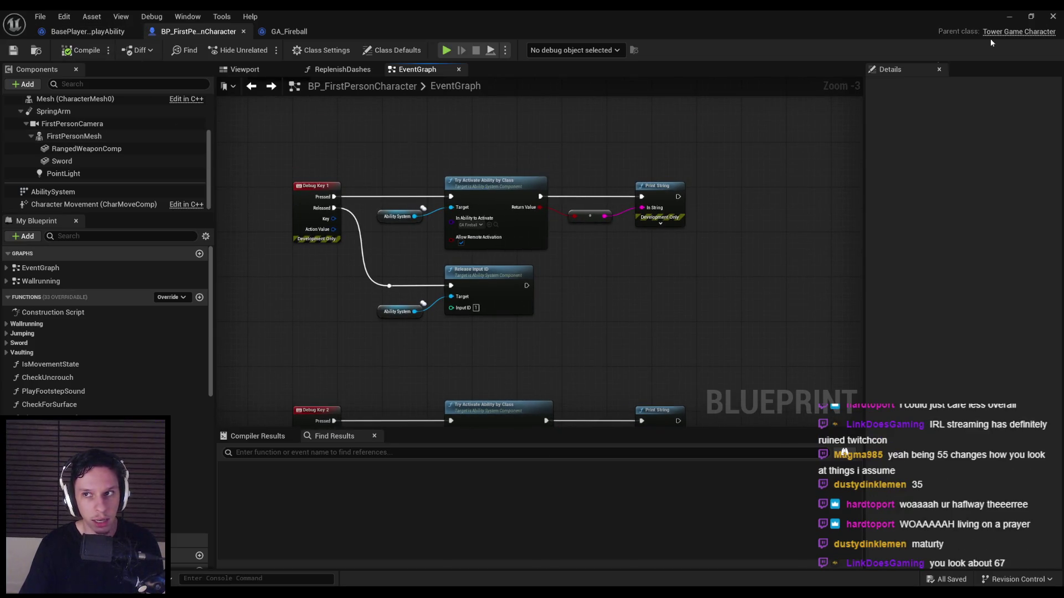
pyautogui.hotkey('alt', 'Tab')
# Step: Start a playtest and cast fireball and lightning at the spider with keys 1 and 2
pyautogui.click(261, 49)
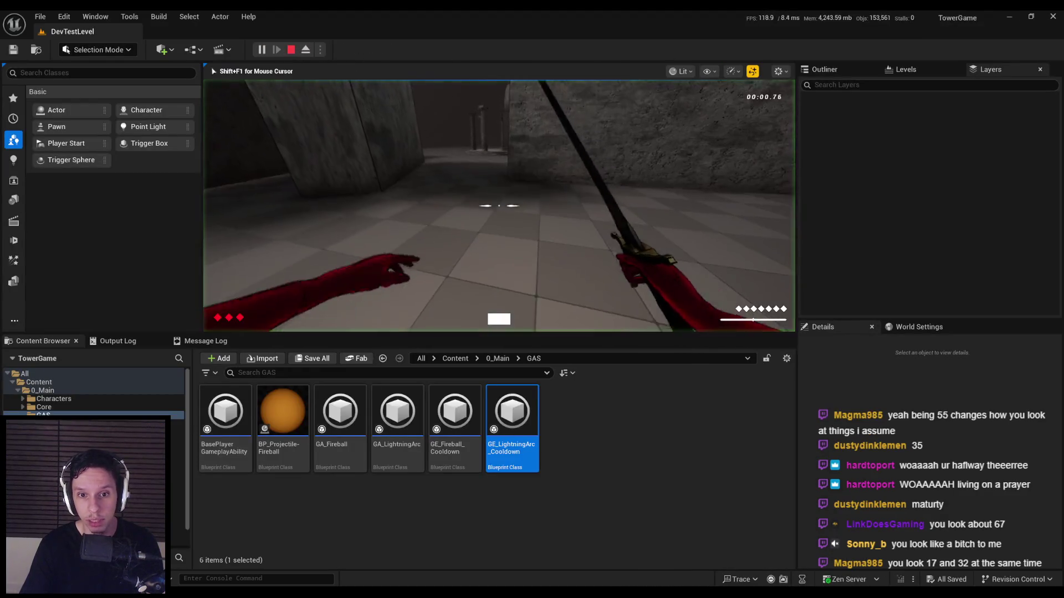
pyautogui.press('1')
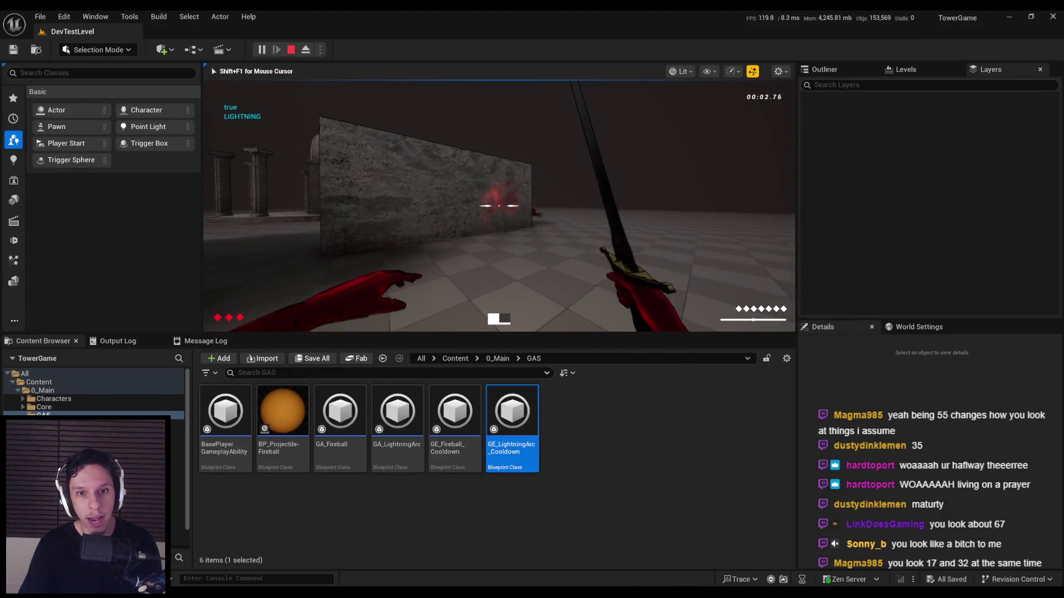
pyautogui.press('1')
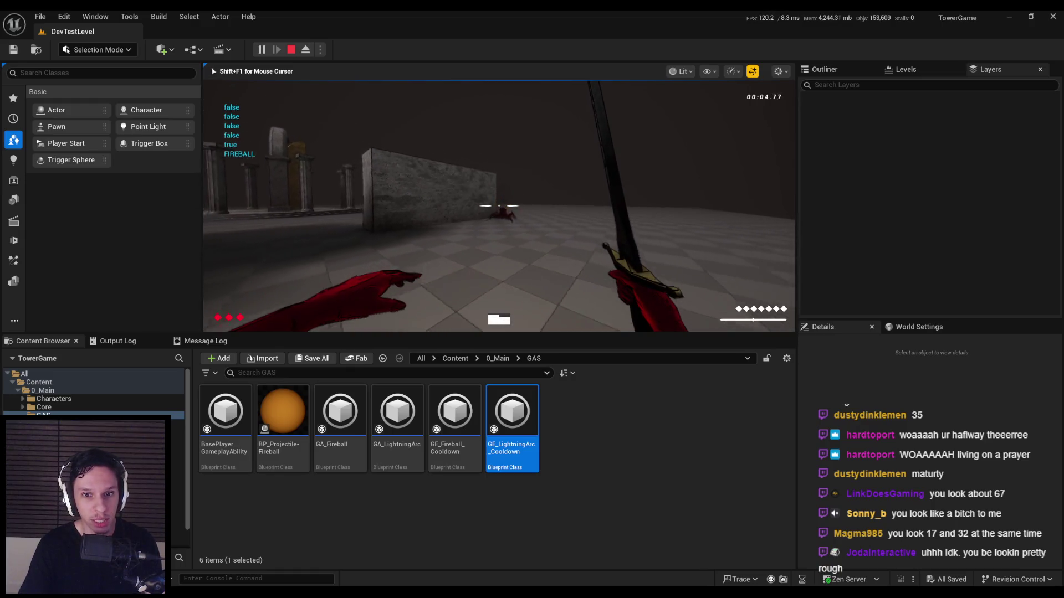
pyautogui.press('2')
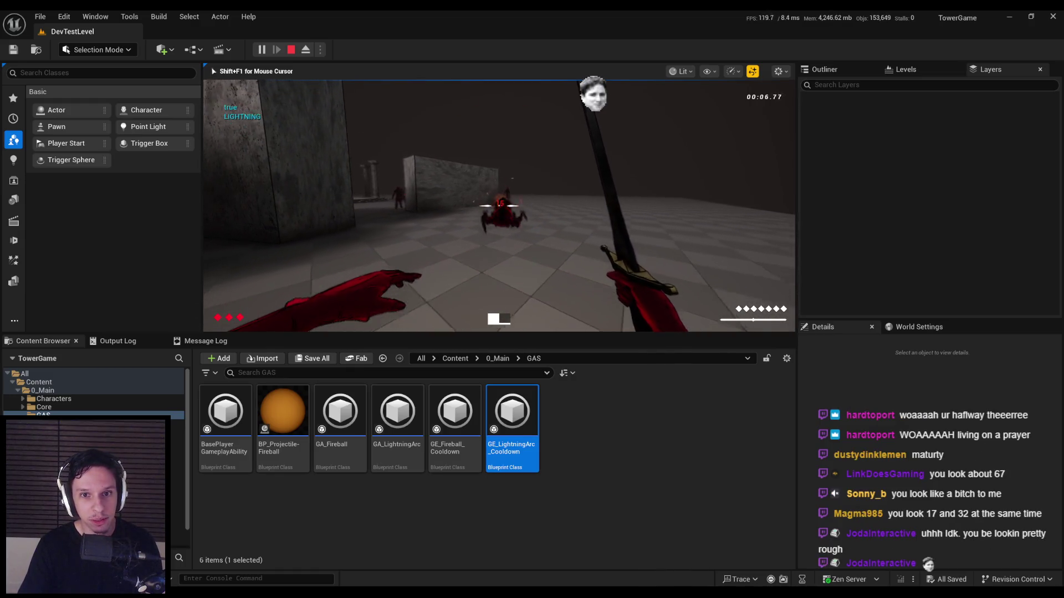
pyautogui.press('1')
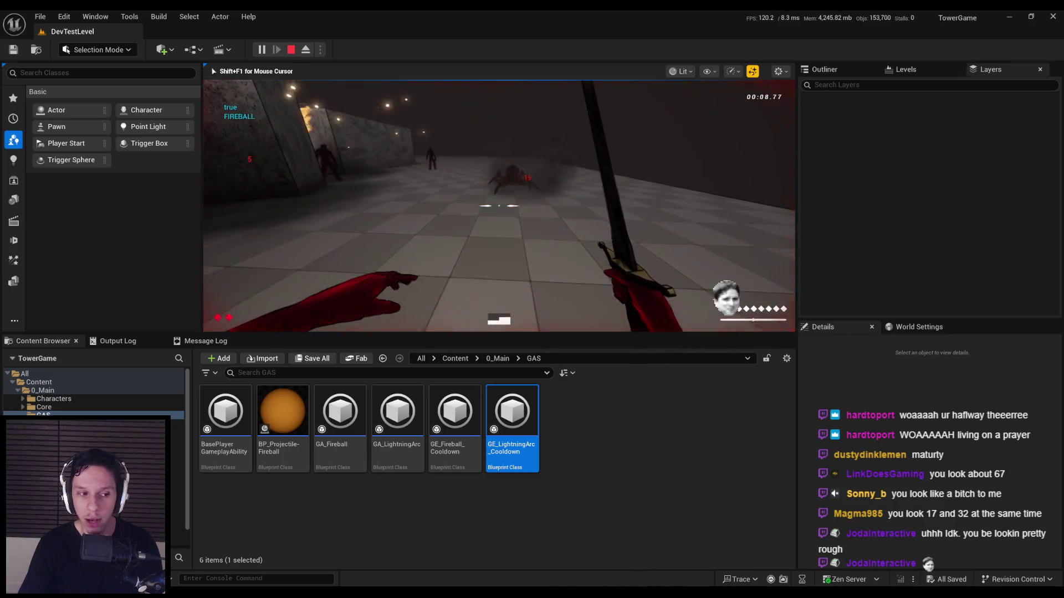
pyautogui.press('space')
pyautogui.press('space')
pyautogui.press('space')
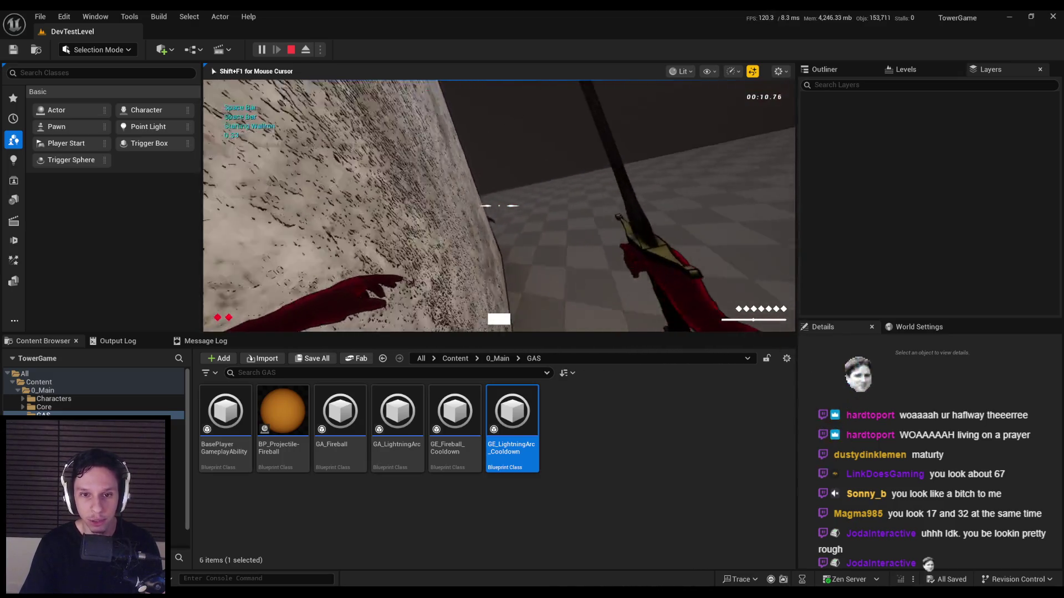
# Step: Cast both spells at the spider and the enemies in the gap, then stop the playtest
pyautogui.press('2')
pyautogui.press('1')
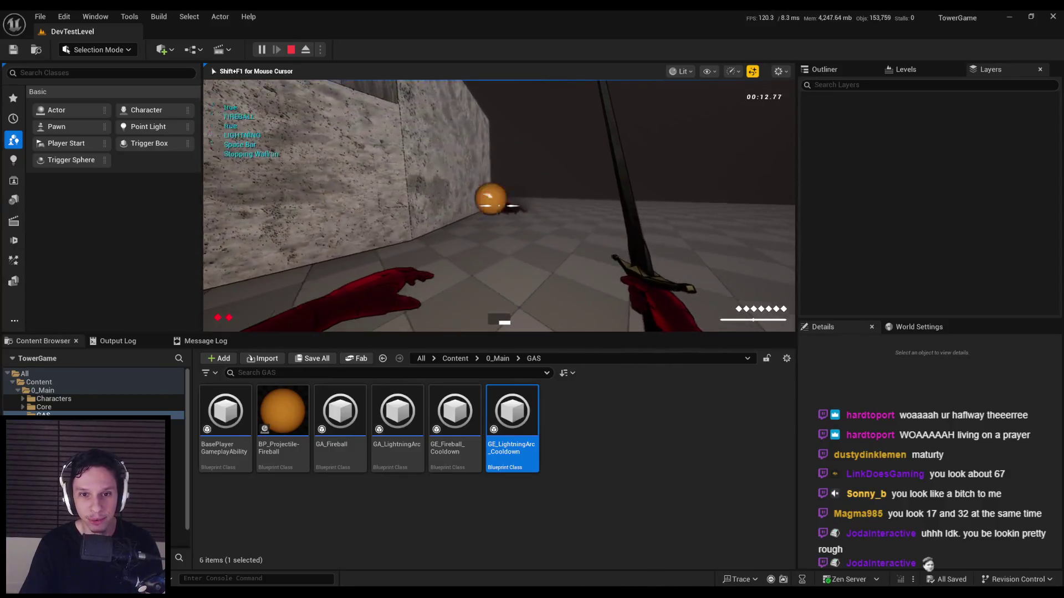
pyautogui.press('3')
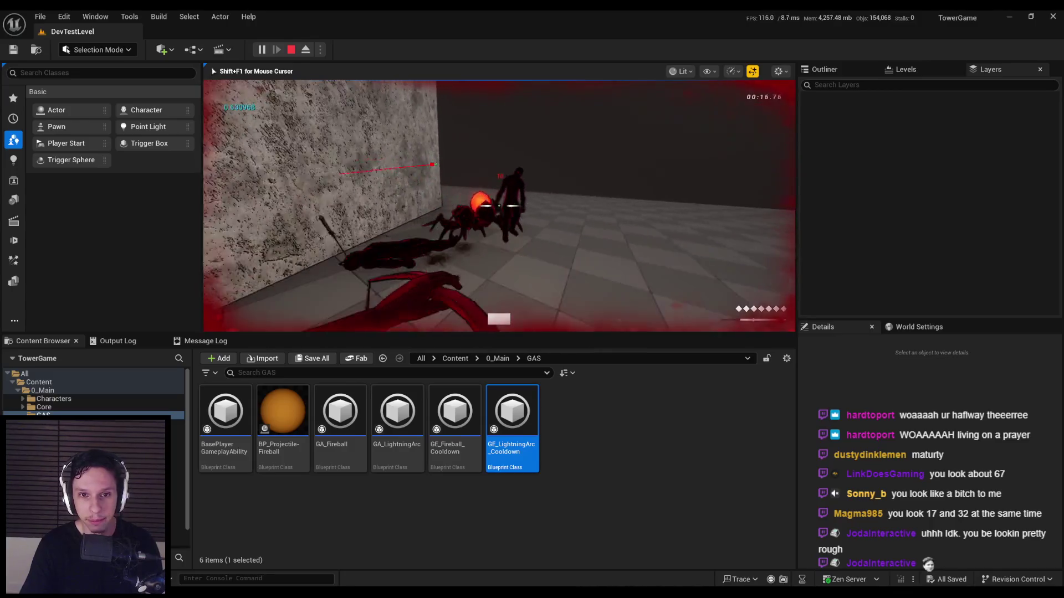
pyautogui.press('1')
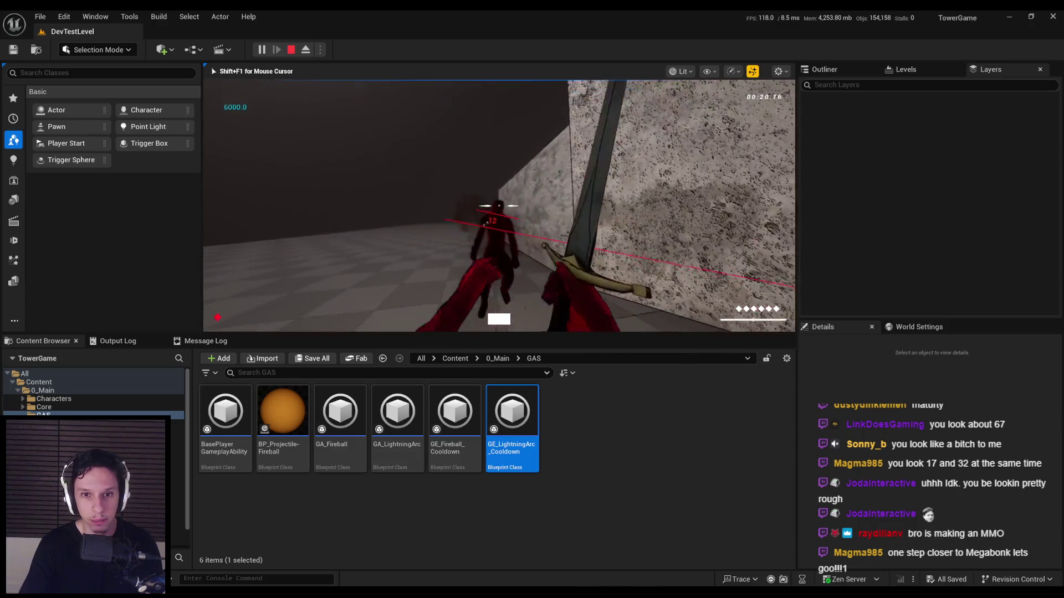
pyautogui.press('2')
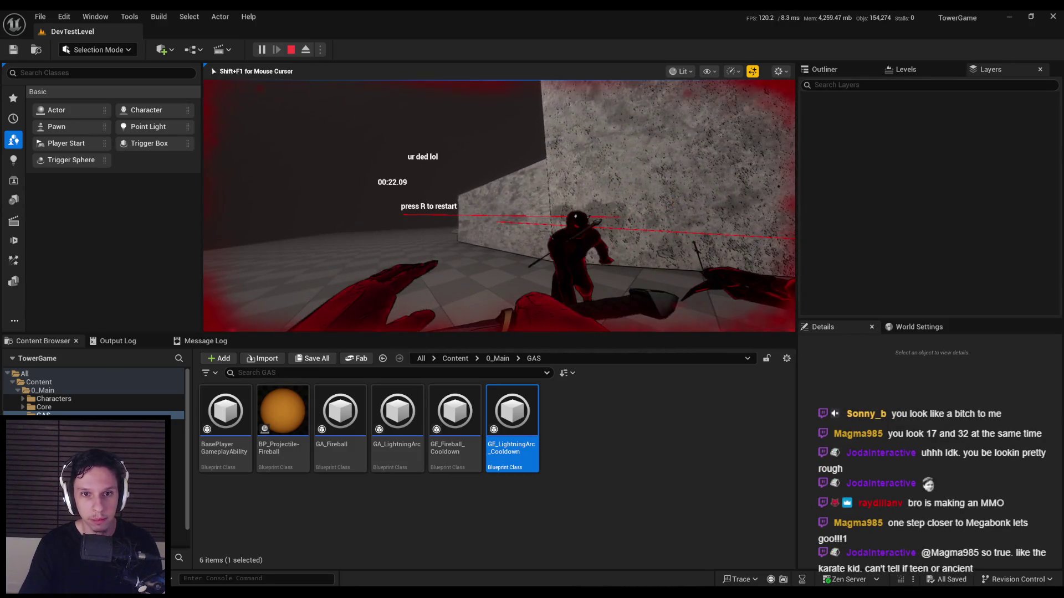
pyautogui.press('Escape')
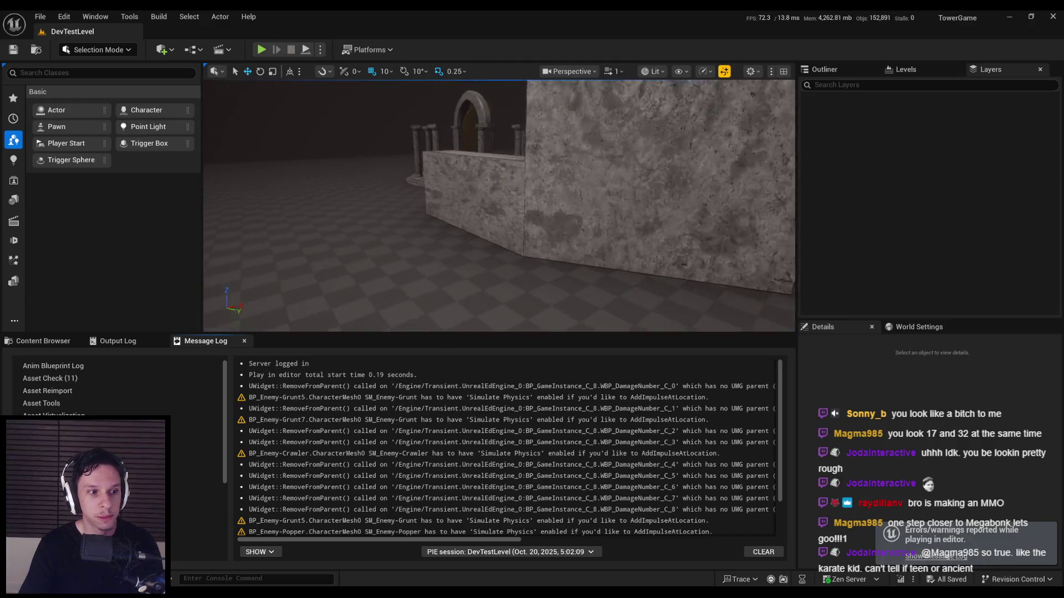
pyautogui.moveTo(494, 253); pyautogui.dragTo(495, 253)
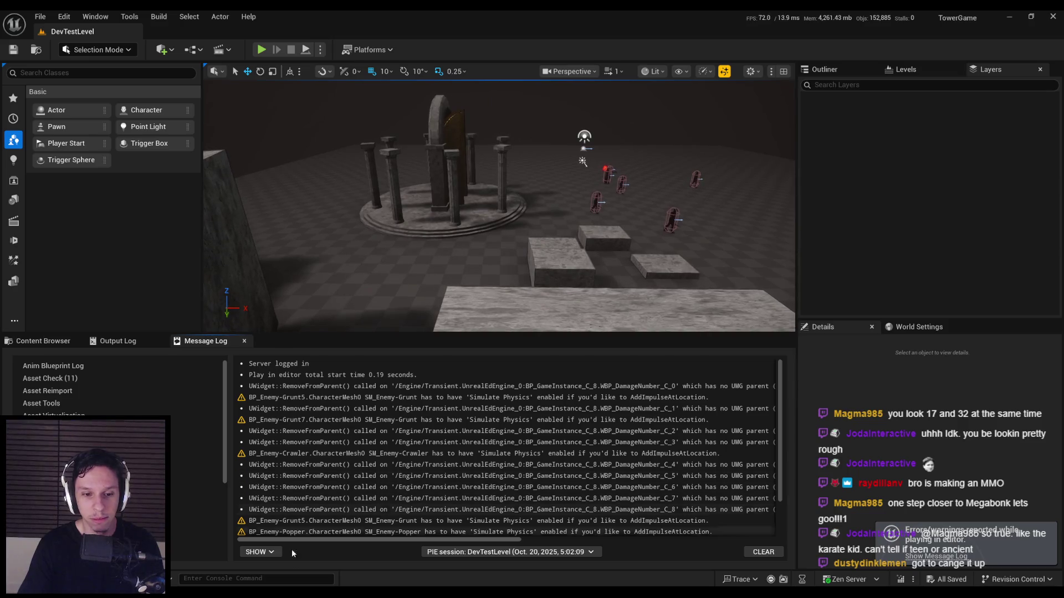
# Step: Look over the GA_Fireball and base player gameplay ability blueprints
pyautogui.moveTo(322, 595)
pyautogui.click(378, 554)
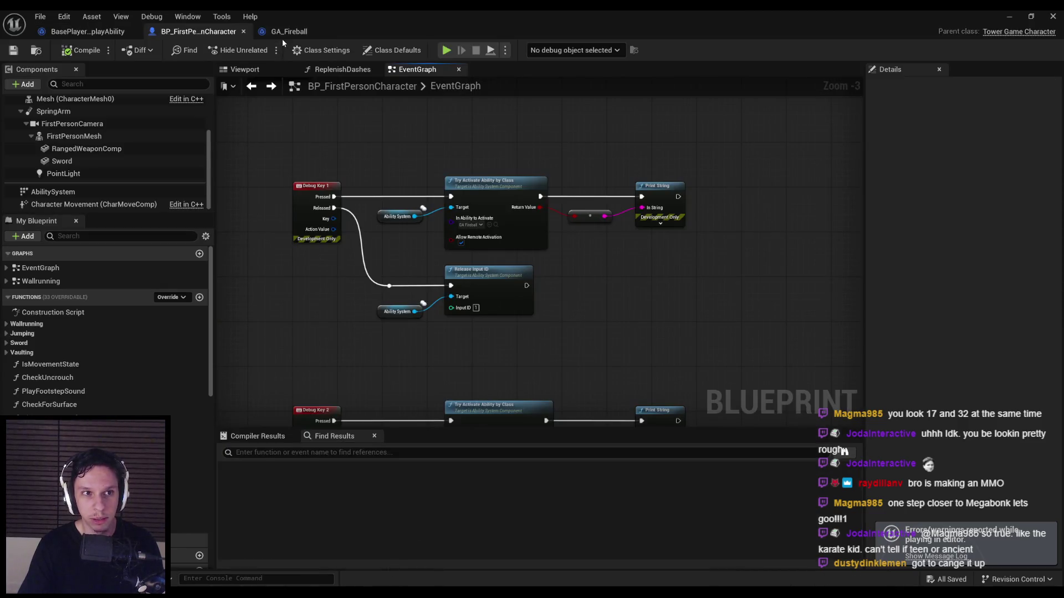
pyautogui.click(282, 32)
pyautogui.click(87, 32)
pyautogui.click(289, 31)
pyautogui.click(1009, 16)
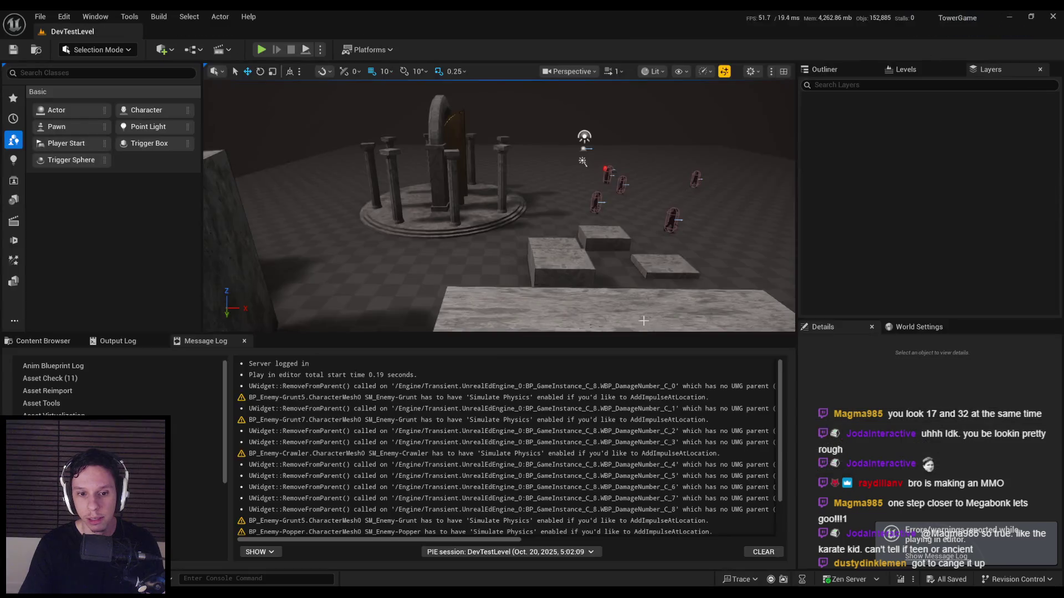
# Step: Open GA_LightningArc from the GAS folder and look through its graph
pyautogui.click(43, 341)
pyautogui.doubleClick(405, 464)
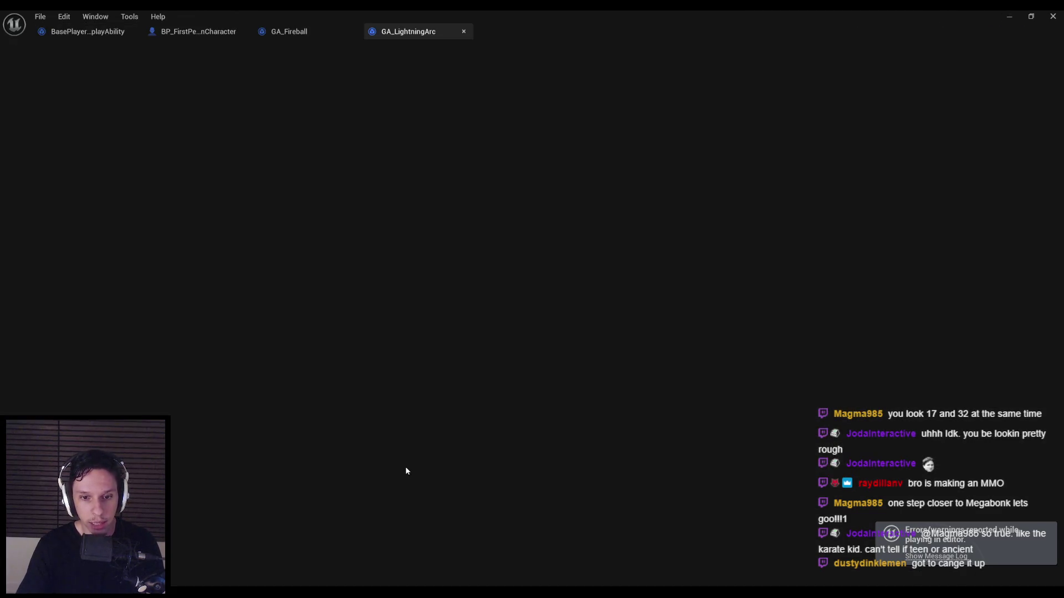
pyautogui.scroll(-2, 459, 317)
pyautogui.scroll(2, 459, 318)
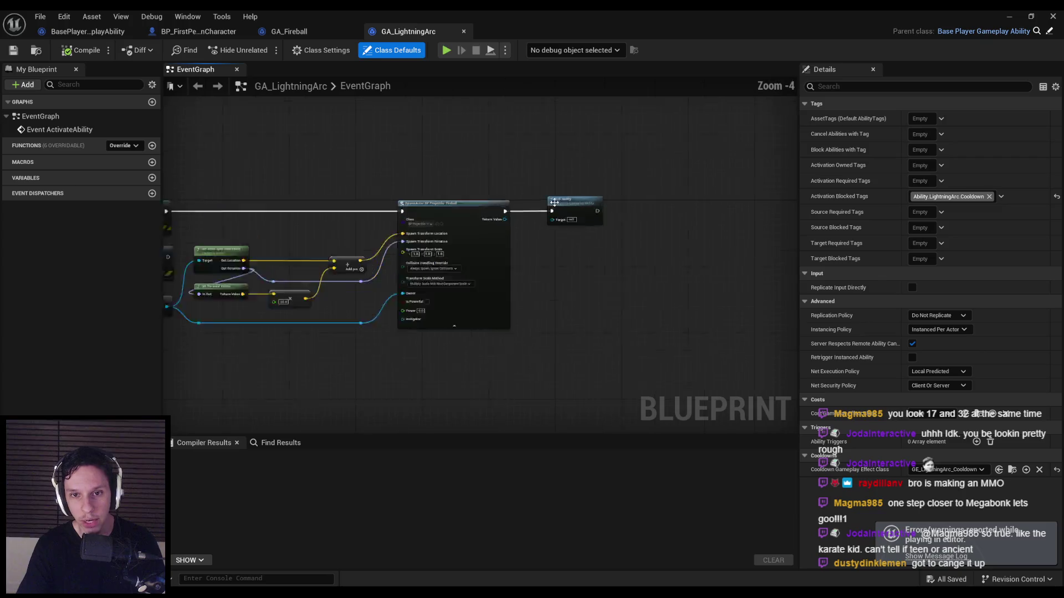
pyautogui.scroll(-1, 475, 357)
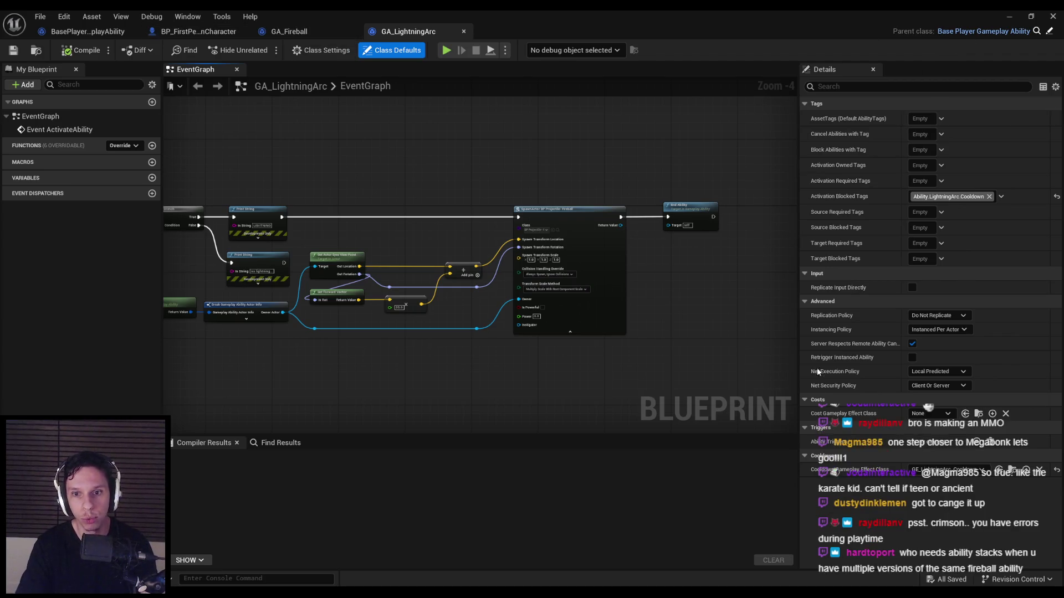
# Step: Check GE_LightningArc_Cooldown's 5.0 duration, close it, and start a fullscreen playtest
pyautogui.click(1009, 16)
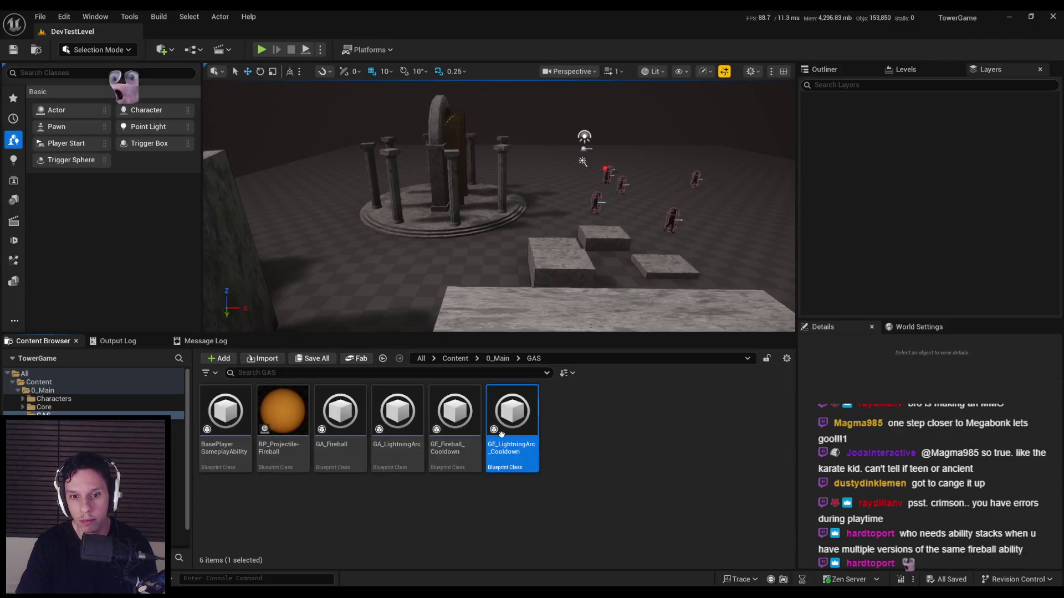
pyautogui.doubleClick(501, 434)
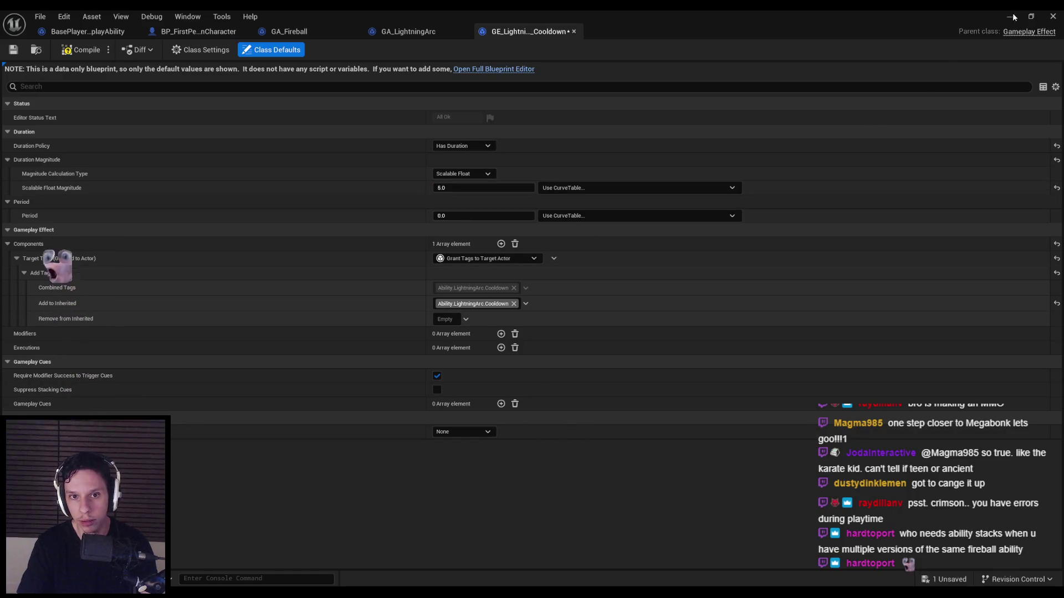
pyautogui.click(1053, 16)
pyautogui.click(261, 49)
pyautogui.press('F11')
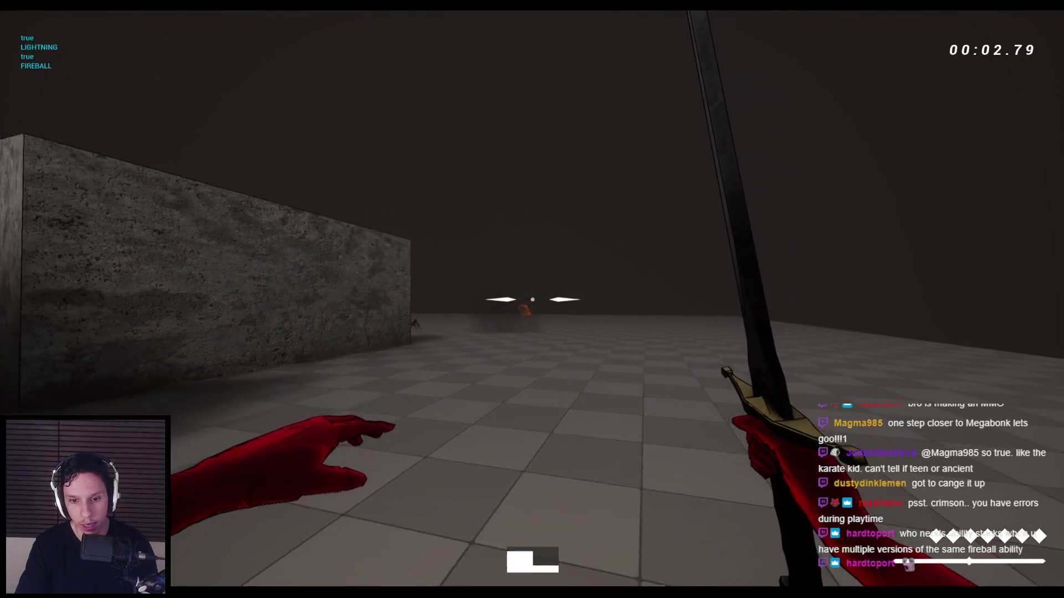
# Step: Cast a fireball and fire several bow arrows at the enemies and spiders
pyautogui.click(532, 299)
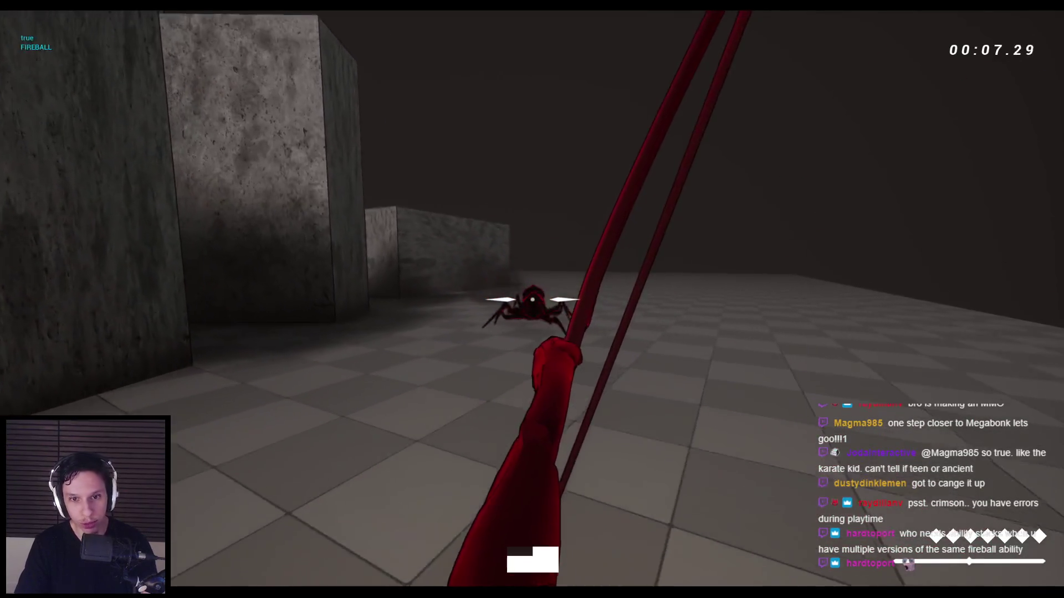
pyautogui.click(532, 299)
pyautogui.click(532, 299)
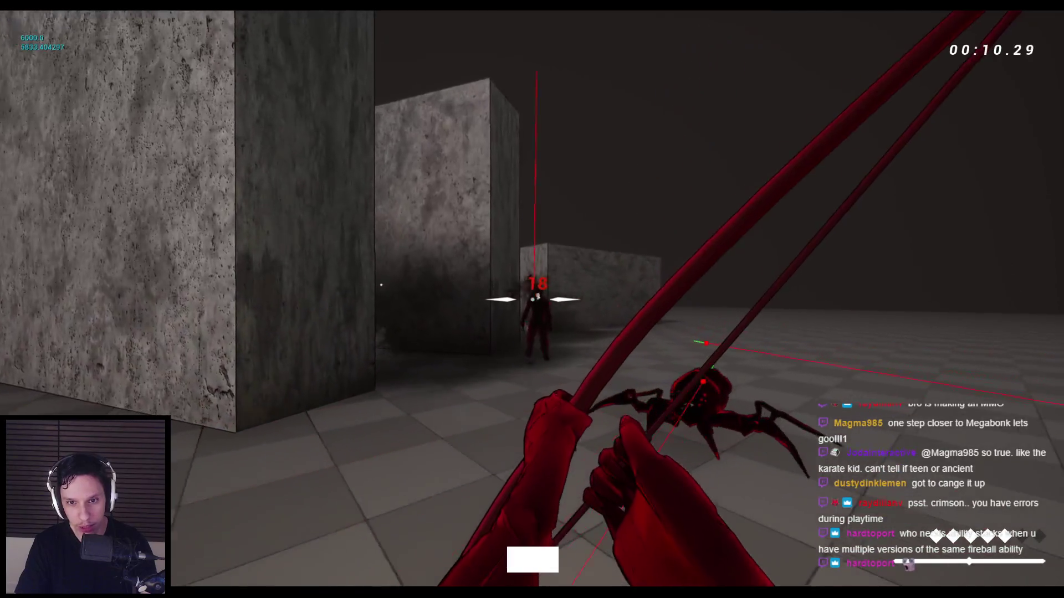
pyautogui.click(532, 299)
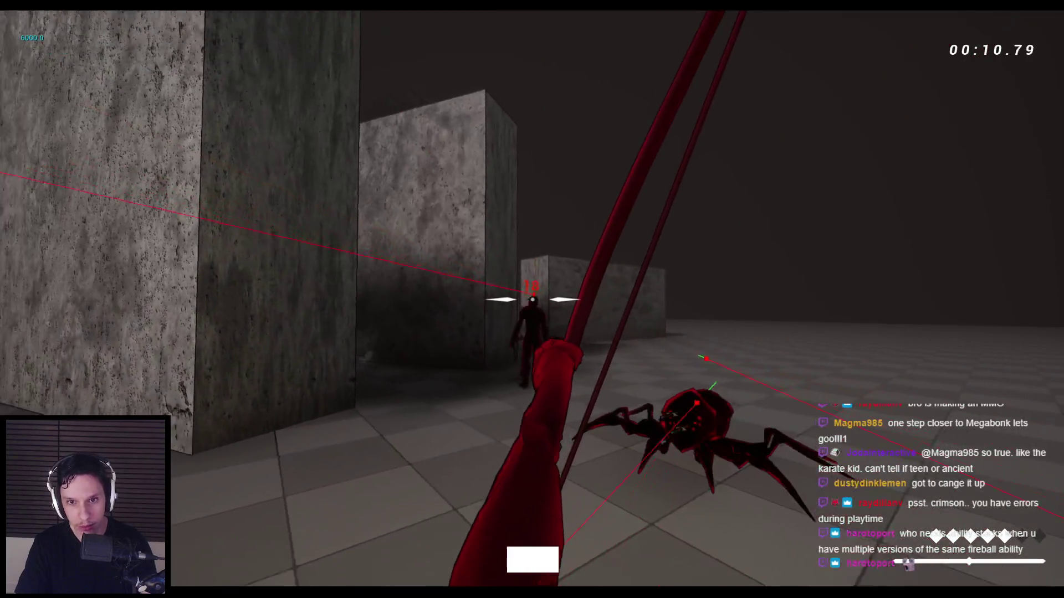
pyautogui.click(532, 299)
pyautogui.click(532, 299)
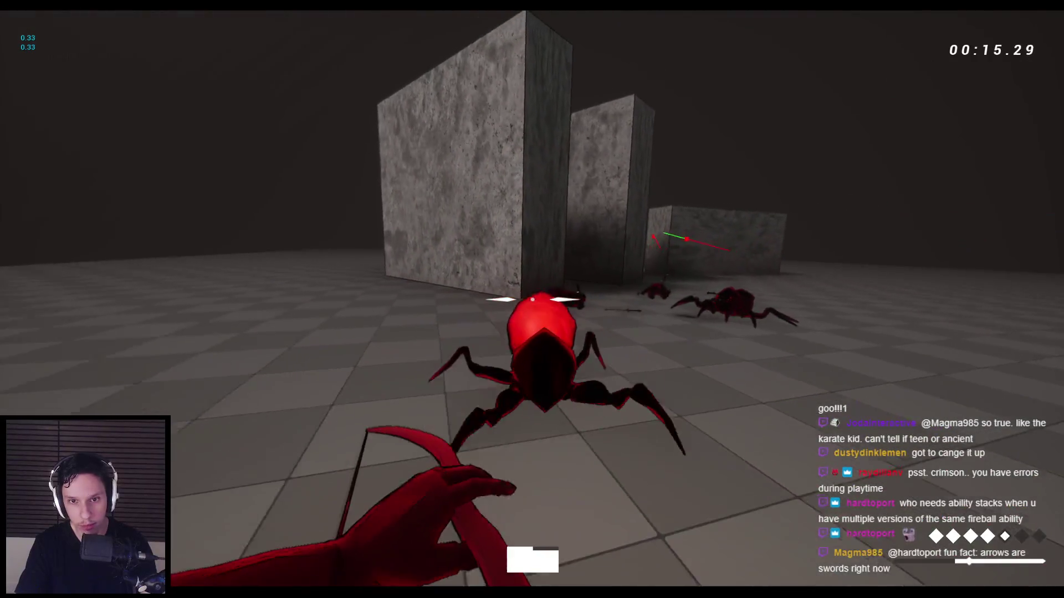
pyautogui.click(532, 300)
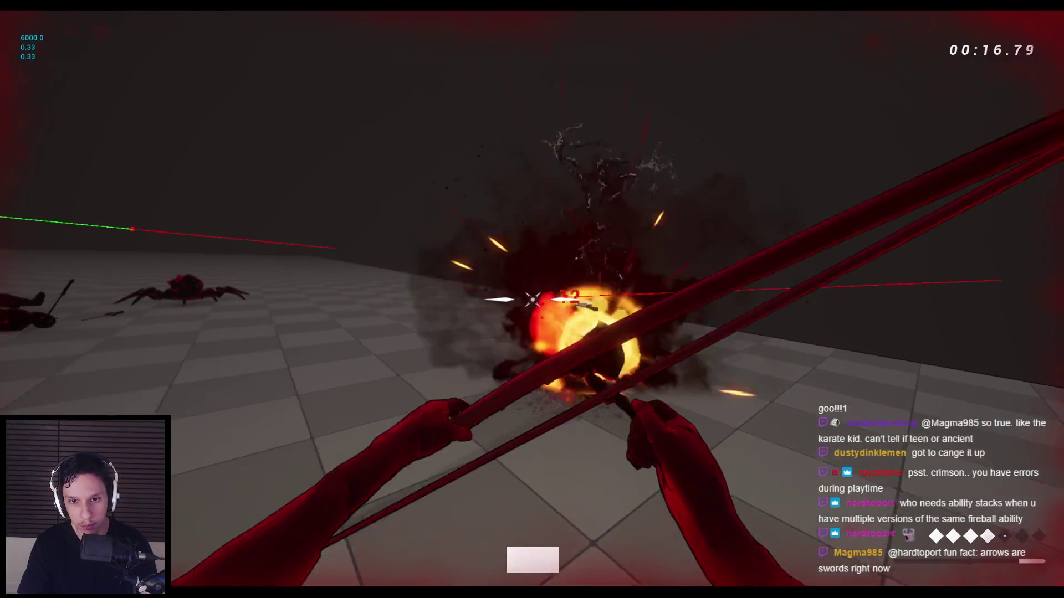
# Step: Switch to the sword, jump along the concrete wall, and attack the approaching enemies
pyautogui.press('2')
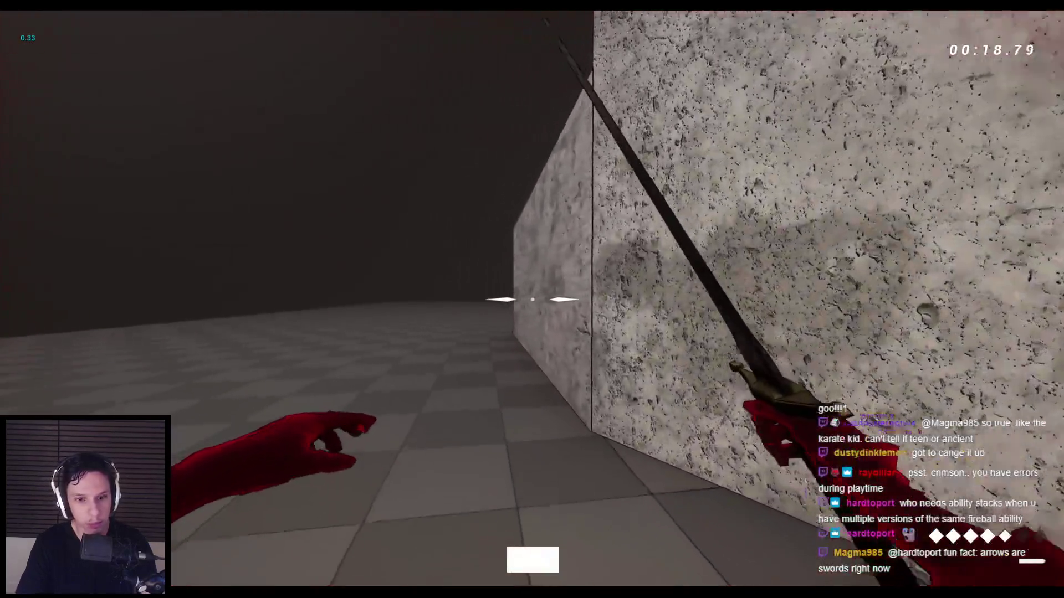
pyautogui.press('space')
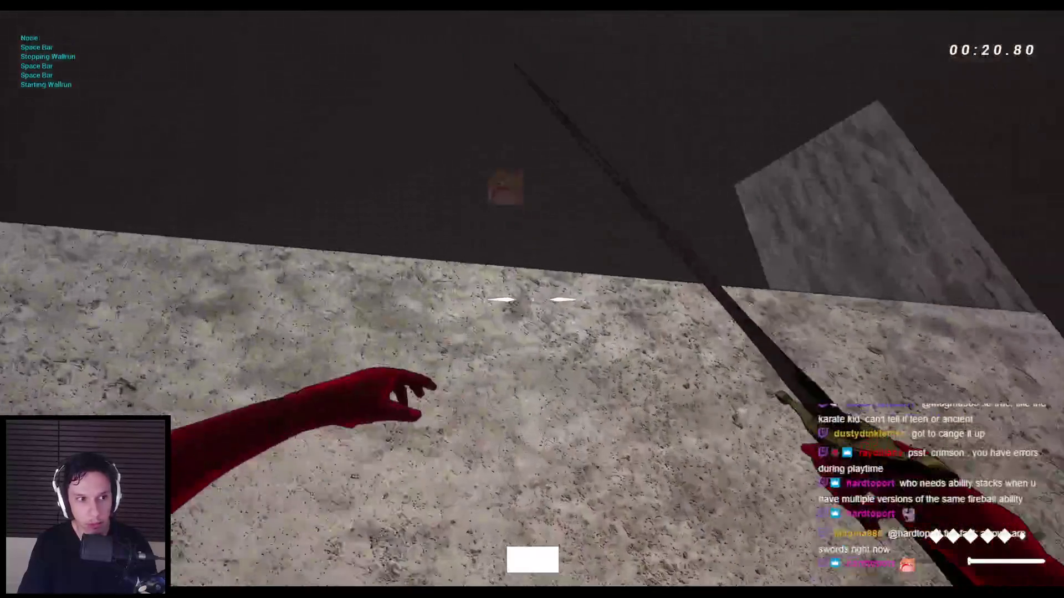
pyautogui.press('space')
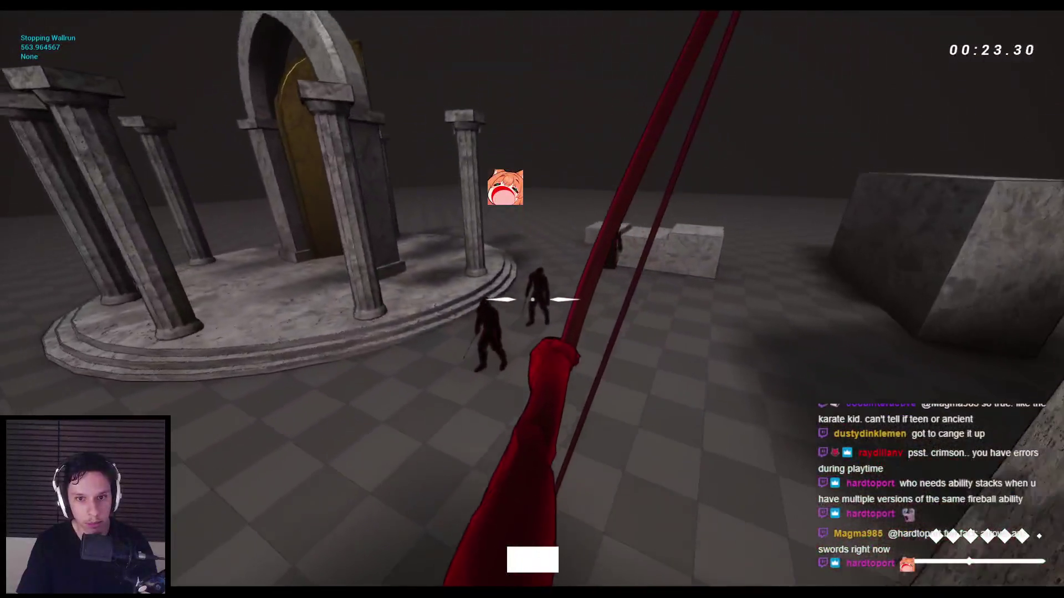
pyautogui.click(532, 299)
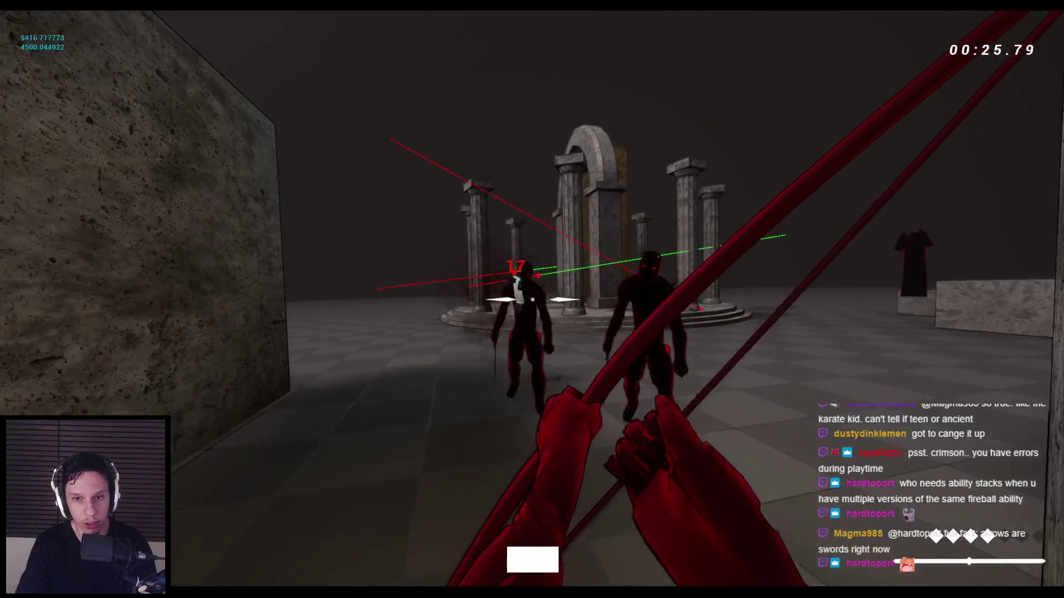
pyautogui.click(532, 299)
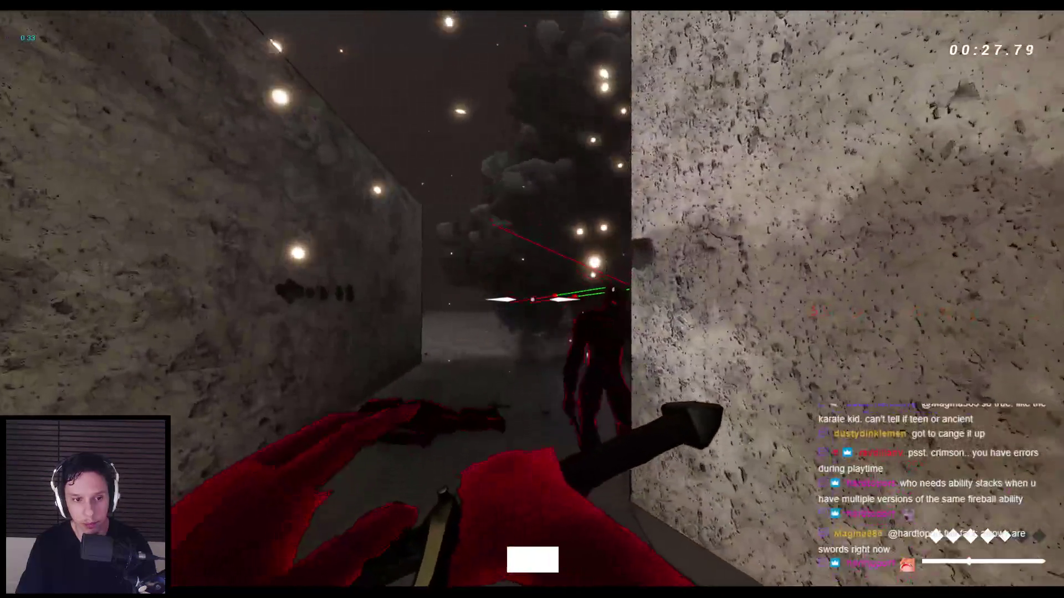
pyautogui.click(531, 300)
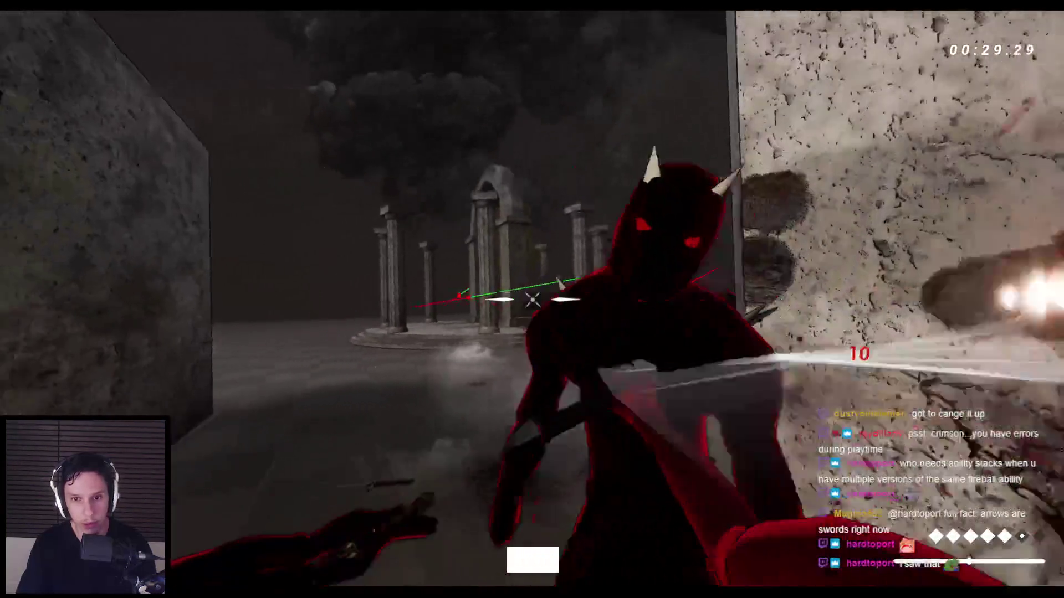
pyautogui.click(532, 300)
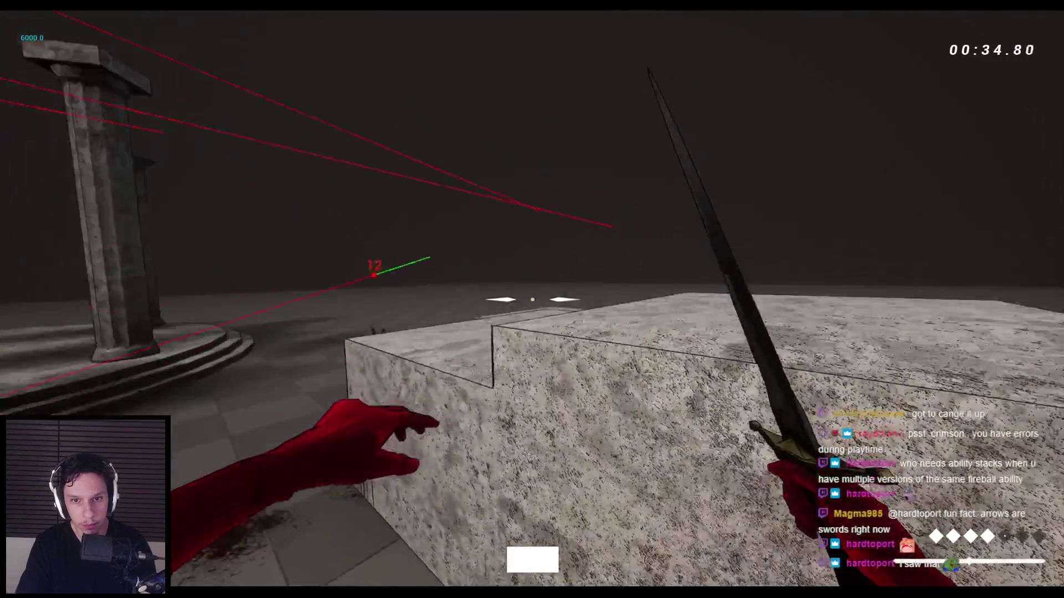
# Step: Wall-run through the narrow corridor, throw the sword at the wall, and jump across blocks
pyautogui.press('space')
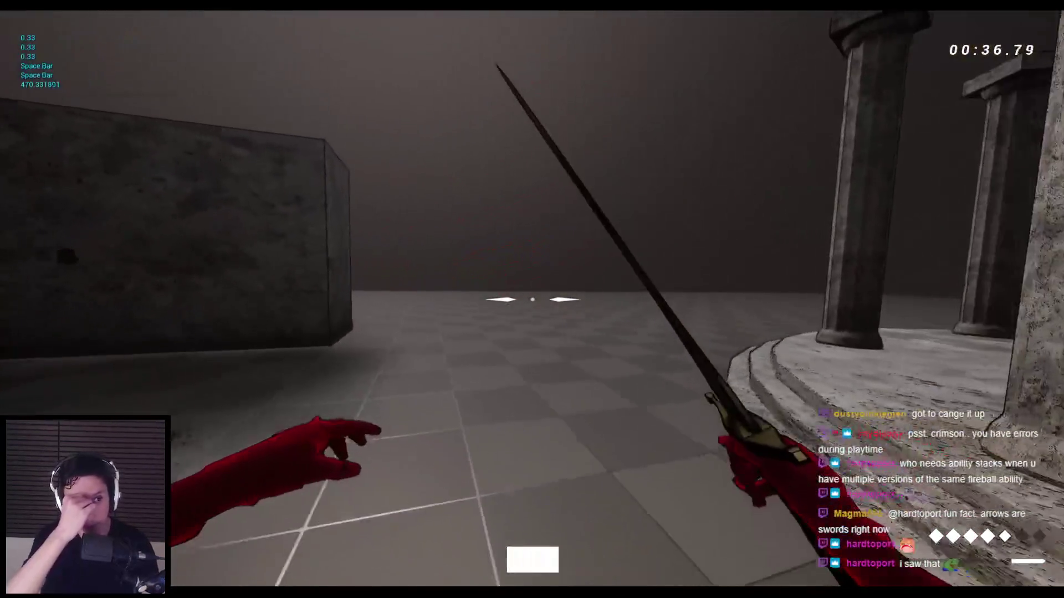
pyautogui.press('space')
pyautogui.press('space')
pyautogui.press('space')
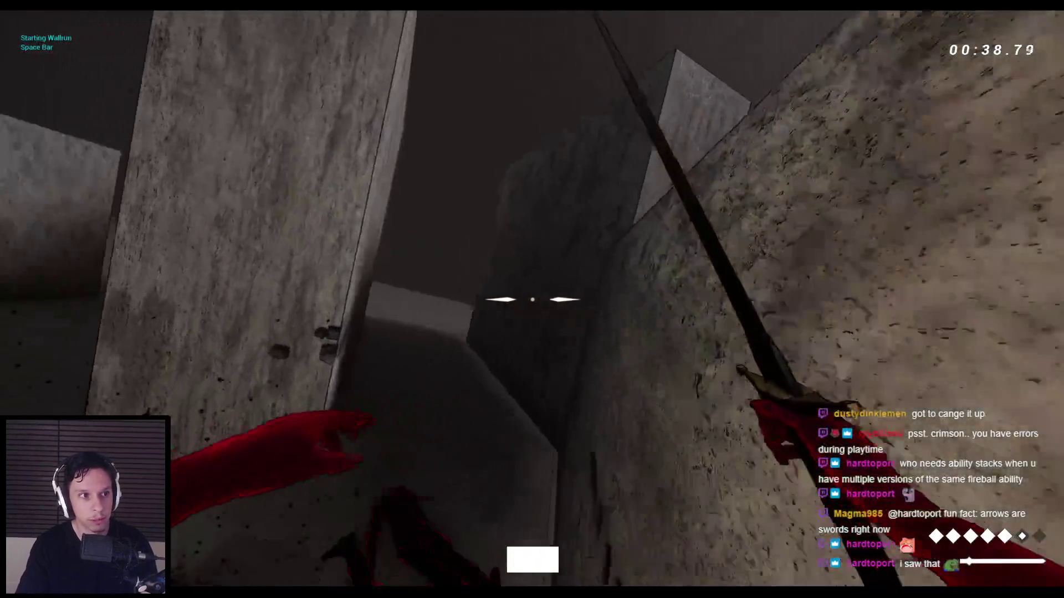
pyautogui.press('space')
pyautogui.press('space')
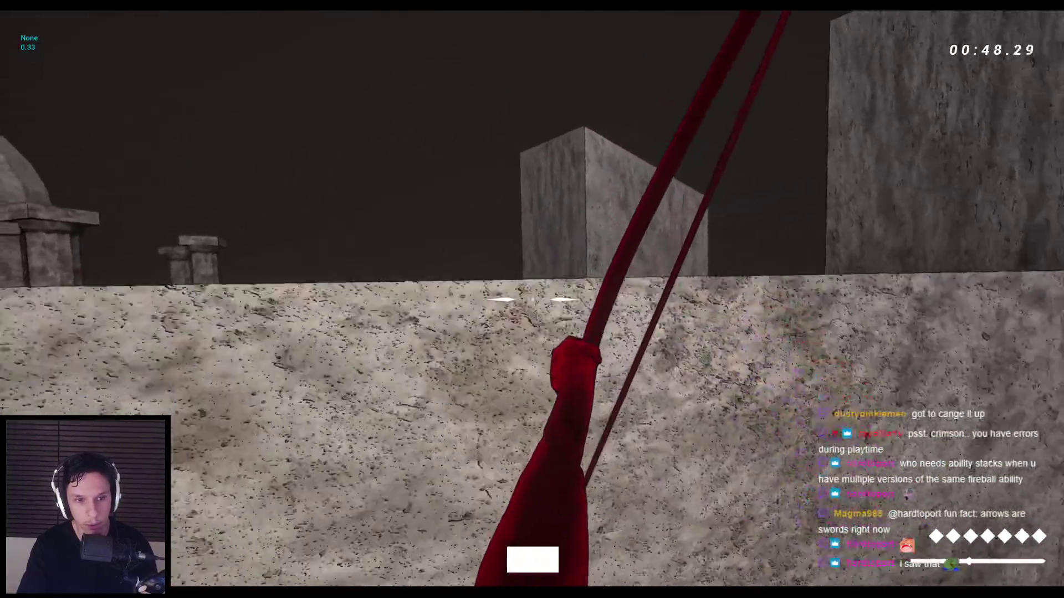
pyautogui.click(532, 300)
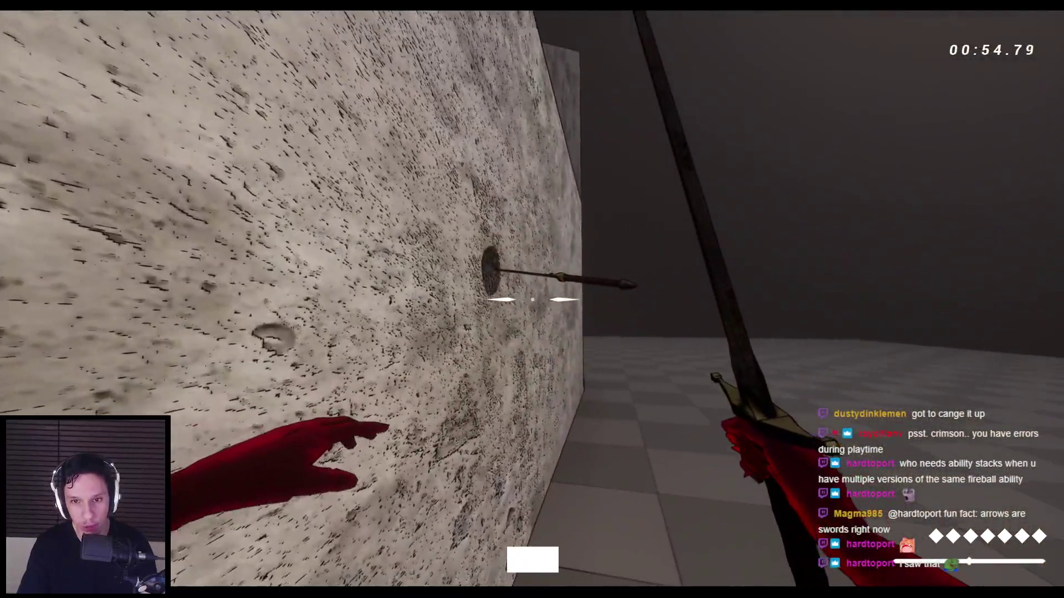
pyautogui.press('space')
pyautogui.press('space')
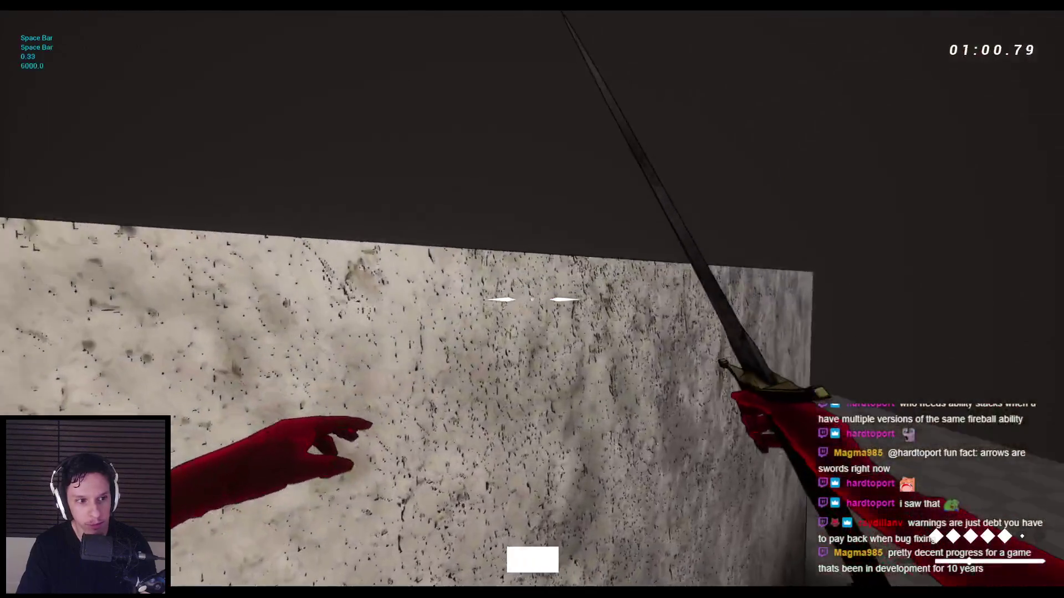
pyautogui.press('space')
pyautogui.press('space')
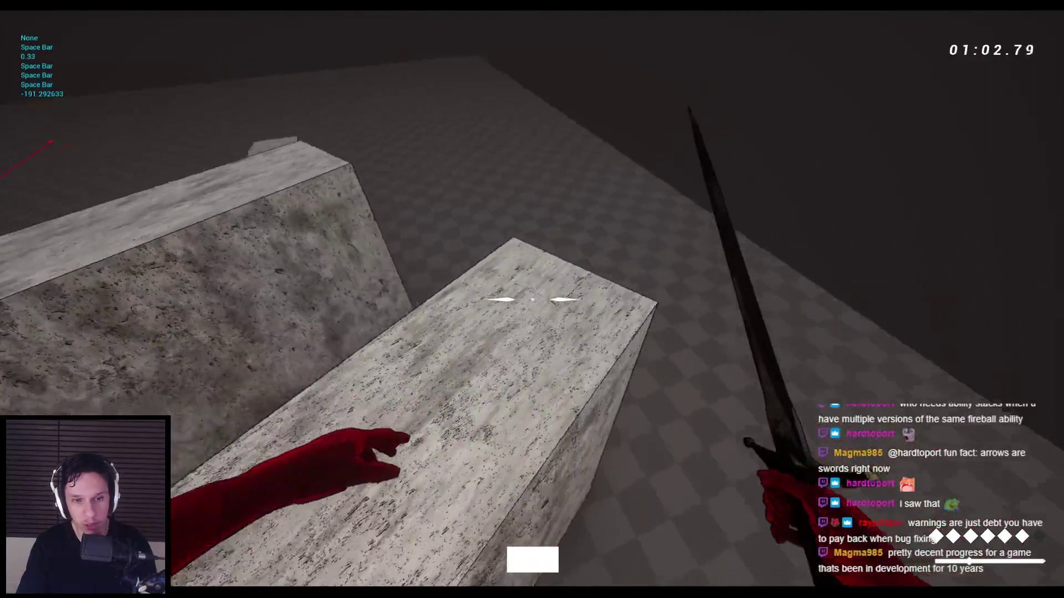
pyautogui.press('space')
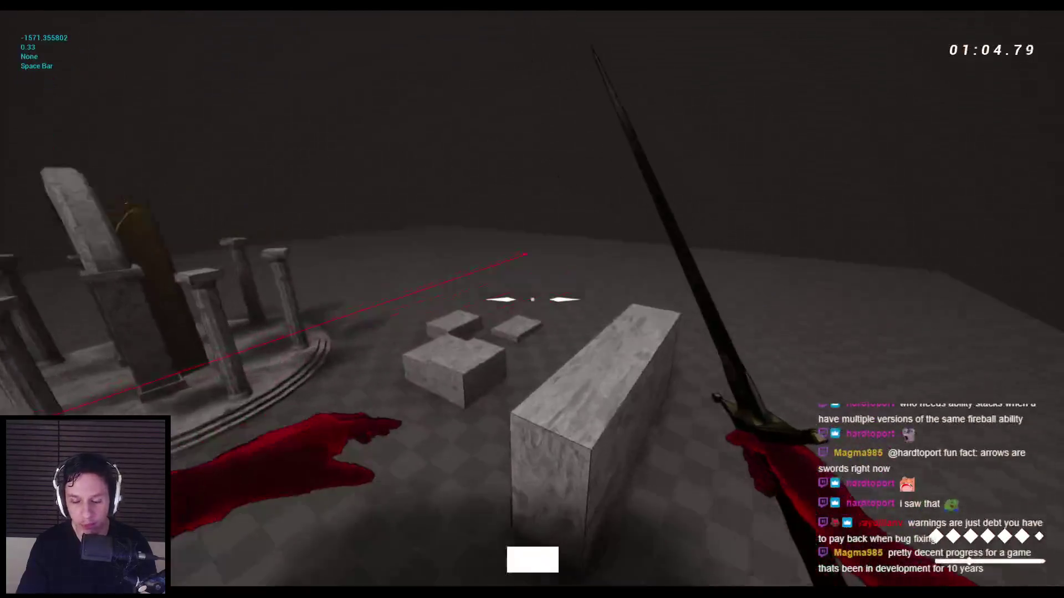
# Step: Wall-run along the stone walls, end the playtest, and return to GE_LightningArc_Cooldown
pyautogui.press('space')
pyautogui.press('space')
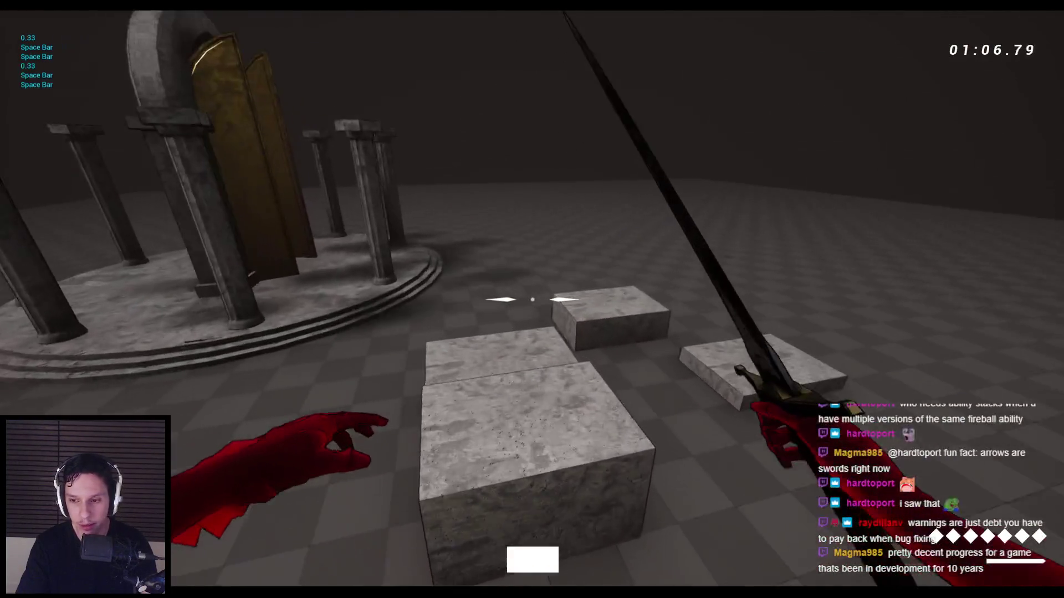
pyautogui.press('space')
pyautogui.press('space')
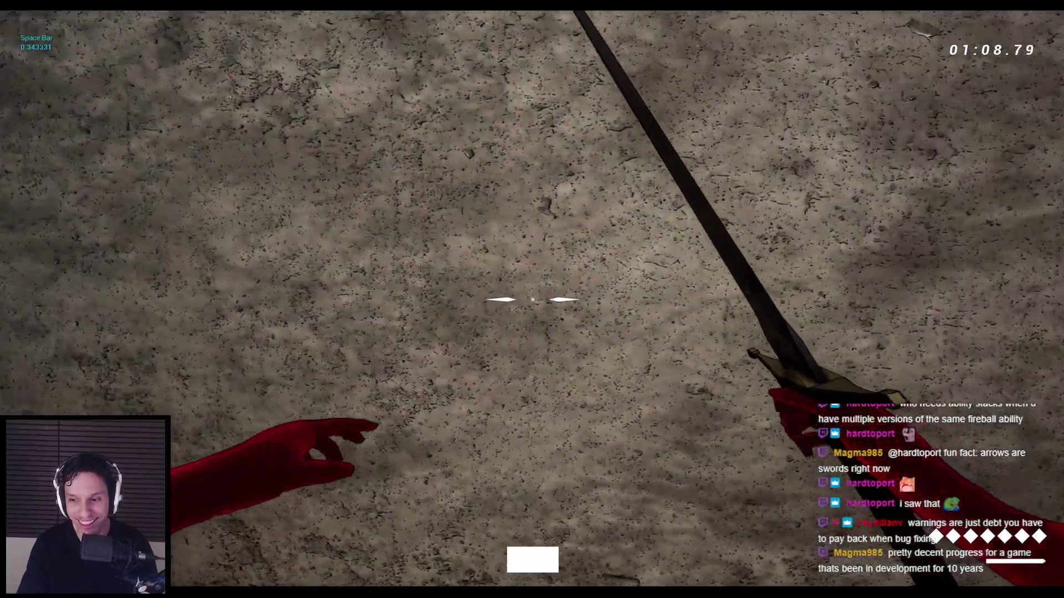
pyautogui.press('space')
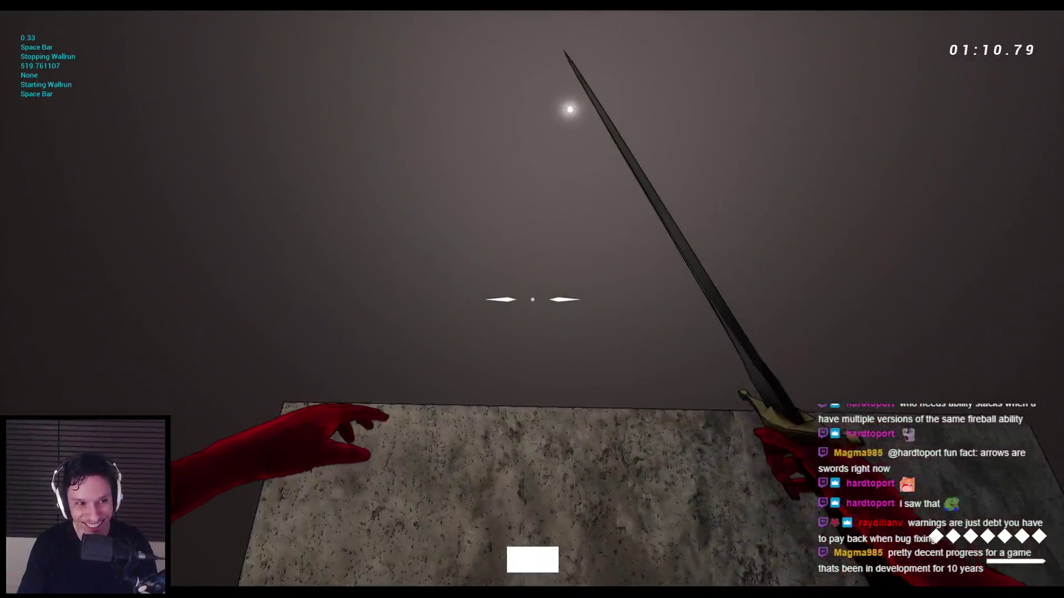
pyautogui.press('space')
pyautogui.press('space')
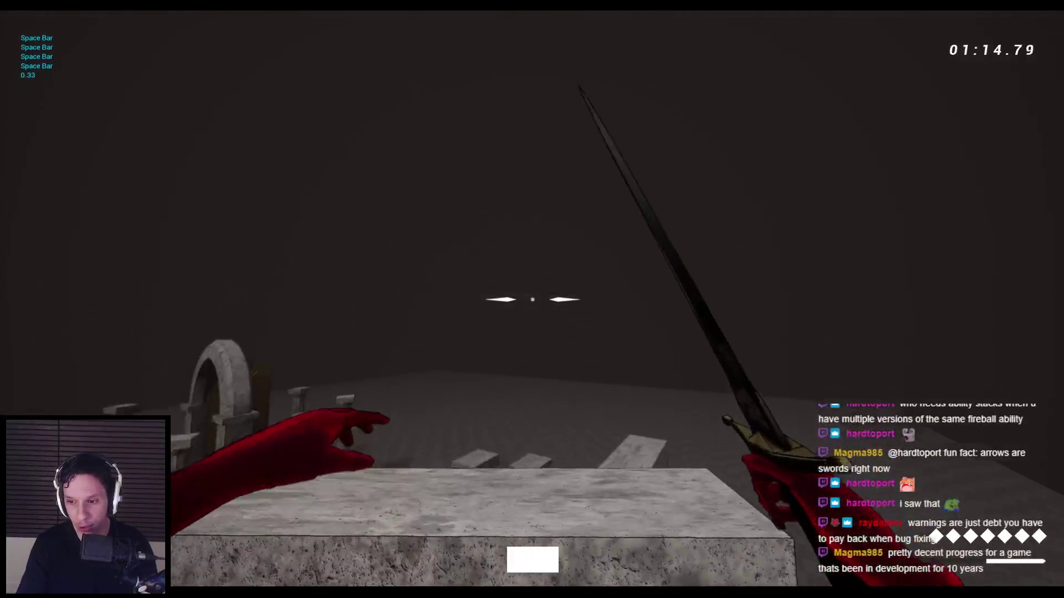
pyautogui.press('space')
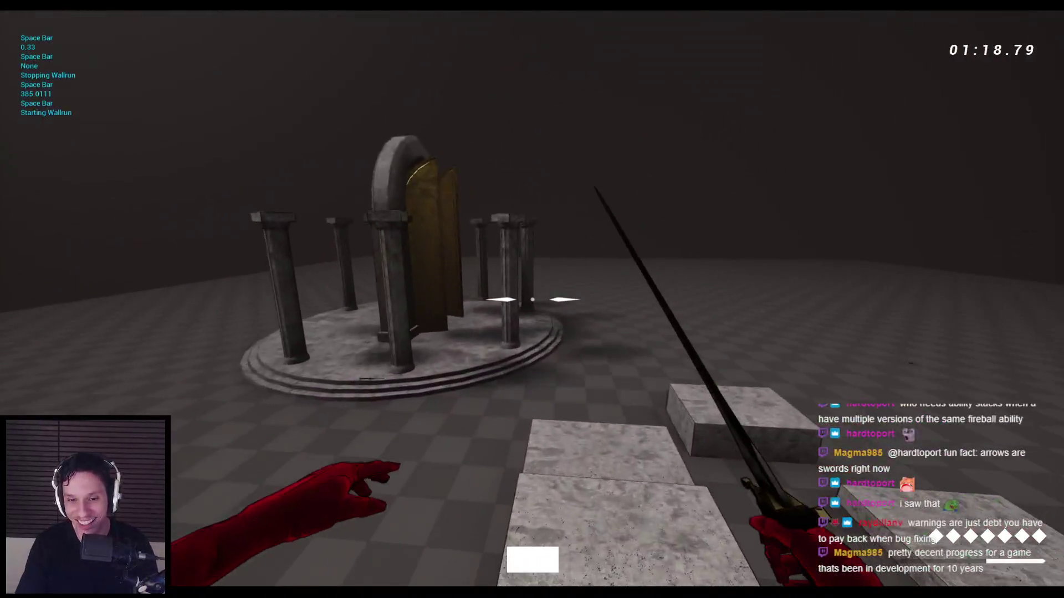
pyautogui.press('Escape')
pyautogui.hotkey('alt', 'Tab')
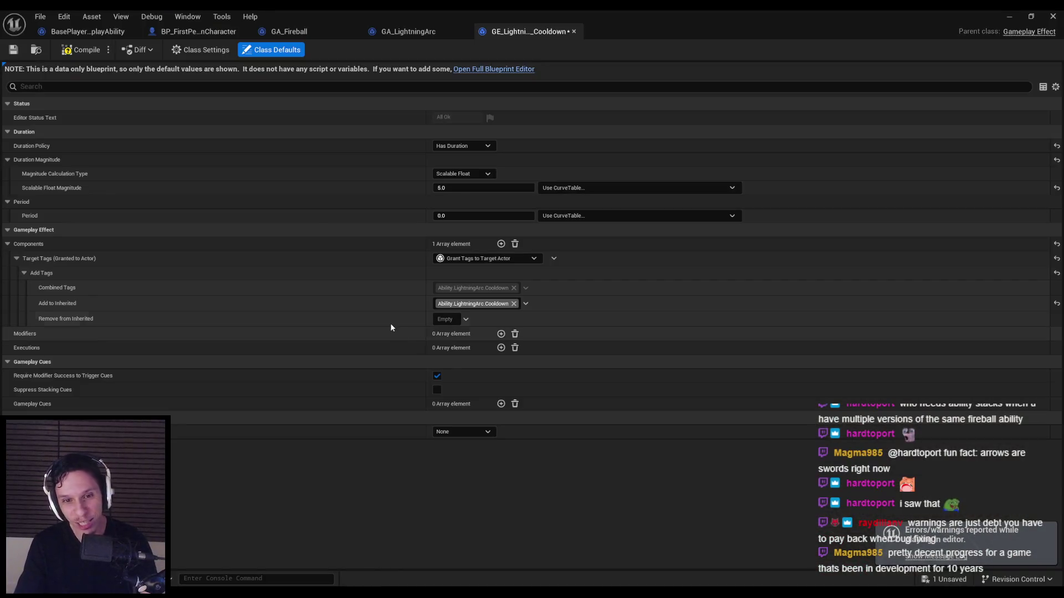
# Step: Save the cooldown effect and browse the Content Browser to 0_Main > Core > UI
pyautogui.hotkey('ctrl', 's')
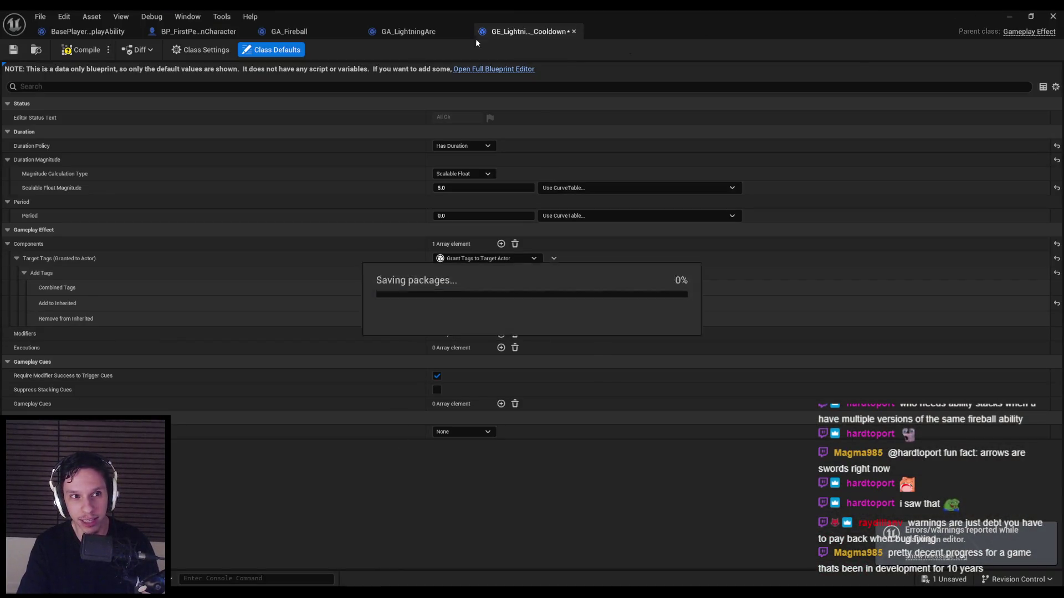
pyautogui.click(1009, 16)
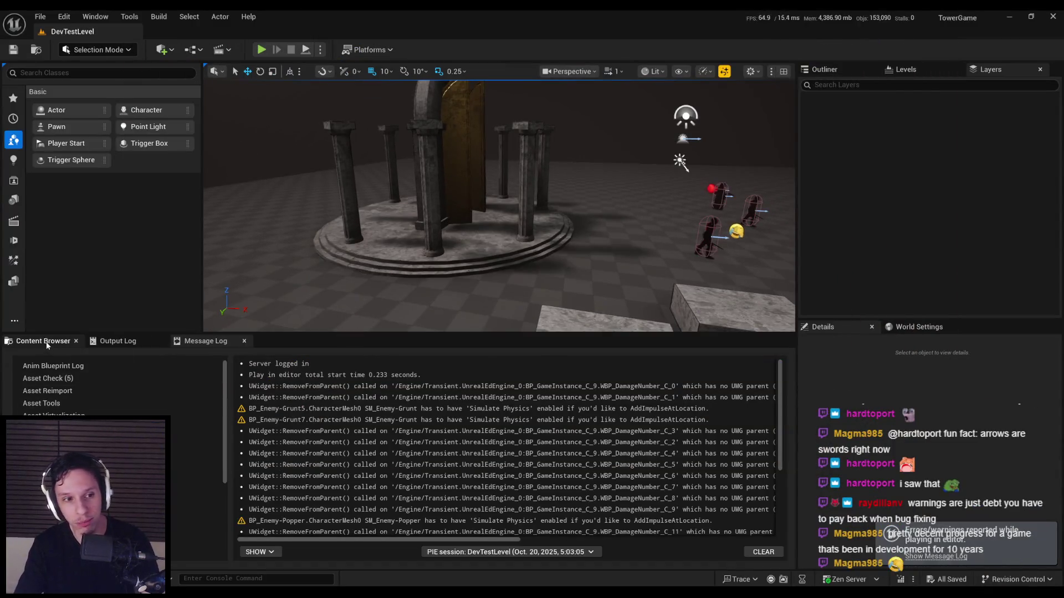
pyautogui.click(47, 341)
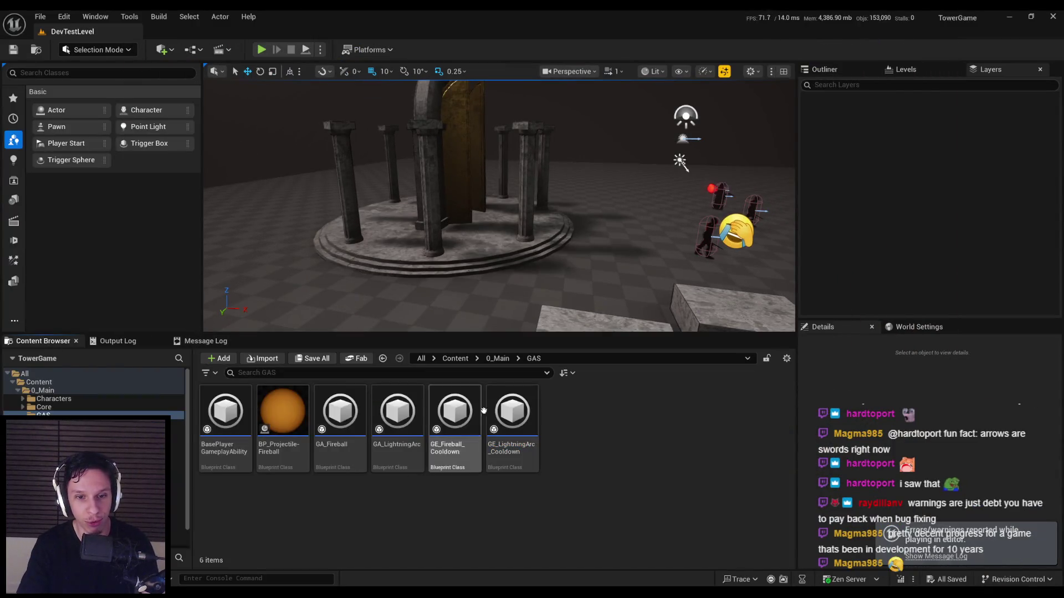
pyautogui.click(498, 358)
pyautogui.doubleClick(283, 413)
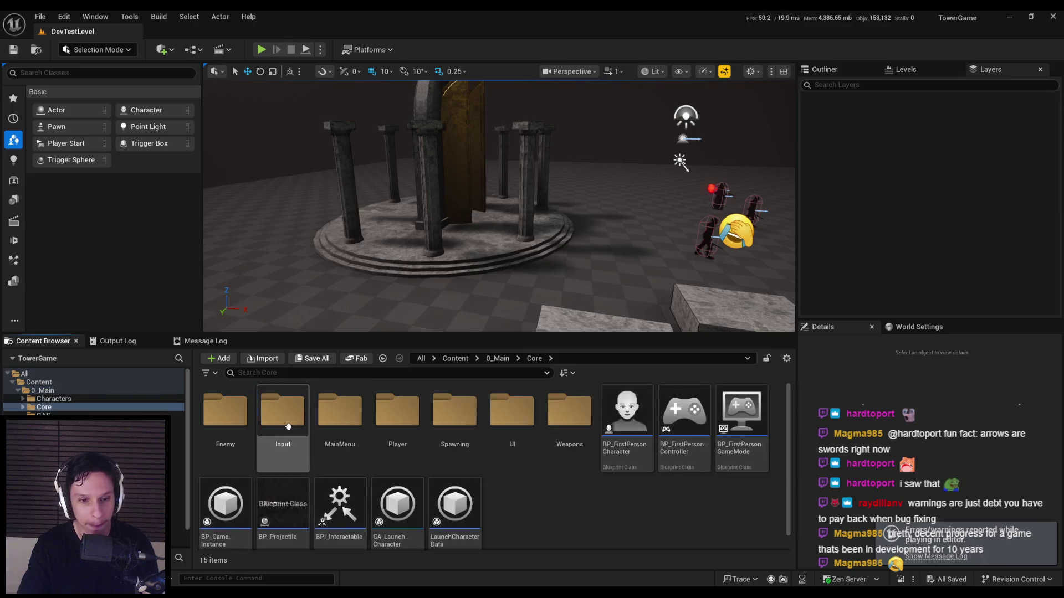
pyautogui.doubleClick(511, 412)
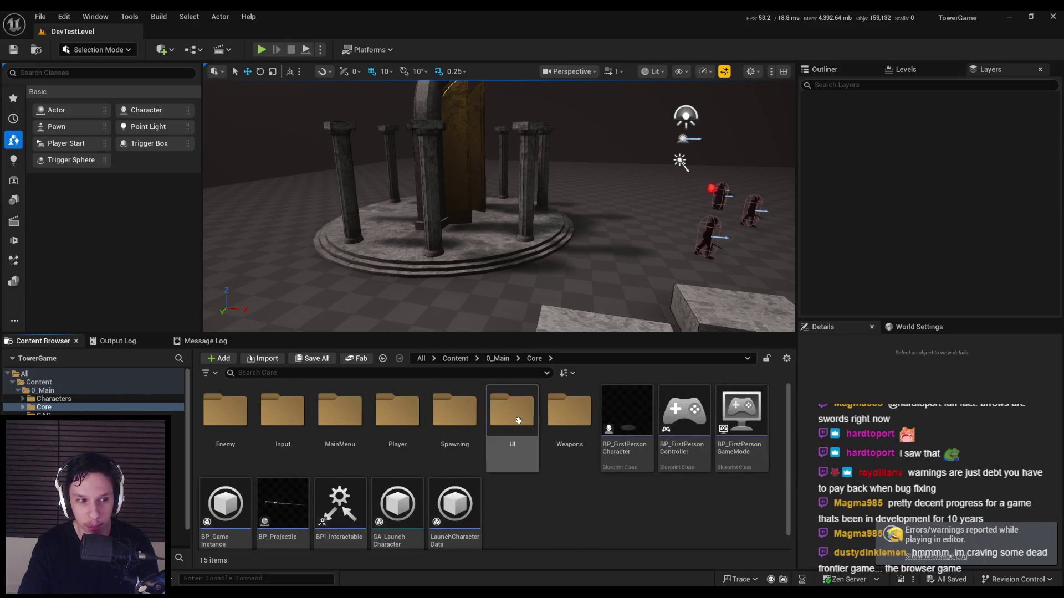
# Step: Inspect WBP_PlayerHUD and WBP_SingleAmmoElement, then open WBP_AbilityElement and select its Size Box
pyautogui.doubleClick(339, 512)
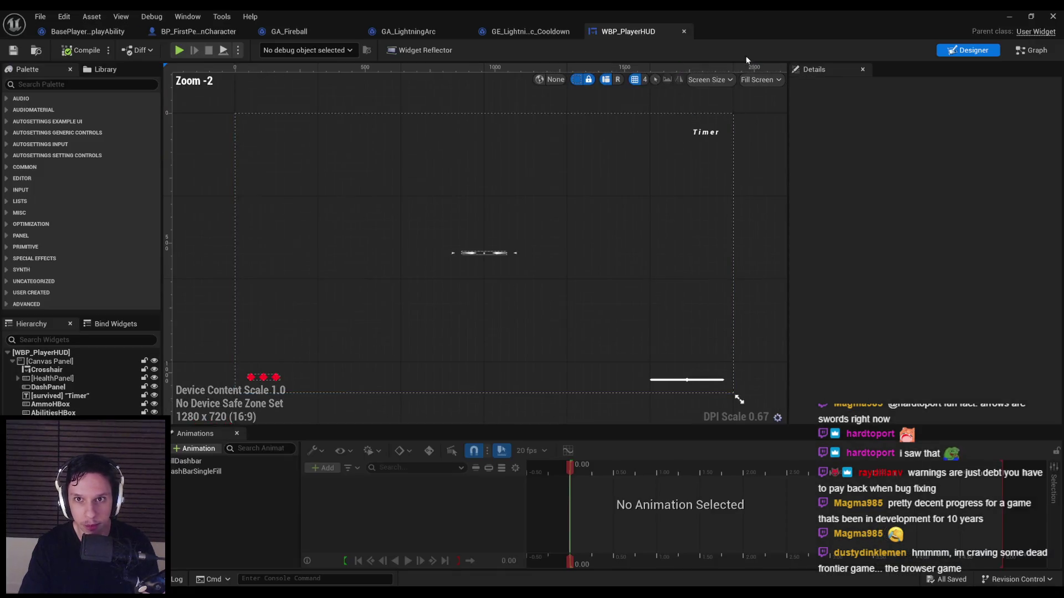
pyautogui.click(684, 31)
pyautogui.click(1009, 17)
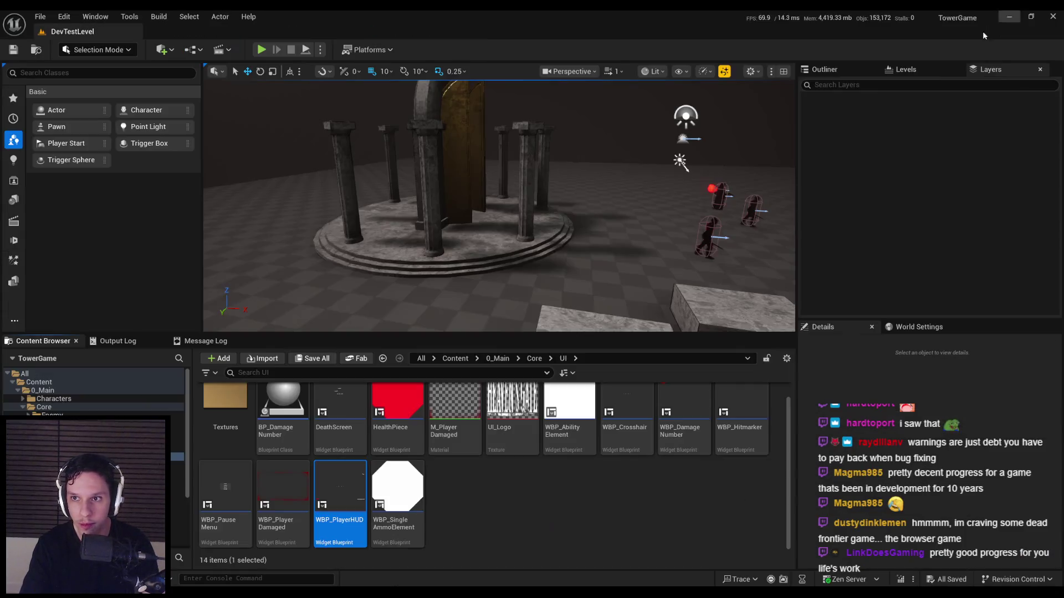
pyautogui.doubleClick(382, 489)
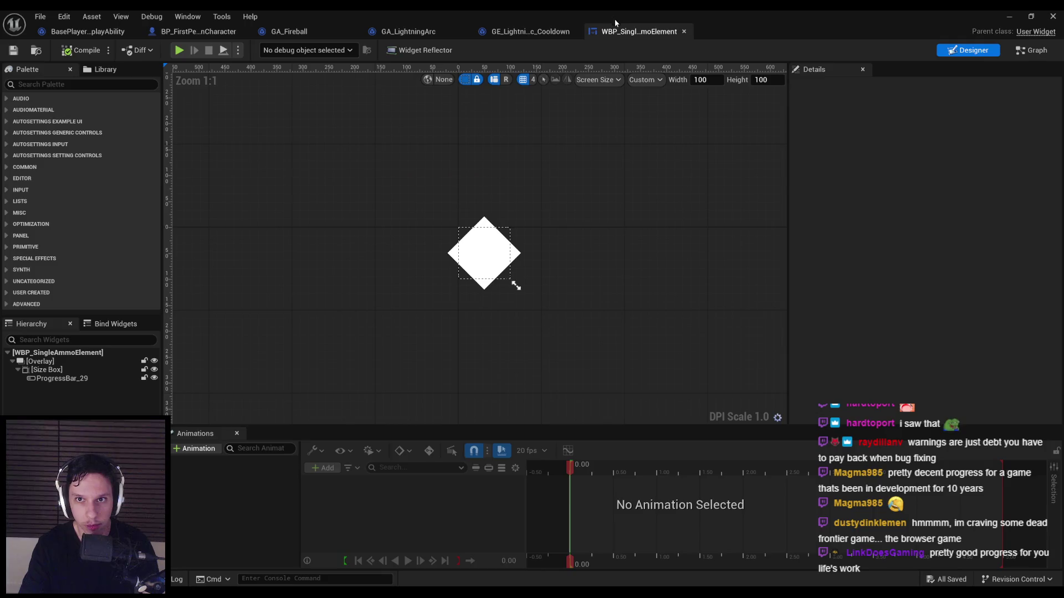
pyautogui.click(684, 31)
pyautogui.click(1009, 16)
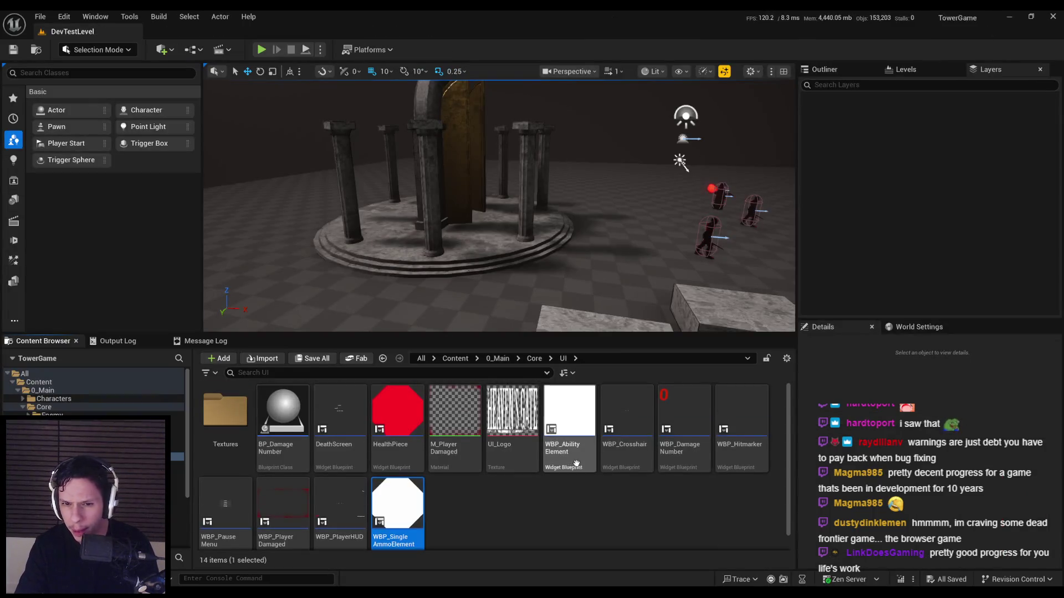
pyautogui.doubleClick(568, 453)
pyautogui.click(49, 370)
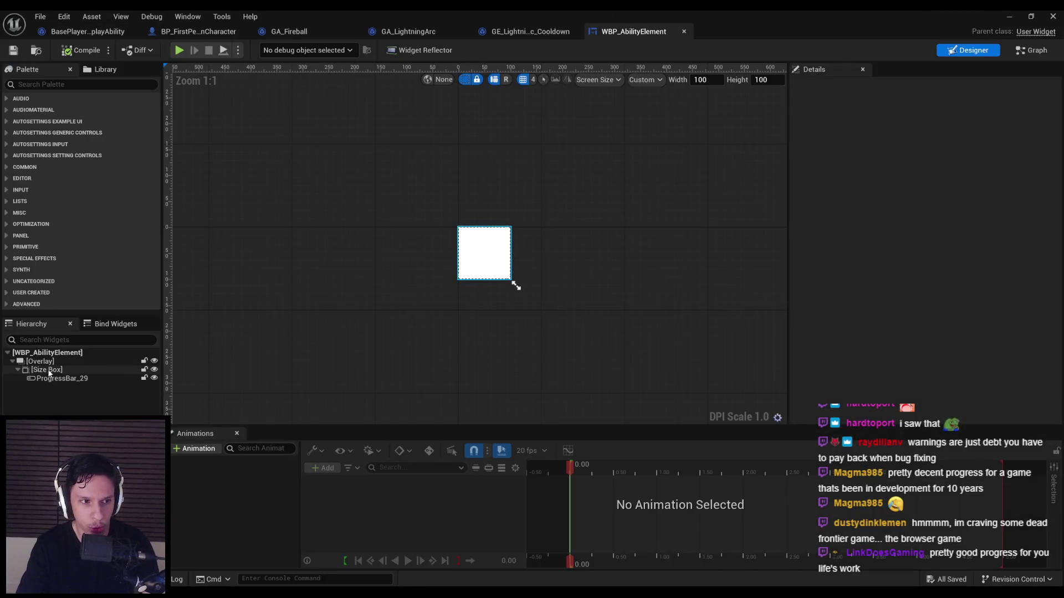
# Step: Enable Width and Height Override on the Size Box, set both to 64, and save the widget
pyautogui.click(804, 194)
pyautogui.click(804, 208)
pyautogui.click(927, 192)
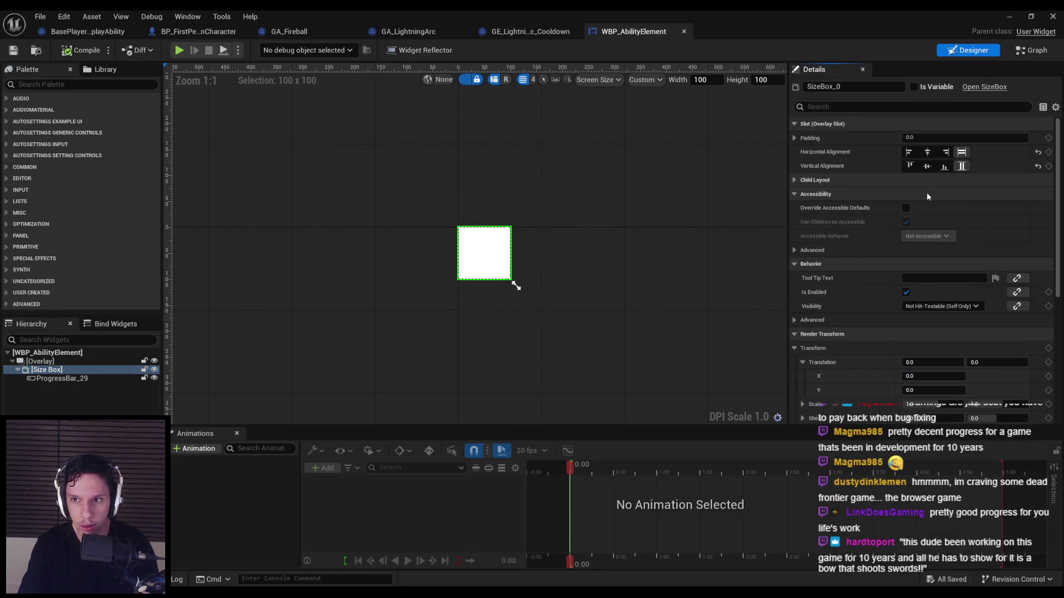
pyautogui.write('64')
pyautogui.press('Tab')
pyautogui.write('64')
pyautogui.press('Return')
pyautogui.click(13, 50)
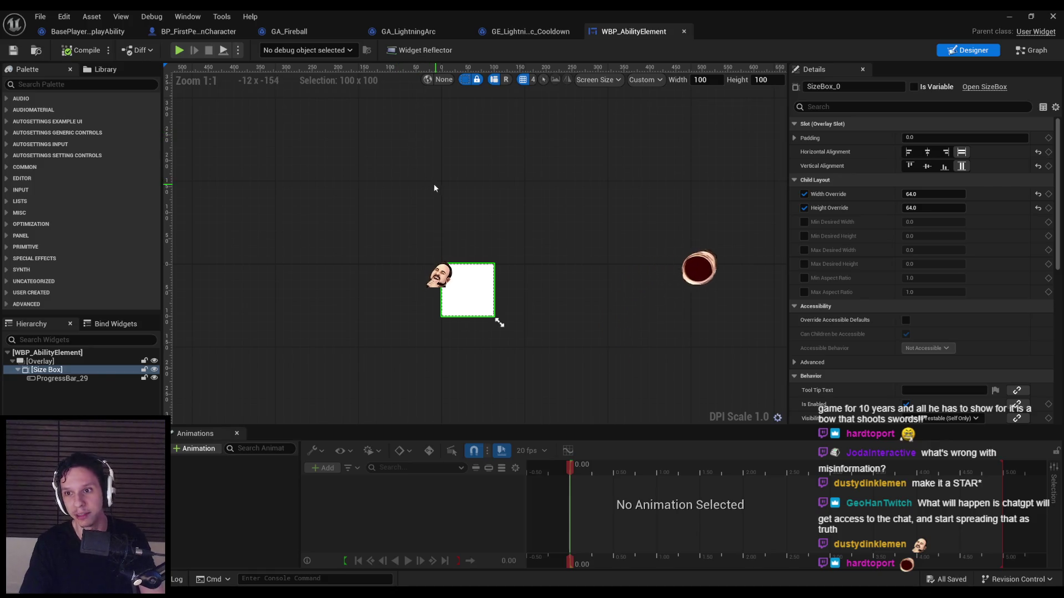
pyautogui.click(512, 36)
# Step: Move through the open blueprints to BasePlayerGameplayAbility's event graph
pyautogui.click(382, 32)
pyautogui.click(288, 31)
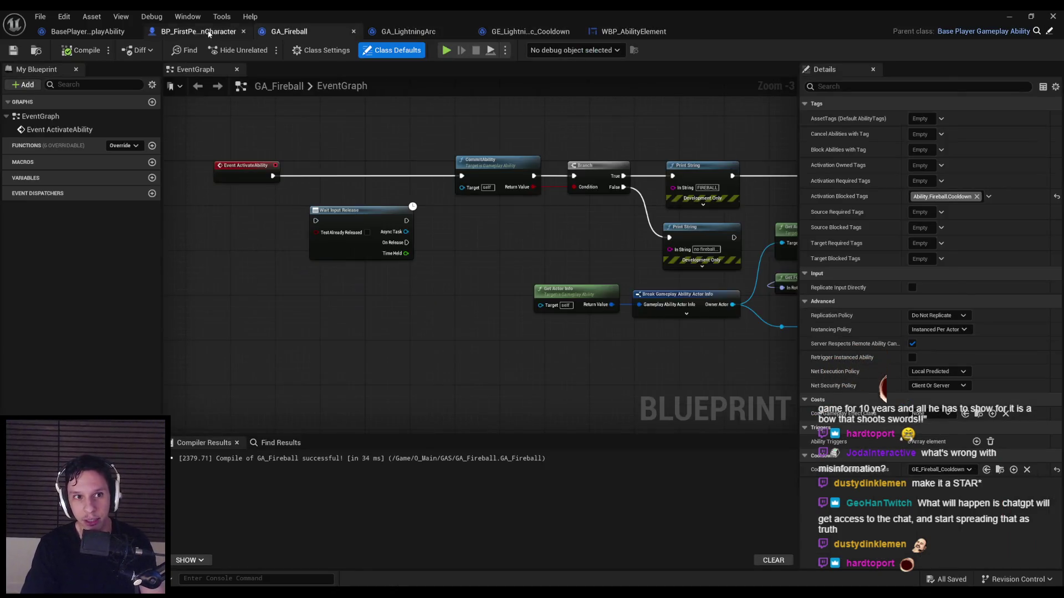
pyautogui.click(198, 31)
pyautogui.click(87, 32)
pyautogui.scroll(2, 558, 225)
# Step: Add a Set Padding node on Add Child's Return Value, split its pin, and enter 4 padding
pyautogui.moveTo(627, 224)
pyautogui.mouseDown()
pyautogui.moveTo(663, 222)
pyautogui.moveTo(517, 233)
pyautogui.mouseUp()
pyautogui.write('set padding')
pyautogui.press('Return')
pyautogui.moveTo(570, 210); pyautogui.dragTo(554, 210)
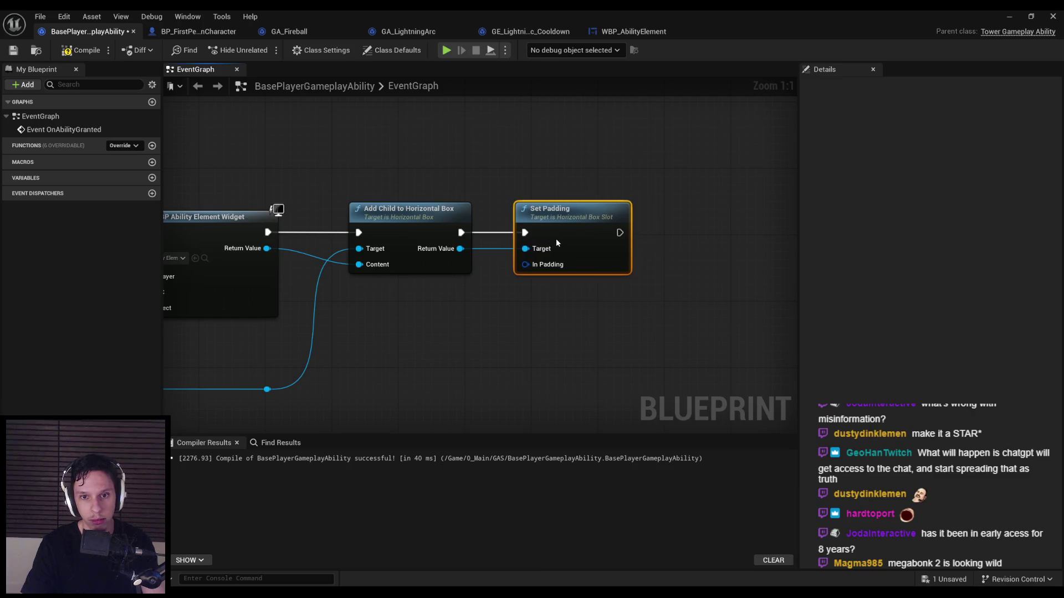
pyautogui.rightClick(525, 265)
pyautogui.click(564, 310)
pyautogui.click(586, 266)
pyautogui.write('4')
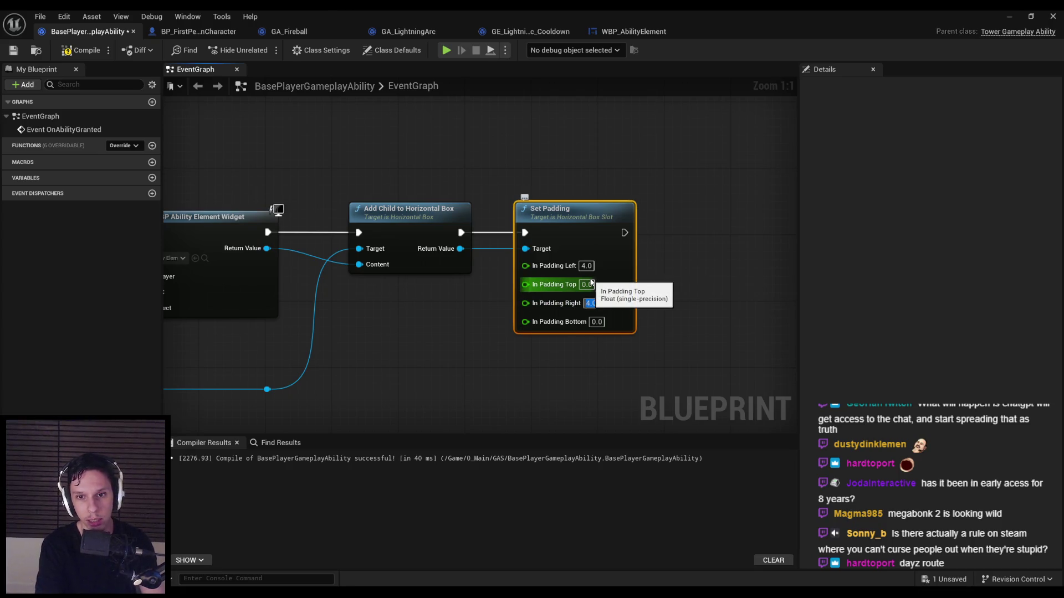
# Step: Compile BasePlayerGameplayAbility and start a playtest
pyautogui.click(64, 51)
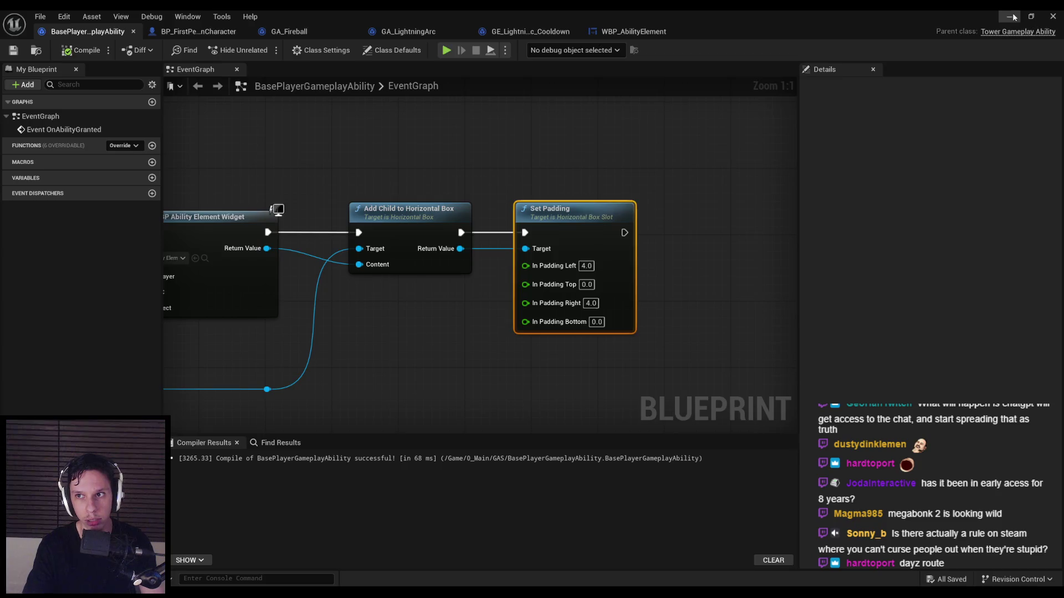
pyautogui.click(1012, 18)
pyautogui.click(261, 50)
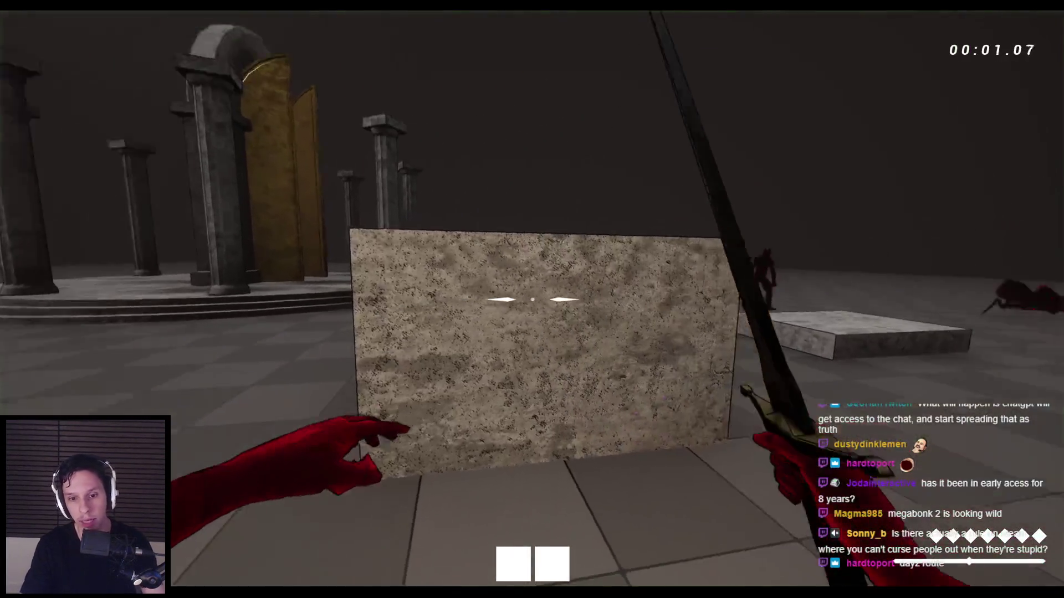
# Step: Swap from fireball to lightning, walk past the pillar, switch to the sword, then stop playing
pyautogui.press('1')
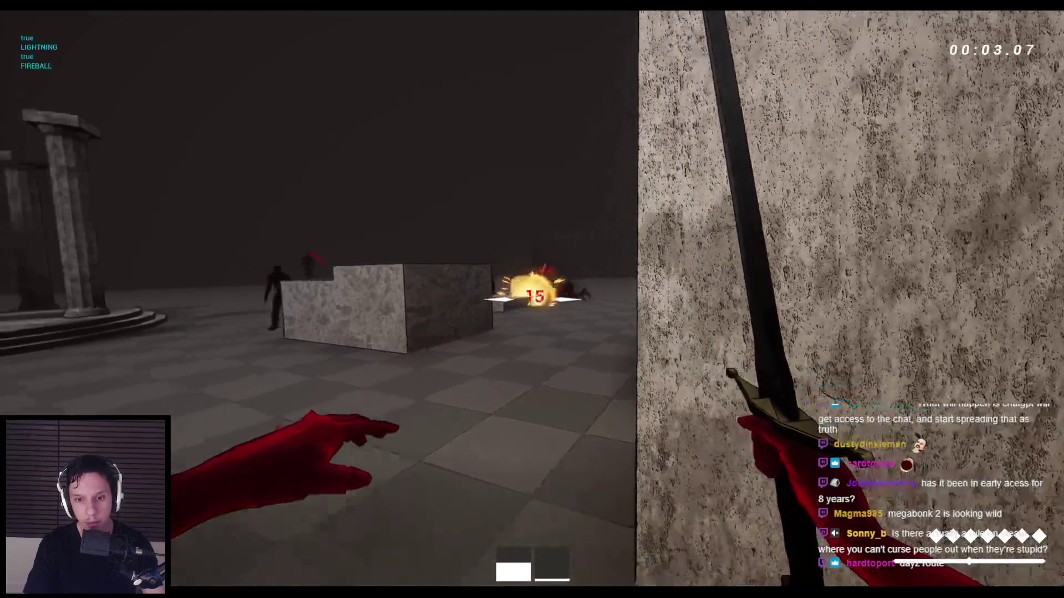
pyautogui.press('w')
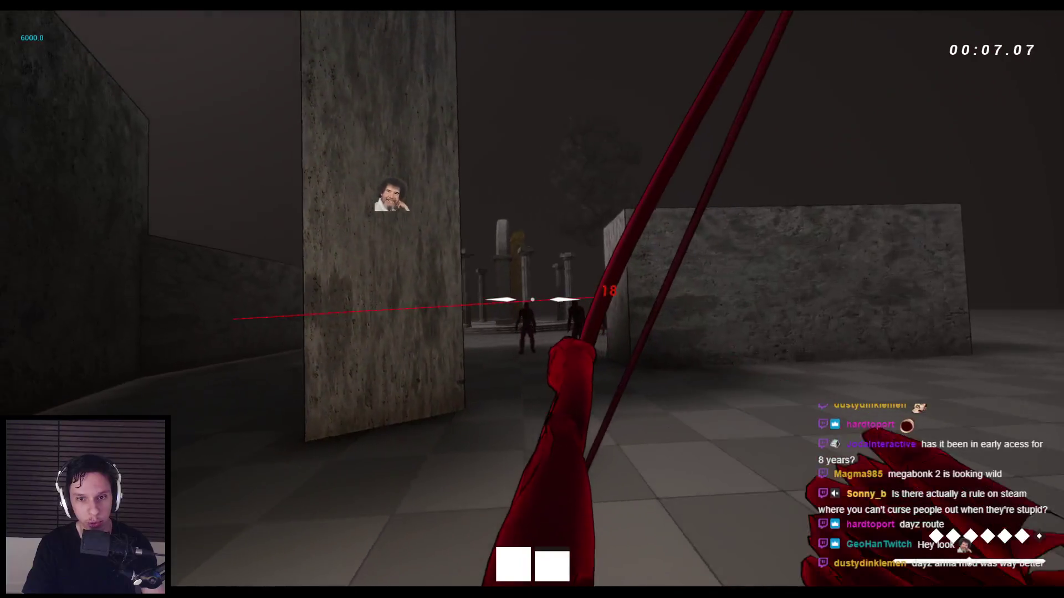
pyautogui.press('2')
pyautogui.press('Escape')
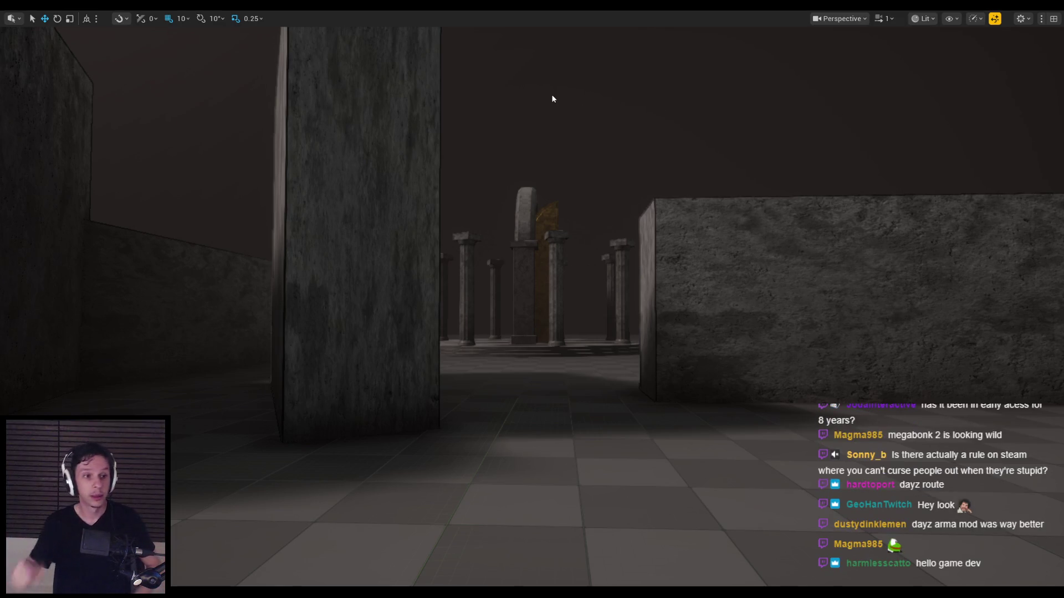
# Step: Start a new playtest with Alt+P, swap between bow and sword, and fireball the spider
pyautogui.press('d')
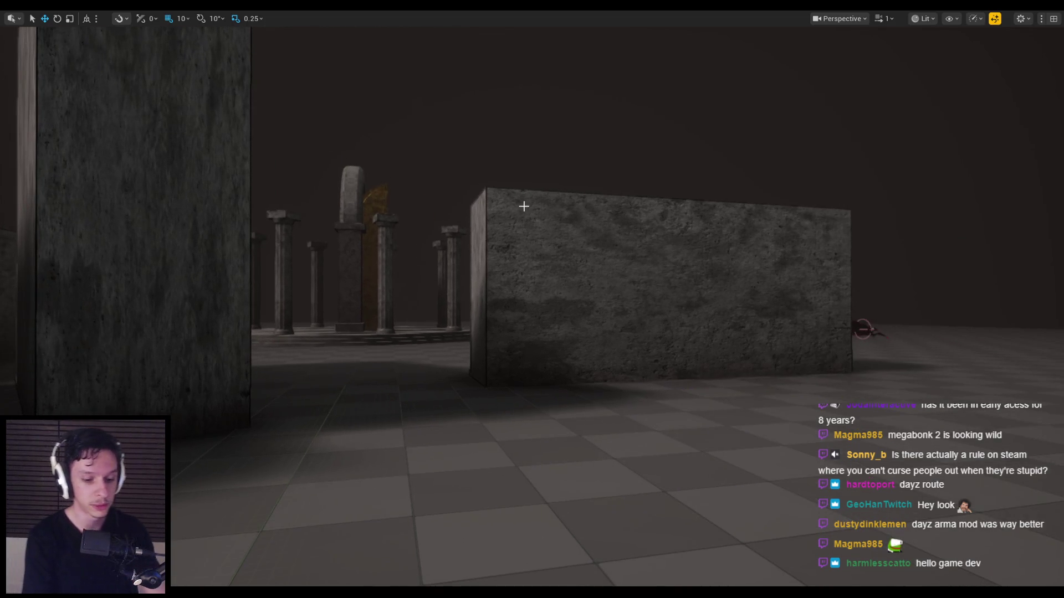
pyautogui.hotkey('alt', 'p')
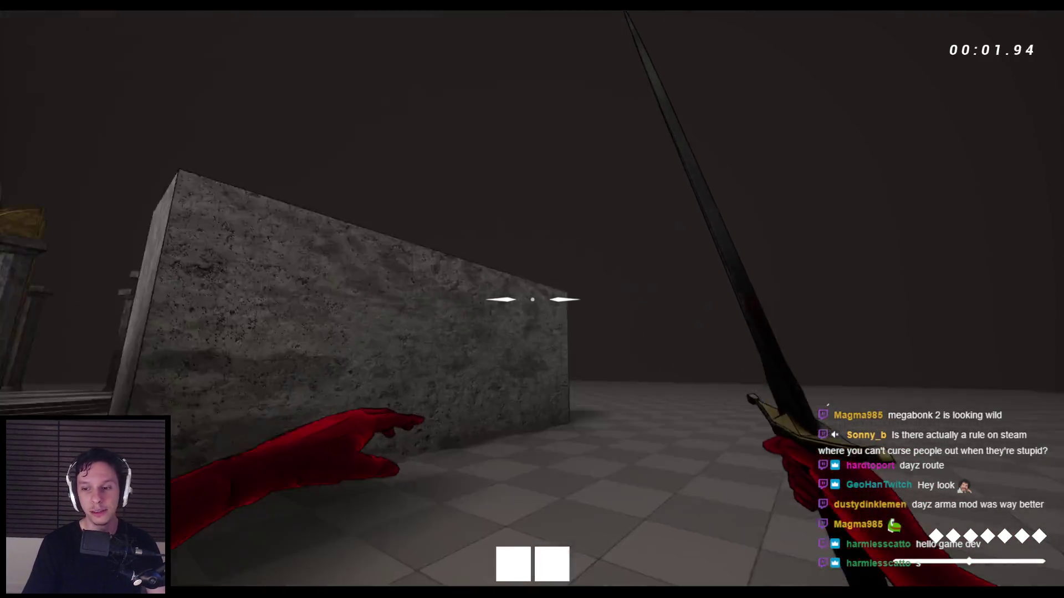
pyautogui.press('2')
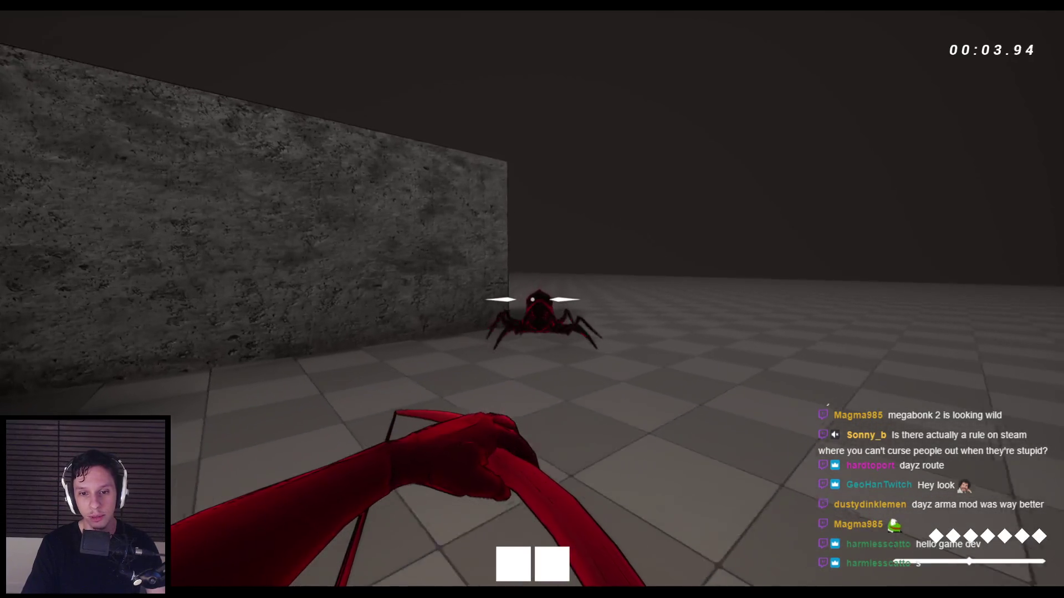
pyautogui.press('1')
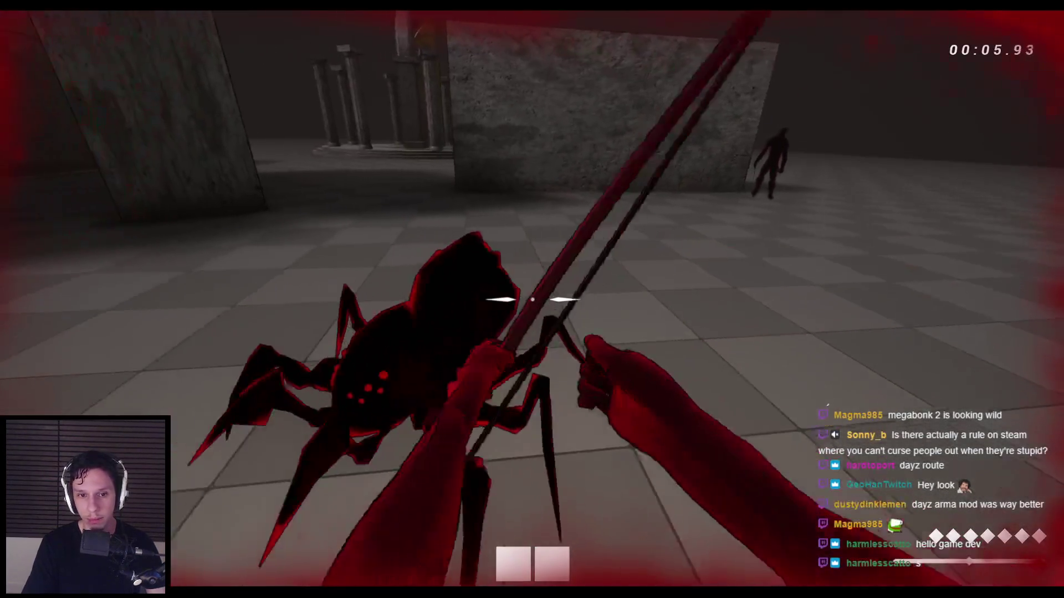
pyautogui.press('2')
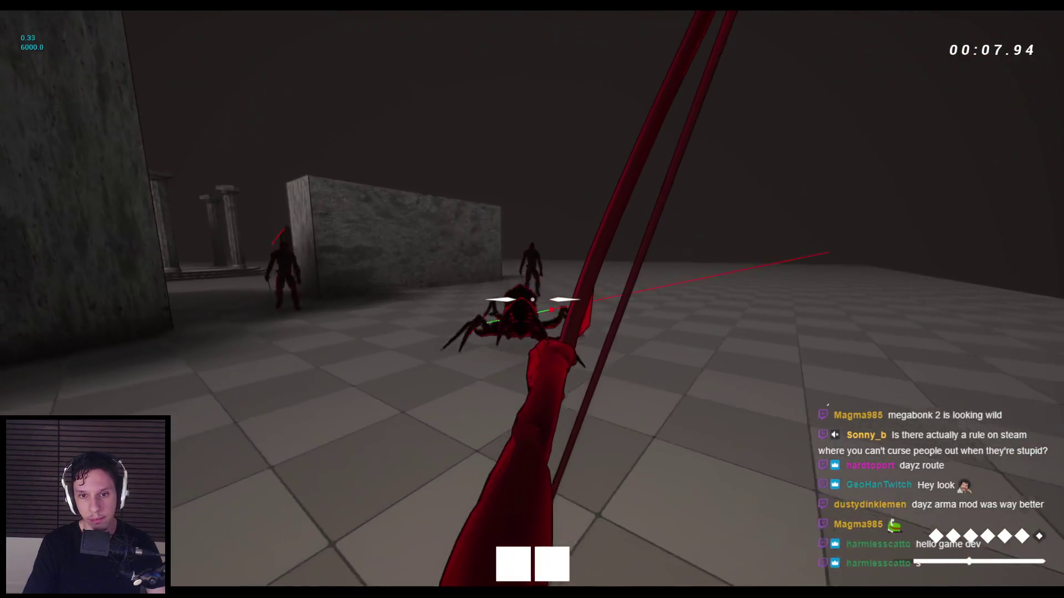
pyautogui.click(532, 299)
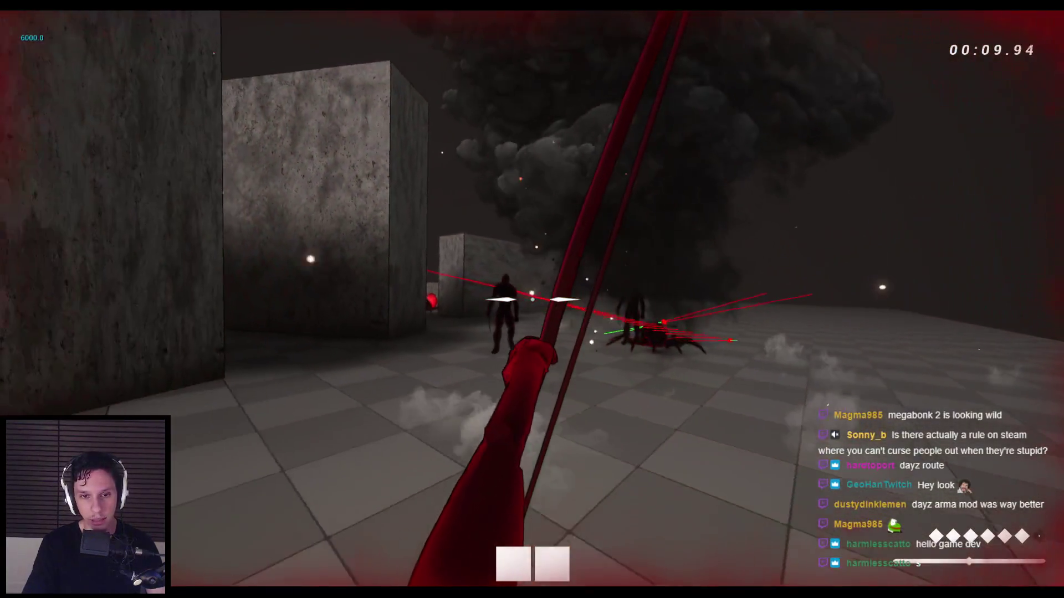
# Step: Fire a series of bow arrows at the enemy group
pyautogui.click(532, 300)
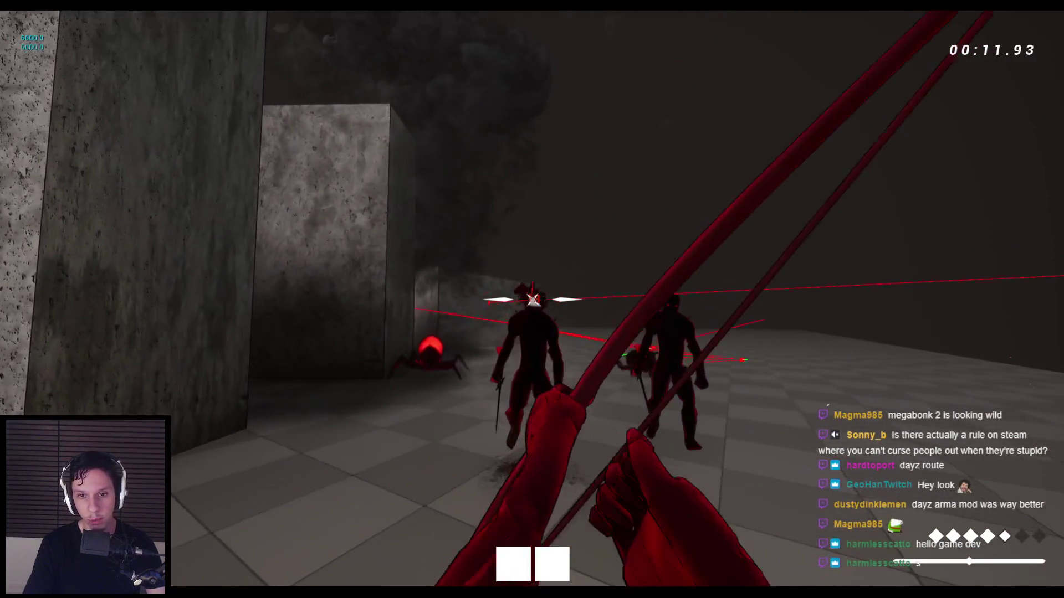
pyautogui.click(532, 299)
pyautogui.click(532, 299)
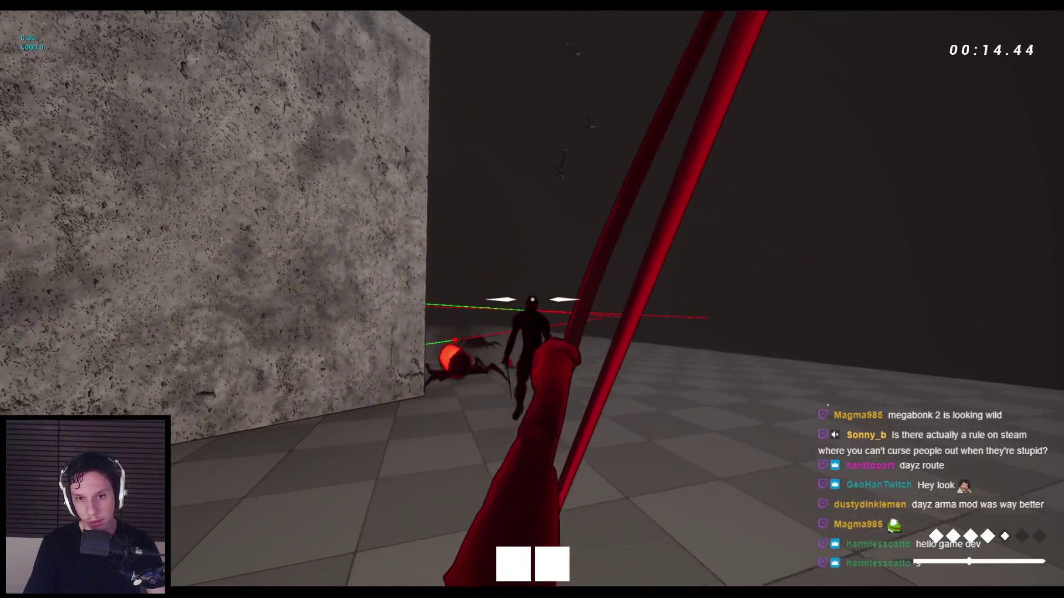
pyautogui.click(532, 299)
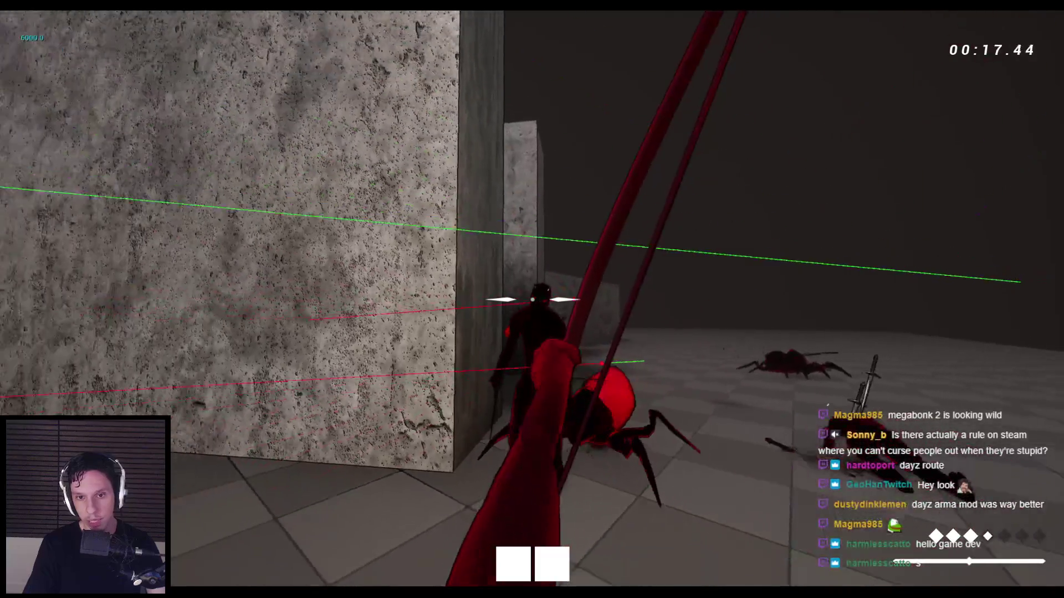
pyautogui.click(531, 299)
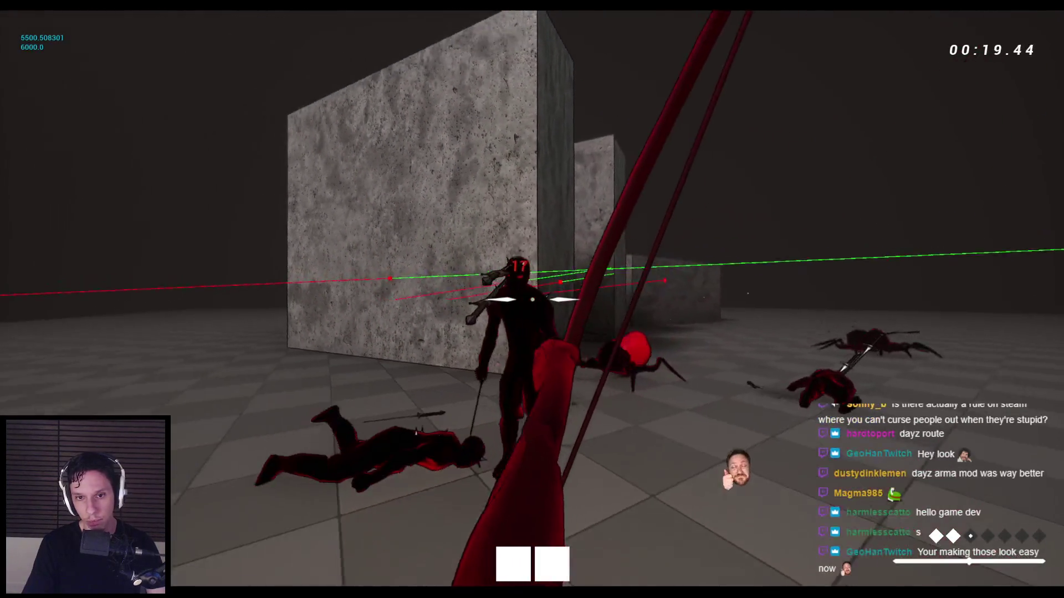
pyautogui.click(532, 299)
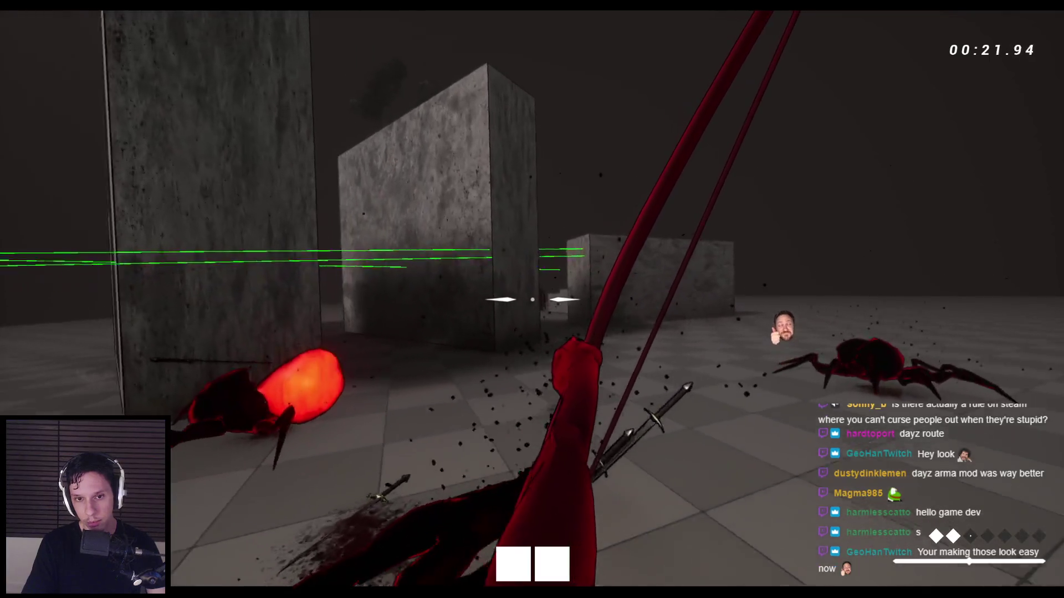
# Step: Advance toward the pillars shooting arrows, then switch to the sword and strike an enemy
pyautogui.press('w')
pyautogui.click(532, 299)
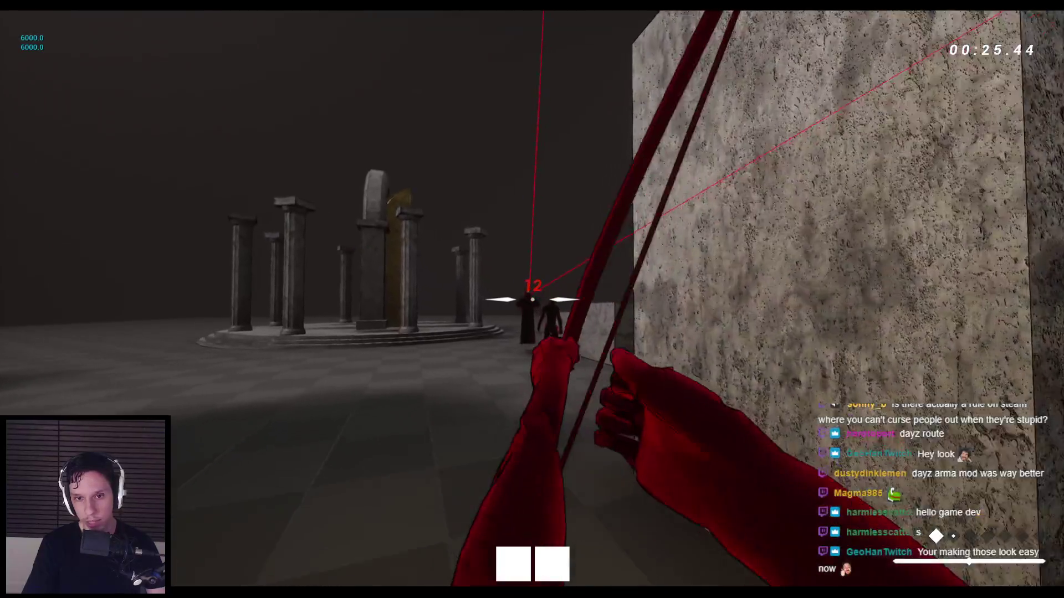
pyautogui.click(532, 299)
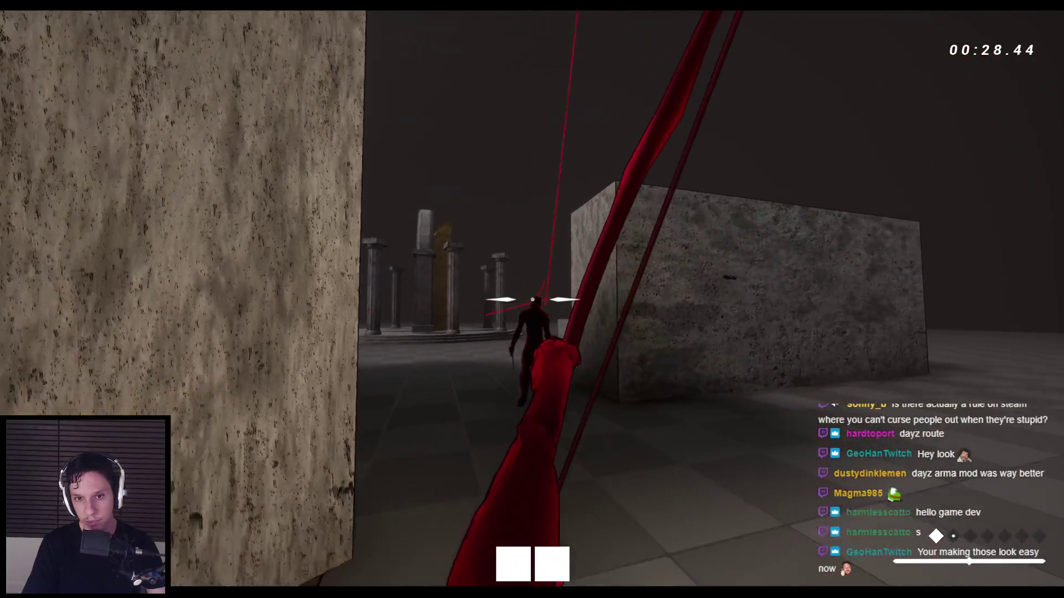
pyautogui.click(532, 299)
pyautogui.press('1')
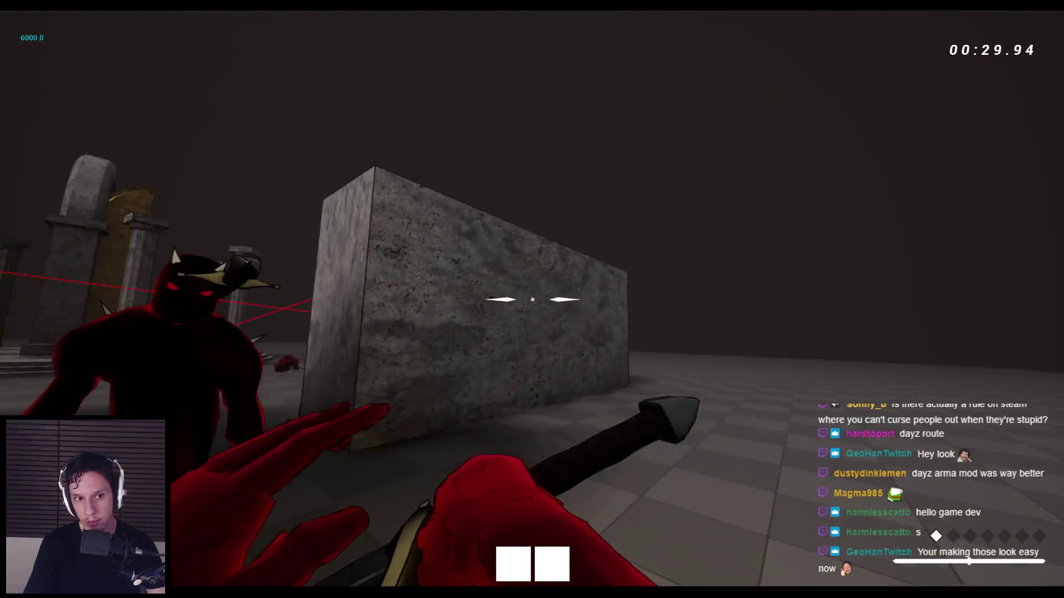
pyautogui.click(532, 299)
pyautogui.click(532, 299)
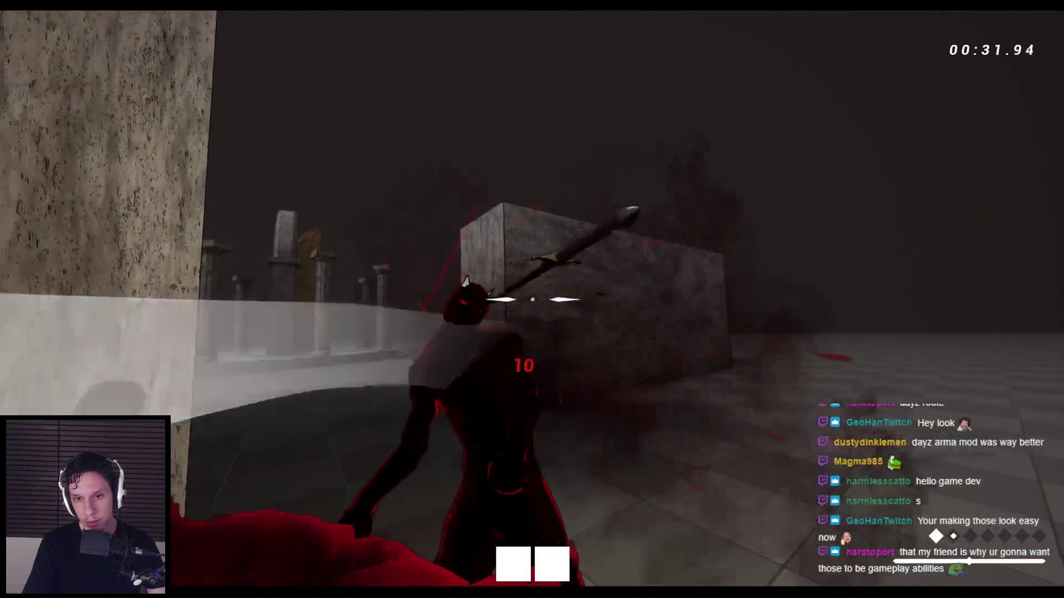
# Step: Jump onto the stone block and wall-run along it
pyautogui.press('space')
pyautogui.press('space')
pyautogui.press('space')
pyautogui.press('space')
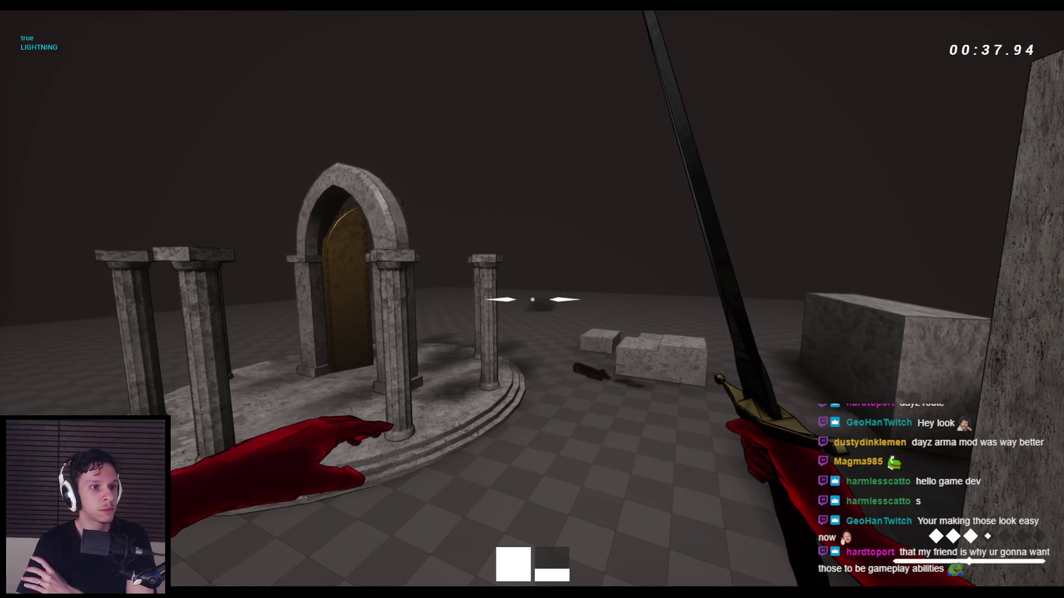
pyautogui.press('space')
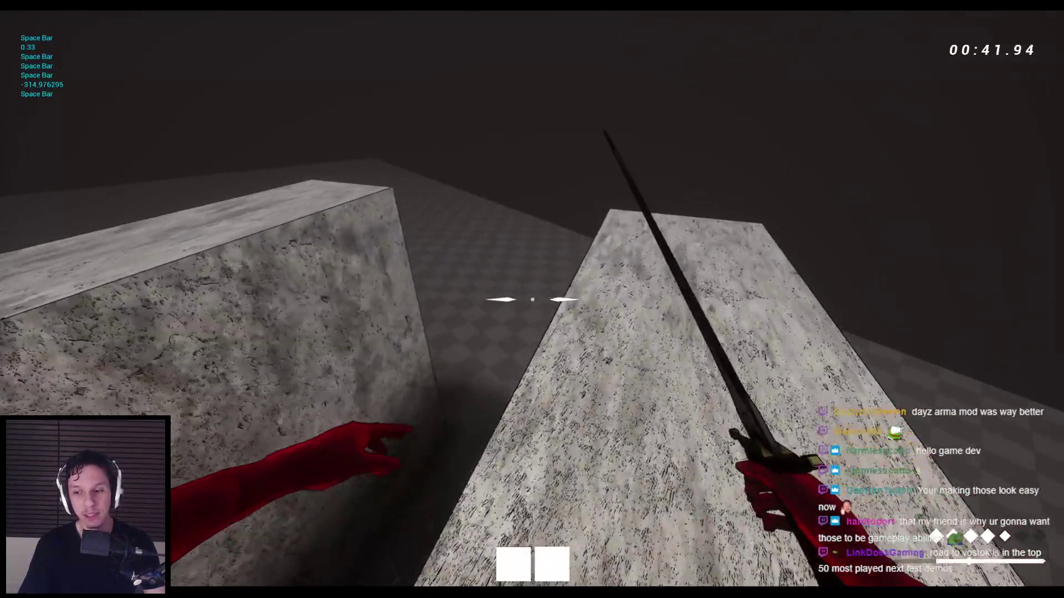
pyautogui.press('space')
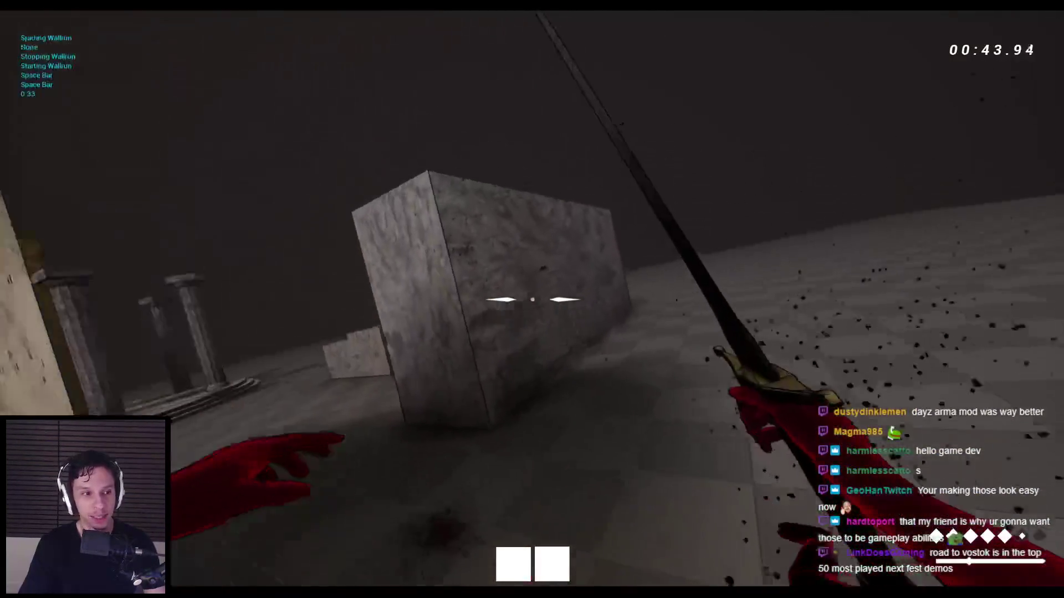